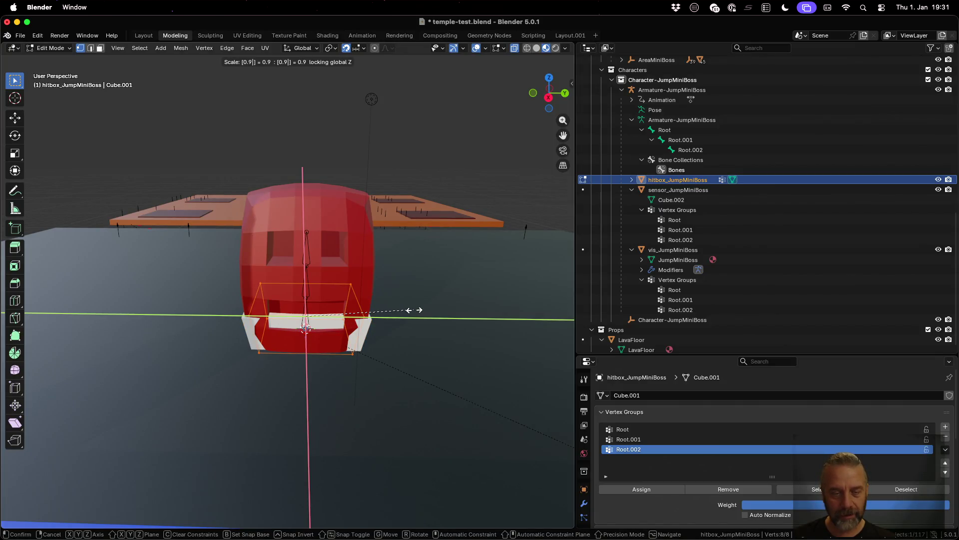
Step: Scale the hitbox_JumpMiniBoss box to 0.9 on X and Y, then check its fit from several angles
{"action": "key", "text": "Return"}
{"action": "scroll", "coordinate": [388, 350], "scroll_direction": "up", "scroll_amount": 5}
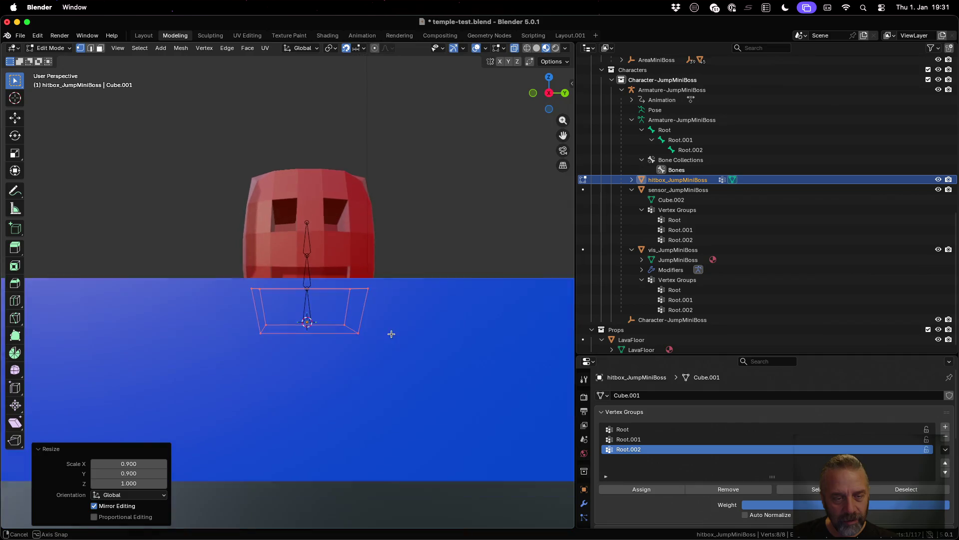
{"action": "scroll", "coordinate": [391, 334], "scroll_direction": "down", "scroll_amount": 5}
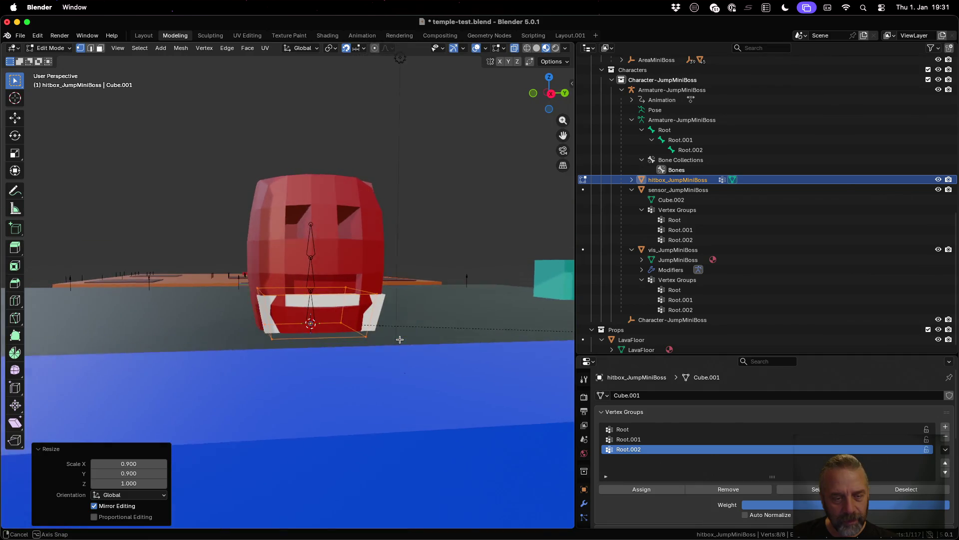
{"action": "scroll", "coordinate": [398, 339], "scroll_direction": "up", "scroll_amount": 3}
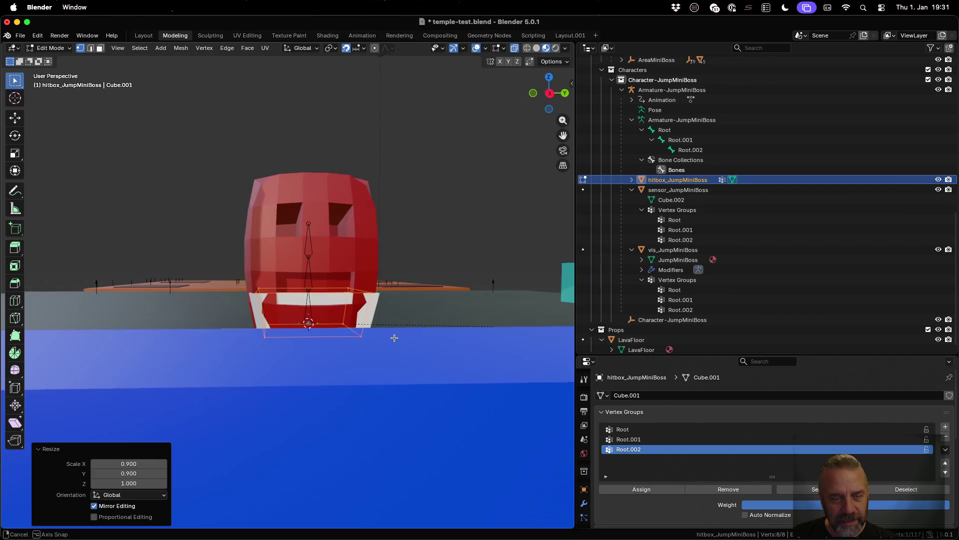
{"action": "scroll", "coordinate": [395, 337], "scroll_direction": "up", "scroll_amount": 5}
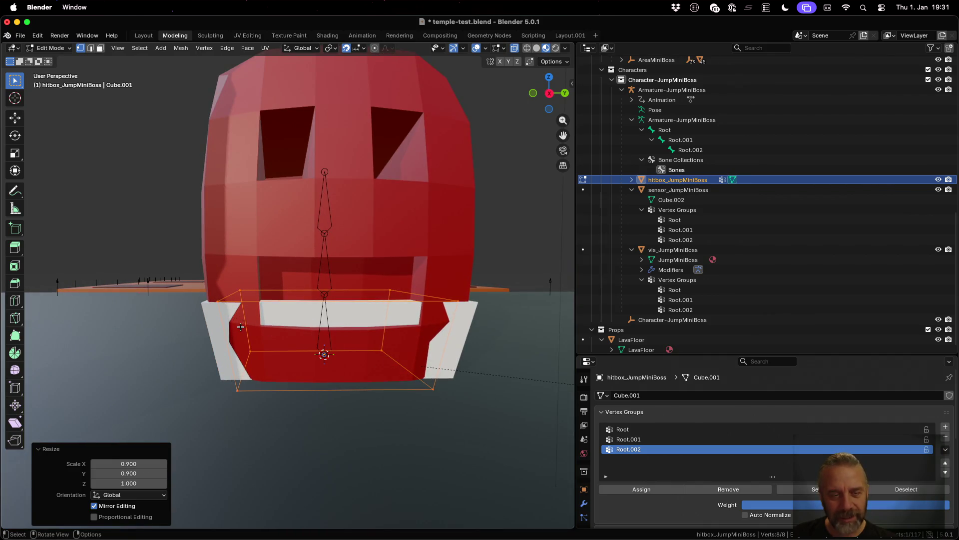
{"action": "scroll", "coordinate": [240, 326], "scroll_direction": "down", "scroll_amount": 5}
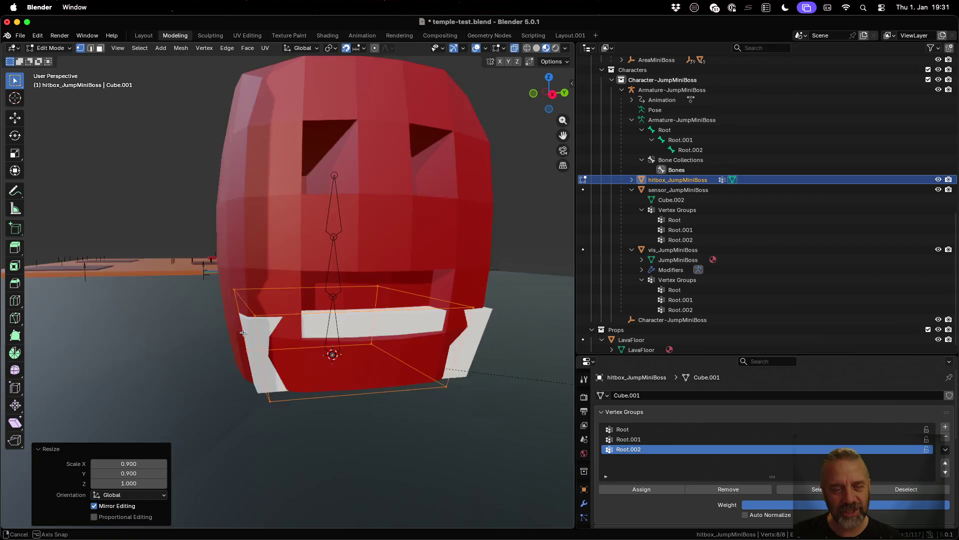
{"action": "scroll", "coordinate": [243, 332], "scroll_direction": "right", "scroll_amount": 5}
{"action": "scroll", "coordinate": [239, 332], "scroll_direction": "right", "scroll_amount": 2}
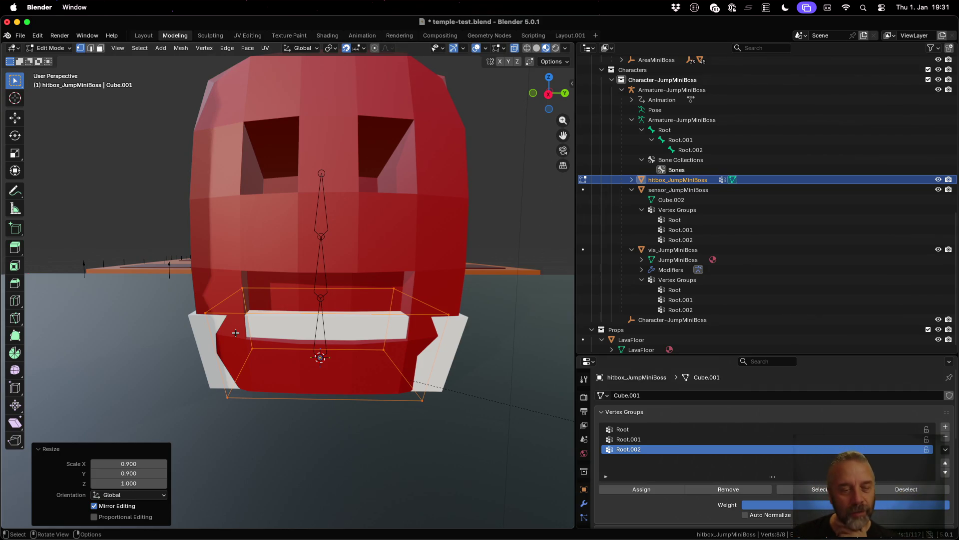
{"action": "scroll", "coordinate": [274, 339], "scroll_direction": "up", "scroll_amount": 10}
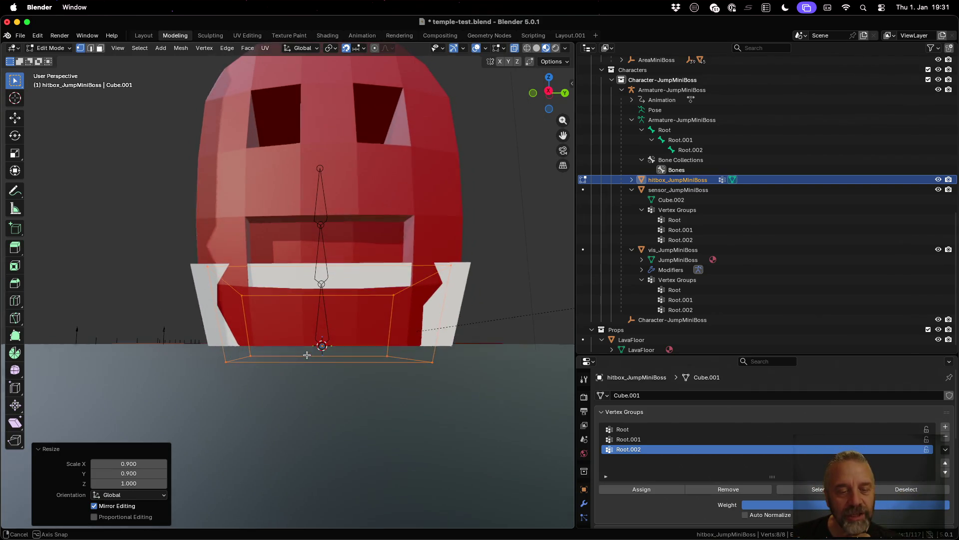
{"action": "scroll", "coordinate": [309, 351], "scroll_direction": "down", "scroll_amount": 4}
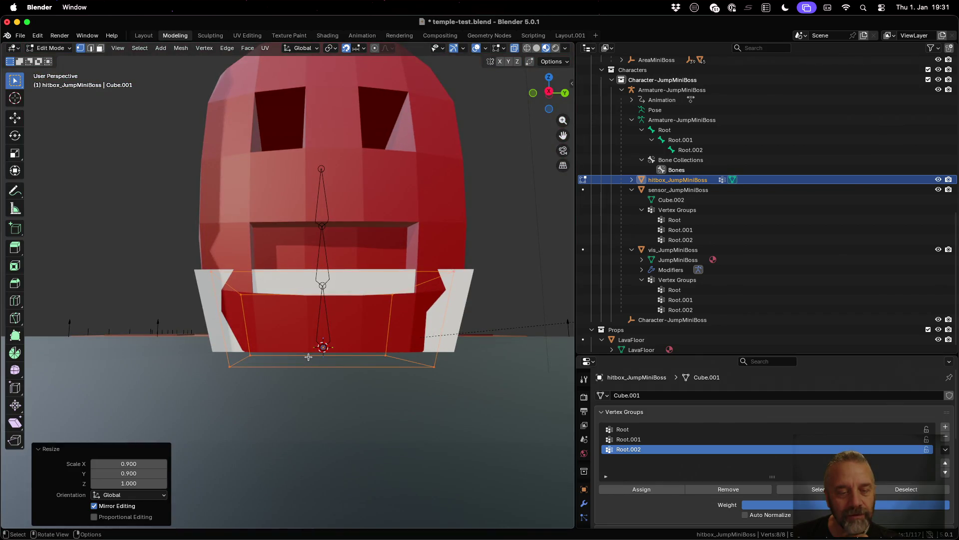
Step: Box-select the hitbox's four bottom vertices and raise them along Z by 0.1, then 0.2
{"action": "left_click", "coordinate": [339, 386]}
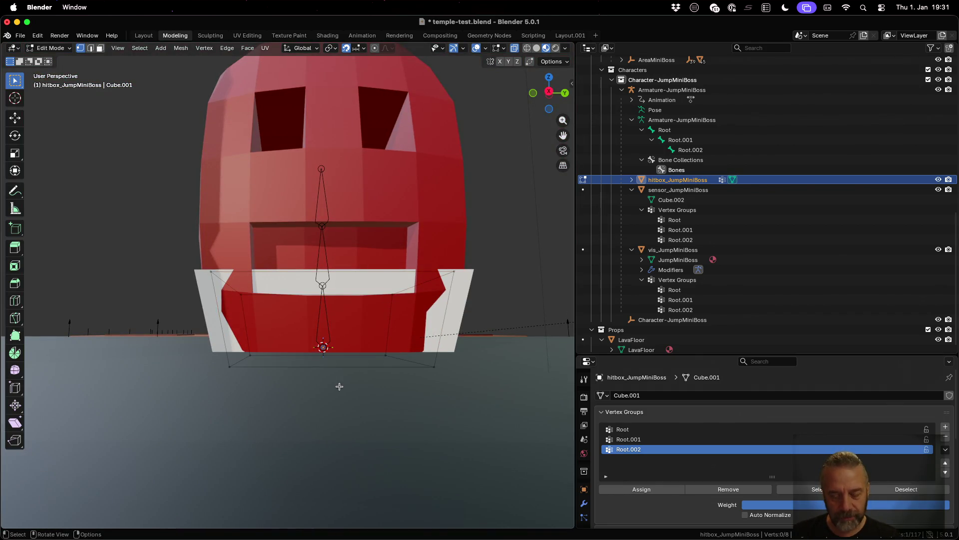
{"action": "key", "text": "b"}
{"action": "left_click_drag", "start_coordinate": [195, 329], "coordinate": [477, 405]}
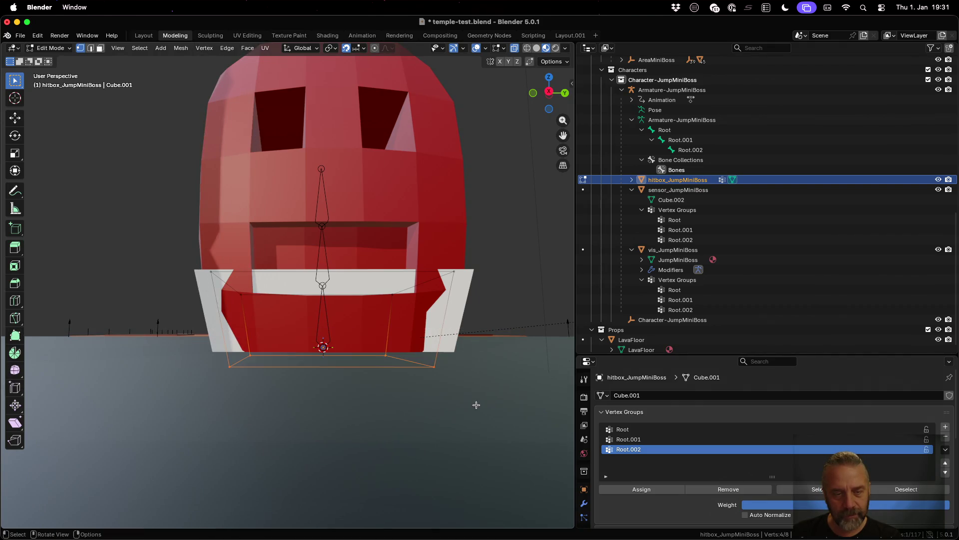
{"action": "type", "text": "gz0.1"}
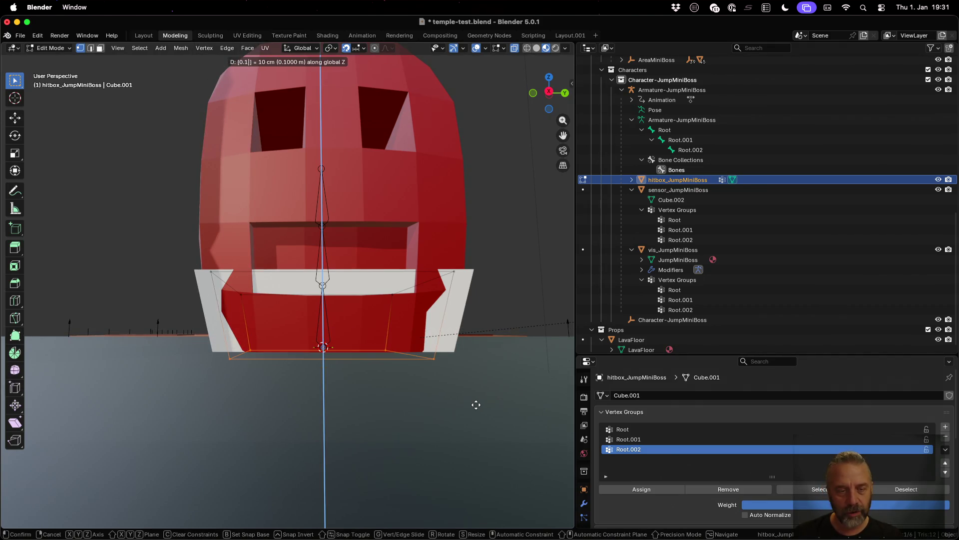
{"action": "key", "text": "Return"}
{"action": "type", "text": "g"}
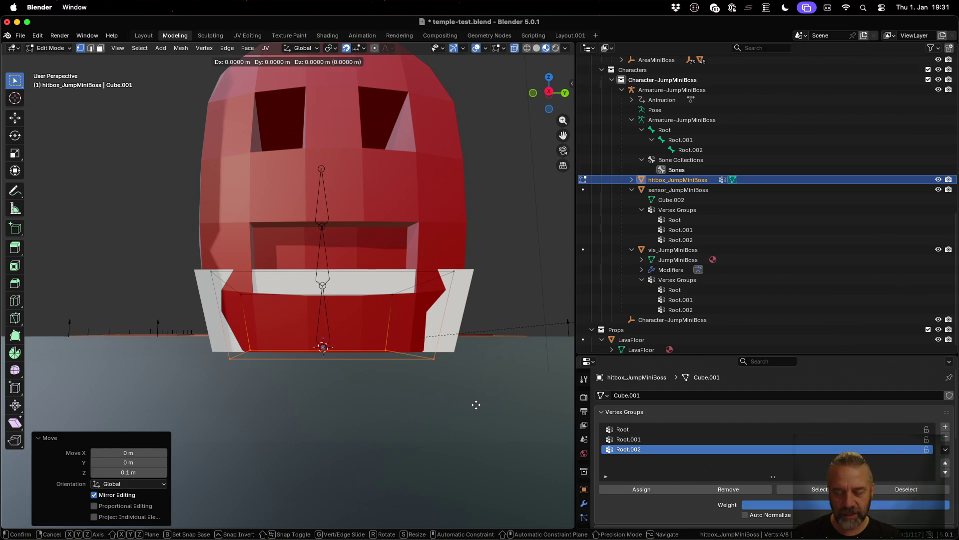
{"action": "type", "text": "z0.2"}
{"action": "key", "text": "Return"}
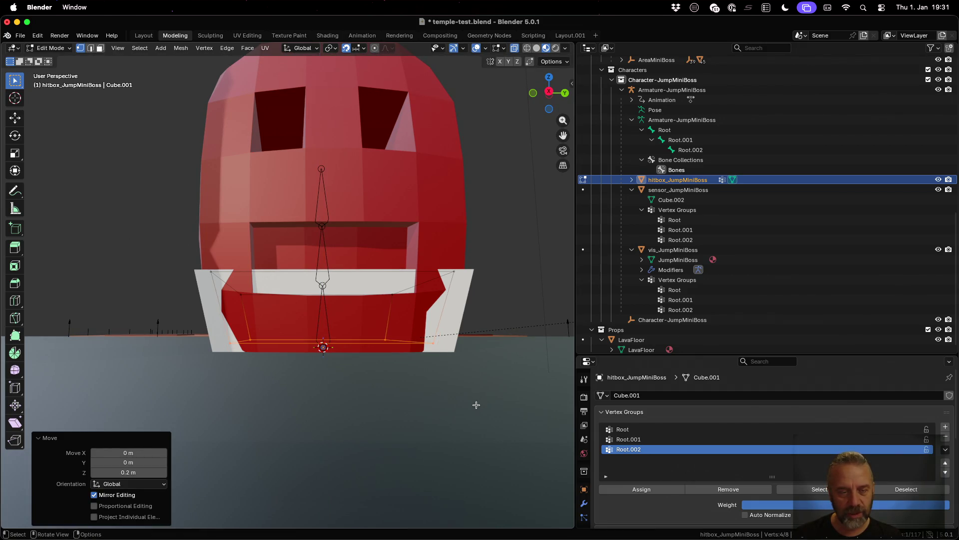
{"action": "mouse_move", "coordinate": [366, 370]}
{"action": "left_mouse_down"}
{"action": "mouse_move", "coordinate": [421, 373]}
{"action": "mouse_move", "coordinate": [361, 380]}
{"action": "left_mouse_up"}
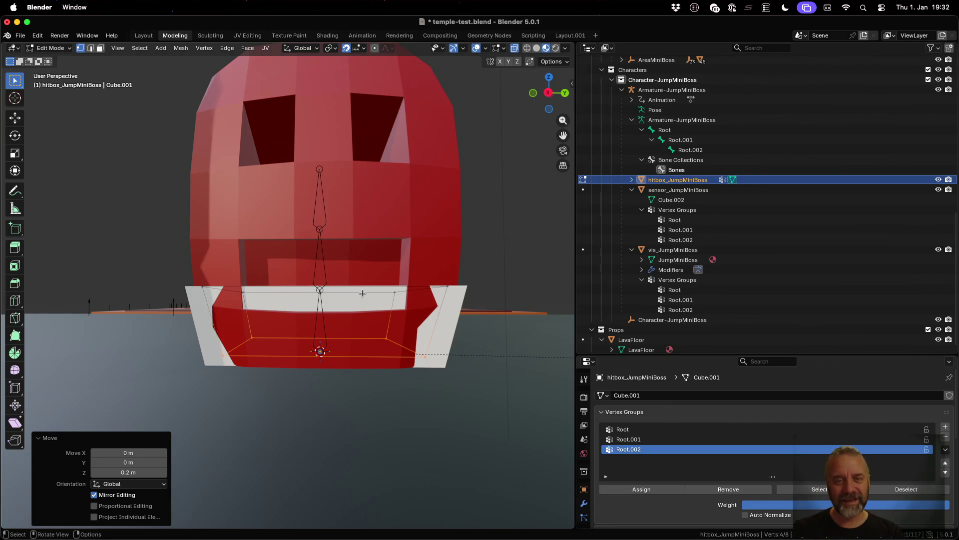
{"action": "scroll", "coordinate": [360, 320], "scroll_direction": "left", "scroll_amount": 10}
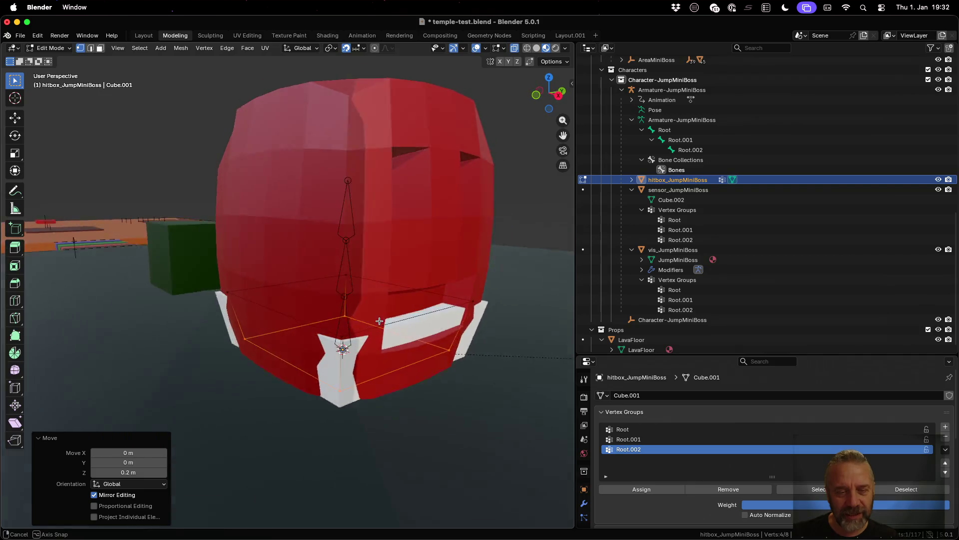
Step: Return to Object Mode with opaque solid shading, save temple-test.blend and switch to the terminal
{"action": "key", "text": "Tab"}
{"action": "mouse_move", "coordinate": [399, 330]}
{"action": "left_mouse_down"}
{"action": "mouse_move", "coordinate": [415, 340]}
{"action": "mouse_move", "coordinate": [339, 334]}
{"action": "mouse_move", "coordinate": [352, 318]}
{"action": "left_mouse_up"}
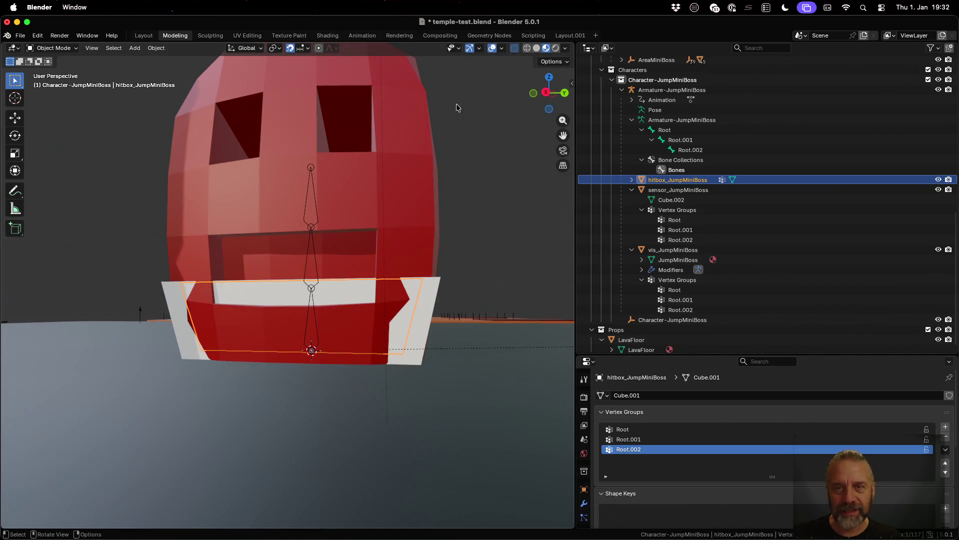
{"action": "left_click", "coordinate": [536, 48]}
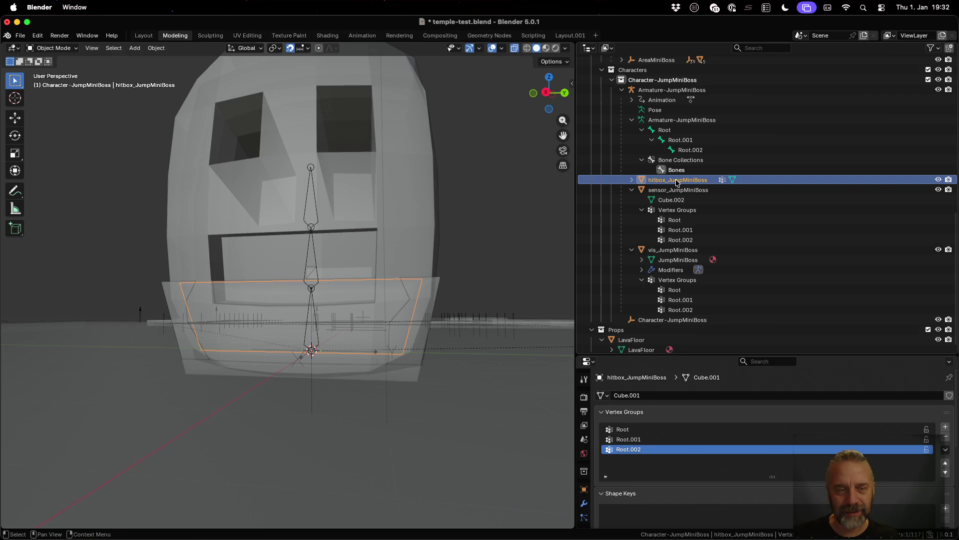
{"action": "mouse_move", "coordinate": [427, 266]}
{"action": "left_mouse_down"}
{"action": "mouse_move", "coordinate": [432, 283]}
{"action": "mouse_move", "coordinate": [458, 268]}
{"action": "mouse_move", "coordinate": [419, 270]}
{"action": "mouse_move", "coordinate": [421, 290]}
{"action": "mouse_move", "coordinate": [464, 303]}
{"action": "mouse_move", "coordinate": [456, 278]}
{"action": "mouse_move", "coordinate": [412, 302]}
{"action": "mouse_move", "coordinate": [440, 305]}
{"action": "left_mouse_up"}
{"action": "left_click", "coordinate": [514, 48]}
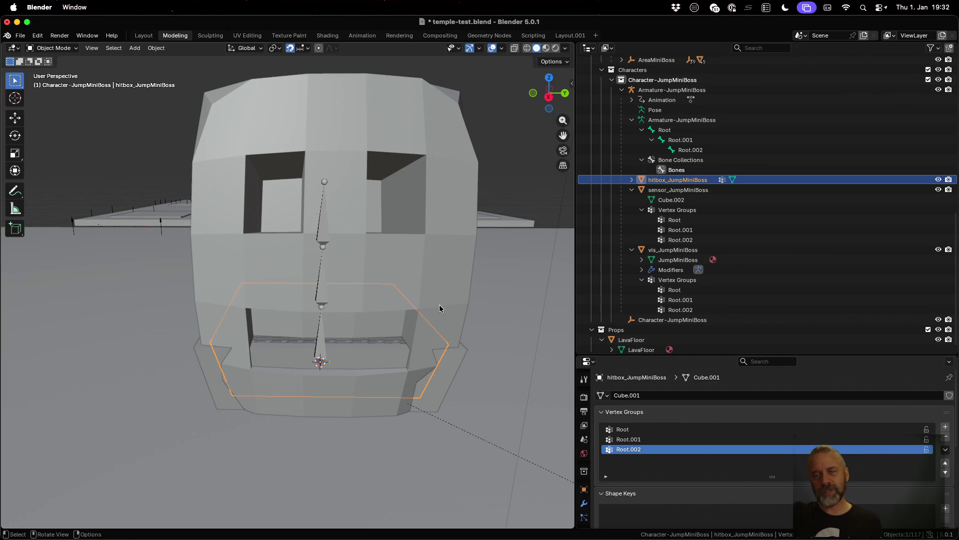
{"action": "key", "text": "super+s"}
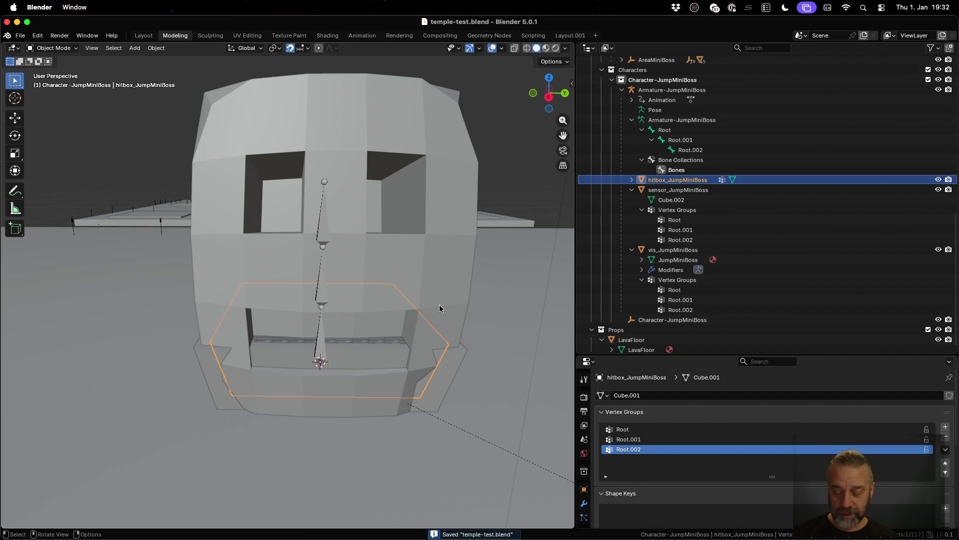
{"action": "key", "text": "super+Tab"}
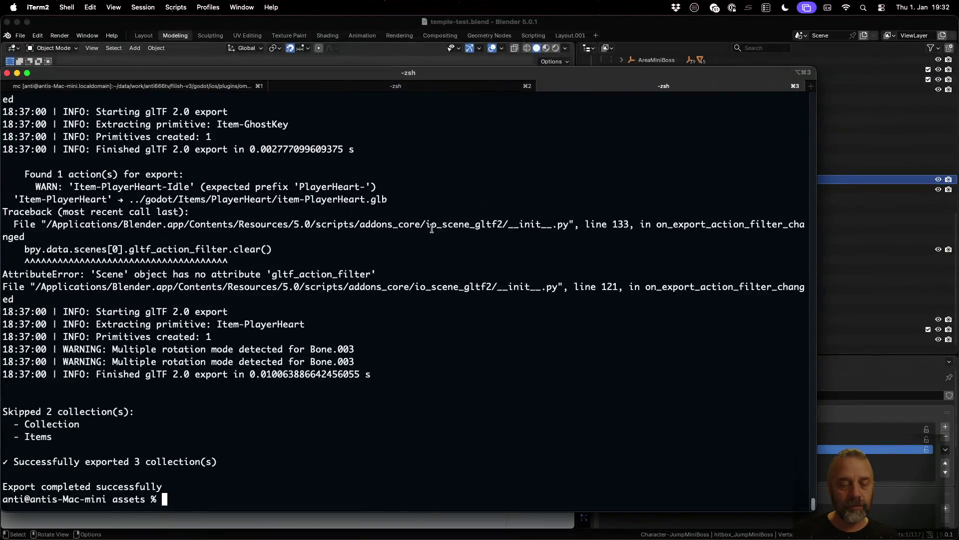
Step: Rerun the rexport_v2.sh export with temples/test/temple-test.blend as the blend file
{"action": "key", "text": "Up"}
{"action": "key", "text": "Left"}
{"action": "key", "text": "Left"}
{"action": "key", "text": "Left"}
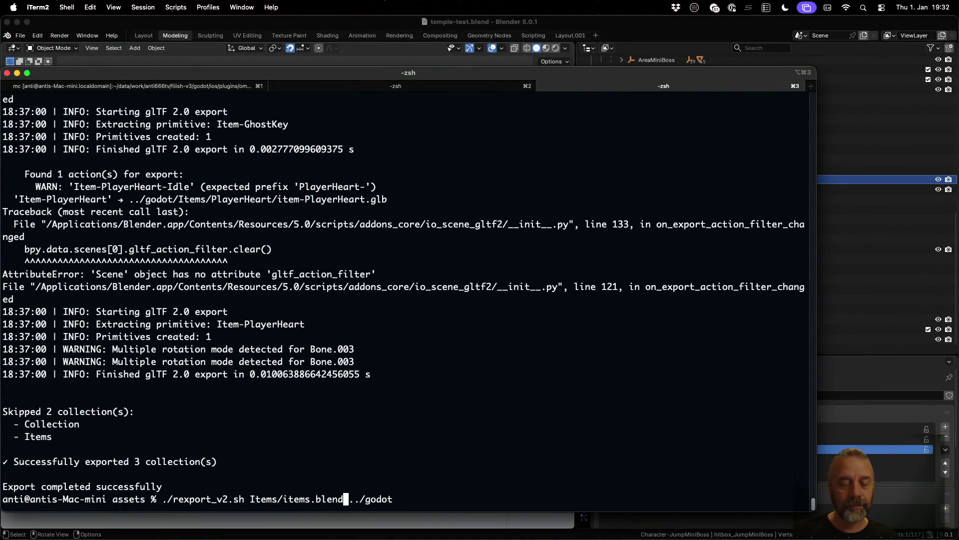
{"action": "key", "text": "BackSpace"}
{"action": "key", "text": "BackSpace"}
{"action": "key", "text": "BackSpace"}
{"action": "type", "text": "temples"}
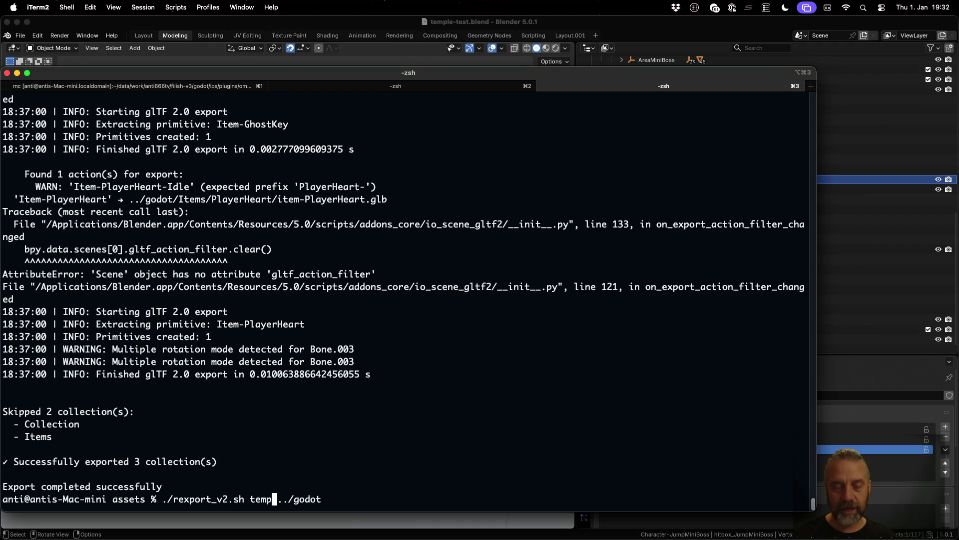
{"action": "type", "text": "/test/temple-test.blend"}
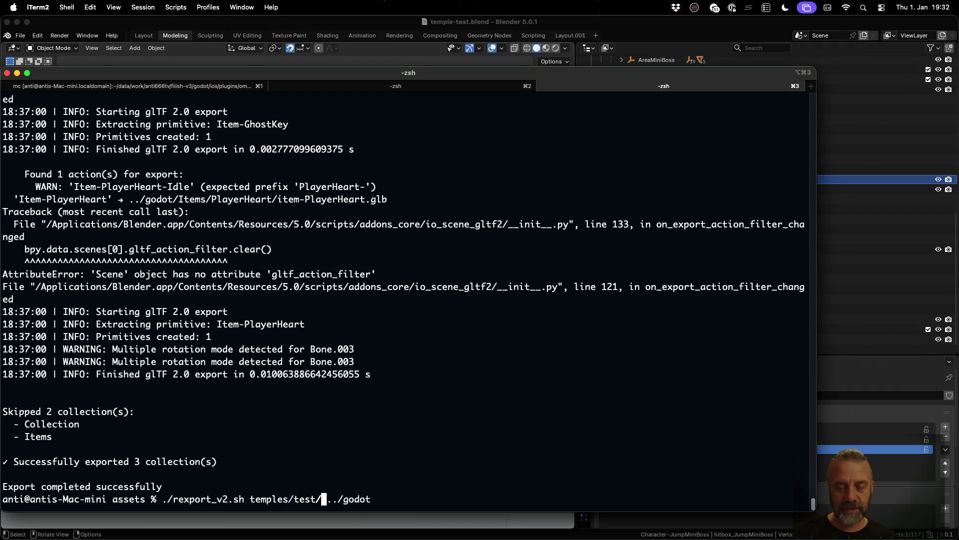
{"action": "key", "text": "Return"}
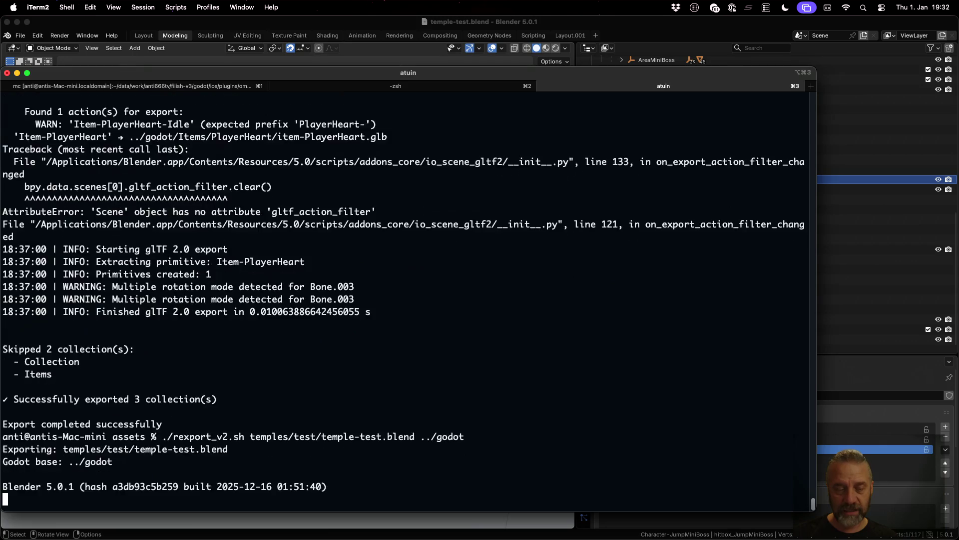
{"action": "key", "text": "super+Tab"}
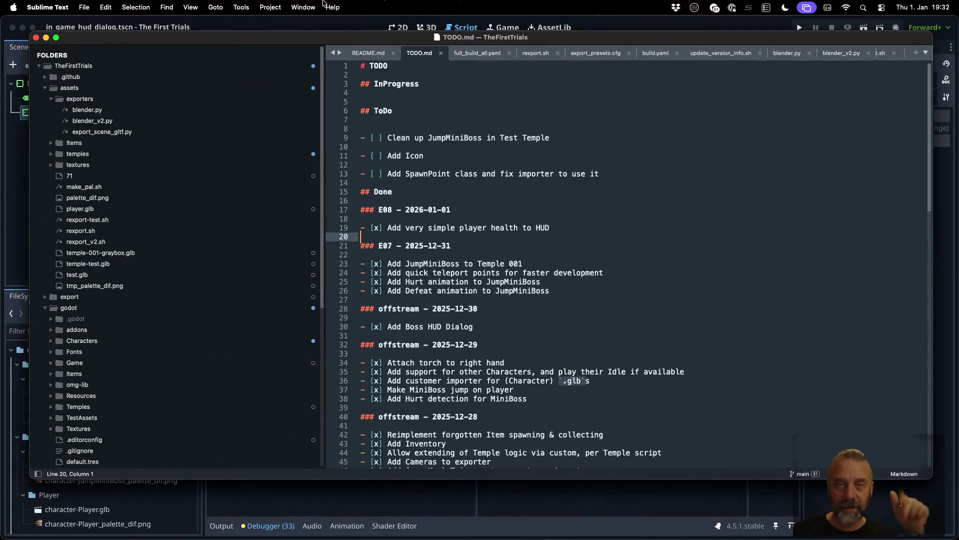
Step: From the game scene, open Character-JumpMiniBoss's imported character-JumpMiniBoss.glb scene in the editor
{"action": "left_click", "coordinate": [334, 27]}
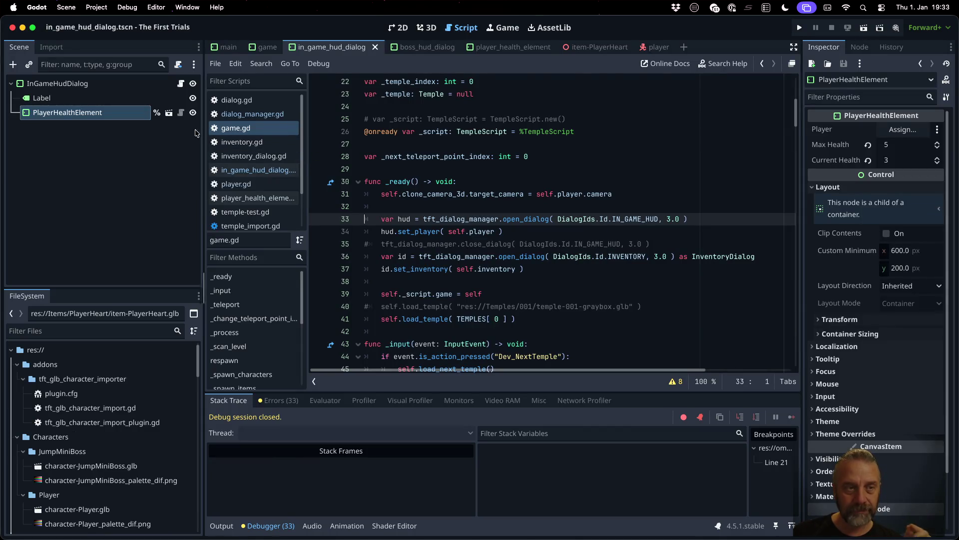
{"action": "left_click", "coordinate": [270, 47]}
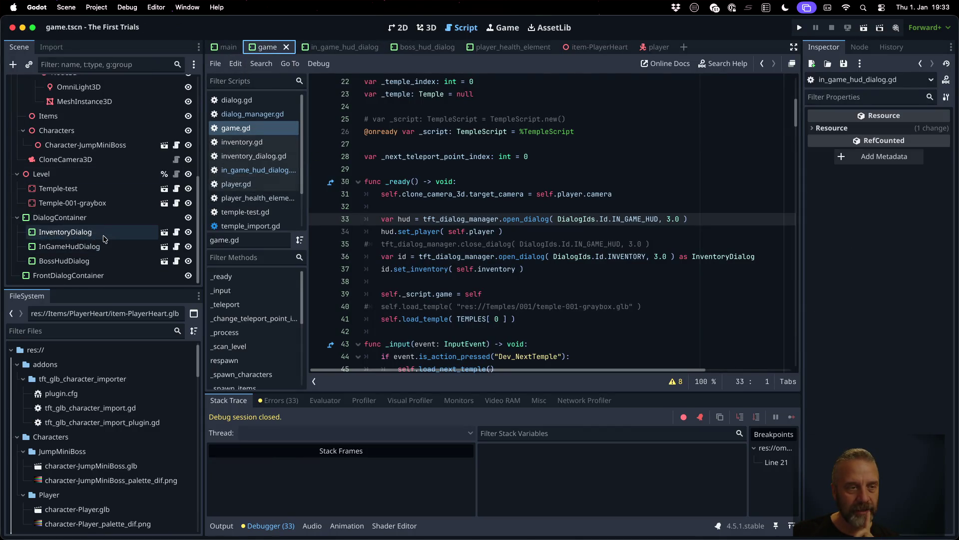
{"action": "left_click", "coordinate": [140, 188]}
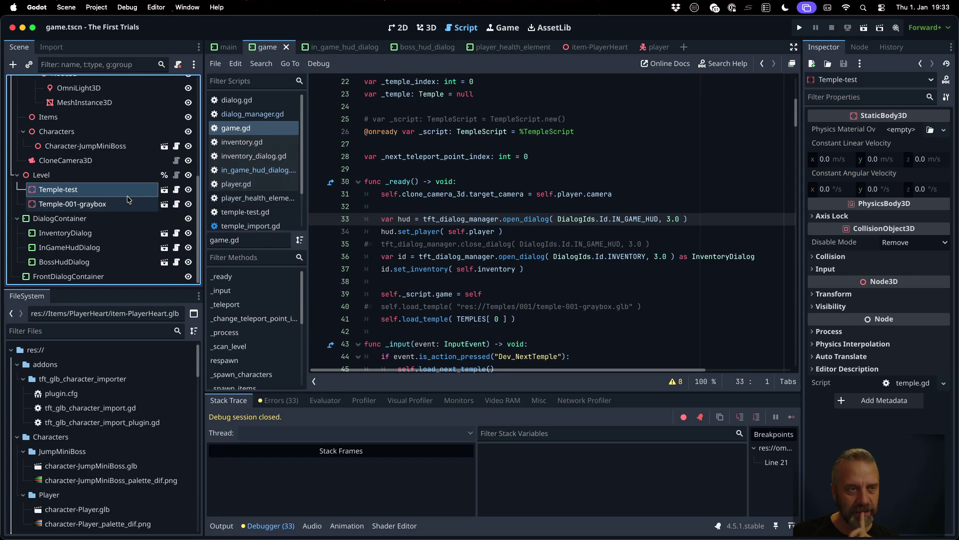
{"action": "scroll", "coordinate": [133, 195], "scroll_direction": "up", "scroll_amount": 5}
{"action": "left_click", "coordinate": [127, 211]}
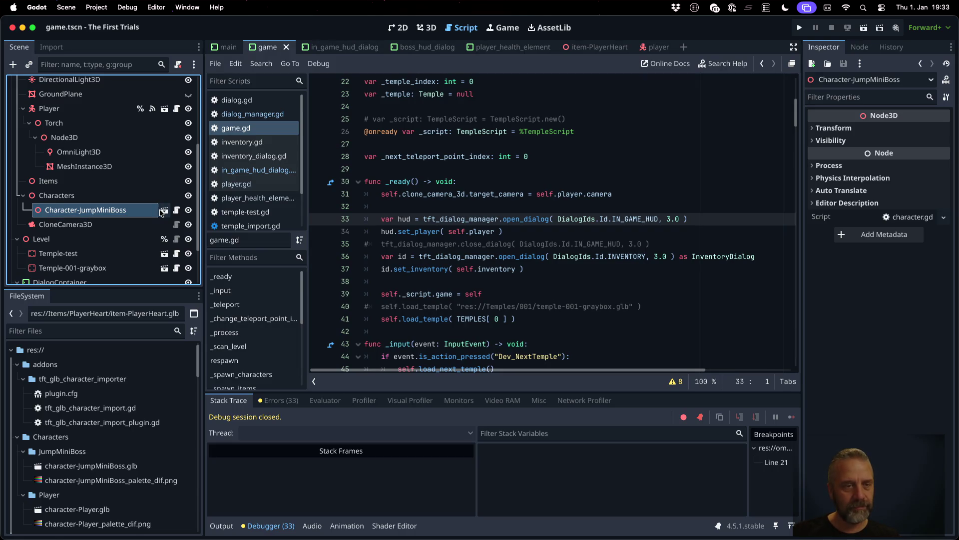
{"action": "left_click", "coordinate": [163, 211]}
{"action": "left_click", "coordinate": [478, 285]}
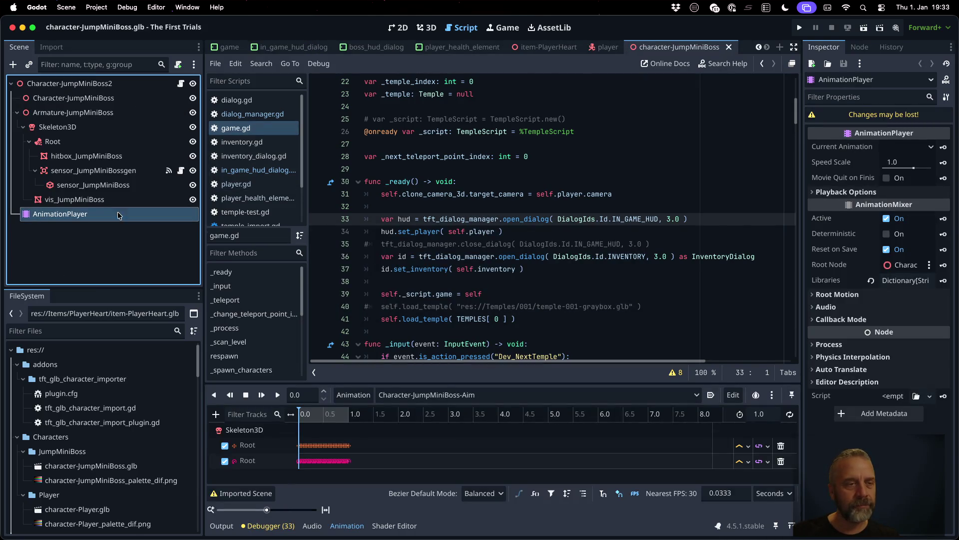
Step: Inspect hitbox_JumpMiniBoss up close in the 3D view, then open the project's render layer names
{"action": "left_click", "coordinate": [77, 160]}
{"action": "left_click", "coordinate": [427, 28]}
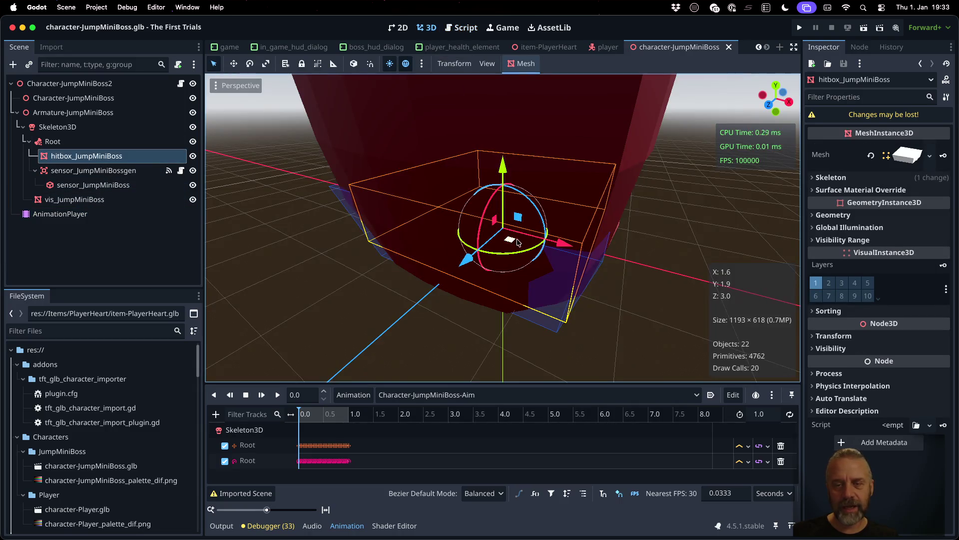
{"action": "mouse_move", "coordinate": [612, 255]}
{"action": "left_mouse_down"}
{"action": "mouse_move", "coordinate": [480, 250]}
{"action": "mouse_move", "coordinate": [485, 230]}
{"action": "mouse_move", "coordinate": [499, 227]}
{"action": "left_mouse_up"}
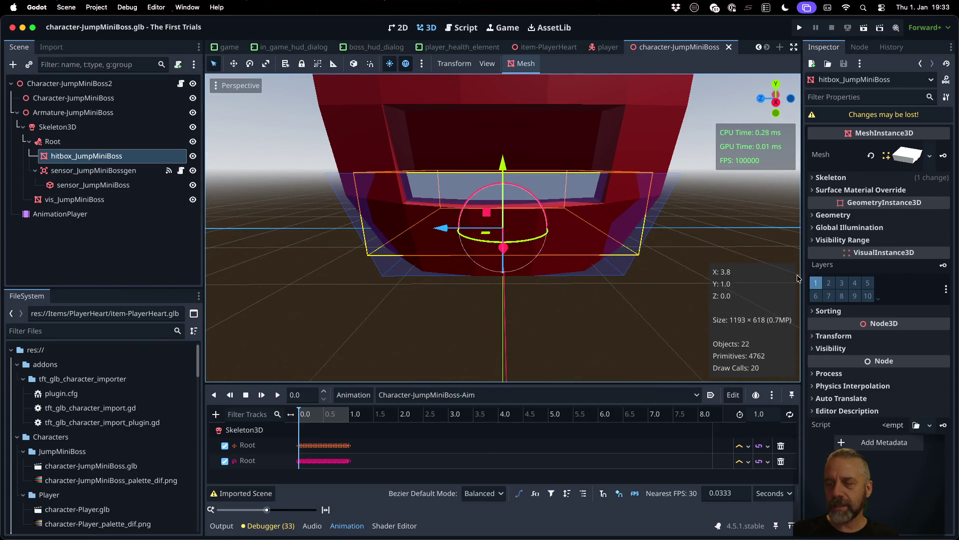
{"action": "left_click_drag", "start_coordinate": [801, 274], "coordinate": [703, 275]}
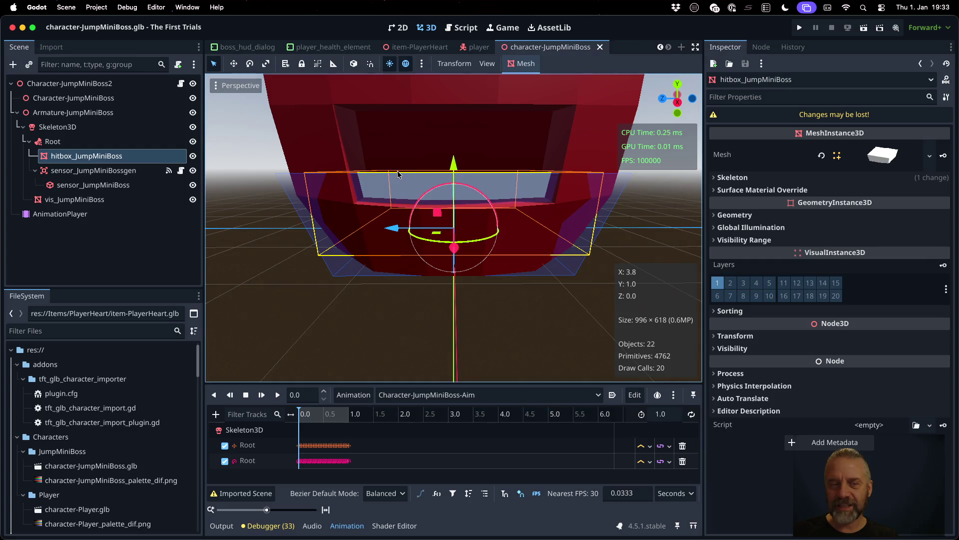
{"action": "mouse_move", "coordinate": [400, 179]}
{"action": "left_mouse_down"}
{"action": "mouse_move", "coordinate": [409, 240]}
{"action": "mouse_move", "coordinate": [476, 131]}
{"action": "mouse_move", "coordinate": [540, 167]}
{"action": "mouse_move", "coordinate": [410, 201]}
{"action": "left_mouse_up"}
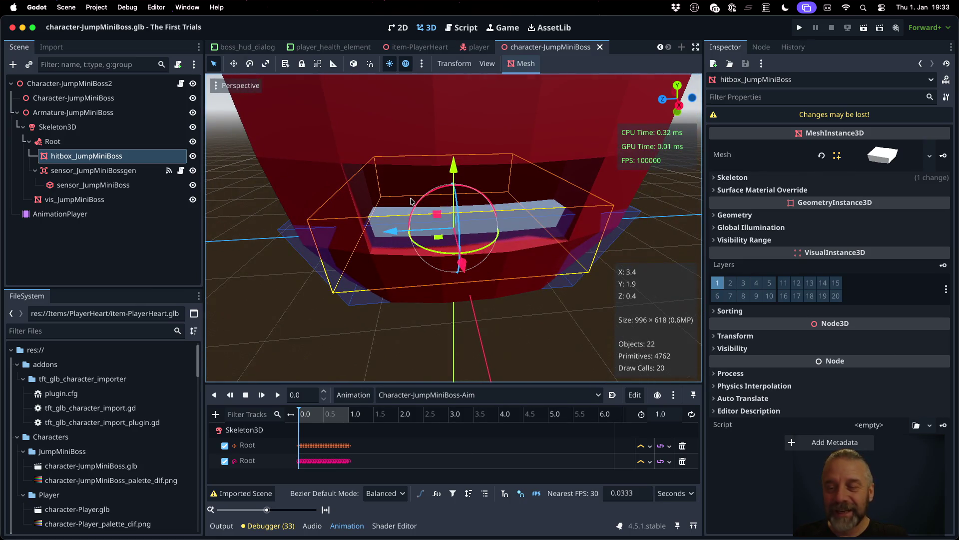
{"action": "left_click", "coordinate": [945, 291]}
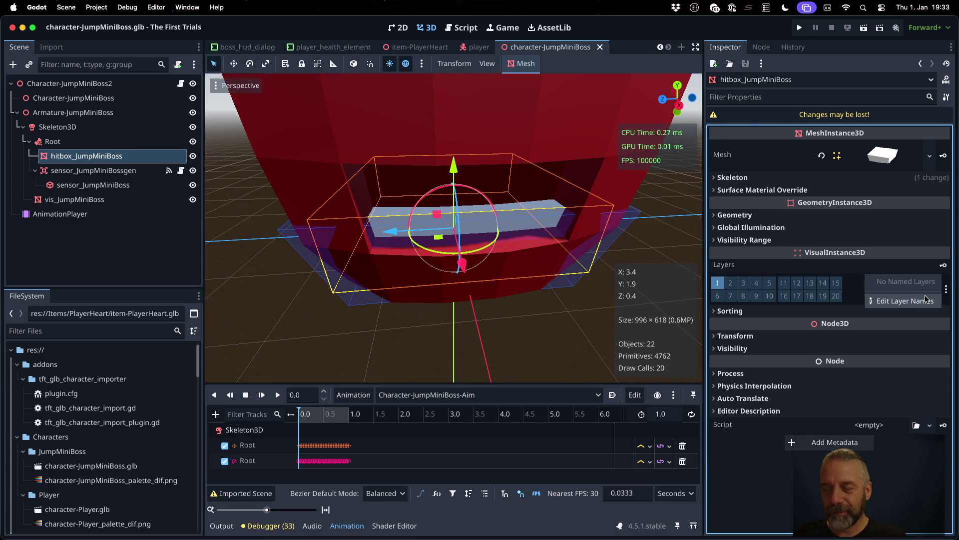
{"action": "left_click", "coordinate": [927, 299]}
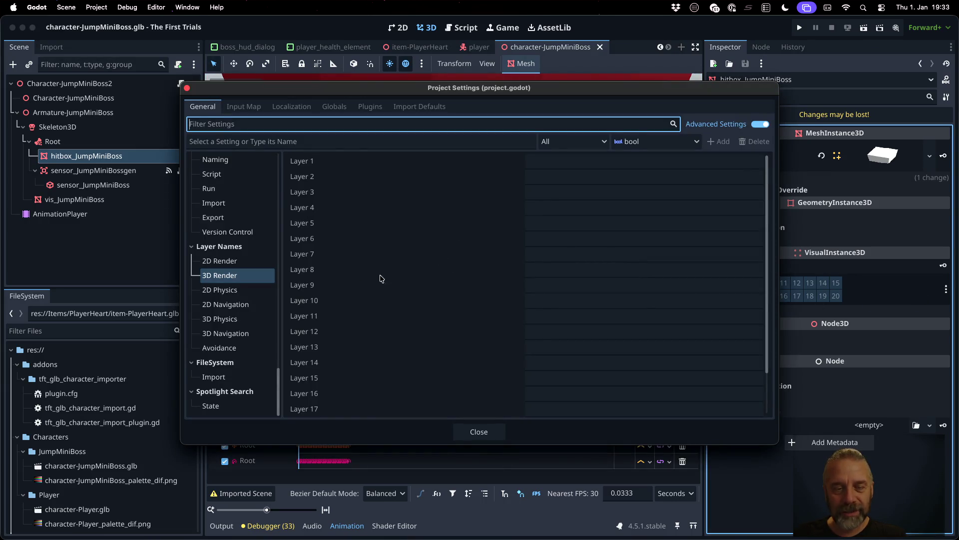
Step: Review the 3D Physics layer names (Player, Ground, Wall, Trigger, Hurt) and close Project Settings
{"action": "scroll", "coordinate": [394, 278], "scroll_direction": "down", "scroll_amount": 2}
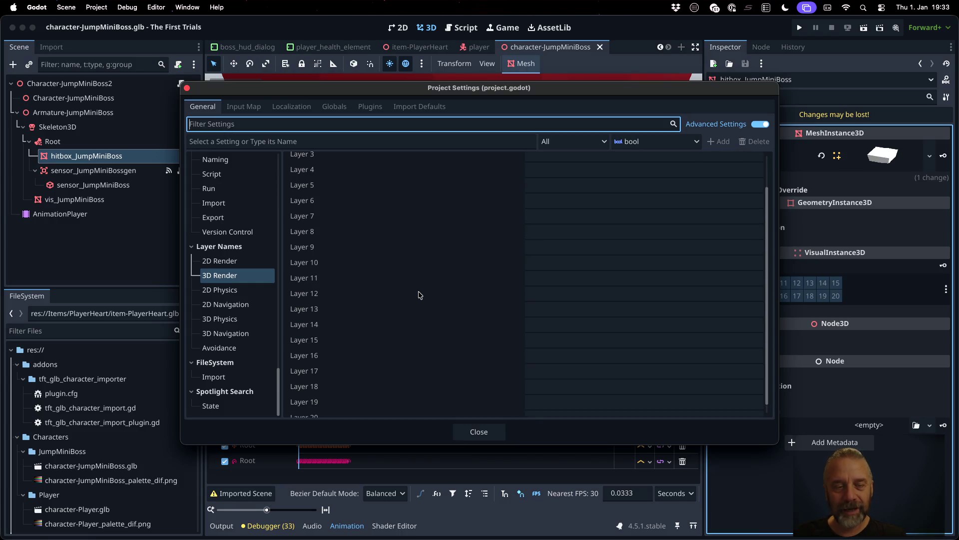
{"action": "left_click", "coordinate": [243, 319]}
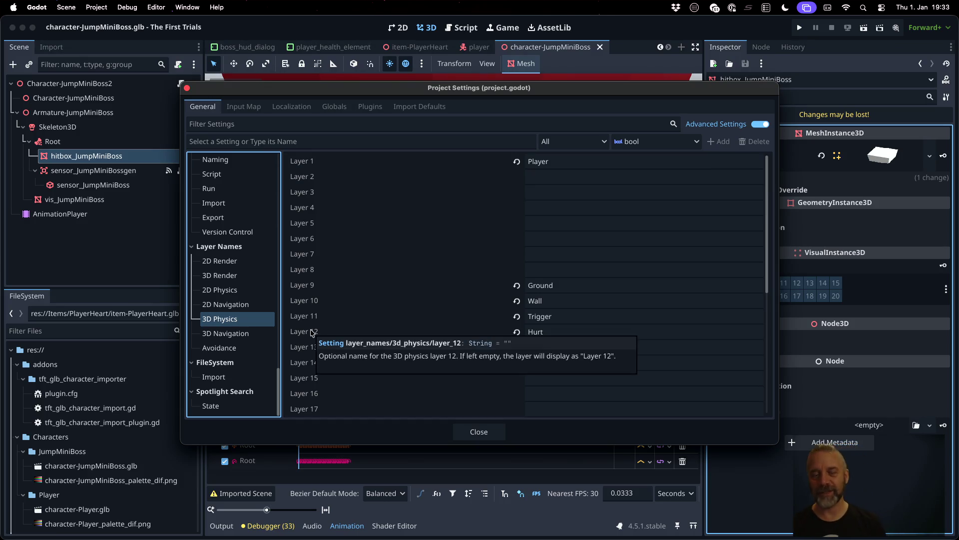
{"action": "key", "text": "Escape"}
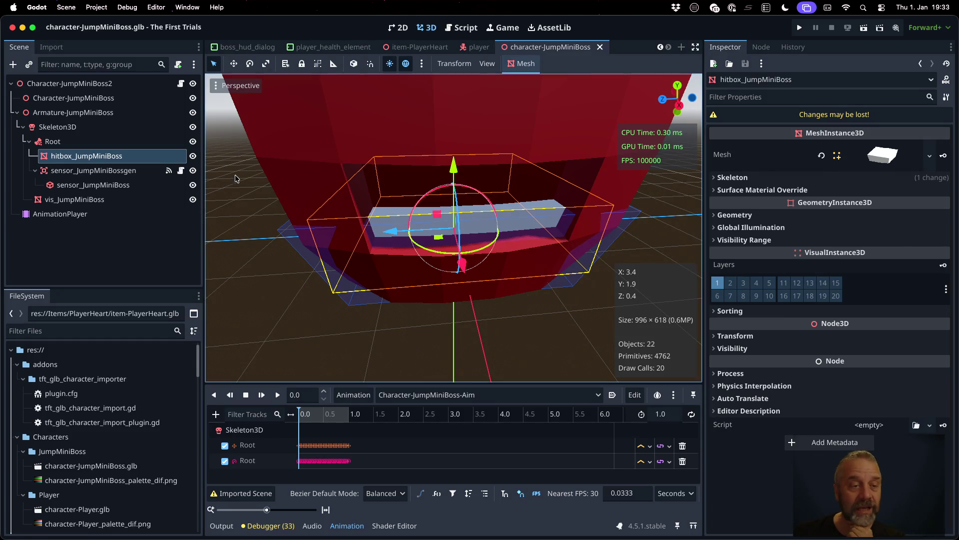
Step: Show the Import settings of character-JumpMiniBoss.glb, which uses the TFT - GLB Character Importer
{"action": "scroll", "coordinate": [98, 402], "scroll_direction": "down", "scroll_amount": 1}
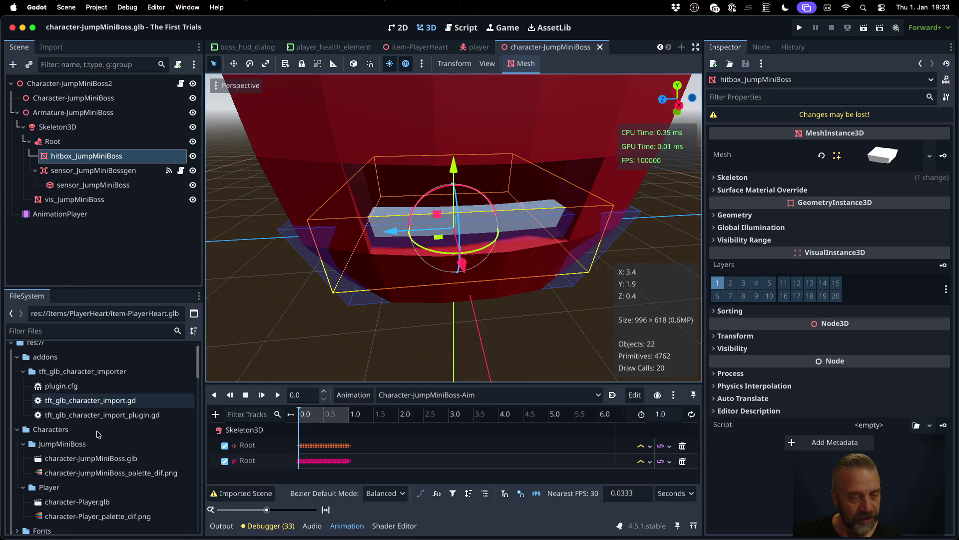
{"action": "left_click", "coordinate": [115, 453]}
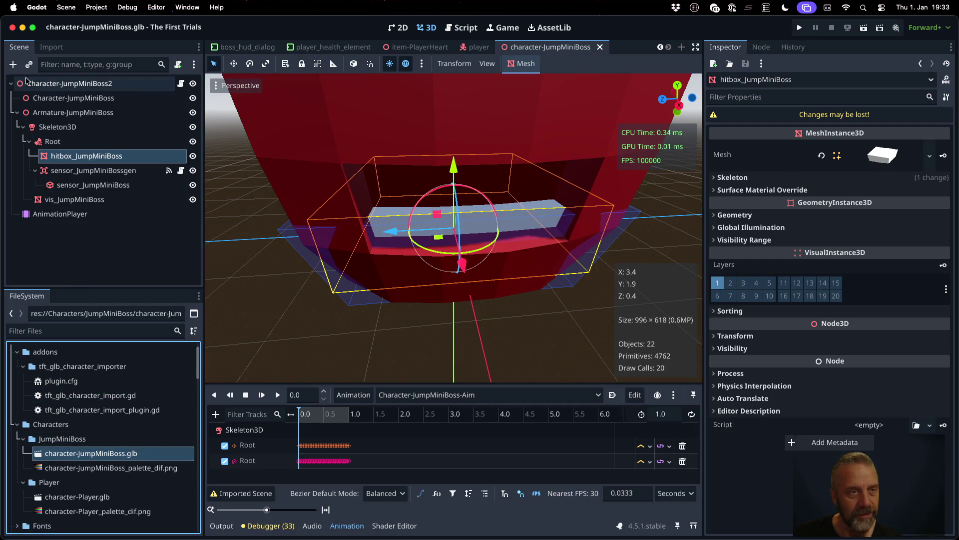
{"action": "left_click", "coordinate": [51, 47]}
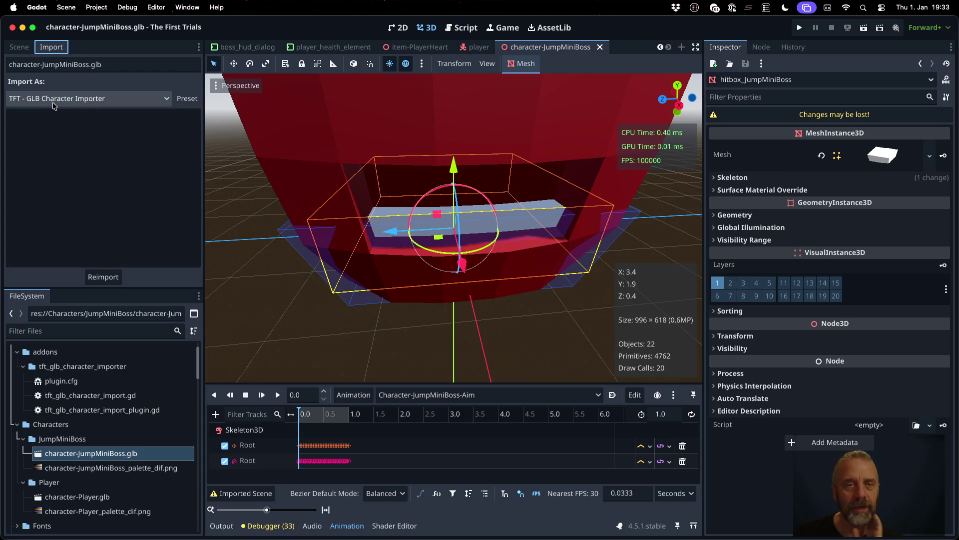
Step: View game.gd in a widened script editor, around lines 31–32
{"action": "left_click", "coordinate": [463, 31]}
{"action": "left_click", "coordinate": [537, 195]}
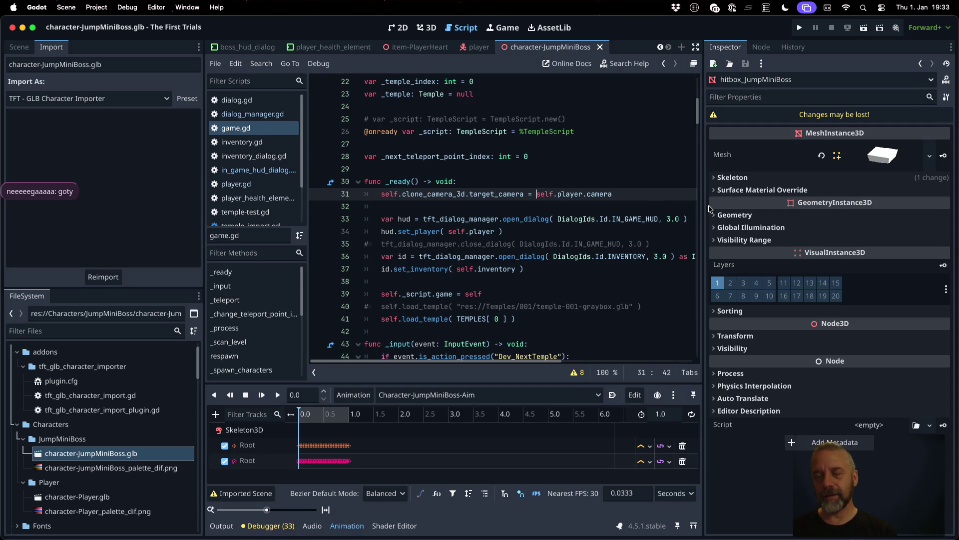
{"action": "left_click_drag", "start_coordinate": [705, 203], "coordinate": [789, 204]}
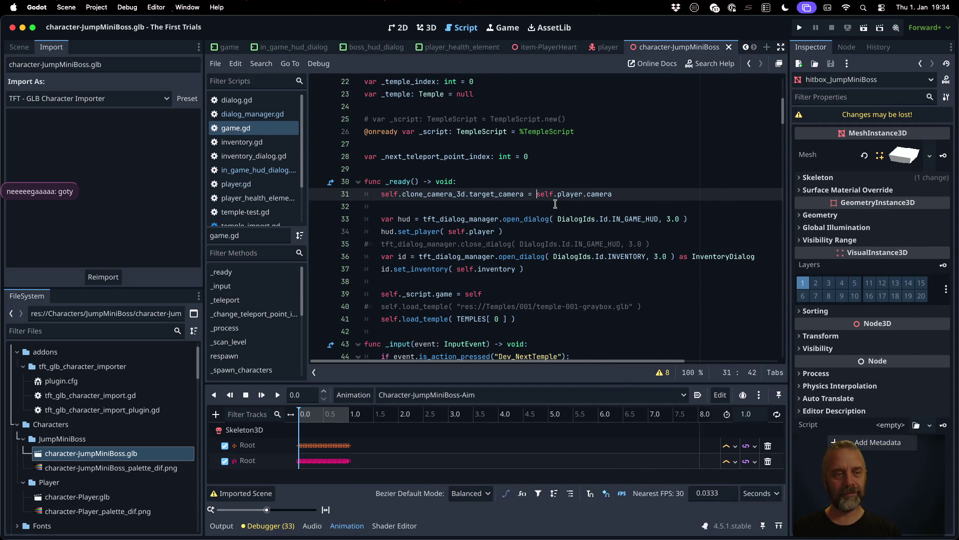
{"action": "left_click", "coordinate": [555, 204]}
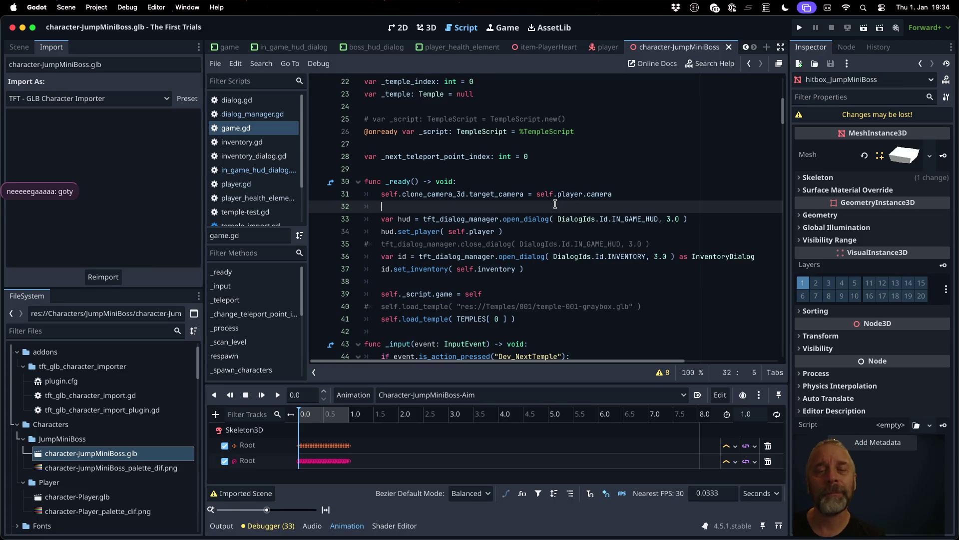
{"action": "scroll", "coordinate": [555, 203], "scroll_direction": "up", "scroll_amount": 7}
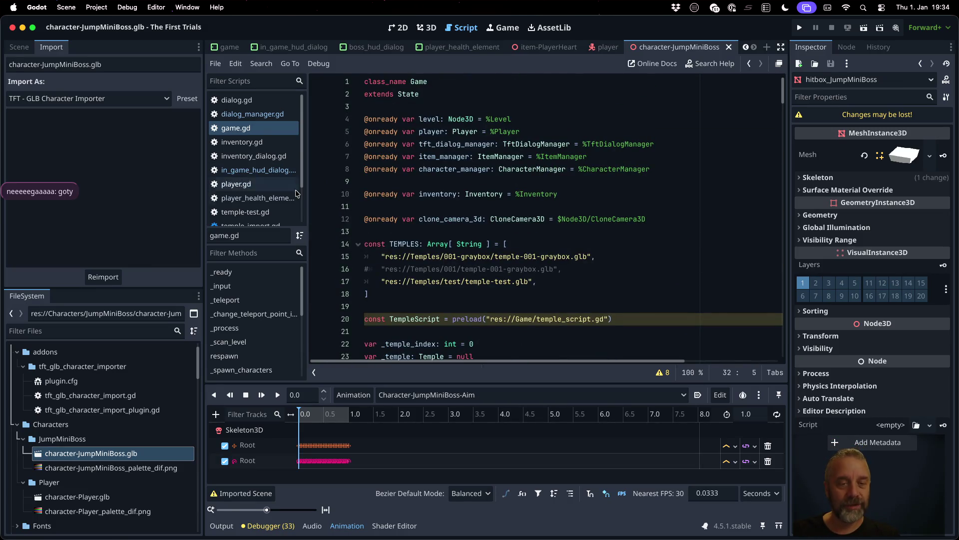
{"action": "scroll", "coordinate": [290, 180], "scroll_direction": "down", "scroll_amount": 3}
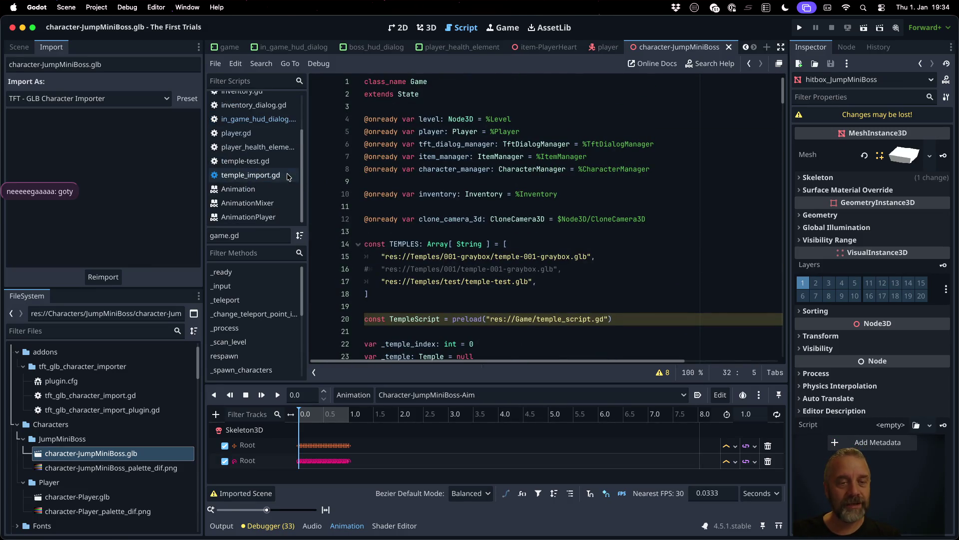
{"action": "double_click", "coordinate": [127, 412]}
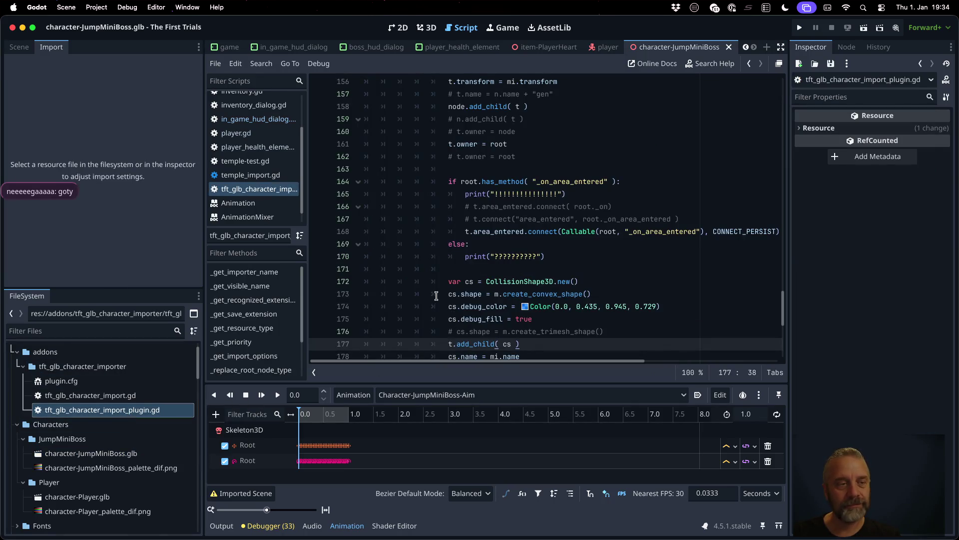
{"action": "left_click", "coordinate": [20, 47]}
{"action": "left_click", "coordinate": [532, 254]}
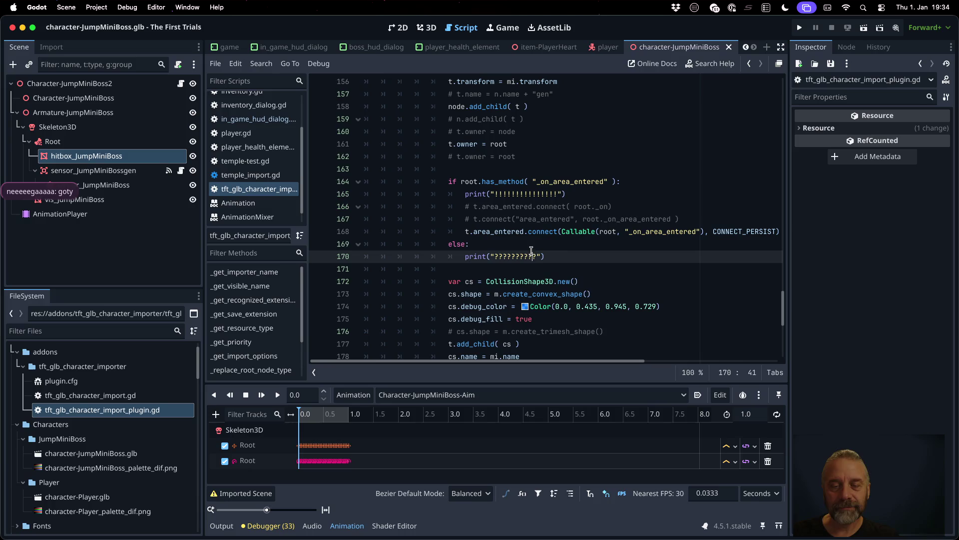
{"action": "scroll", "coordinate": [622, 295], "scroll_direction": "up", "scroll_amount": 20}
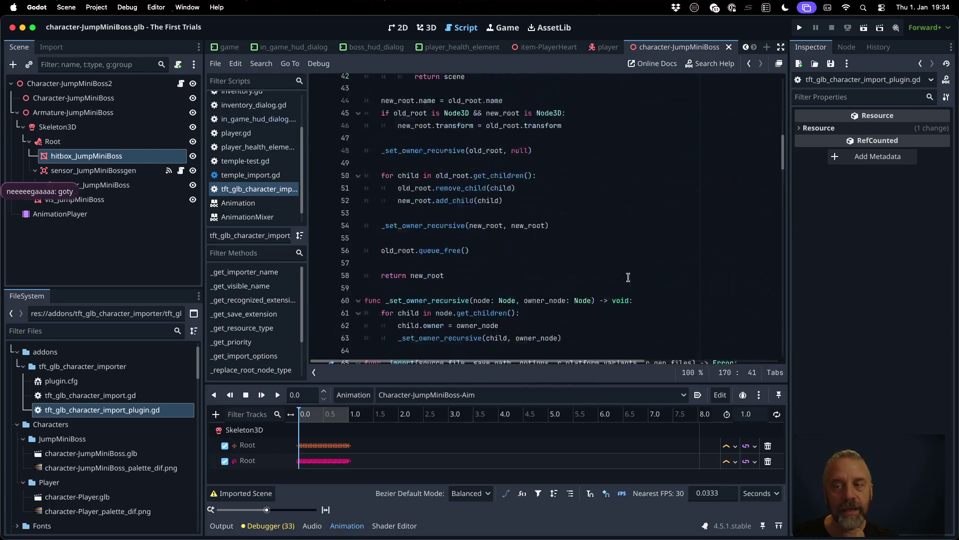
{"action": "scroll", "coordinate": [628, 277], "scroll_direction": "up", "scroll_amount": 1}
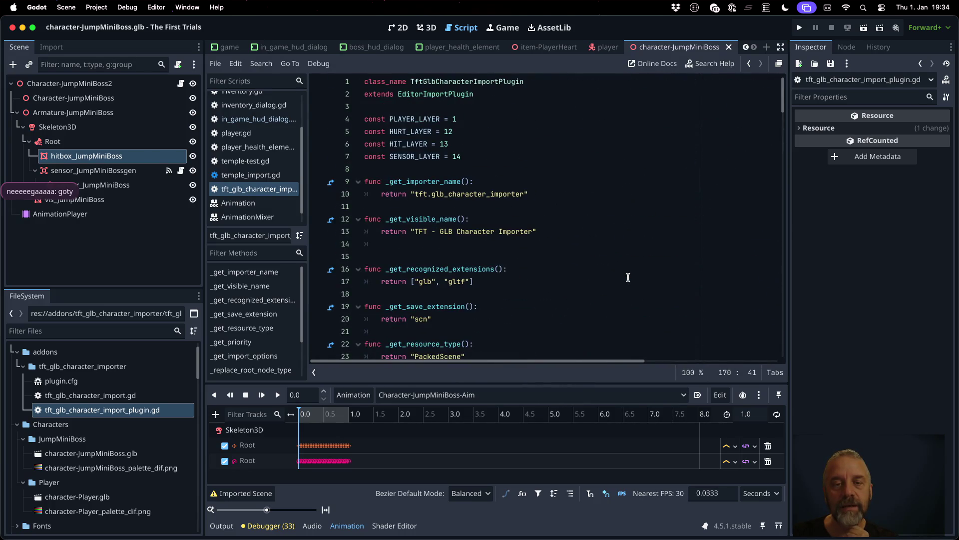
{"action": "double_click", "coordinate": [412, 131]}
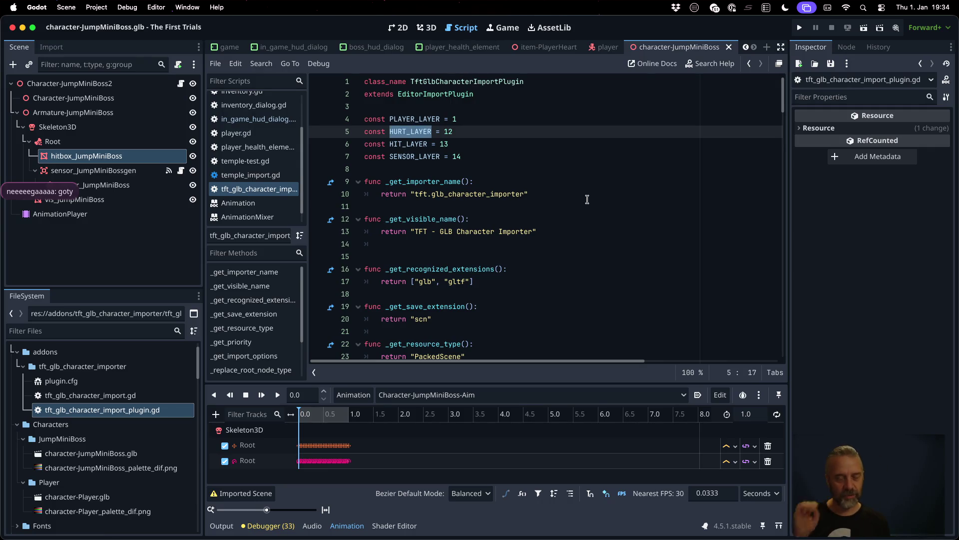
{"action": "scroll", "coordinate": [587, 199], "scroll_direction": "down", "scroll_amount": 20}
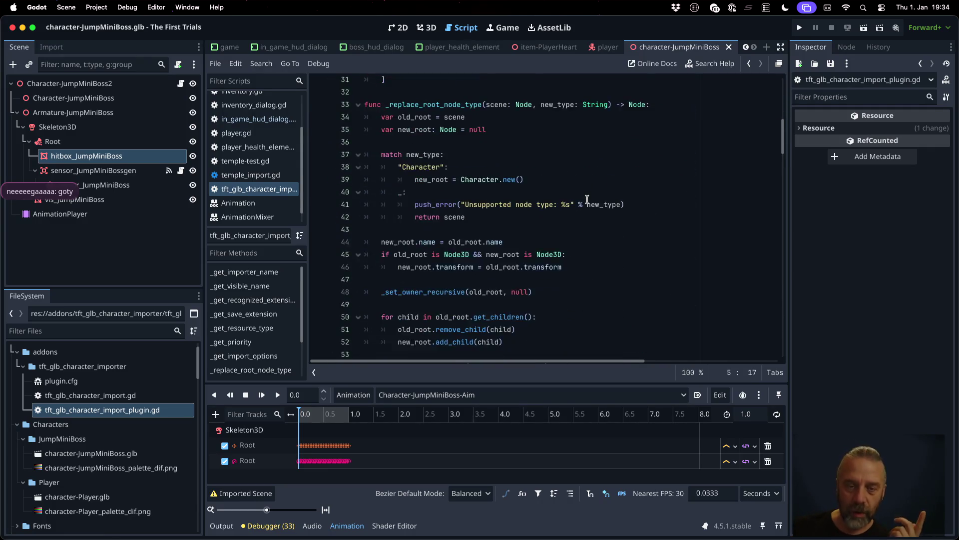
{"action": "scroll", "coordinate": [587, 200], "scroll_direction": "down", "scroll_amount": 9}
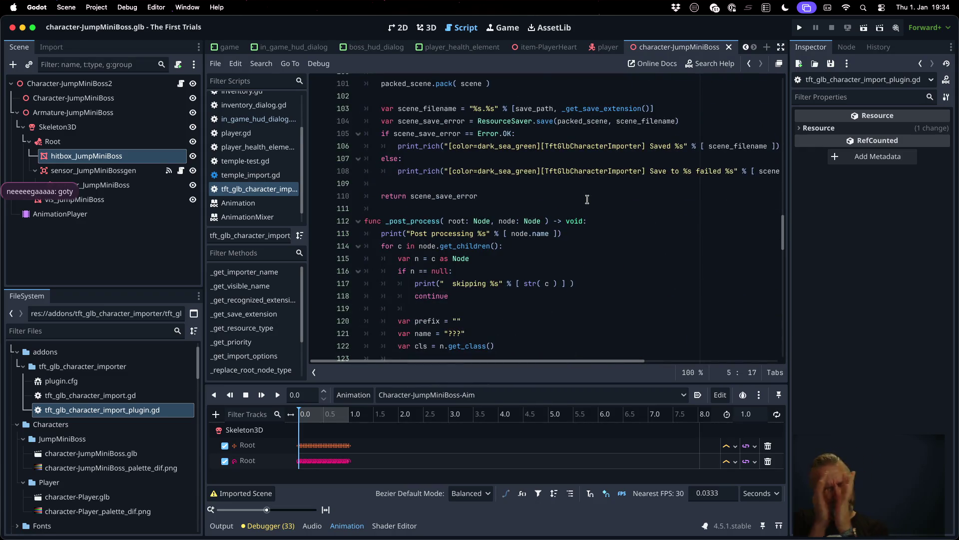
{"action": "scroll", "coordinate": [587, 199], "scroll_direction": "down", "scroll_amount": 7}
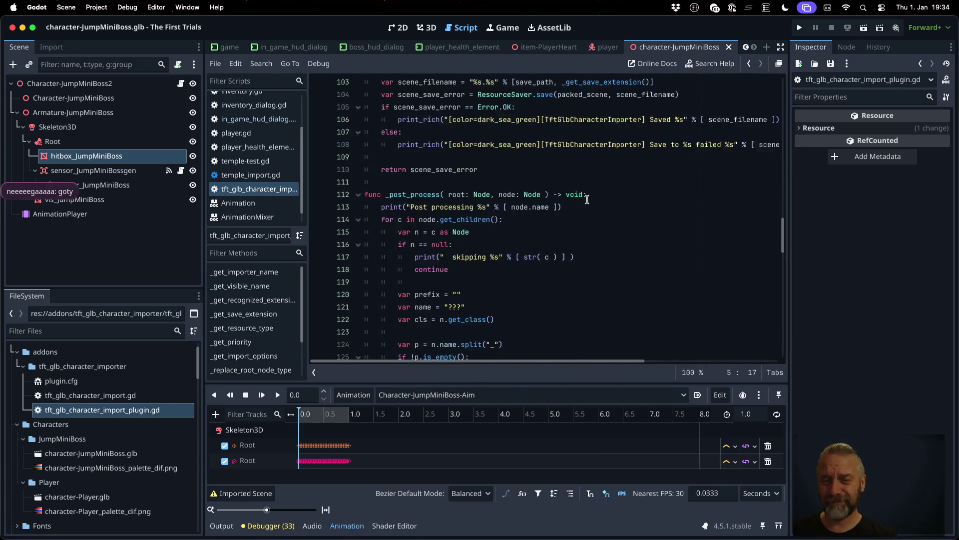
{"action": "scroll", "coordinate": [587, 199], "scroll_direction": "down", "scroll_amount": 14}
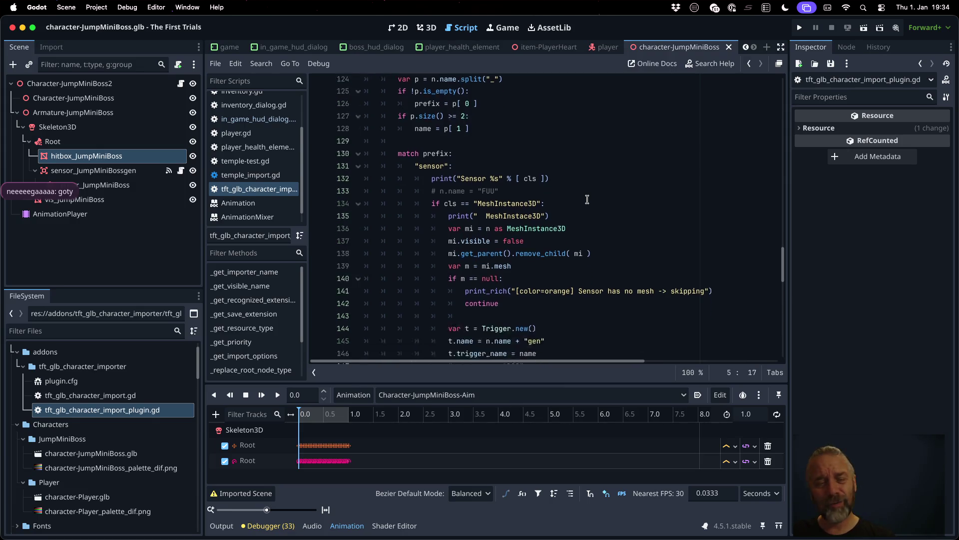
{"action": "scroll", "coordinate": [587, 200], "scroll_direction": "down", "scroll_amount": 5}
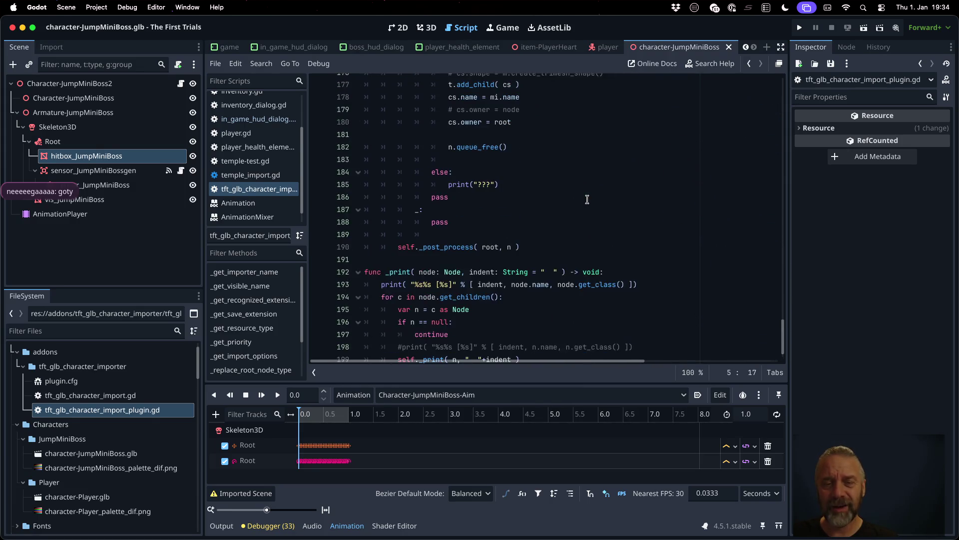
{"action": "scroll", "coordinate": [587, 200], "scroll_direction": "up", "scroll_amount": 20}
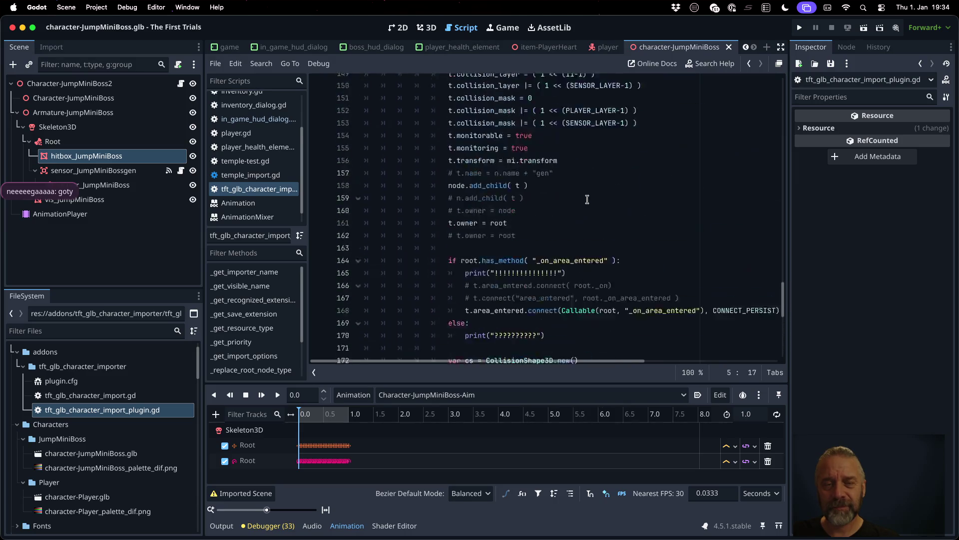
{"action": "scroll", "coordinate": [587, 200], "scroll_direction": "down", "scroll_amount": 1}
{"action": "left_click", "coordinate": [391, 104]}
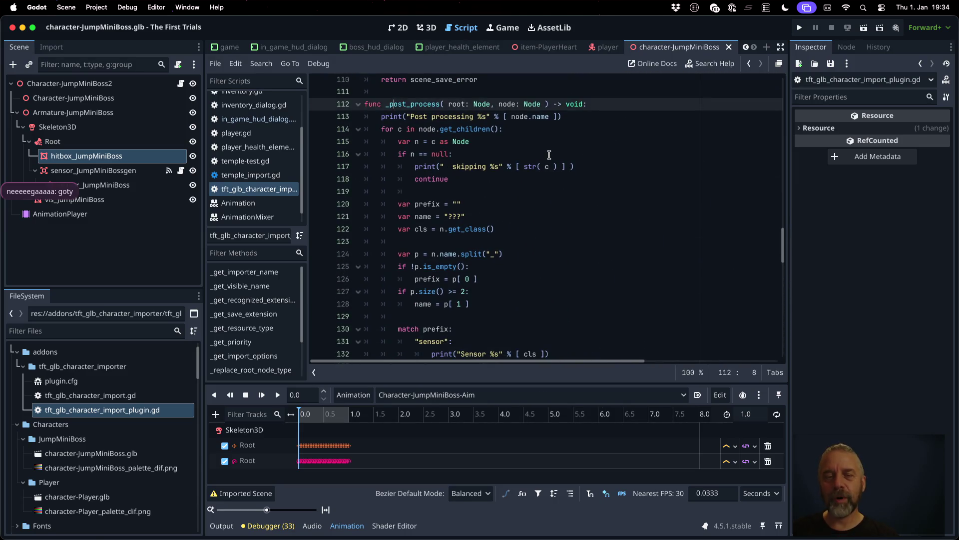
{"action": "key", "text": "shift+Down"}
{"action": "key", "text": "shift+Down"}
{"action": "key", "text": "shift+Down"}
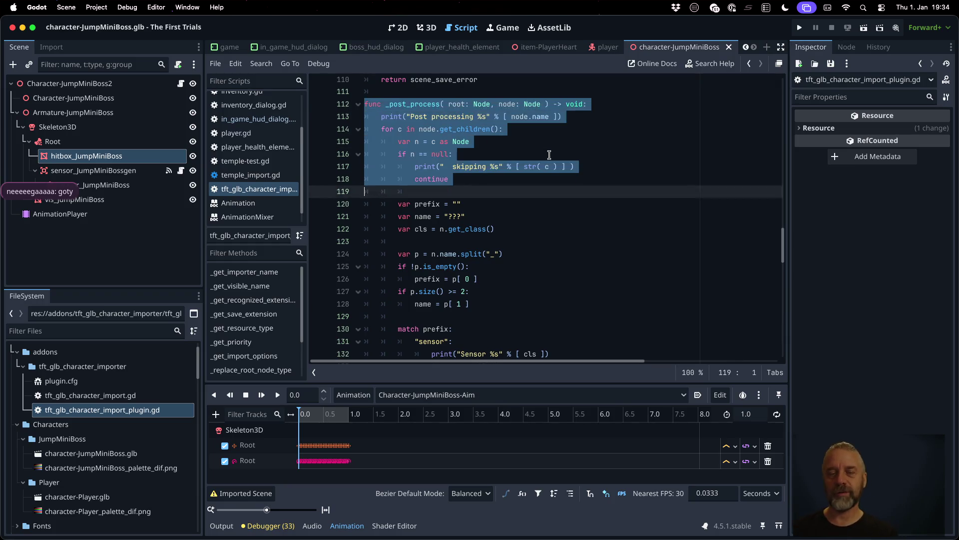
{"action": "key", "text": "Down"}
{"action": "key", "text": "Down"}
{"action": "key", "text": "Down"}
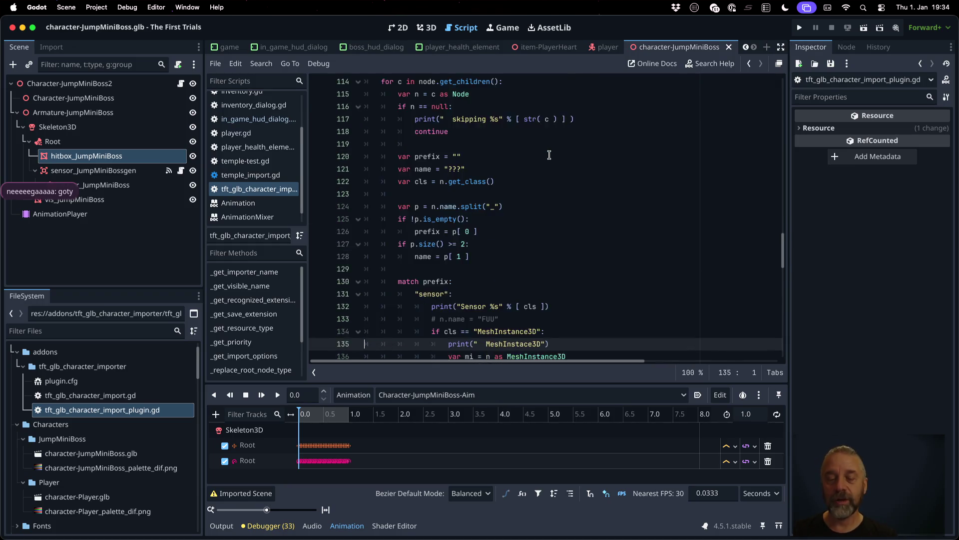
{"action": "key", "text": "Down"}
{"action": "key", "text": "Down"}
{"action": "key", "text": "Down"}
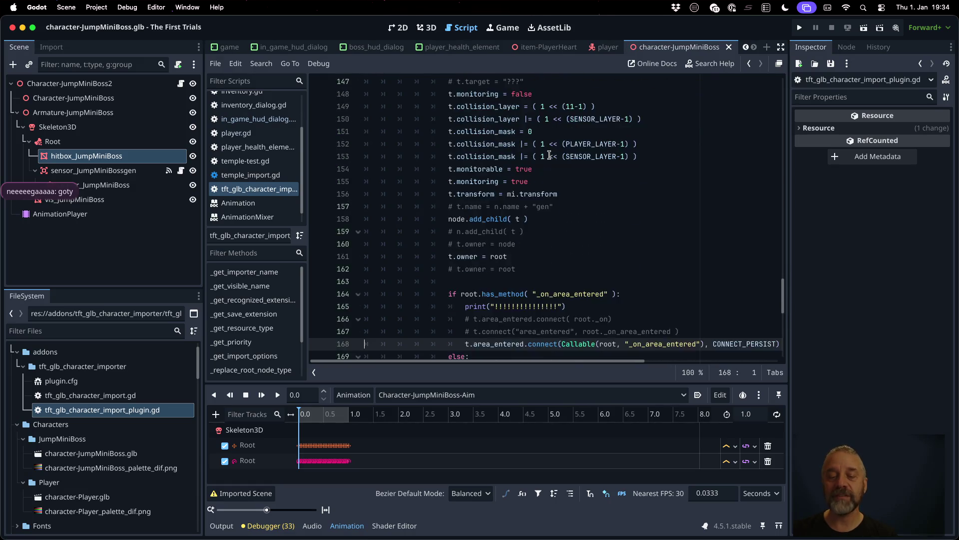
{"action": "key", "text": "Up"}
{"action": "key", "text": "Up"}
{"action": "key", "text": "Up"}
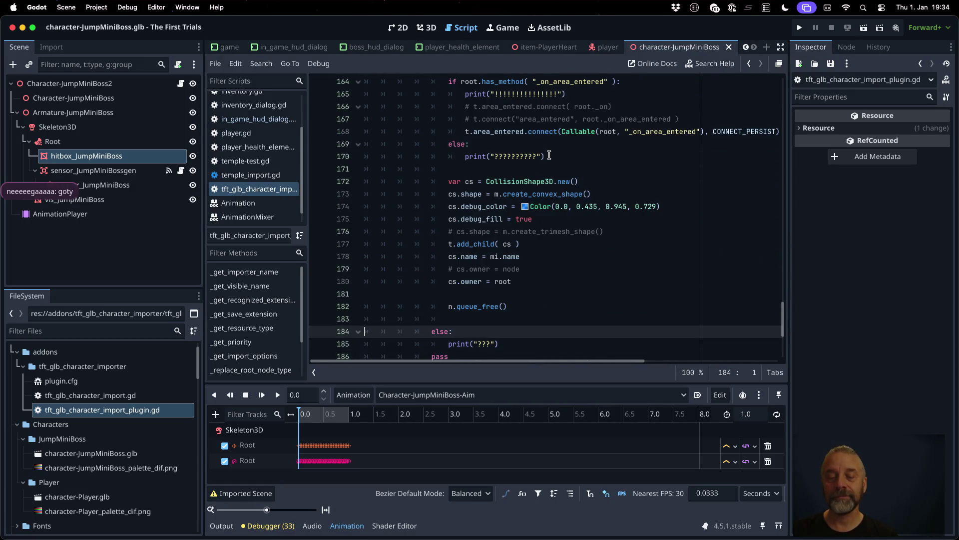
{"action": "key", "text": "Up"}
{"action": "key", "text": "Up"}
{"action": "key", "text": "Up"}
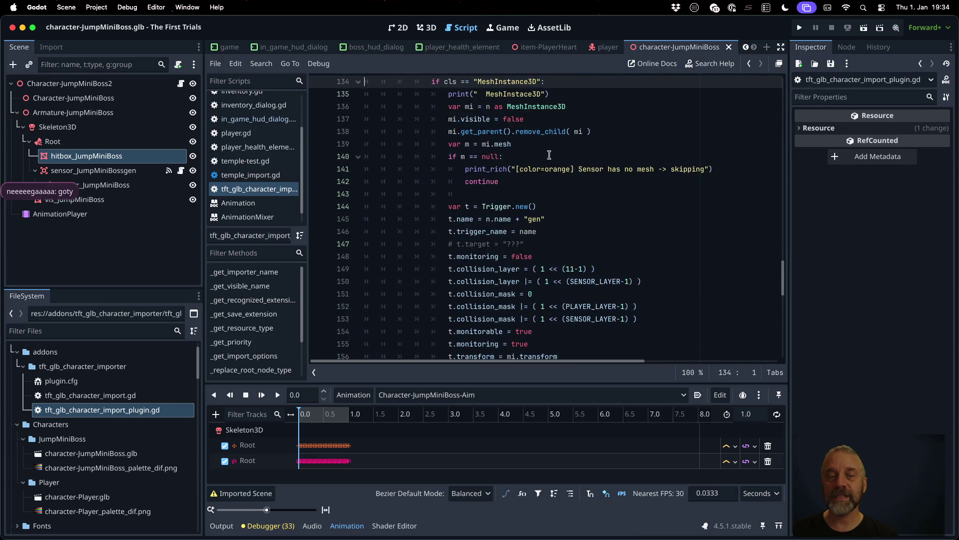
{"action": "key", "text": "shift+Down"}
{"action": "key", "text": "shift+Down"}
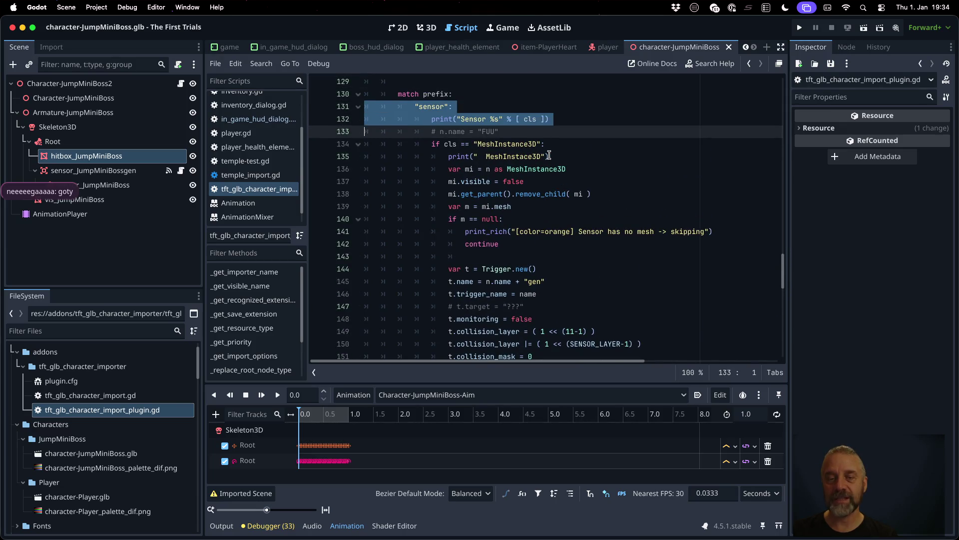
{"action": "key", "text": "Escape"}
{"action": "key", "text": "Up"}
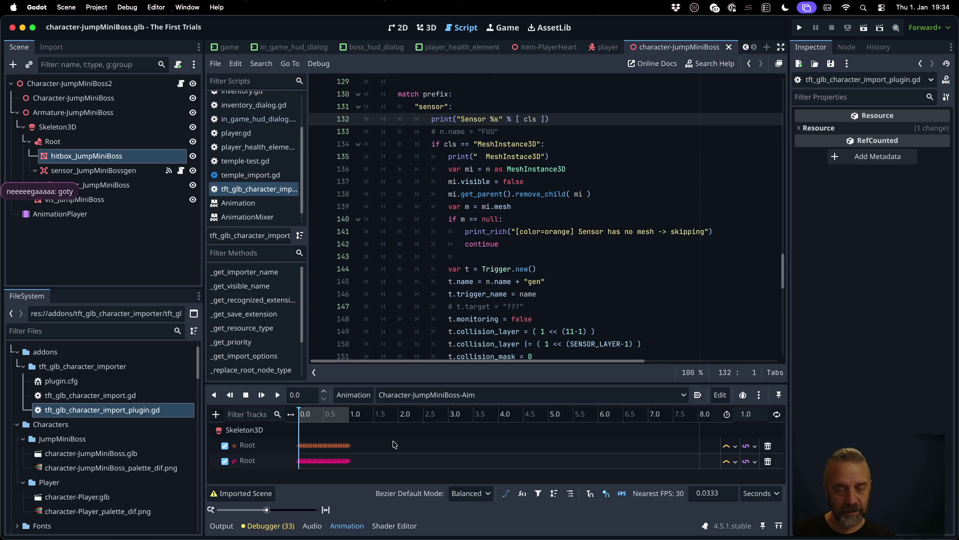
Step: Reimport character-JumpMiniBoss.glb and highlight the Sensor MeshInstance3D lines in the Output log
{"action": "left_click", "coordinate": [222, 525]}
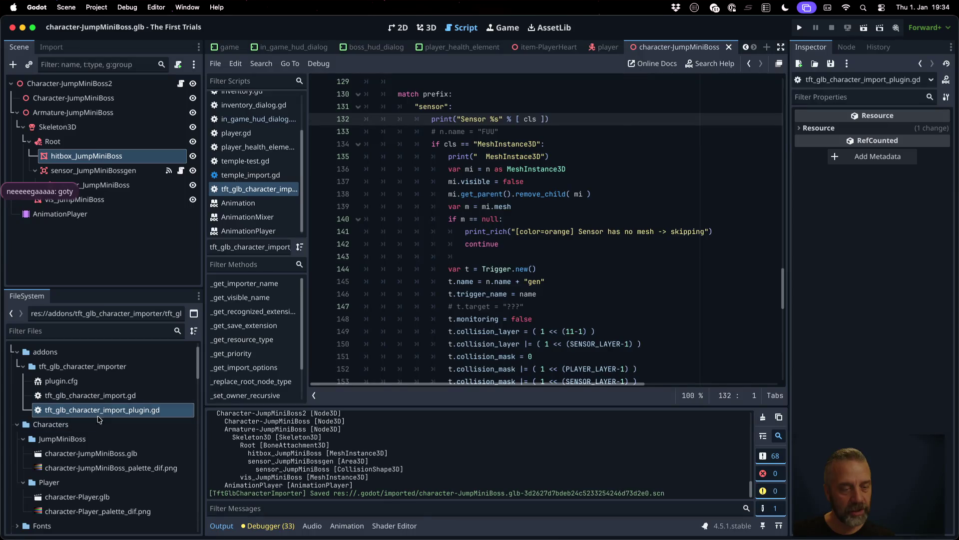
{"action": "left_click", "coordinate": [108, 454]}
{"action": "right_click", "coordinate": [107, 454]}
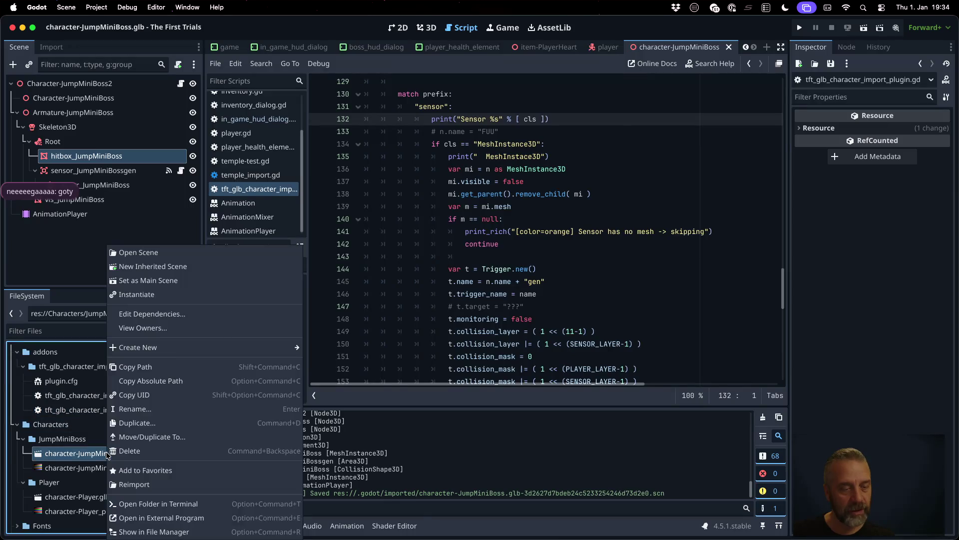
{"action": "left_click", "coordinate": [150, 489]}
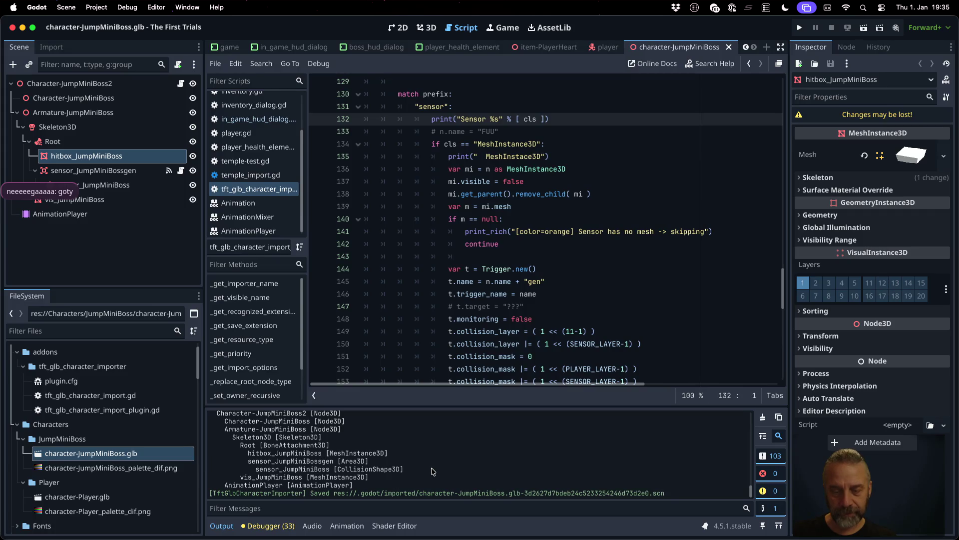
{"action": "scroll", "coordinate": [433, 472], "scroll_direction": "up", "scroll_amount": 3}
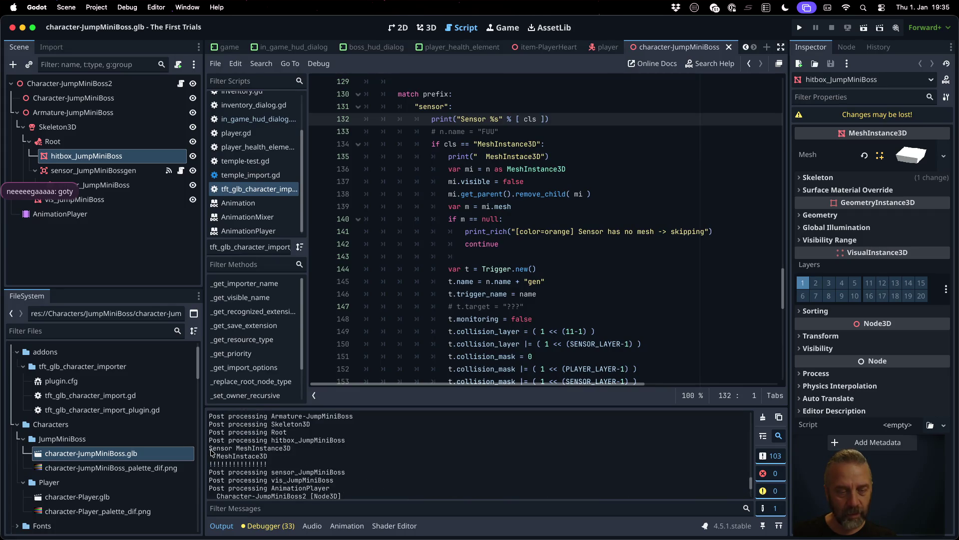
{"action": "left_click_drag", "start_coordinate": [208, 447], "coordinate": [282, 457]}
{"action": "left_click", "coordinate": [574, 233]}
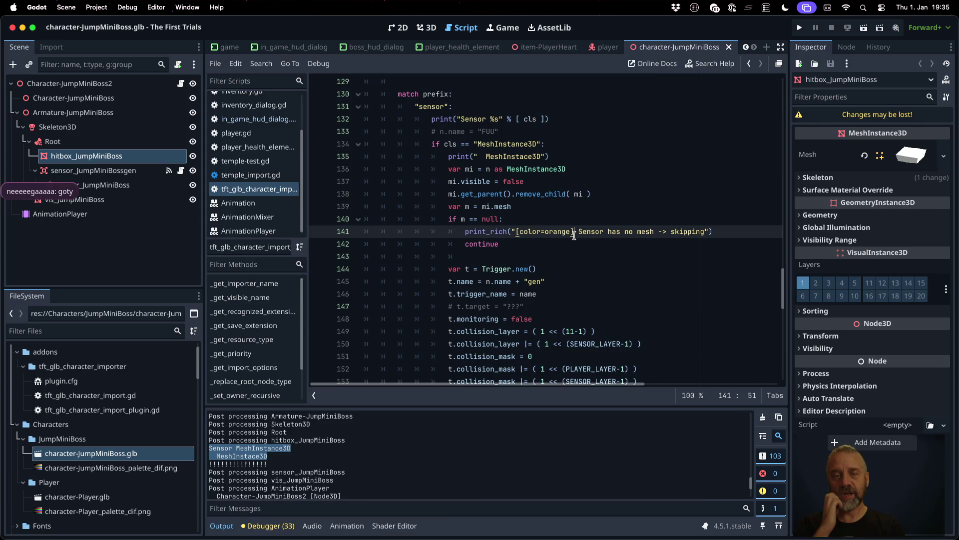
{"action": "mouse_move", "coordinate": [552, 164]}
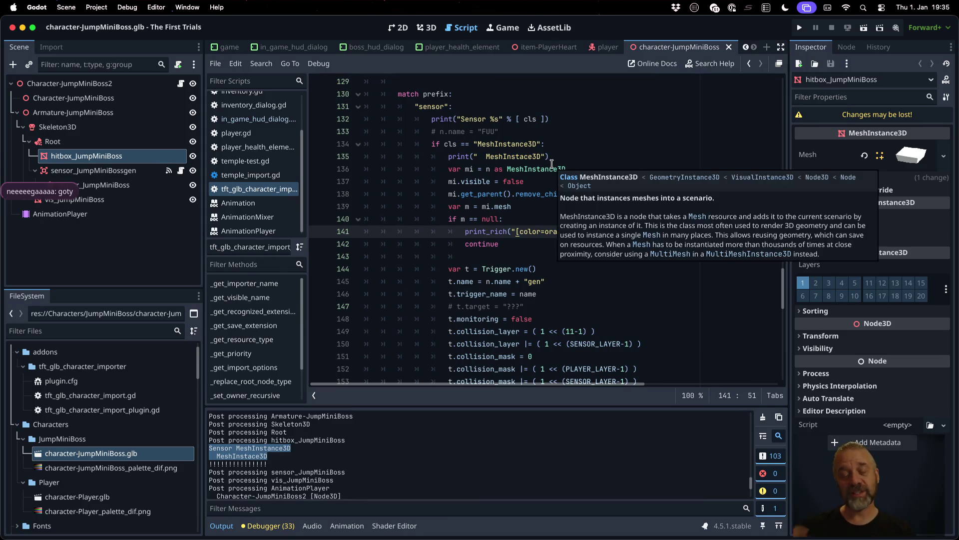
{"action": "double_click", "coordinate": [510, 143]}
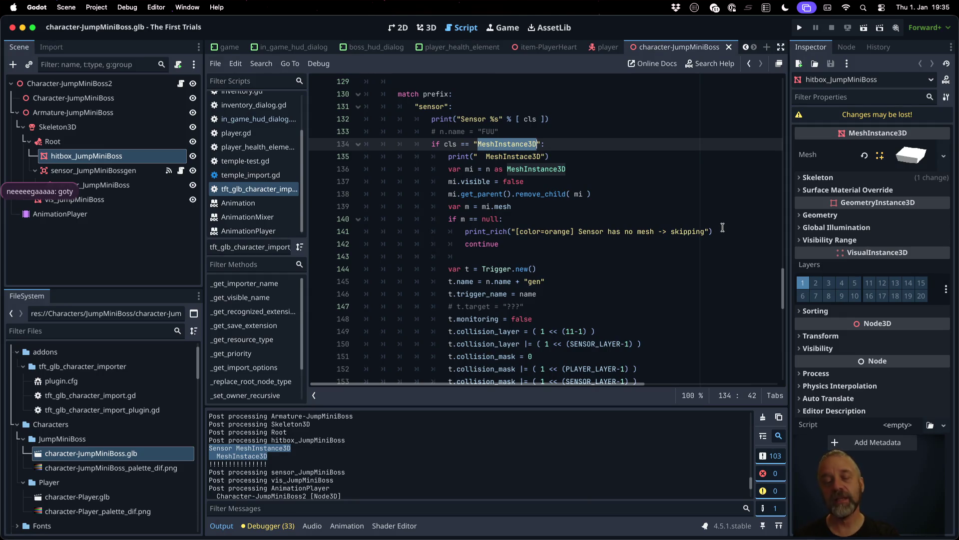
{"action": "scroll", "coordinate": [719, 235], "scroll_direction": "down", "scroll_amount": 3}
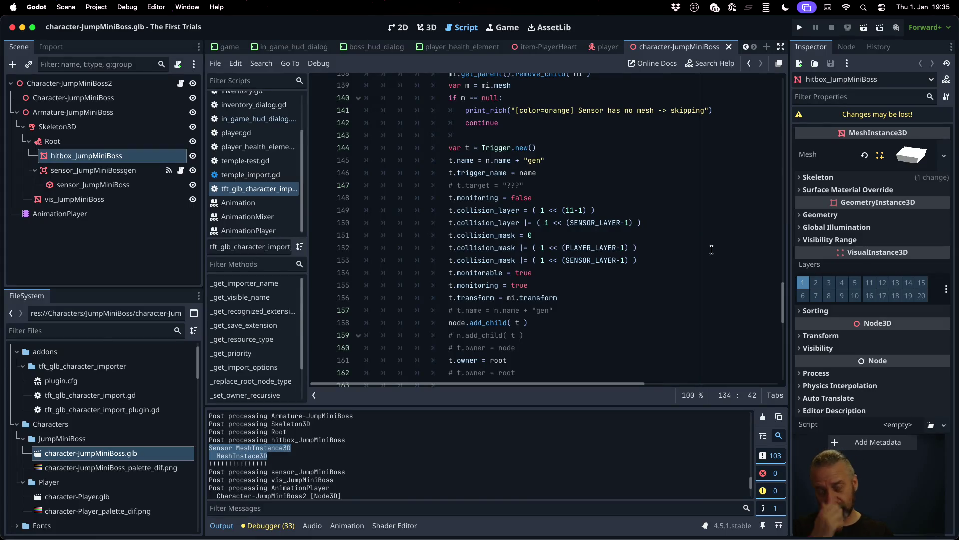
{"action": "left_click", "coordinate": [502, 145]}
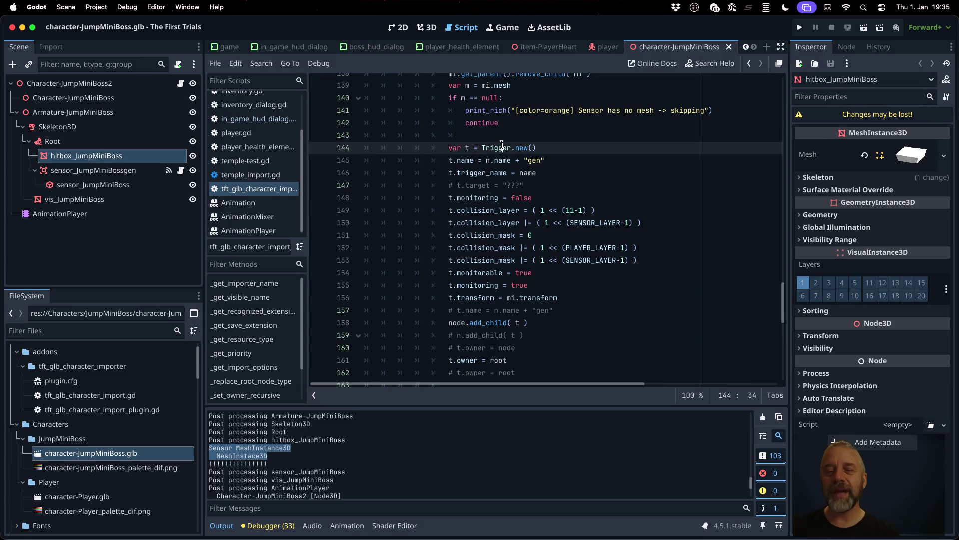
{"action": "mouse_move", "coordinate": [492, 145]}
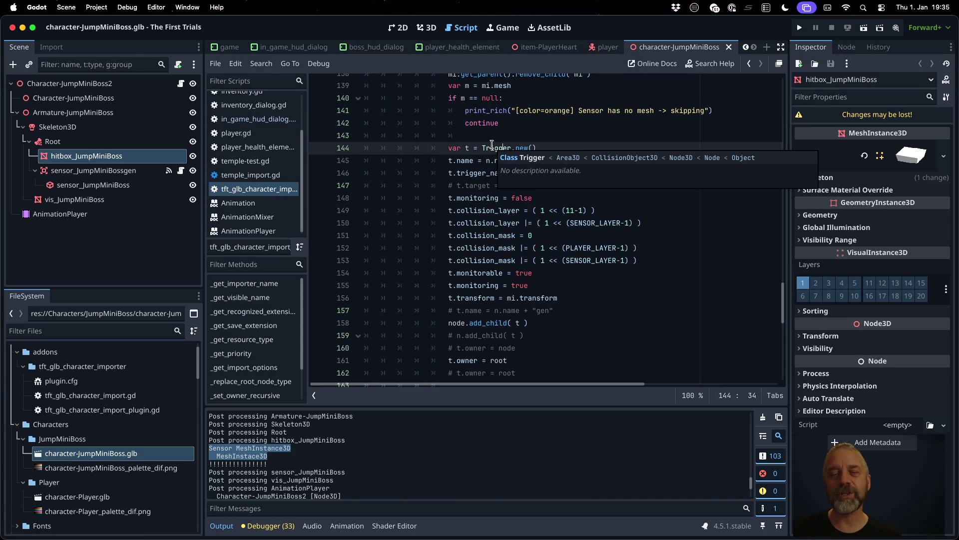
Step: Open trigger.gd's Area3D-based Trigger class, then return to the tft_glb_character_import script
{"action": "left_click", "coordinate": [492, 146], "text": "super"}
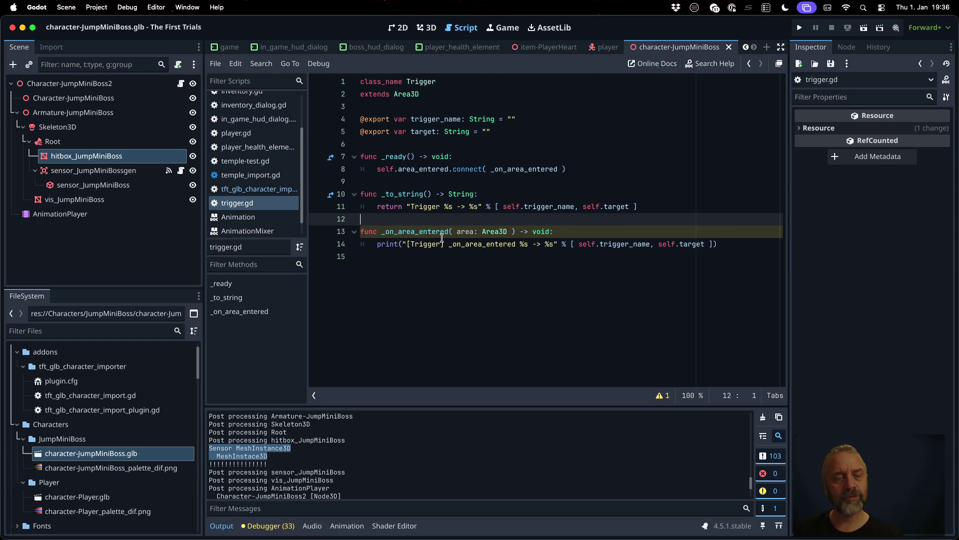
{"action": "left_click", "coordinate": [257, 189]}
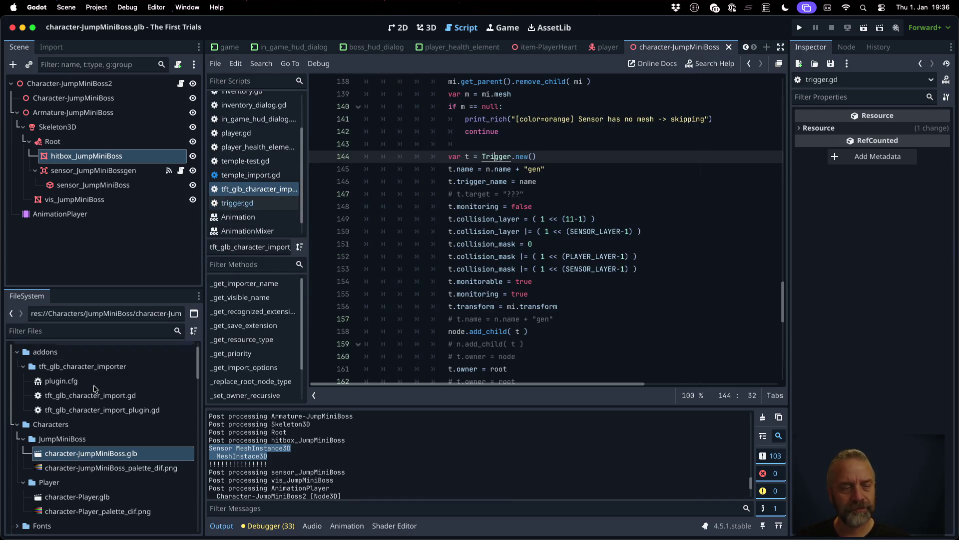
{"action": "scroll", "coordinate": [97, 394], "scroll_direction": "down", "scroll_amount": 4}
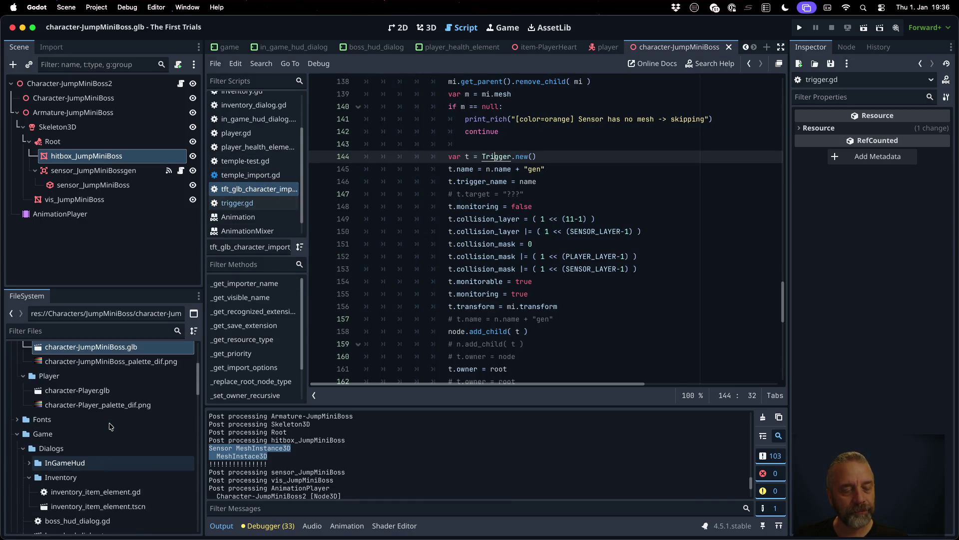
Step: Create a new script hitbox.gd in the Game folder
{"action": "left_click", "coordinate": [66, 432]}
{"action": "right_click", "coordinate": [67, 432]}
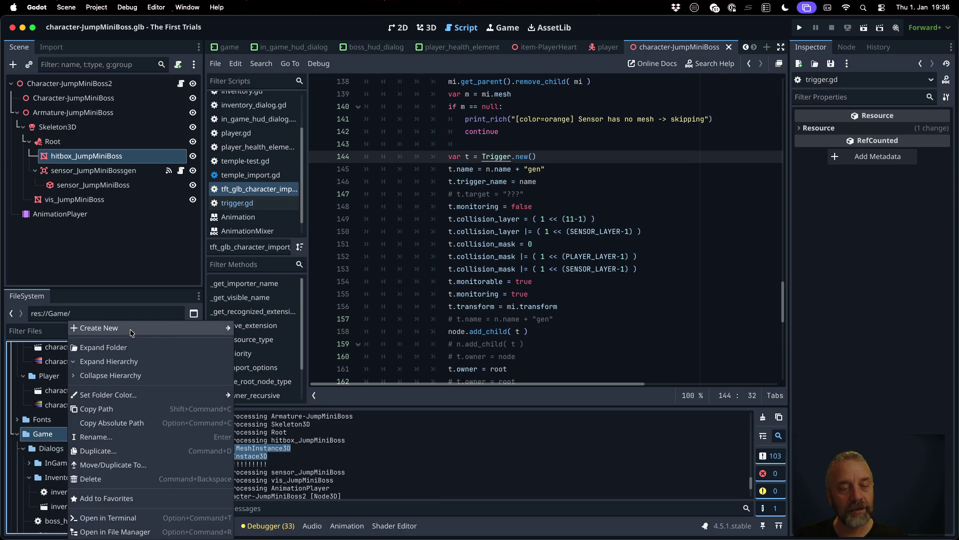
{"action": "mouse_move", "coordinate": [130, 328]}
{"action": "left_click", "coordinate": [270, 357]}
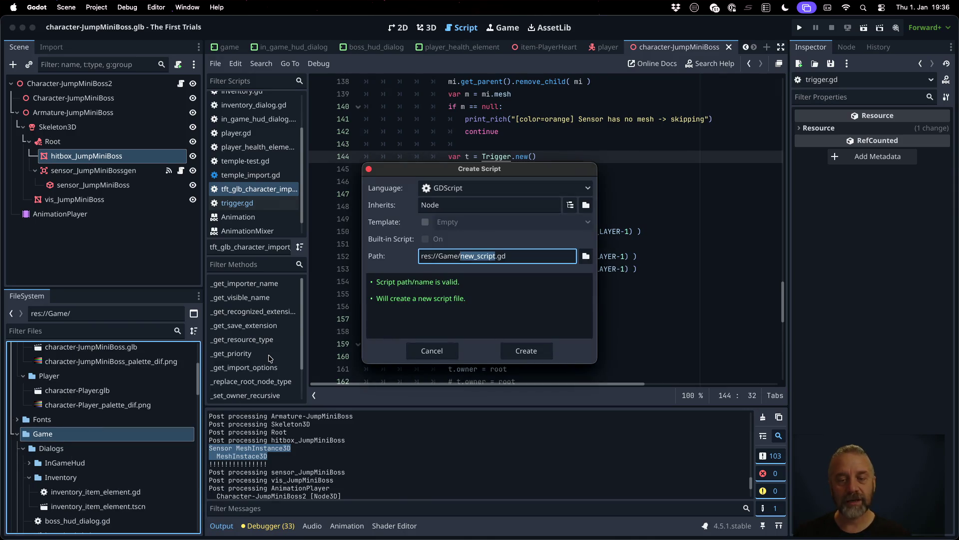
{"action": "type", "text": "hitbox"}
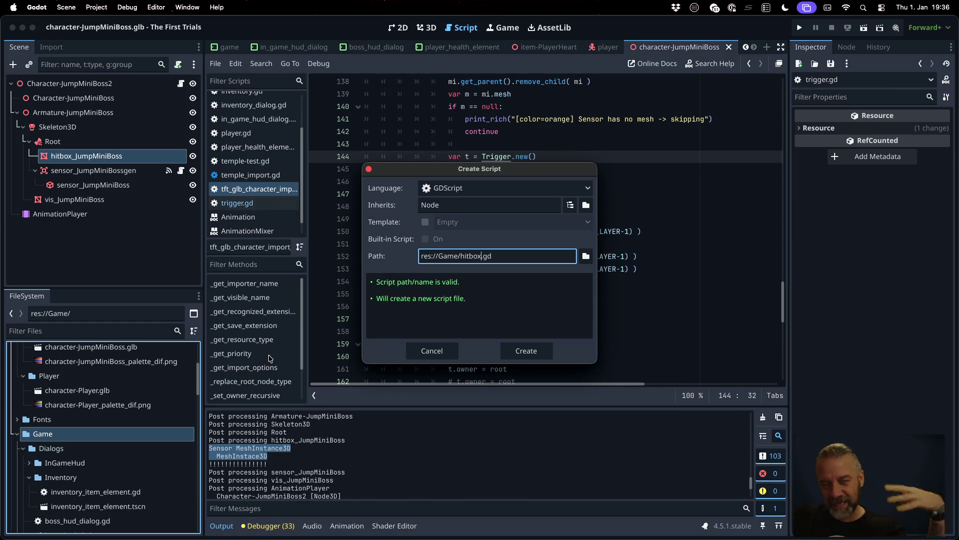
{"action": "key", "text": "Escape"}
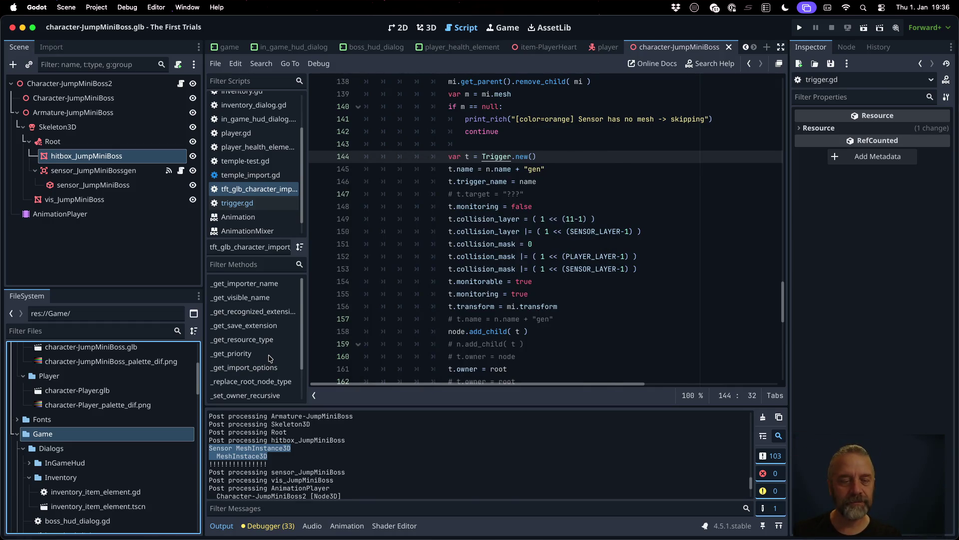
Step: Add 'class_name Hitbox' above extends Node in hitbox.gd and save it
{"action": "scroll", "coordinate": [116, 460], "scroll_direction": "down", "scroll_amount": 5}
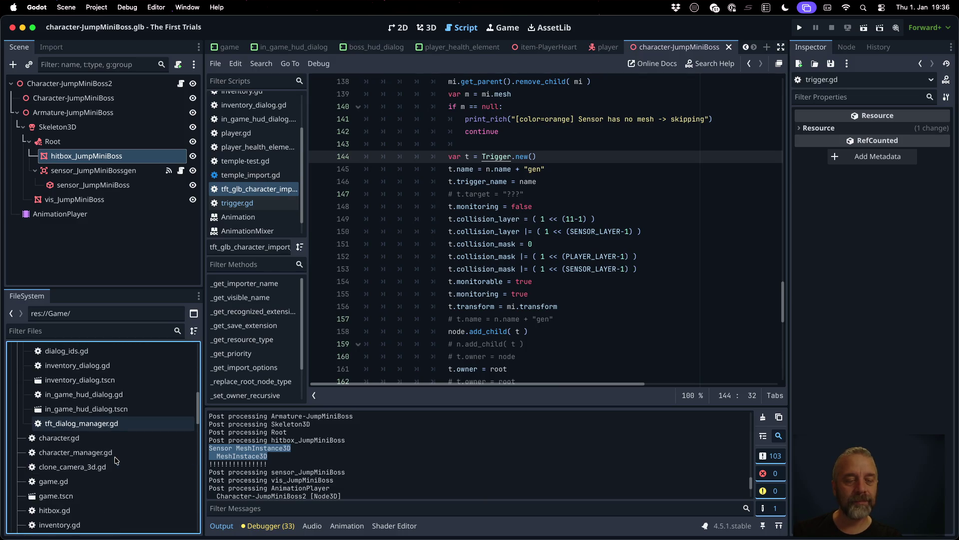
{"action": "scroll", "coordinate": [116, 460], "scroll_direction": "up", "scroll_amount": 5}
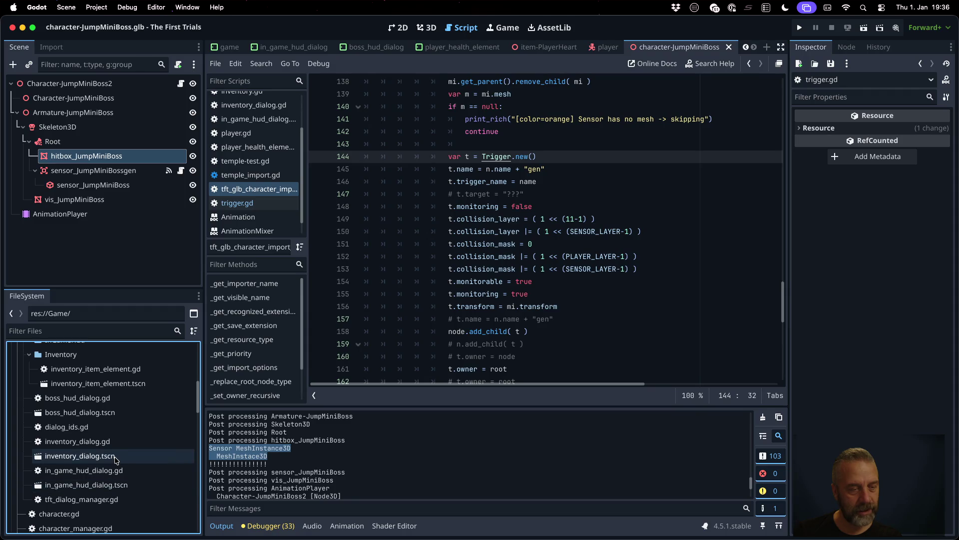
{"action": "scroll", "coordinate": [115, 461], "scroll_direction": "up", "scroll_amount": 3}
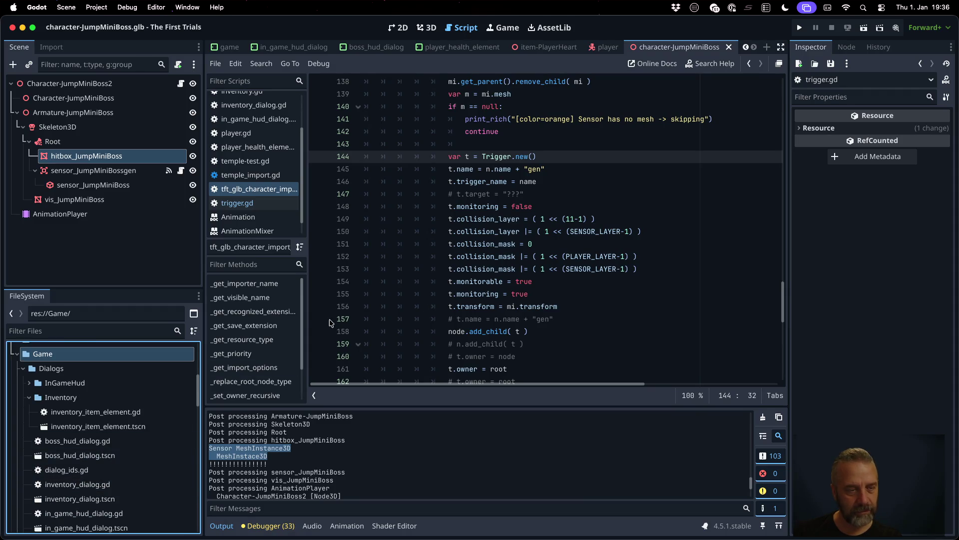
{"action": "left_click", "coordinate": [466, 294]}
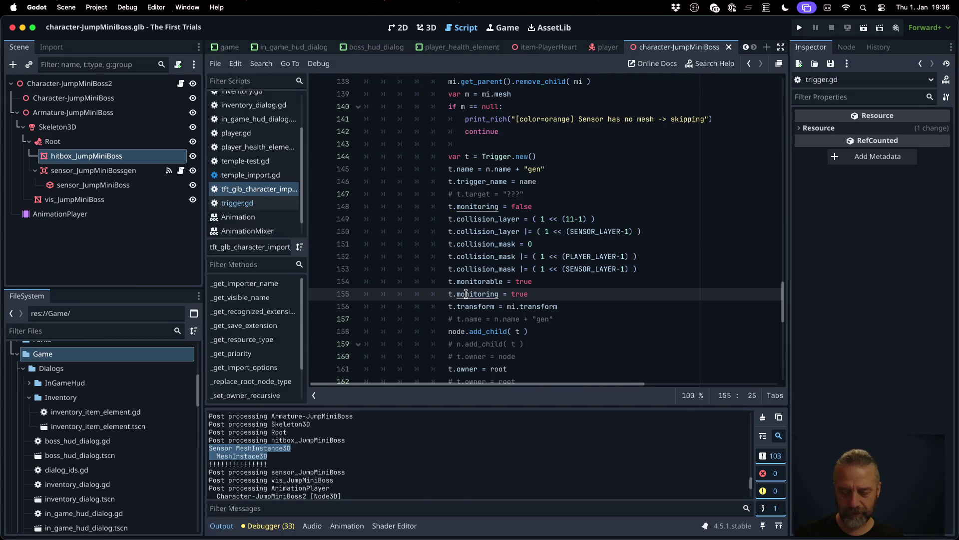
{"action": "key", "text": "shift+alt+o"}
{"action": "type", "text": "hit"}
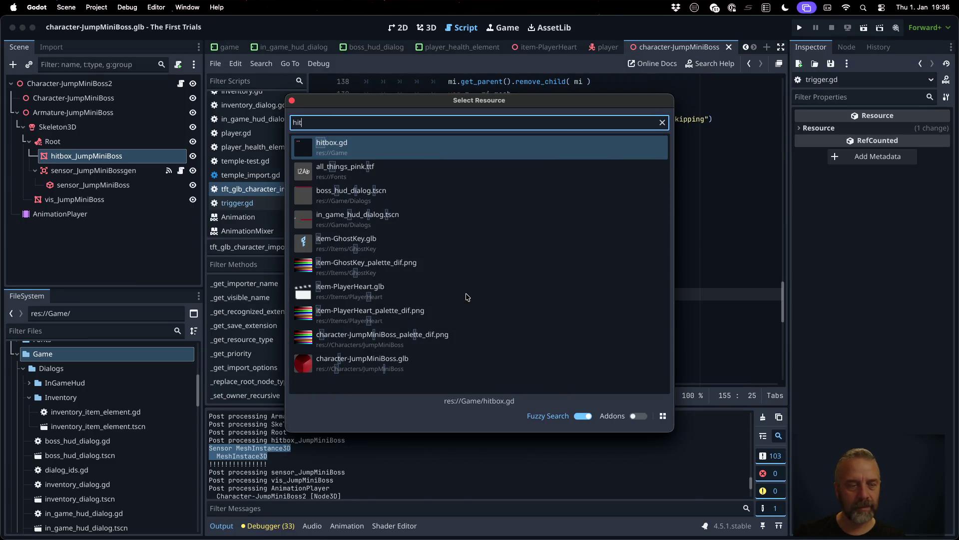
{"action": "key", "text": "Return"}
{"action": "key", "text": "Return"}
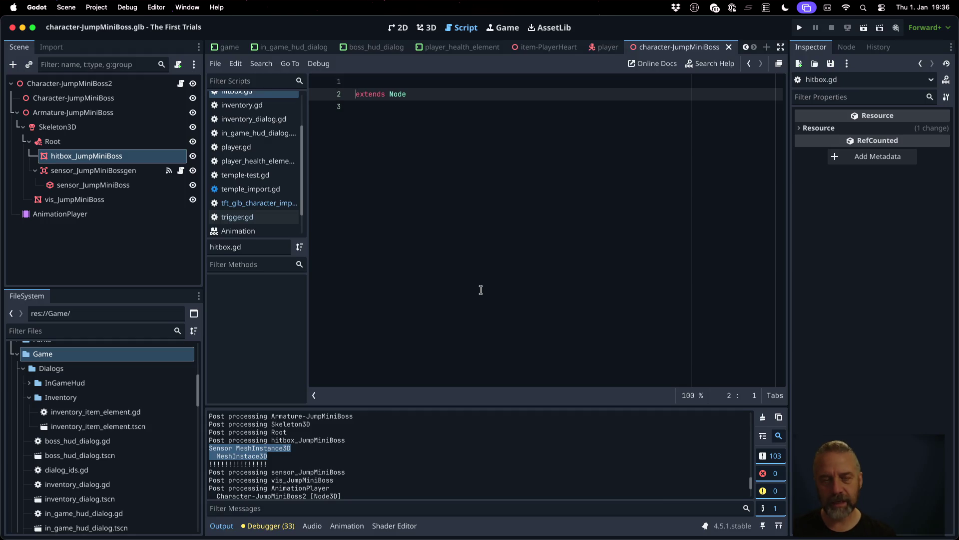
{"action": "key", "text": "Up"}
{"action": "type", "text": "class_name"}
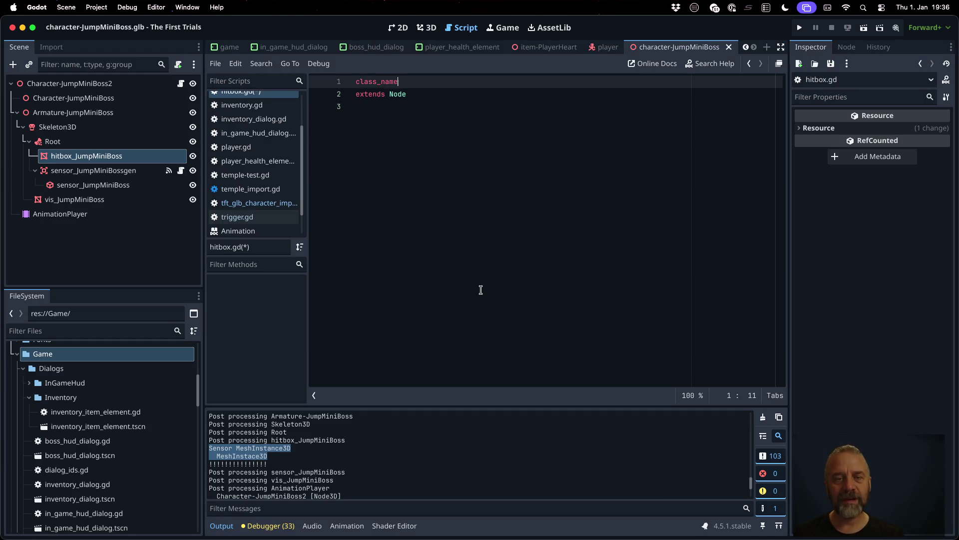
{"action": "type", "text": " Hitbox"}
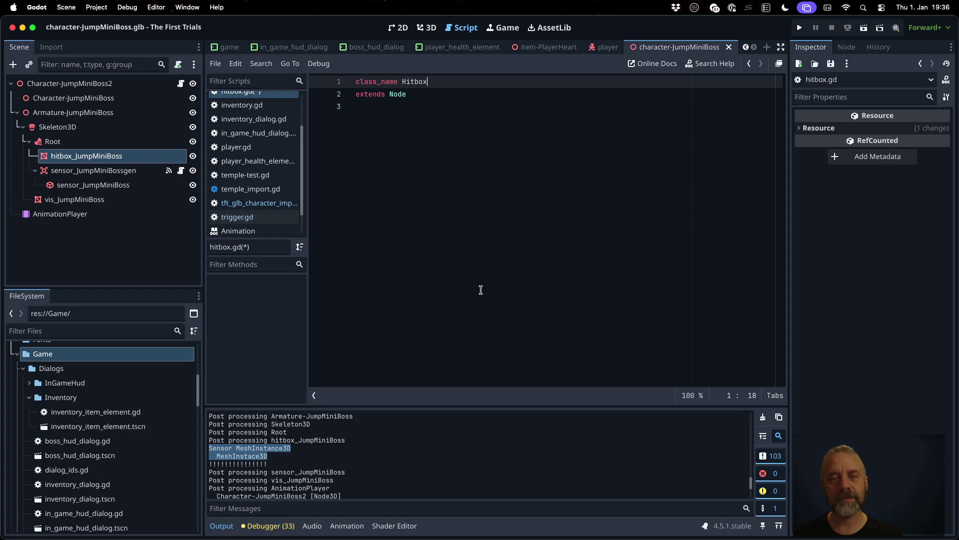
{"action": "key", "text": "Down"}
{"action": "key", "text": "Down"}
{"action": "key", "text": "super+s"}
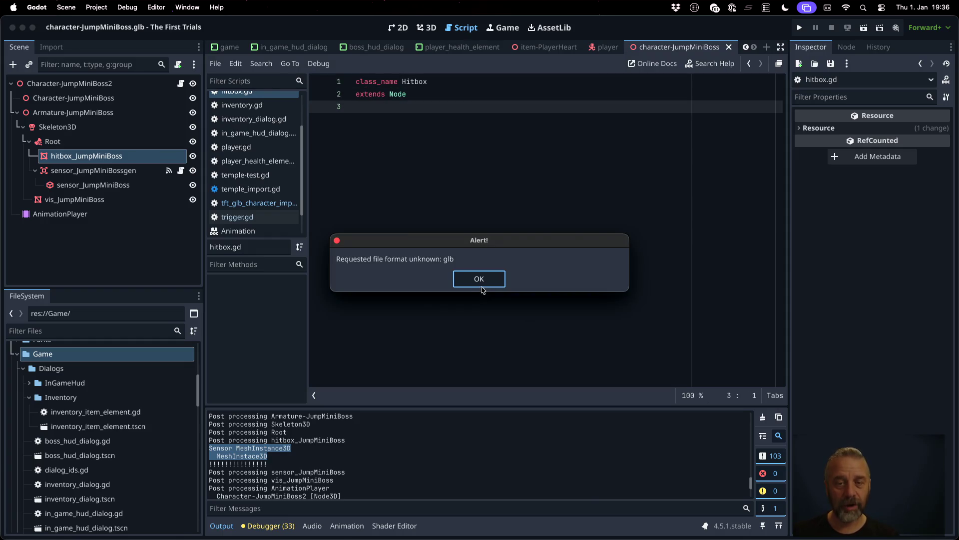
Step: Dismiss the glb format alert and close the item-PlayerHeart, character-JumpMiniBoss and player scene tabs
{"action": "left_click", "coordinate": [482, 288]}
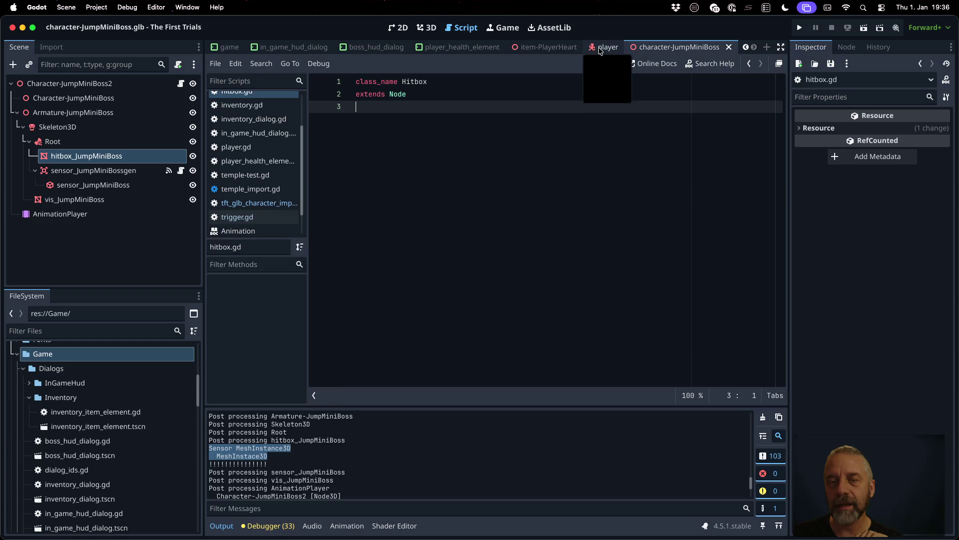
{"action": "left_click", "coordinate": [570, 50]}
{"action": "left_click", "coordinate": [586, 47]}
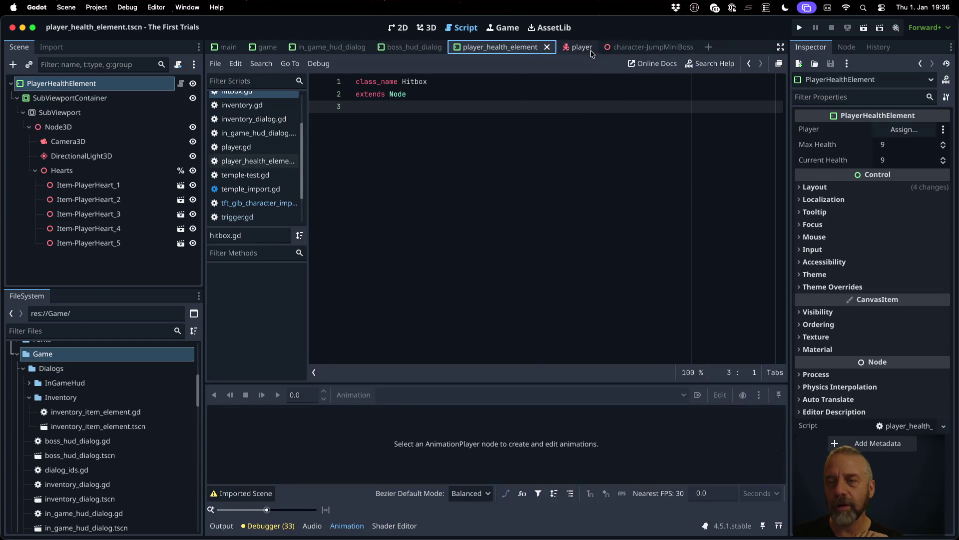
{"action": "left_click", "coordinate": [689, 48]}
{"action": "left_click", "coordinate": [690, 48]}
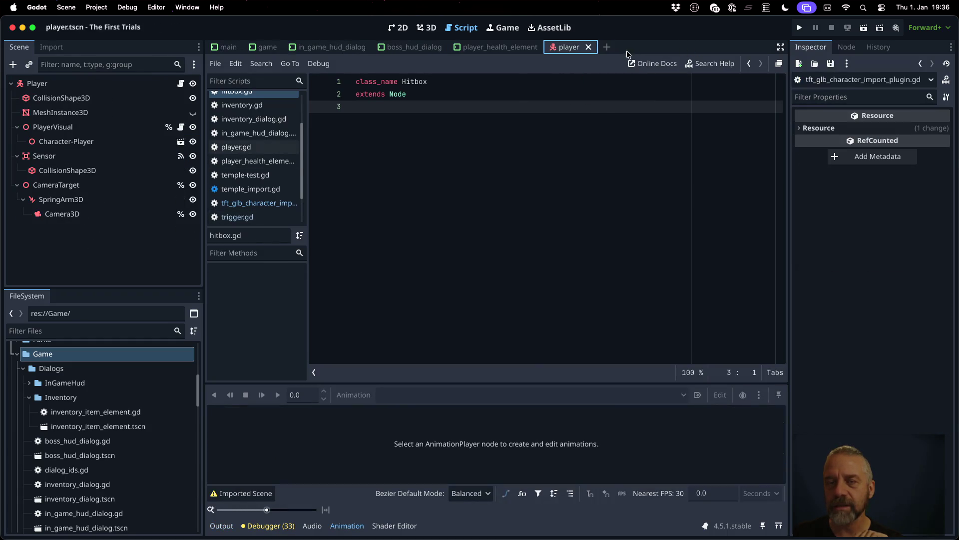
{"action": "left_click", "coordinate": [589, 47]}
Step: In tft_glb_character_import.gd, add a "hitbox": case under match prefix
{"action": "left_click", "coordinate": [456, 130]}
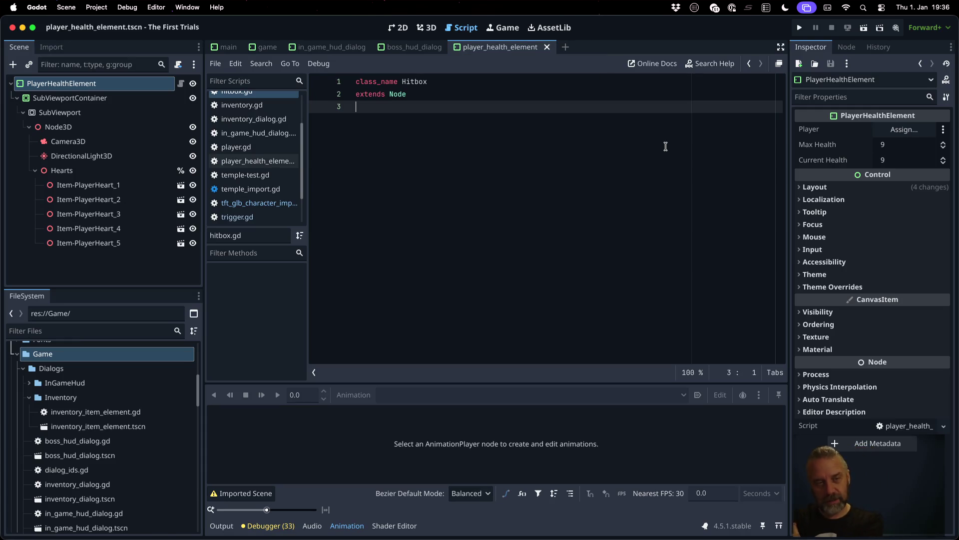
{"action": "left_click", "coordinate": [278, 203]}
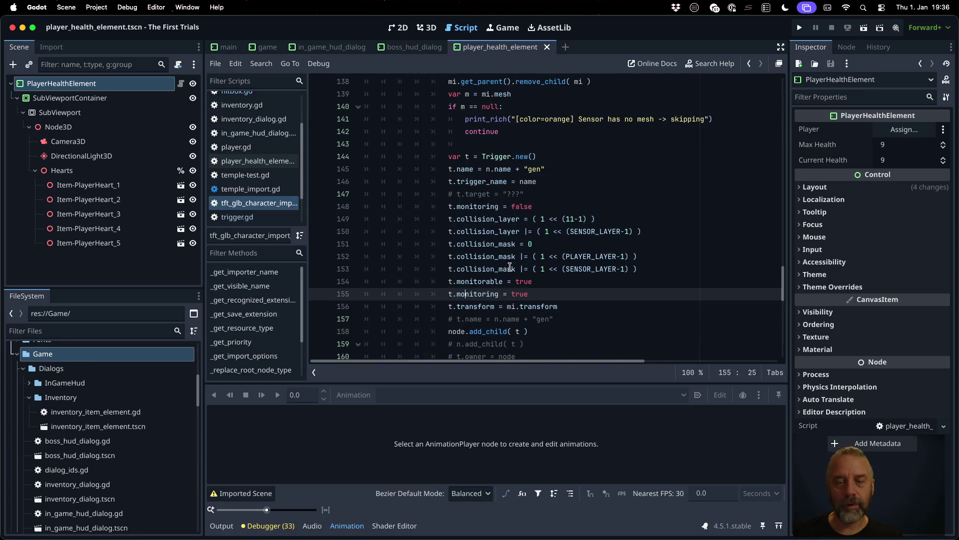
{"action": "scroll", "coordinate": [547, 280], "scroll_direction": "up", "scroll_amount": 1}
{"action": "left_click", "coordinate": [480, 175]}
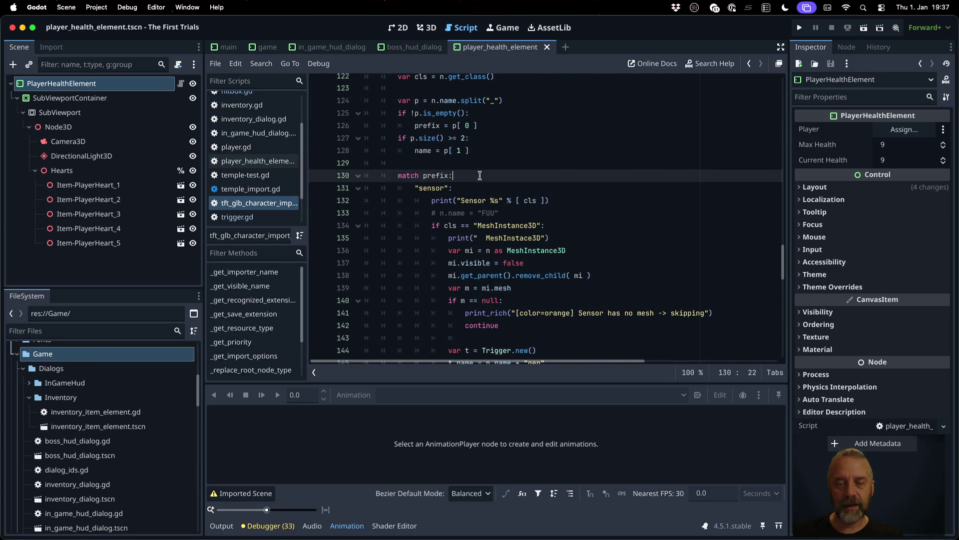
{"action": "key", "text": "Return"}
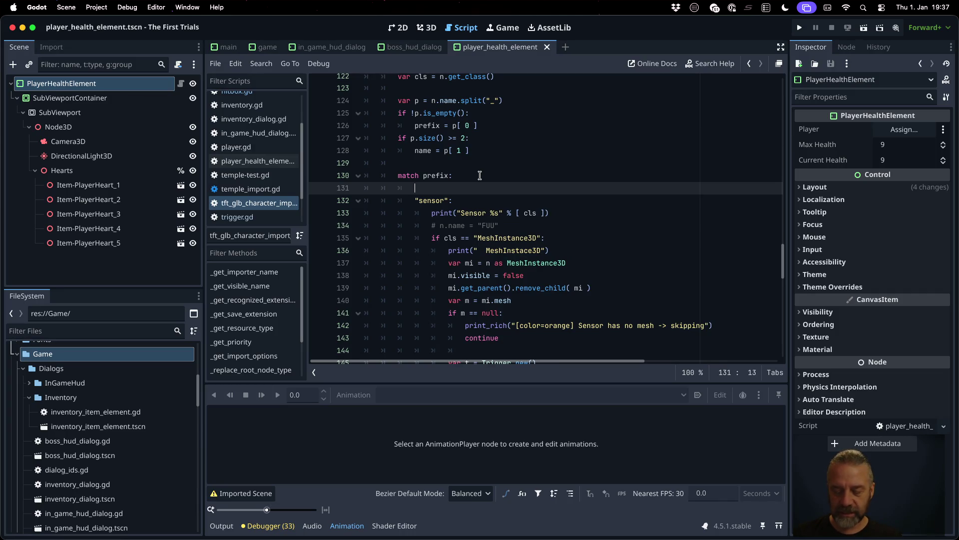
{"action": "type", "text": "\"hit"}
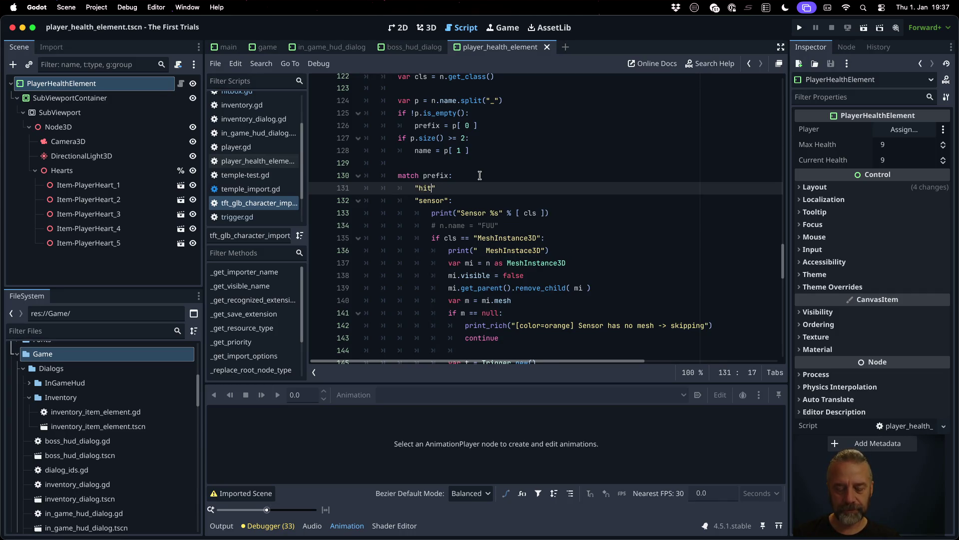
{"action": "type", "text": "box"}
{"action": "key", "text": "Return"}
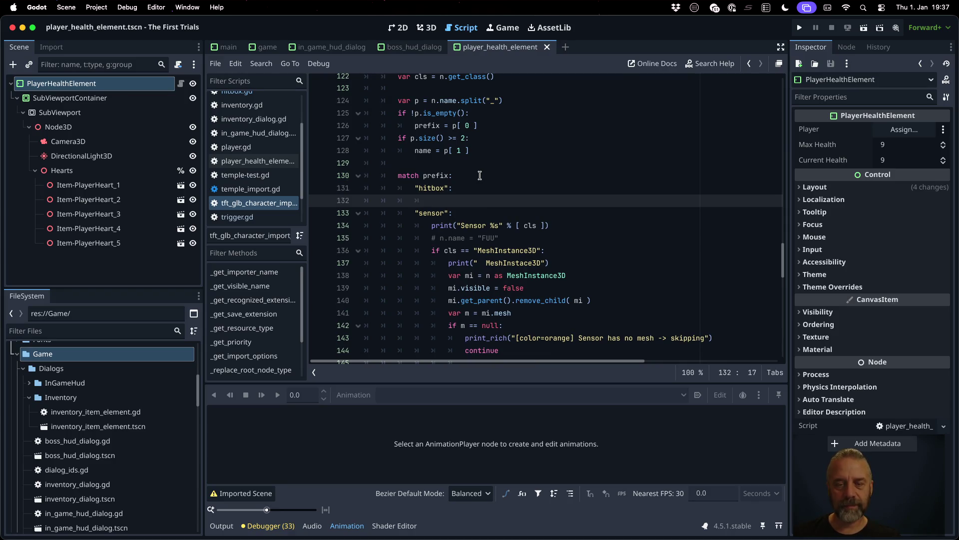
Step: Copy the Sensor print line into the hitbox case, renaming Sensor to Hitbox
{"action": "type", "text": "p"}
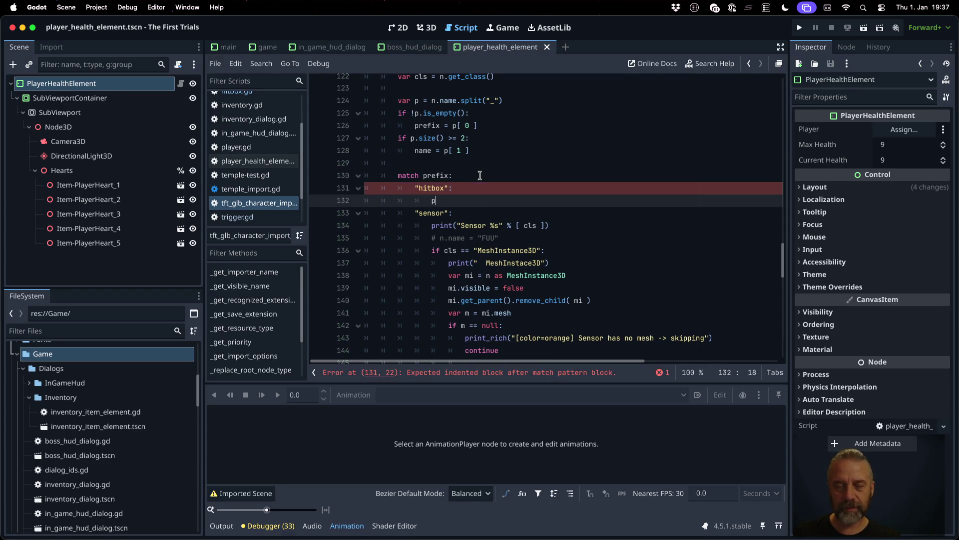
{"action": "key", "text": "Escape"}
{"action": "key", "text": "Down"}
{"action": "key", "text": "Down"}
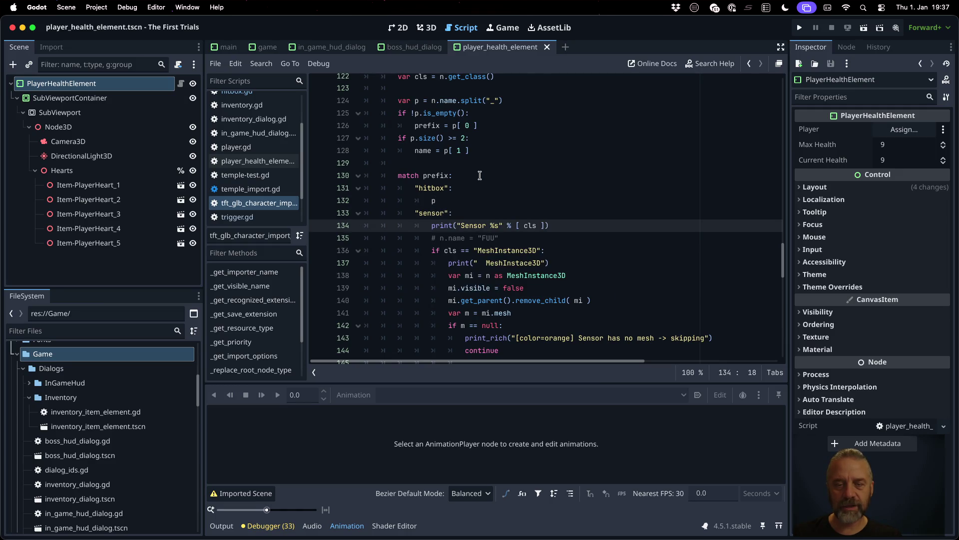
{"action": "key", "text": "shift+End"}
{"action": "key", "text": "ctrl+c"}
{"action": "key", "text": "Up"}
{"action": "key", "text": "Up"}
{"action": "key", "text": "ctrl+v"}
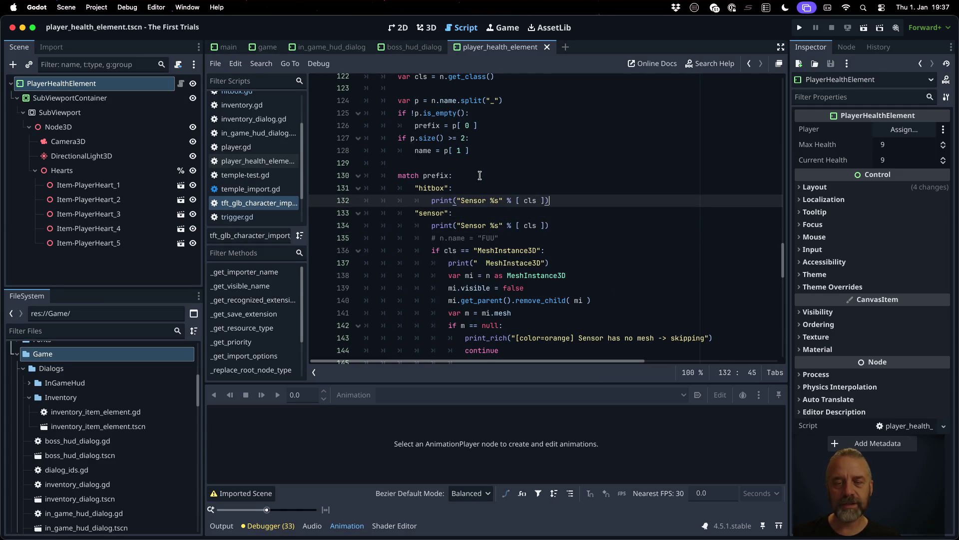
{"action": "key", "text": "Left"}
{"action": "key", "text": "Left"}
{"action": "key", "text": "Left"}
{"action": "key", "text": "shift+Left"}
{"action": "key", "text": "shift+Left"}
{"action": "key", "text": "shift+Left"}
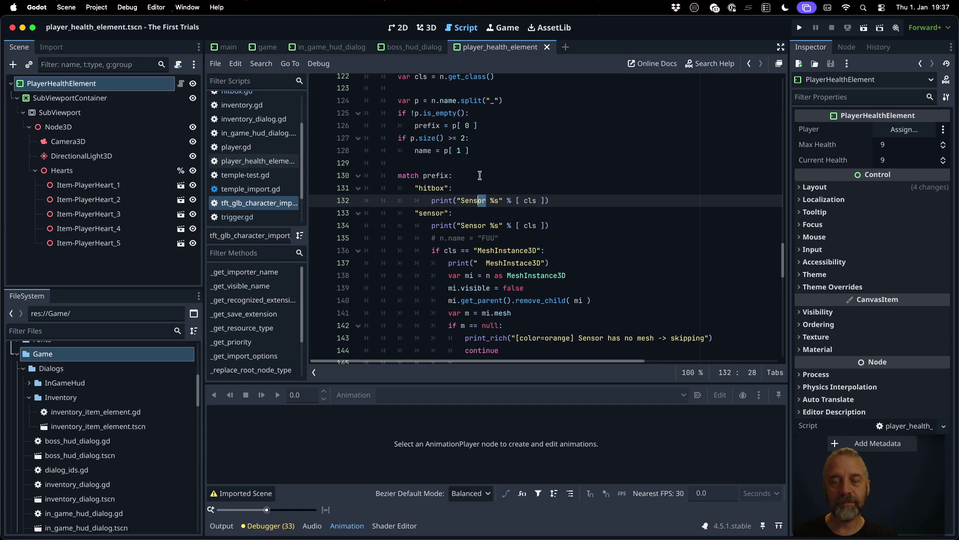
{"action": "type", "text": "Hiotb"}
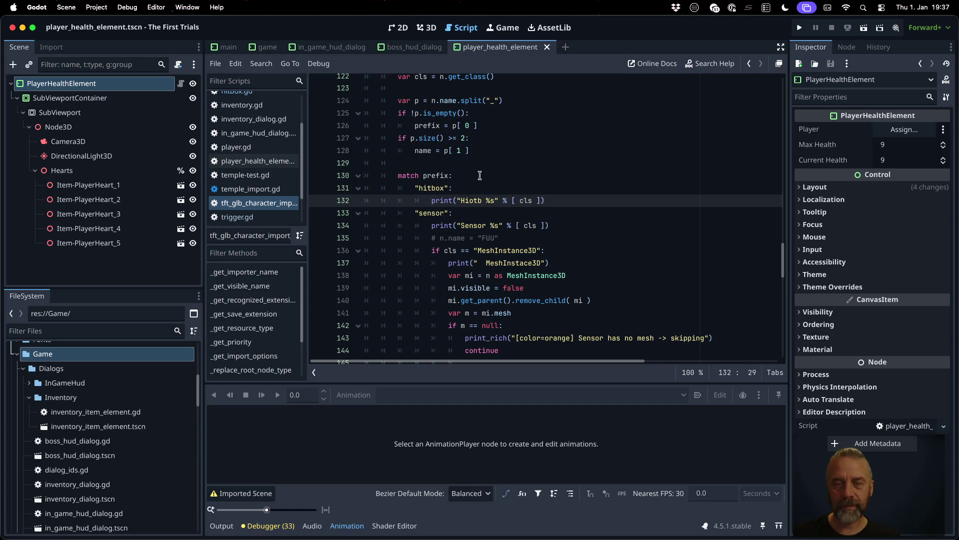
{"action": "key", "text": "BackSpace"}
{"action": "key", "text": "BackSpace"}
{"action": "type", "text": "tbox"}
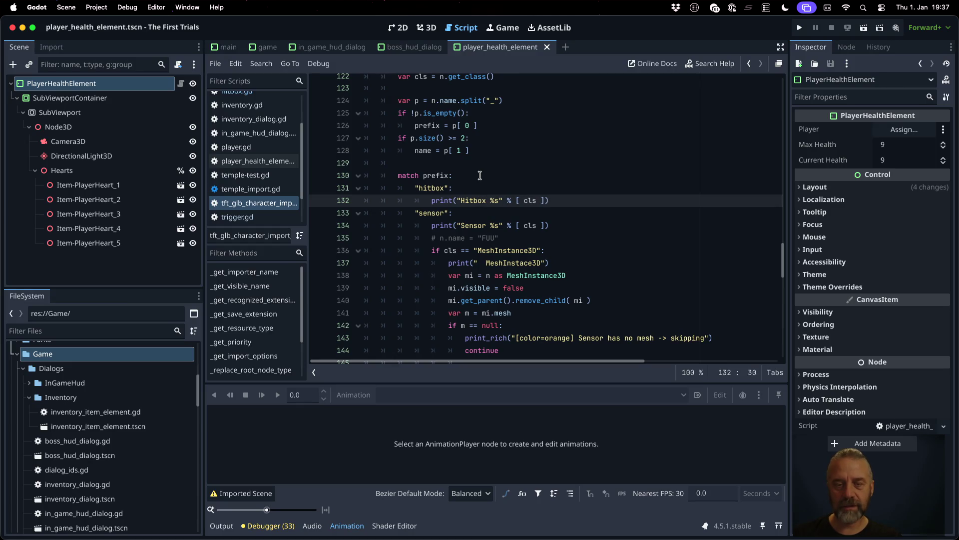
{"action": "key", "text": "End"}
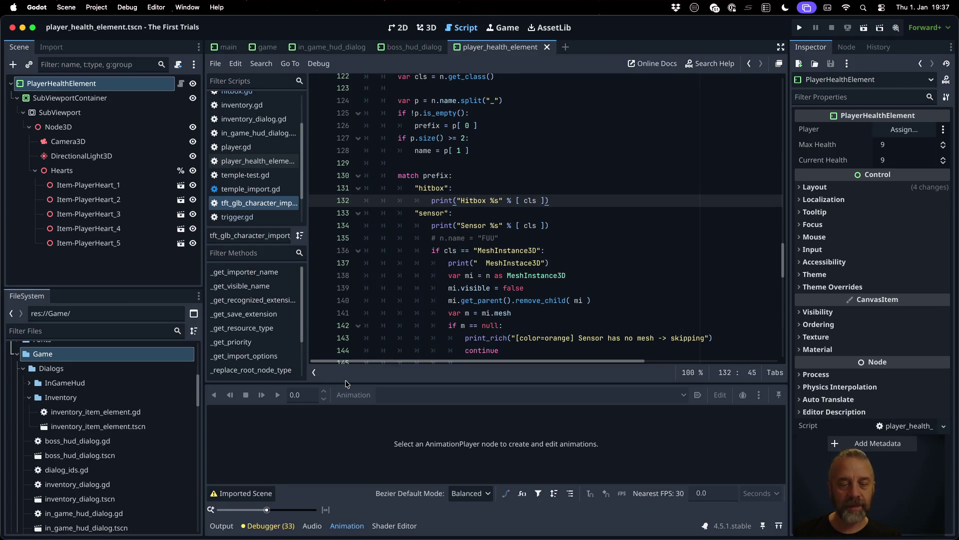
Step: Reimport character-JumpMiniBoss.glb and find the 'Hitbox MeshInstance3D' line in the Output log
{"action": "left_click", "coordinate": [222, 526]}
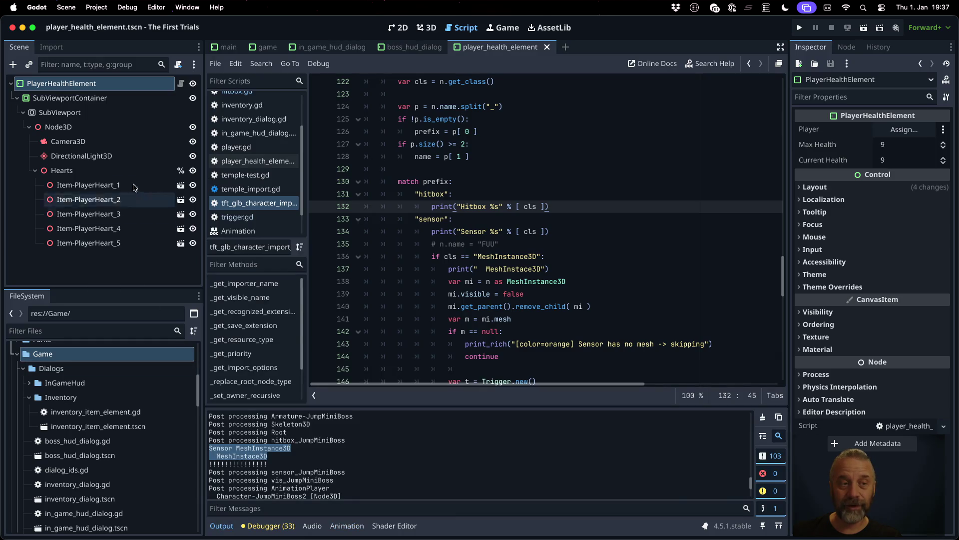
{"action": "scroll", "coordinate": [93, 423], "scroll_direction": "down", "scroll_amount": 5}
{"action": "scroll", "coordinate": [93, 422], "scroll_direction": "up", "scroll_amount": 10}
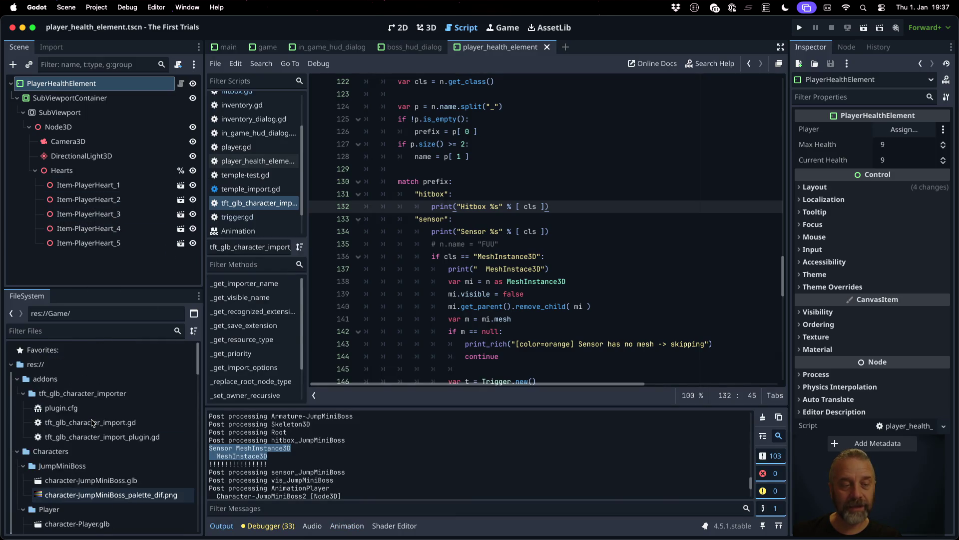
{"action": "left_click", "coordinate": [102, 481]}
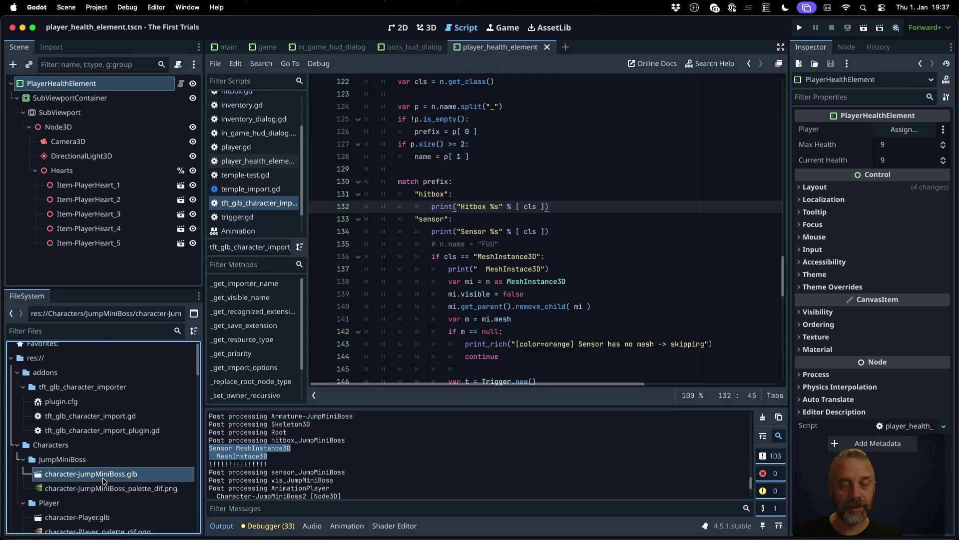
{"action": "right_click", "coordinate": [104, 481]}
{"action": "left_click", "coordinate": [132, 484]}
{"action": "scroll", "coordinate": [403, 482], "scroll_direction": "down", "scroll_amount": 3}
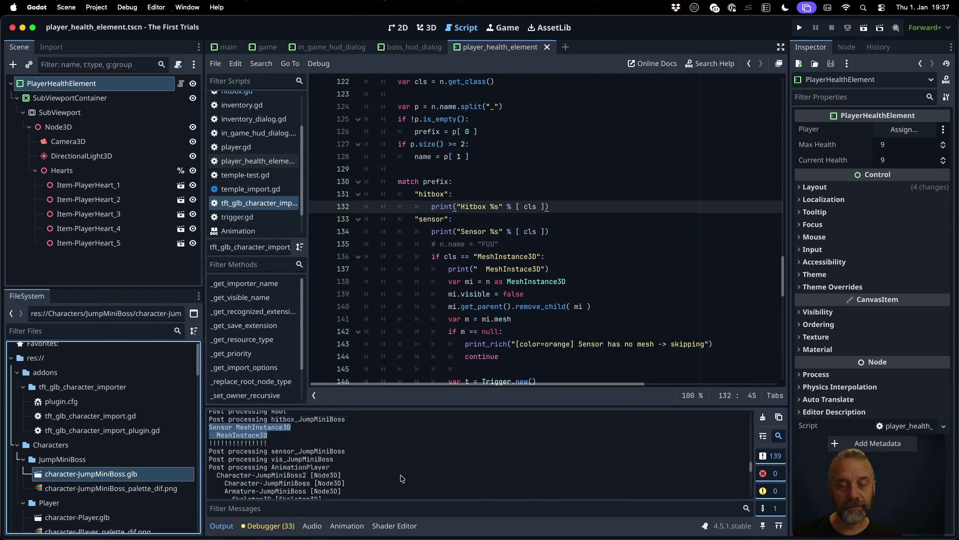
{"action": "scroll", "coordinate": [403, 478], "scroll_direction": "up", "scroll_amount": 2}
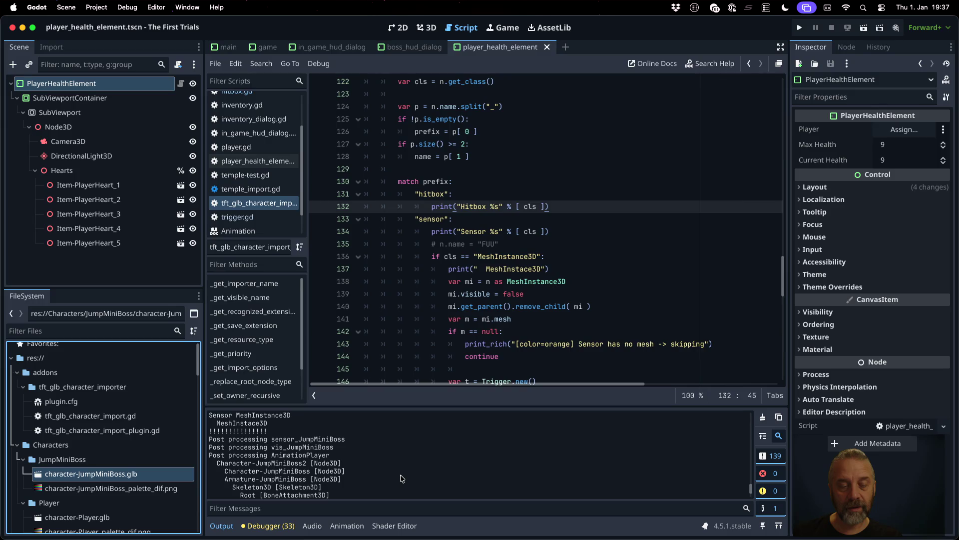
{"action": "scroll", "coordinate": [401, 478], "scroll_direction": "up", "scroll_amount": 2}
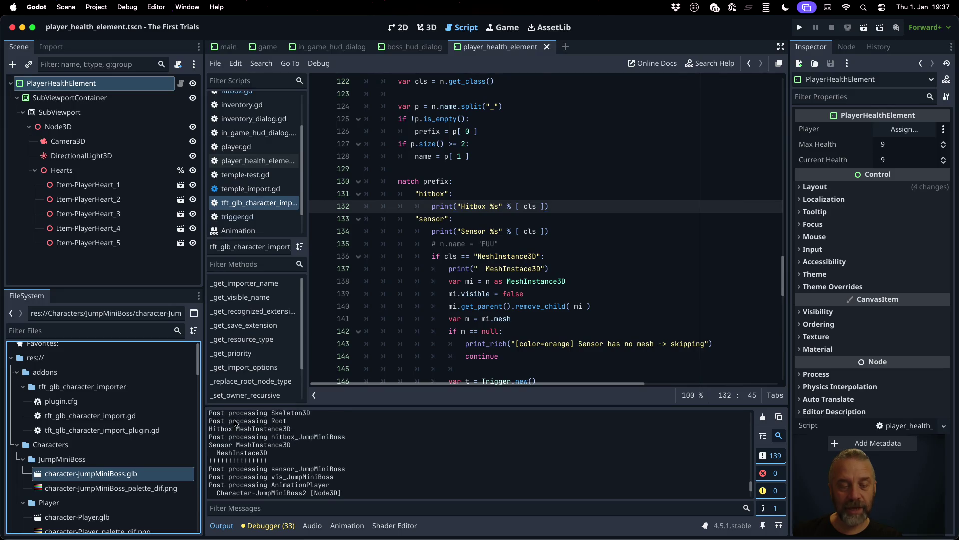
{"action": "left_click_drag", "start_coordinate": [209, 429], "coordinate": [308, 426]}
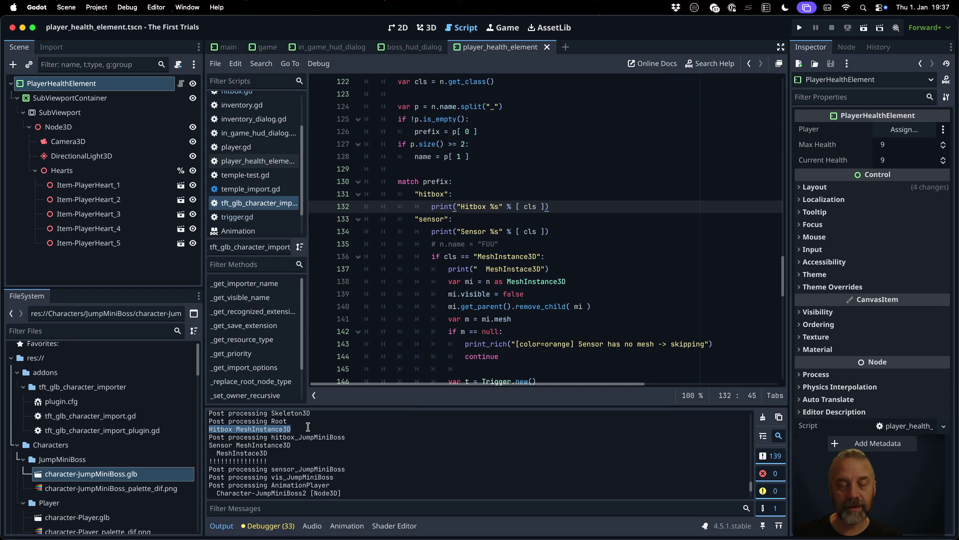
{"action": "left_click", "coordinate": [574, 166]}
{"action": "left_click", "coordinate": [601, 215]}
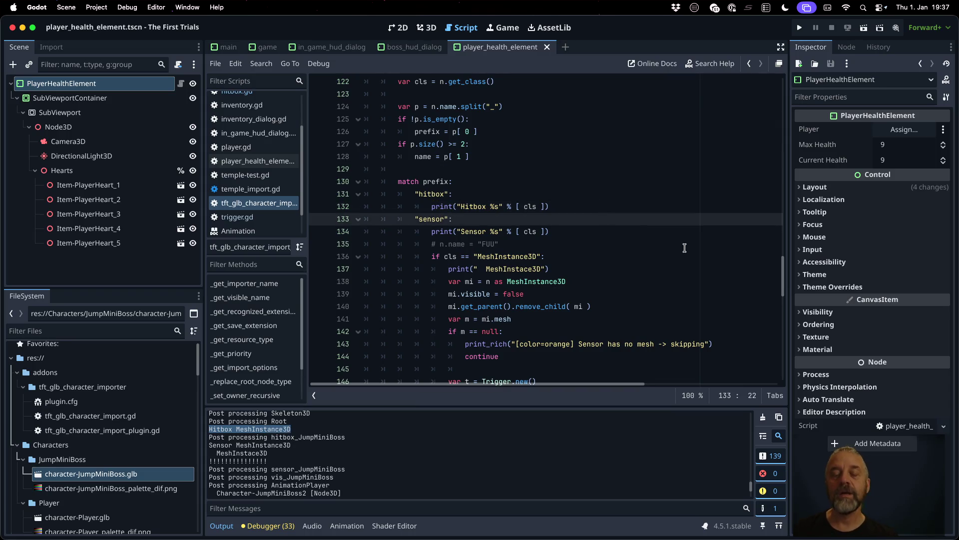
Step: Below the Hitbox print, write if cls == "MeshInstance3D", then select it for replacement
{"action": "key", "text": "Up"}
{"action": "key", "text": "End"}
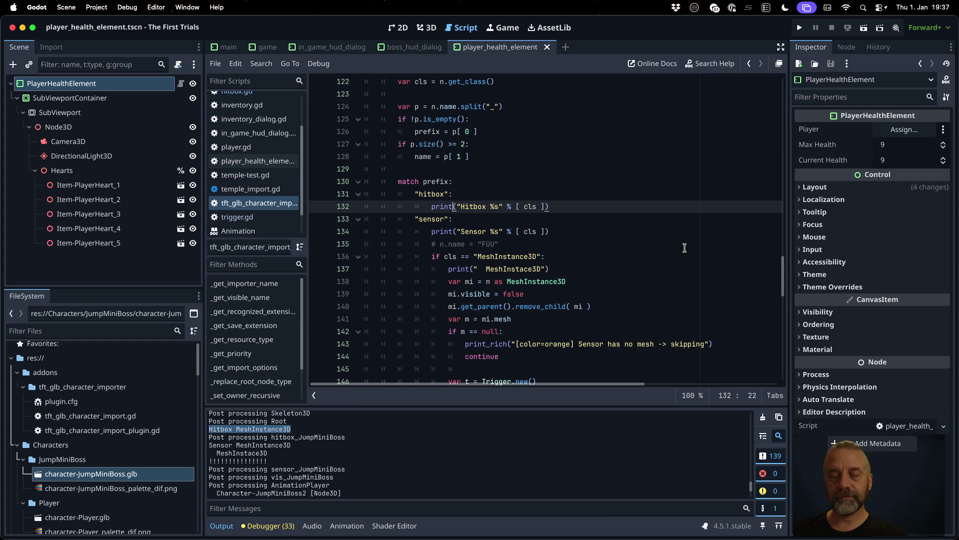
{"action": "key", "text": "Return"}
{"action": "type", "text": "if cls ="}
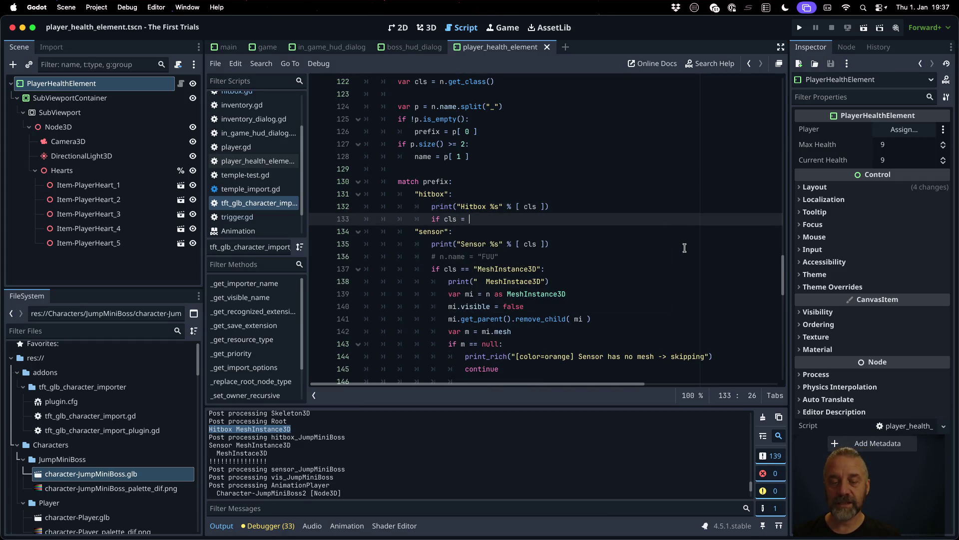
{"action": "key", "text": "BackSpace"}
{"action": "type", "text": "= "}
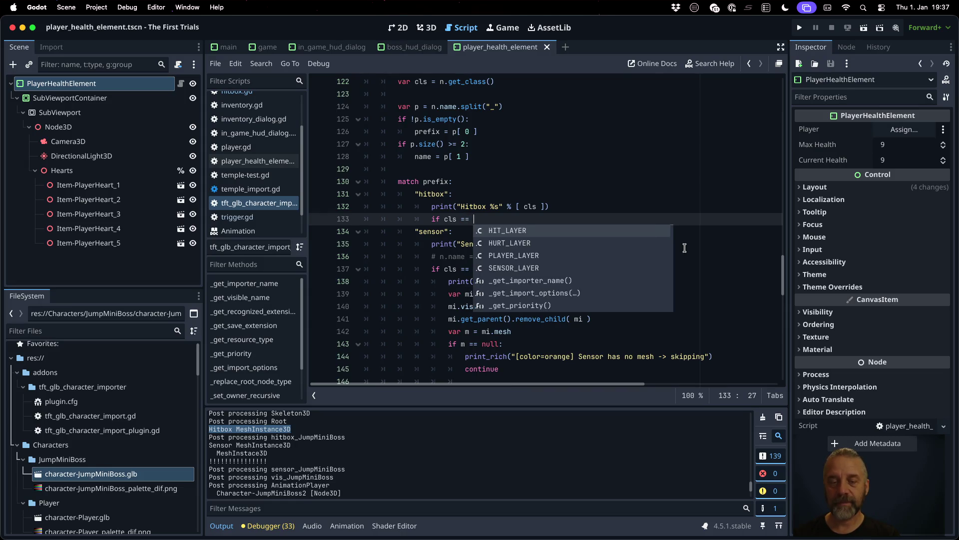
{"action": "type", "text": "\"Mesh"}
{"action": "key", "text": "Escape"}
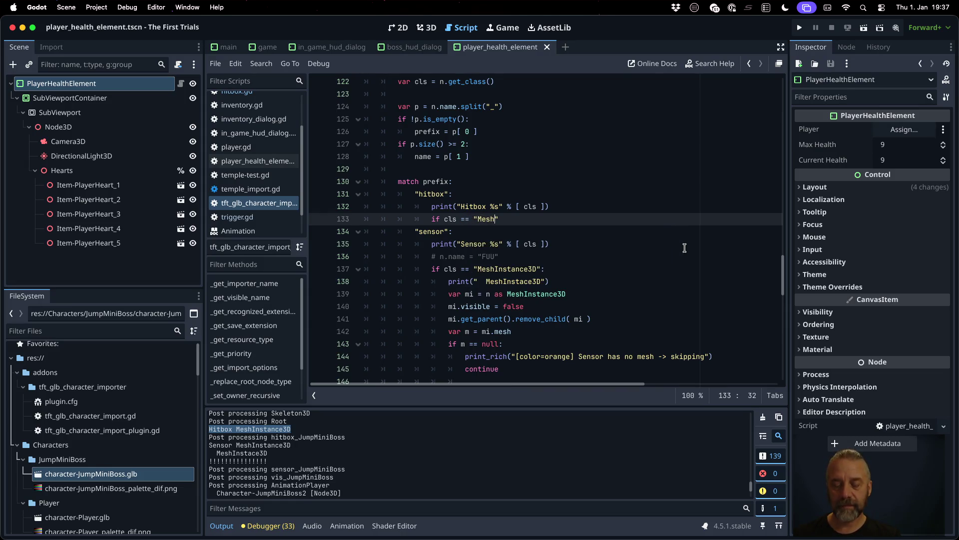
{"action": "type", "text": "Instance"}
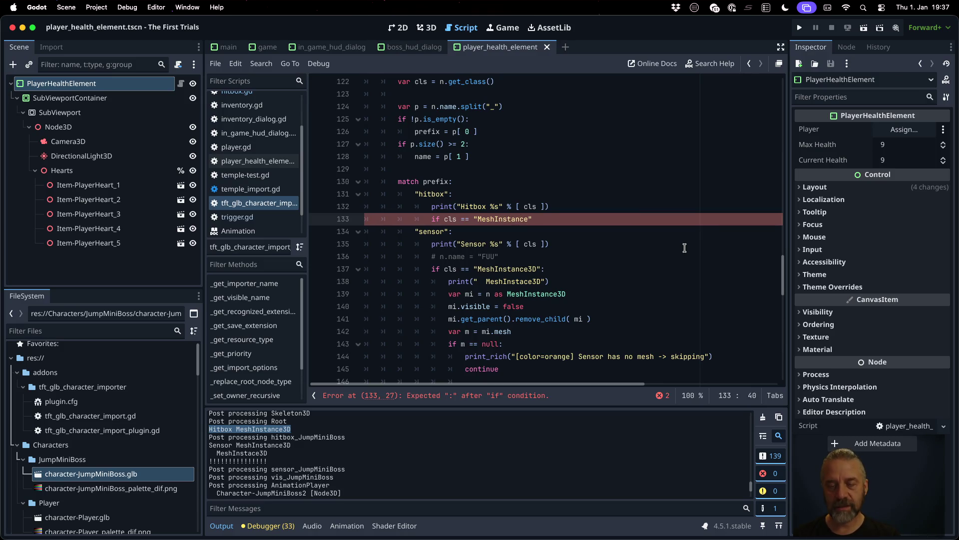
{"action": "type", "text": "3D"}
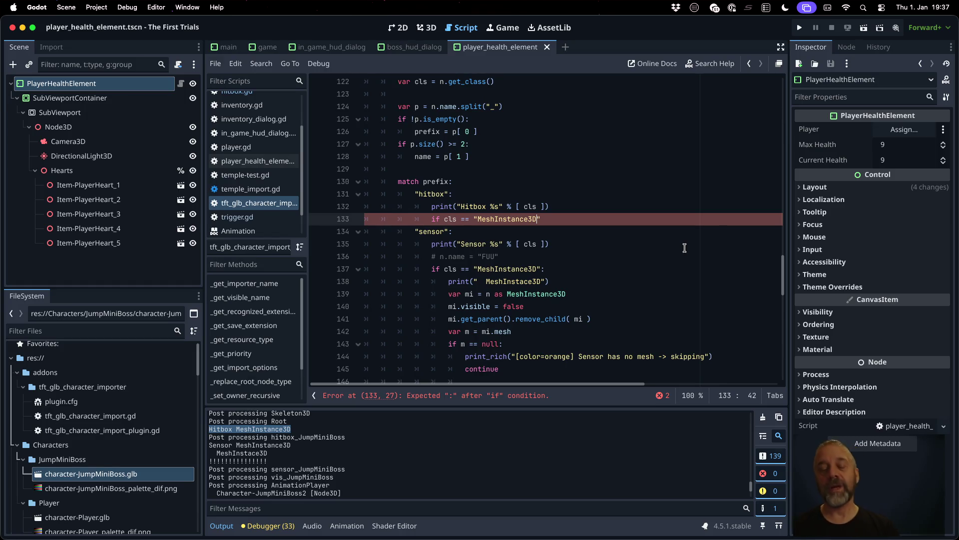
{"action": "key", "text": "super+shift+Left"}
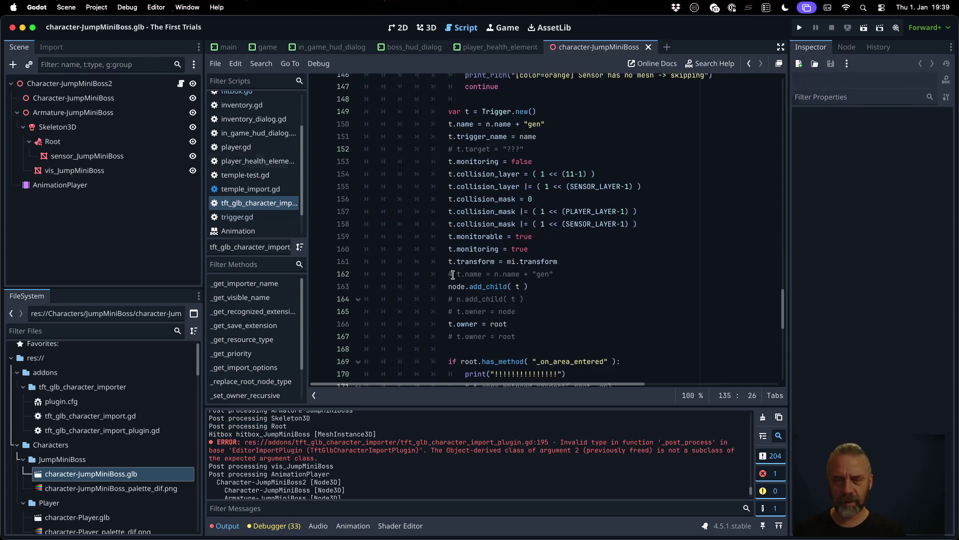
Step: Add 'return' after mi.free() in the hitbox branch and save the script
{"action": "scroll", "coordinate": [453, 274], "scroll_direction": "down", "scroll_amount": 8}
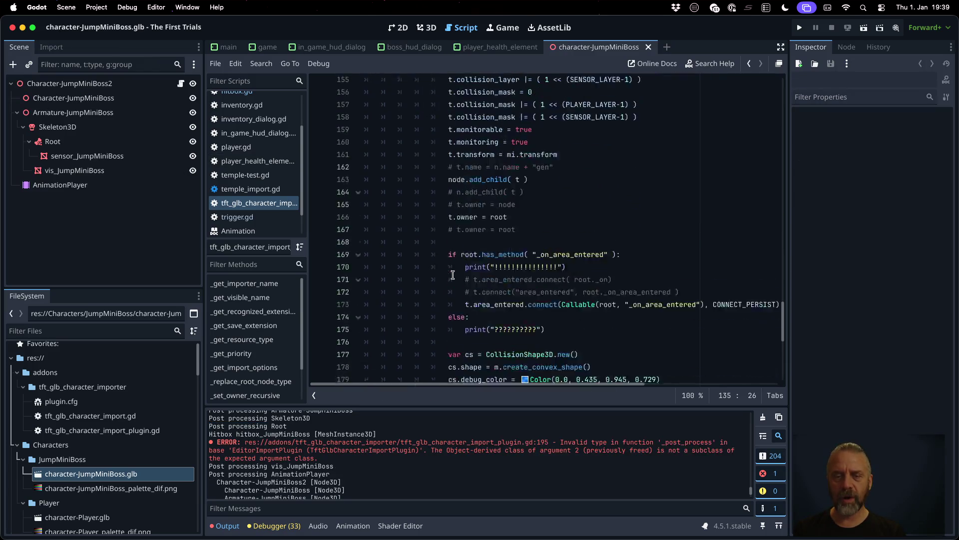
{"action": "scroll", "coordinate": [465, 295], "scroll_direction": "up", "scroll_amount": 15}
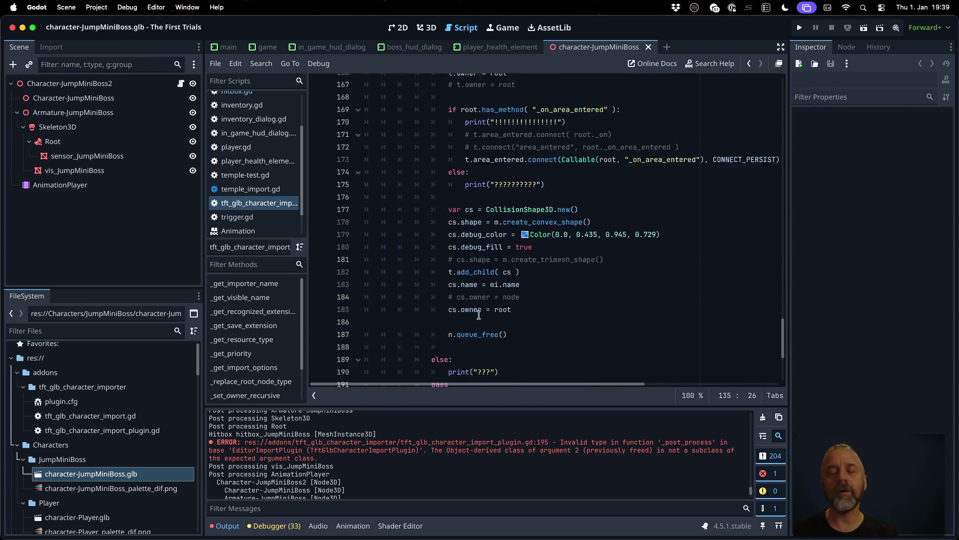
{"action": "scroll", "coordinate": [481, 301], "scroll_direction": "down", "scroll_amount": 20}
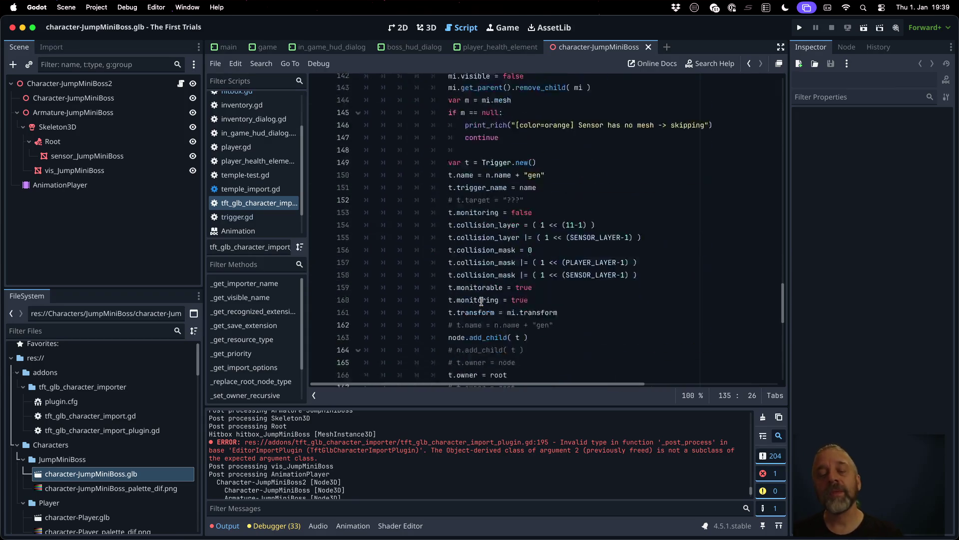
{"action": "double_click", "coordinate": [412, 278]}
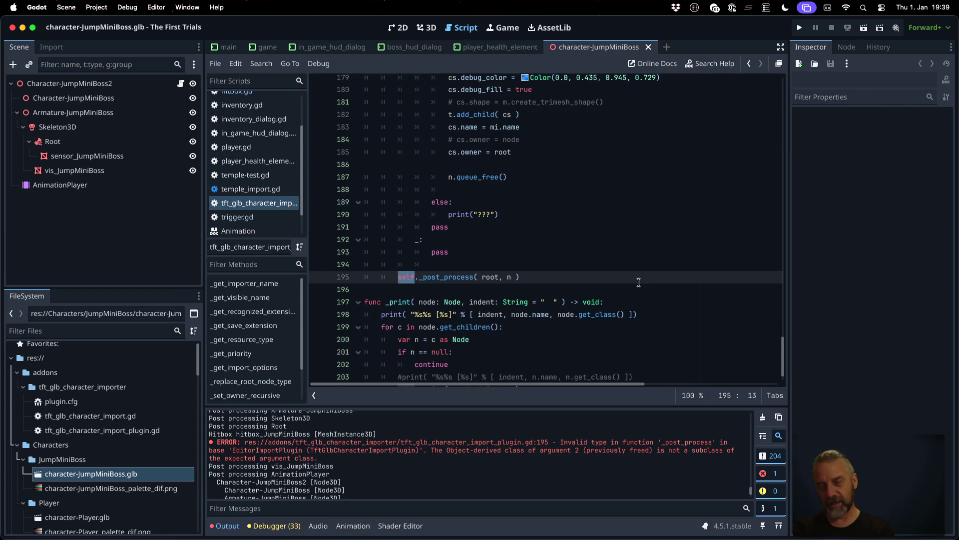
{"action": "scroll", "coordinate": [635, 277], "scroll_direction": "up", "scroll_amount": 20}
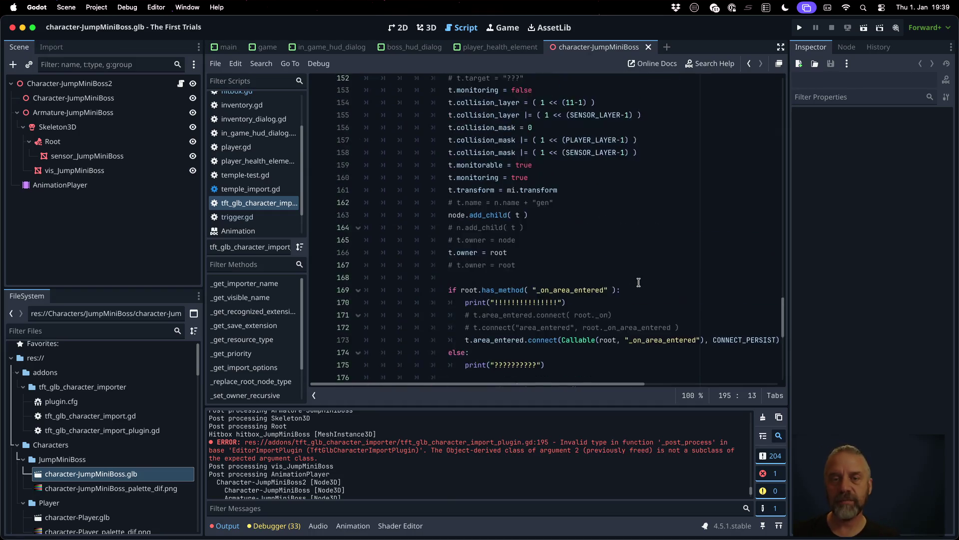
{"action": "left_click", "coordinate": [603, 273]}
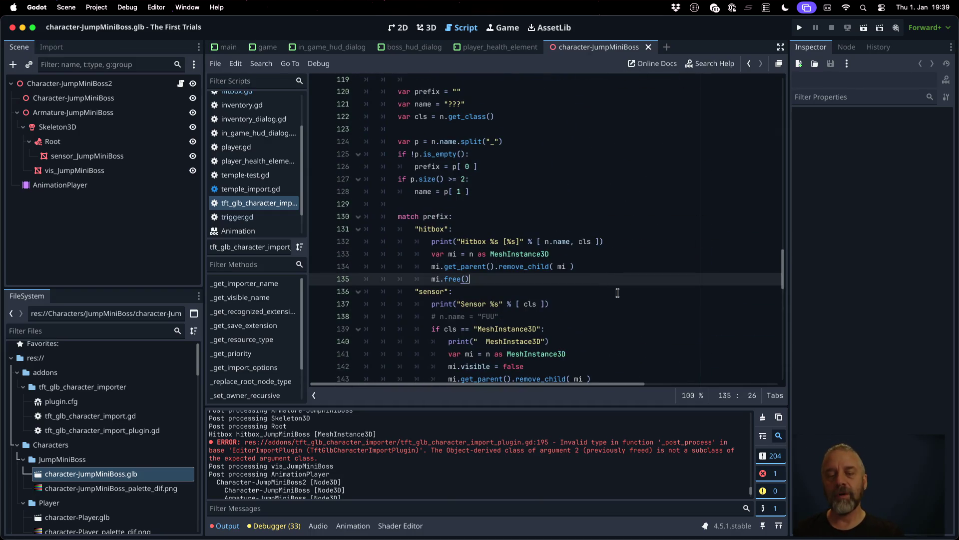
{"action": "key", "text": "Return"}
{"action": "type", "text": "return"}
{"action": "key", "text": "super+s"}
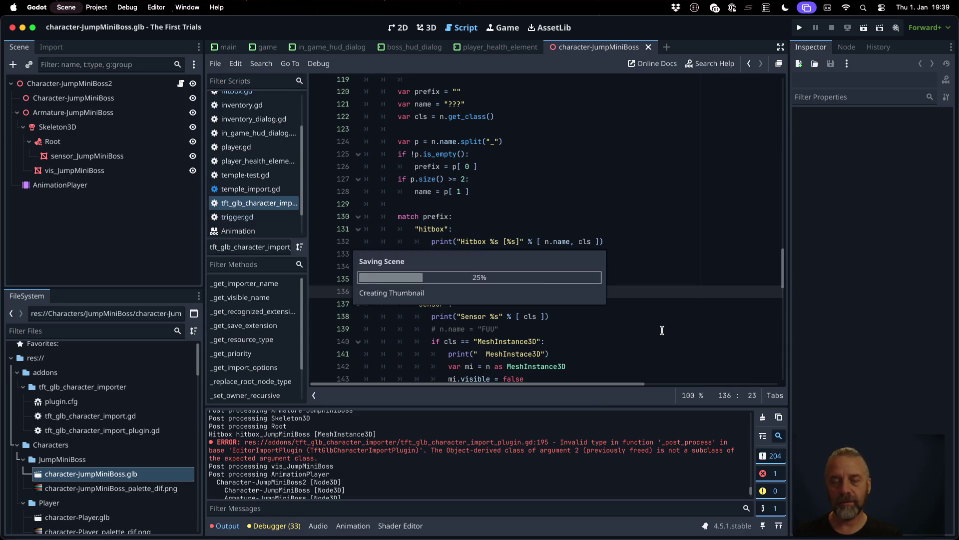
Step: Reimport character-JumpMiniBoss.glb and enlarge the Output log to check hitbox_JumpMiniBoss is gone
{"action": "right_click", "coordinate": [87, 474]}
{"action": "left_click", "coordinate": [132, 487]}
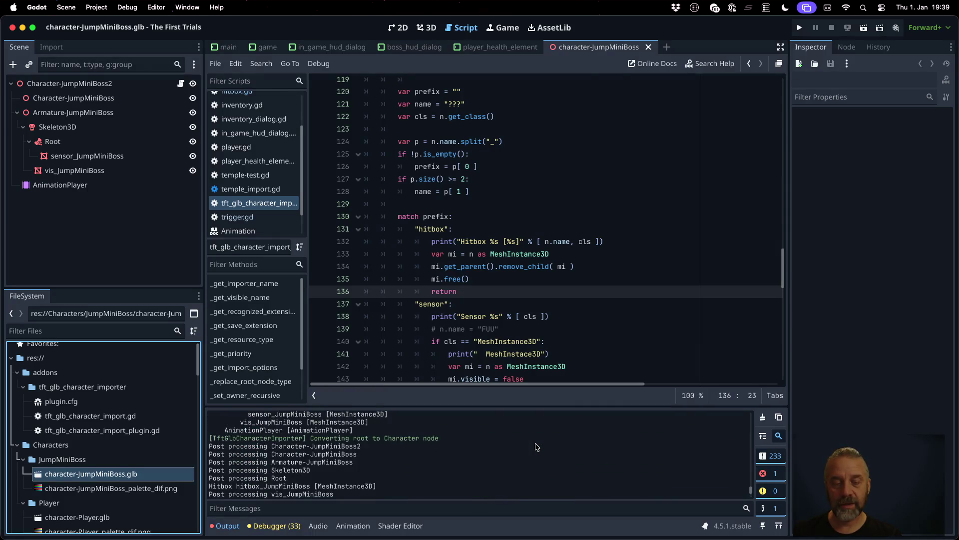
{"action": "scroll", "coordinate": [536, 446], "scroll_direction": "up", "scroll_amount": 3}
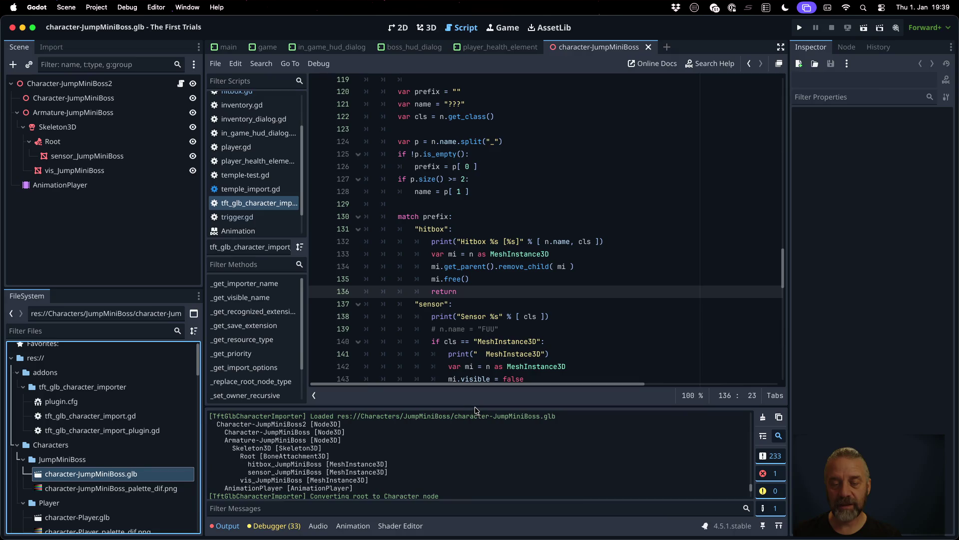
{"action": "left_click_drag", "start_coordinate": [475, 406], "coordinate": [475, 328]}
{"action": "scroll", "coordinate": [474, 379], "scroll_direction": "up", "scroll_amount": 1}
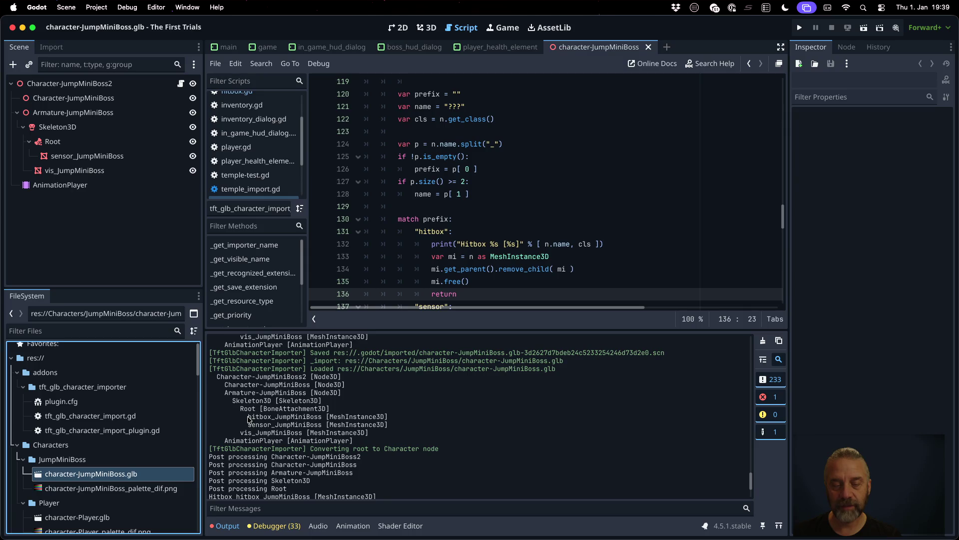
{"action": "left_click_drag", "start_coordinate": [248, 416], "coordinate": [402, 416]}
{"action": "scroll", "coordinate": [402, 415], "scroll_direction": "down", "scroll_amount": 4}
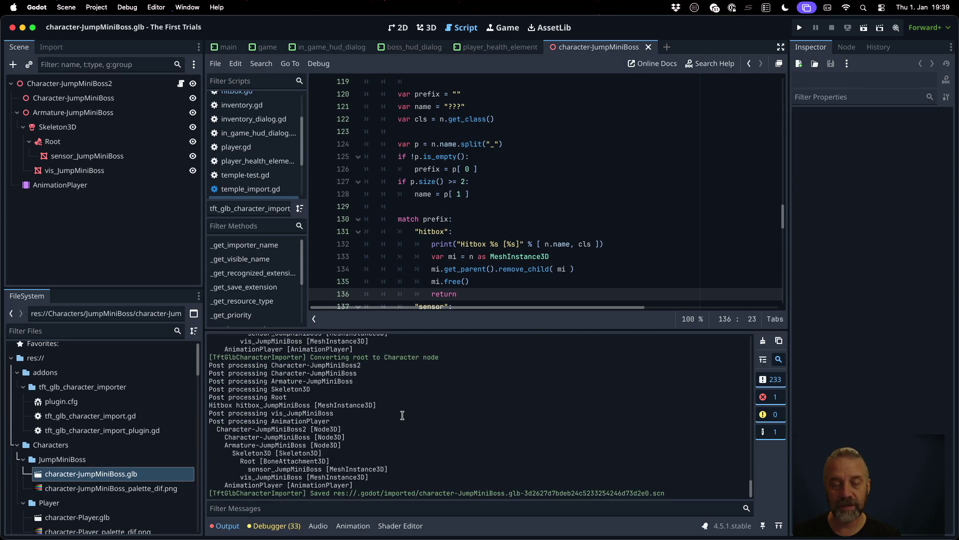
{"action": "left_click_drag", "start_coordinate": [245, 470], "coordinate": [430, 466]}
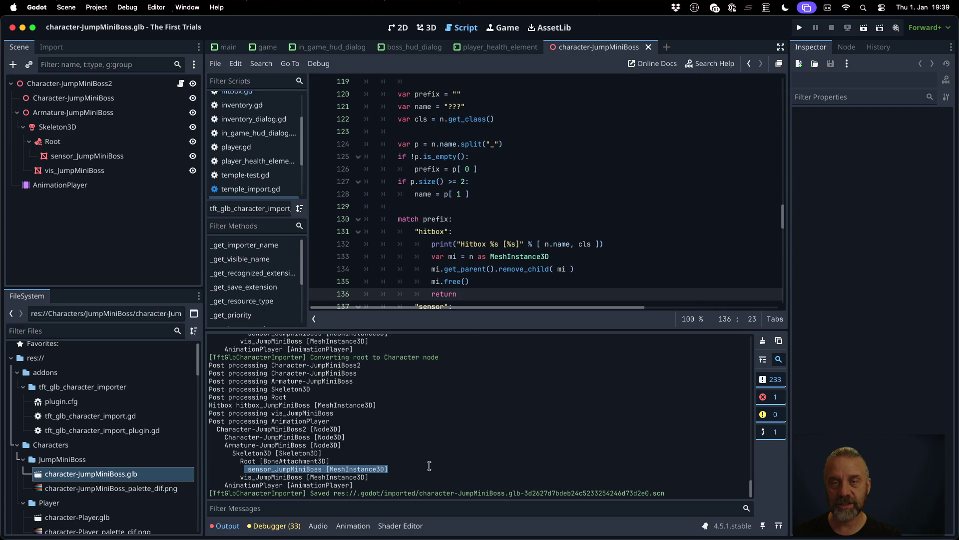
Step: Inspect sensor_JumpMiniBoss and Root in the 3D view, then return to the importer script
{"action": "left_click", "coordinate": [437, 32]}
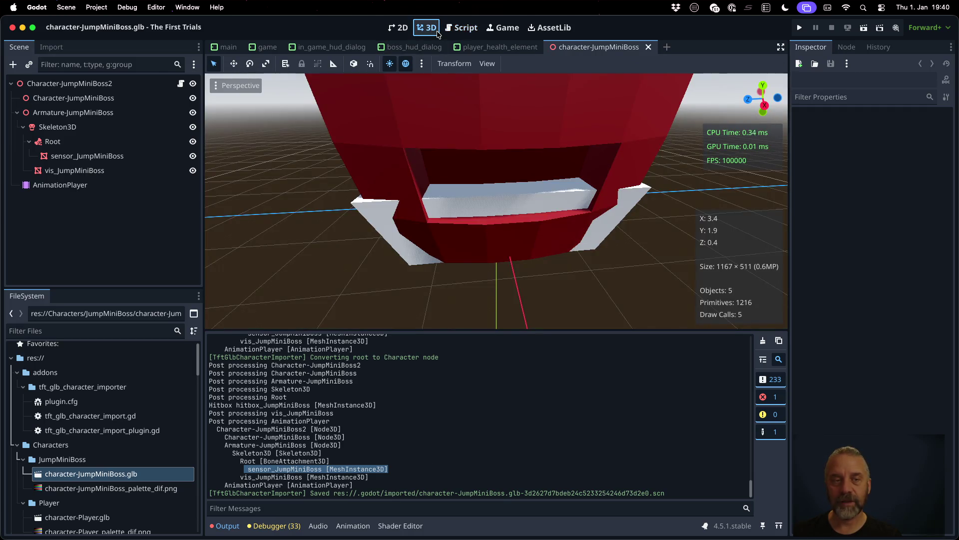
{"action": "left_click", "coordinate": [91, 156]}
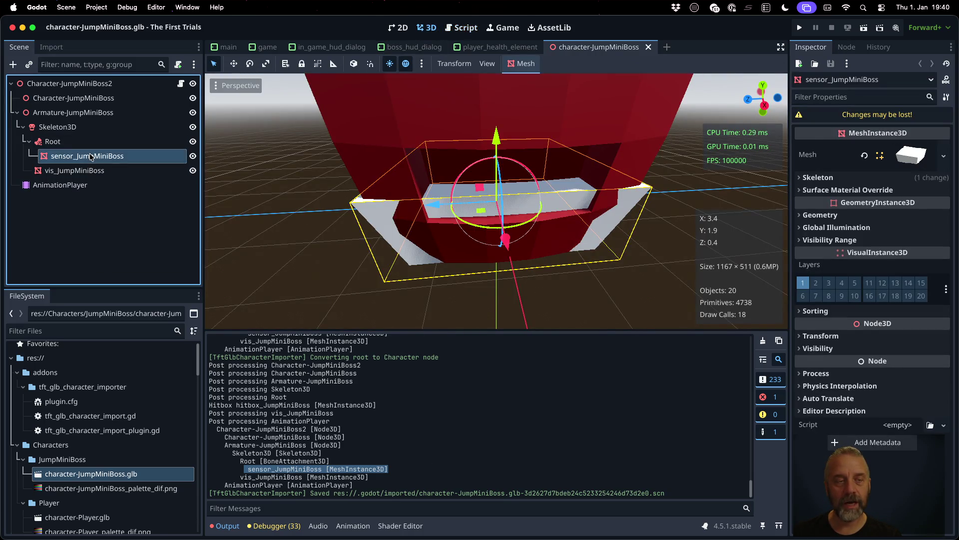
{"action": "left_click", "coordinate": [80, 141]}
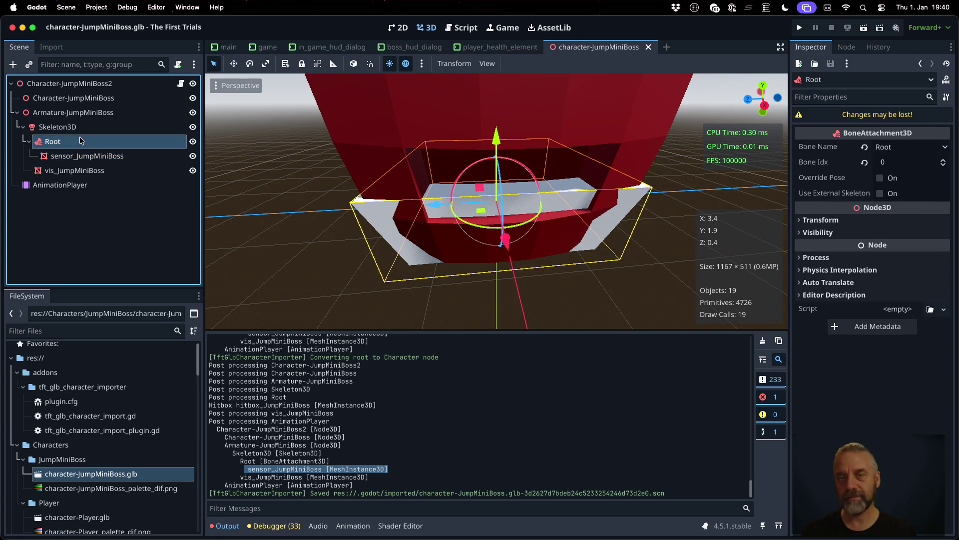
{"action": "left_click", "coordinate": [465, 27]}
{"action": "left_click", "coordinate": [549, 201]}
{"action": "scroll", "coordinate": [549, 202], "scroll_direction": "down", "scroll_amount": 3}
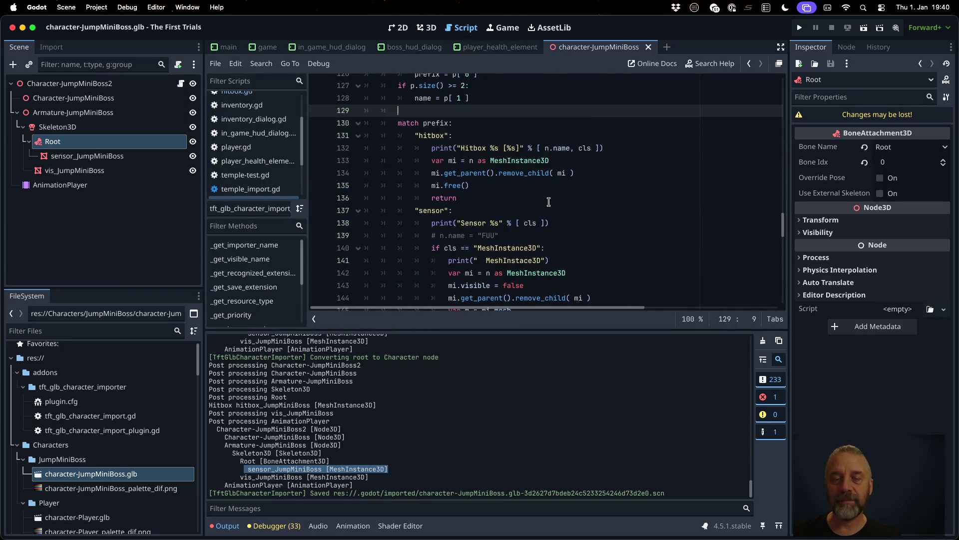
Step: Add var m = mi.mesh and an if m != null: check in the hitbox branch
{"action": "left_click", "coordinate": [549, 202]}
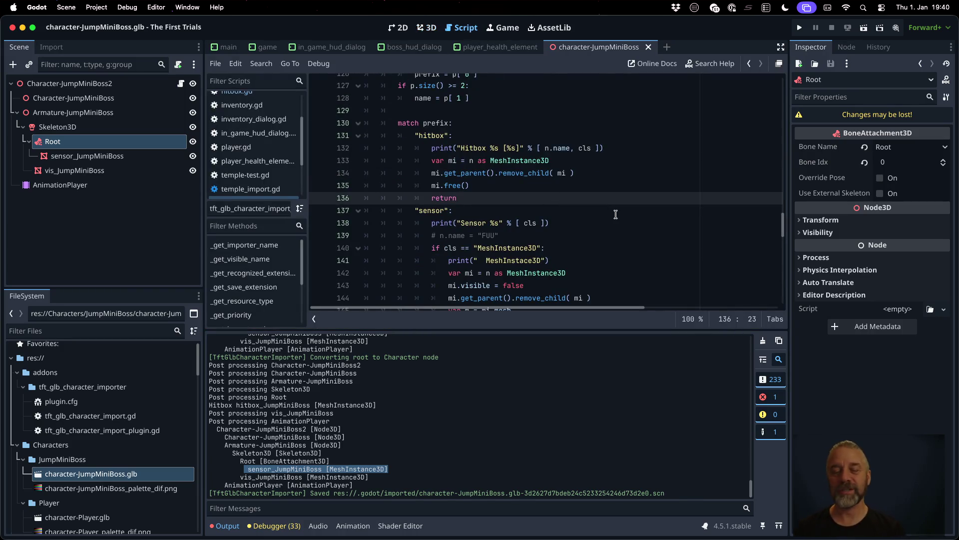
{"action": "scroll", "coordinate": [616, 215], "scroll_direction": "down", "scroll_amount": 1}
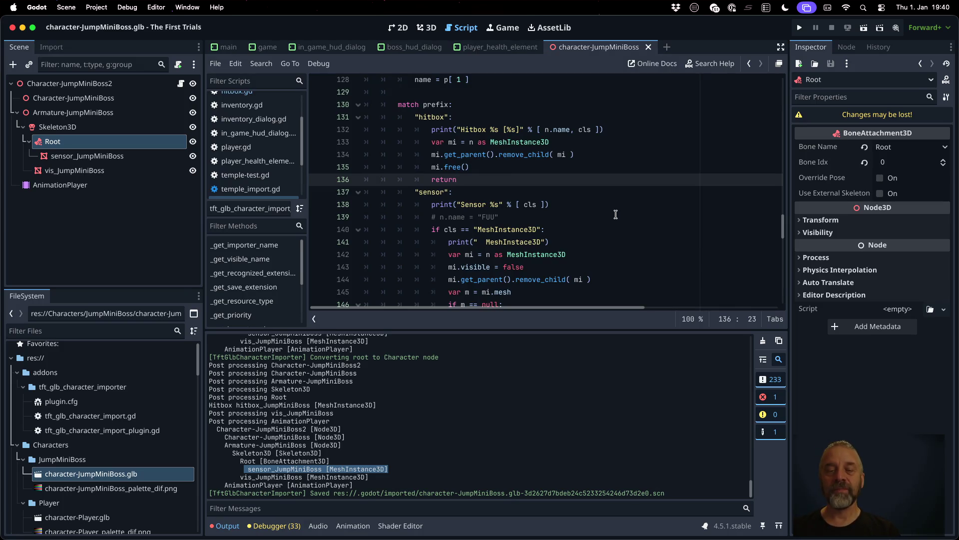
{"action": "key", "text": "Up"}
{"action": "key", "text": "Up"}
{"action": "key", "text": "Up"}
{"action": "key", "text": "Return"}
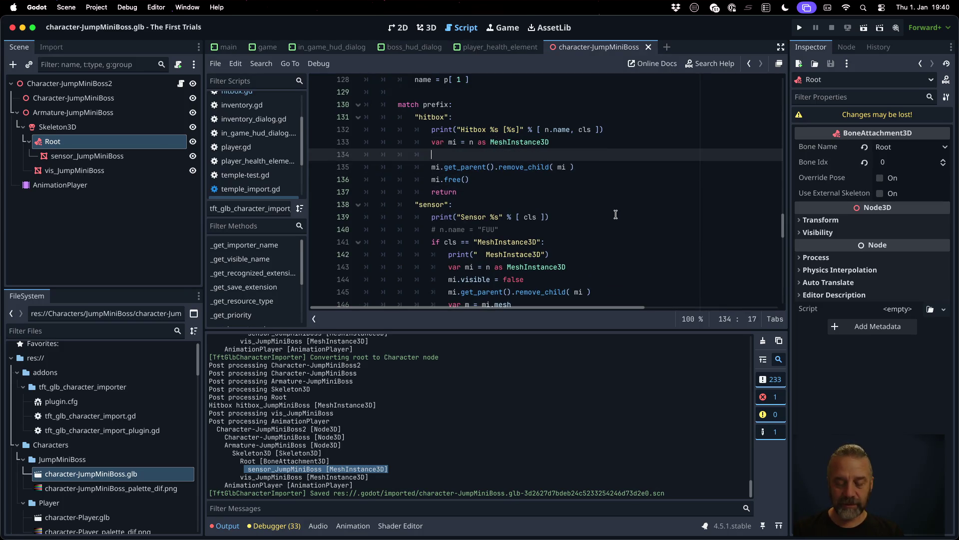
{"action": "type", "text": "var m ="}
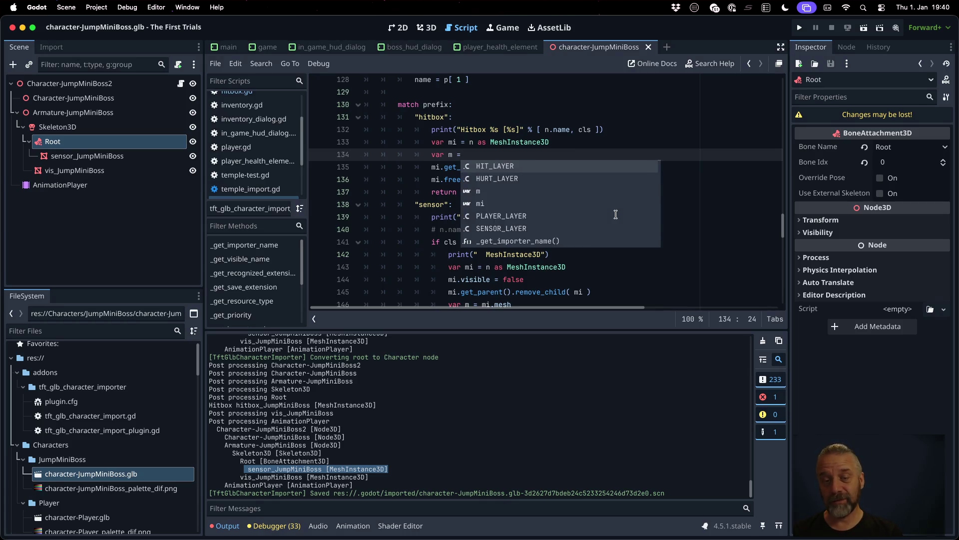
{"action": "key", "text": "Escape"}
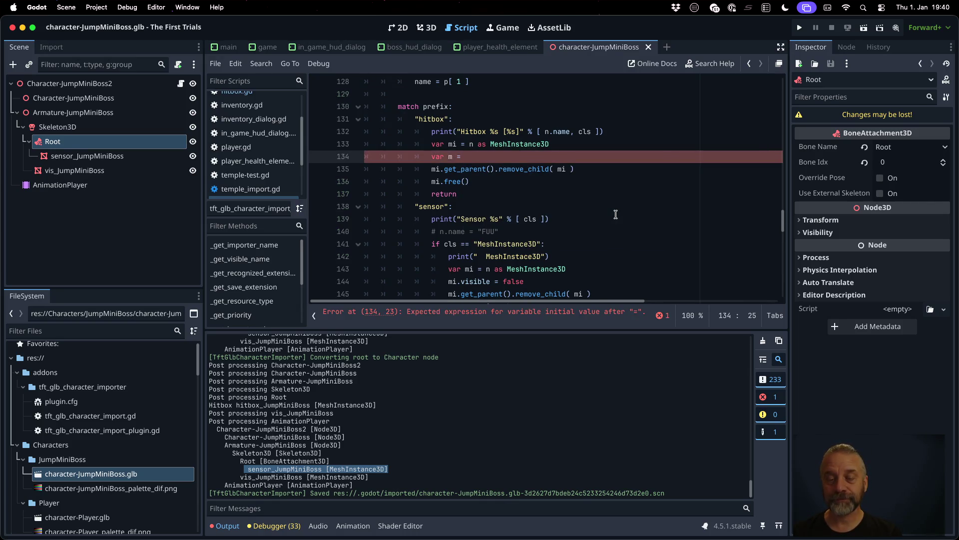
{"action": "scroll", "coordinate": [616, 214], "scroll_direction": "down", "scroll_amount": 3}
{"action": "type", "text": "mi."}
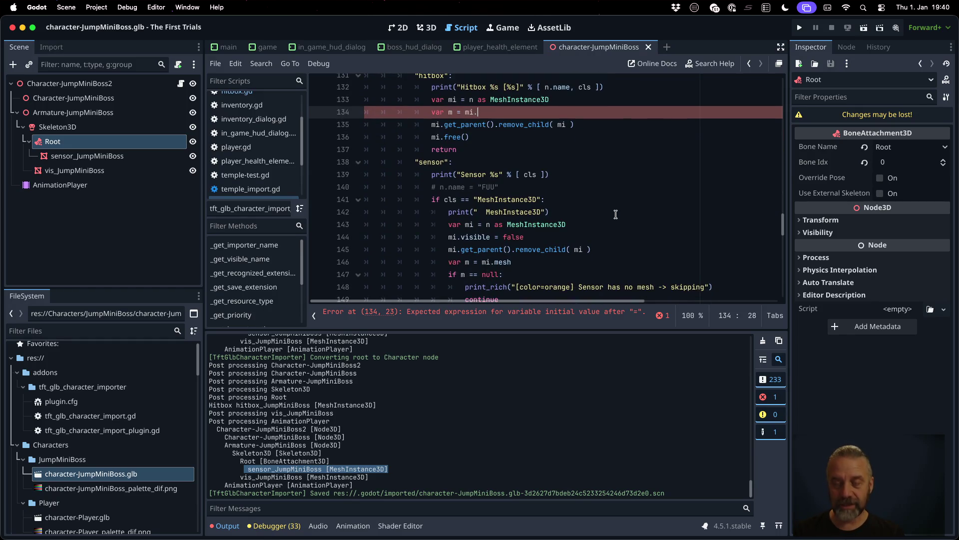
{"action": "type", "text": "mesh"}
{"action": "key", "text": "Return"}
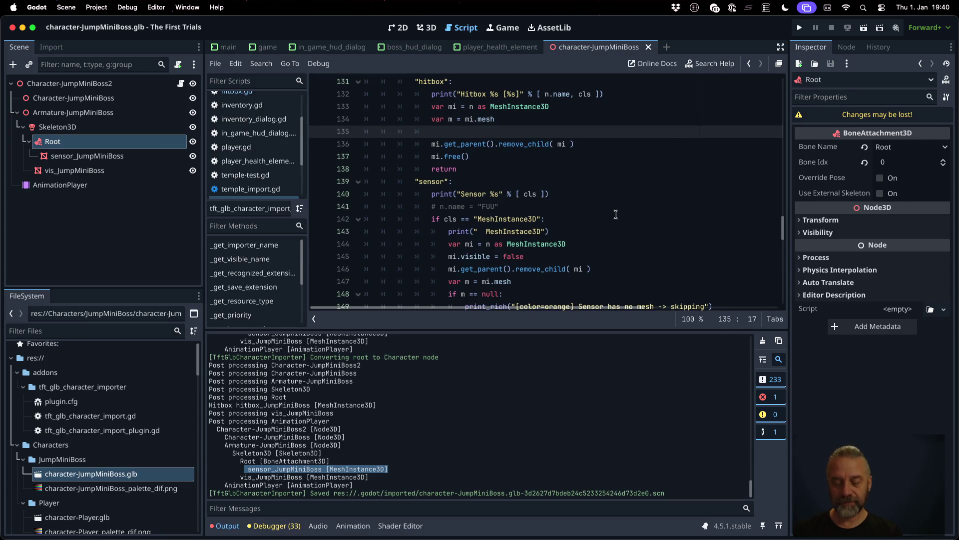
{"action": "type", "text": "if m "}
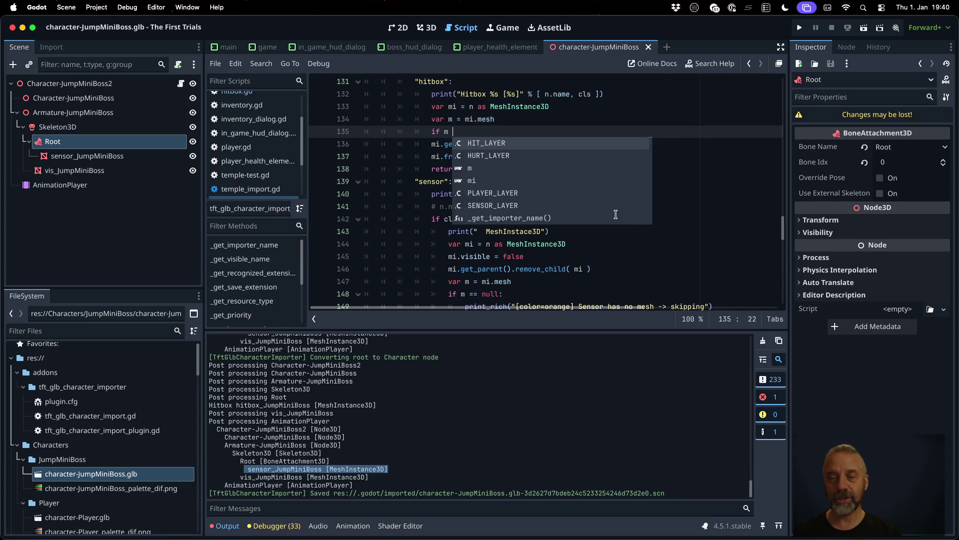
{"action": "type", "text": "!= "}
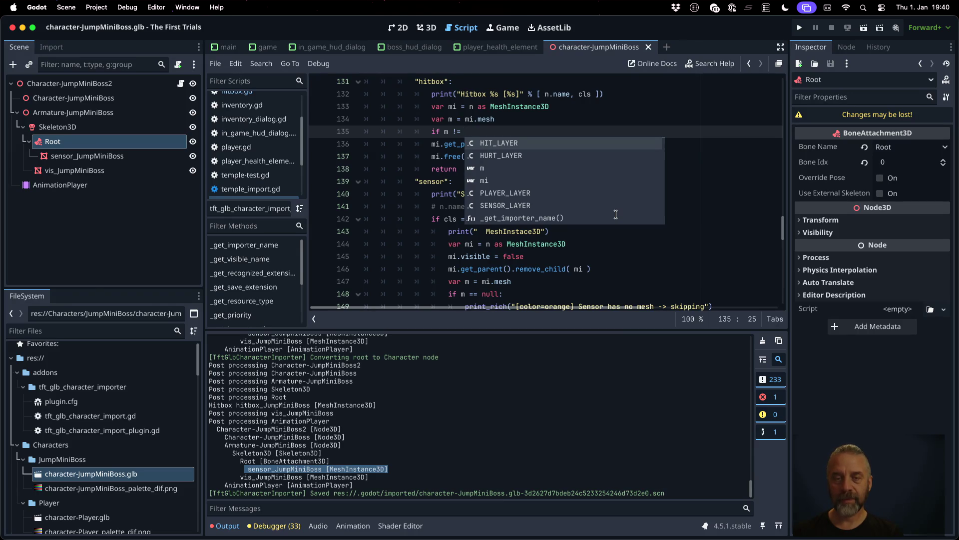
{"action": "type", "text": "null:"}
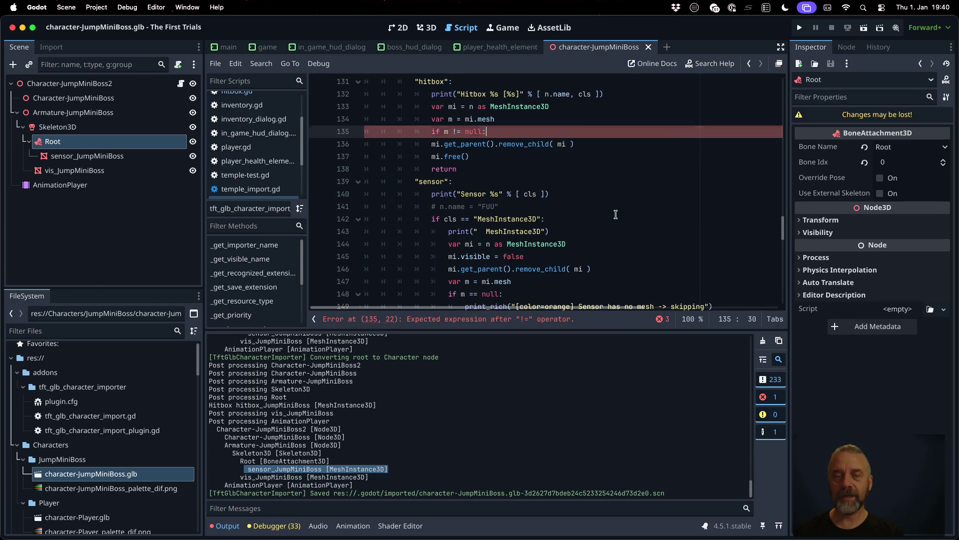
{"action": "key", "text": "Return"}
Step: Add an orange print_rich warning '%s has not Mesh -> skipping!' with n.name, followed by else:
{"action": "key", "text": "Up"}
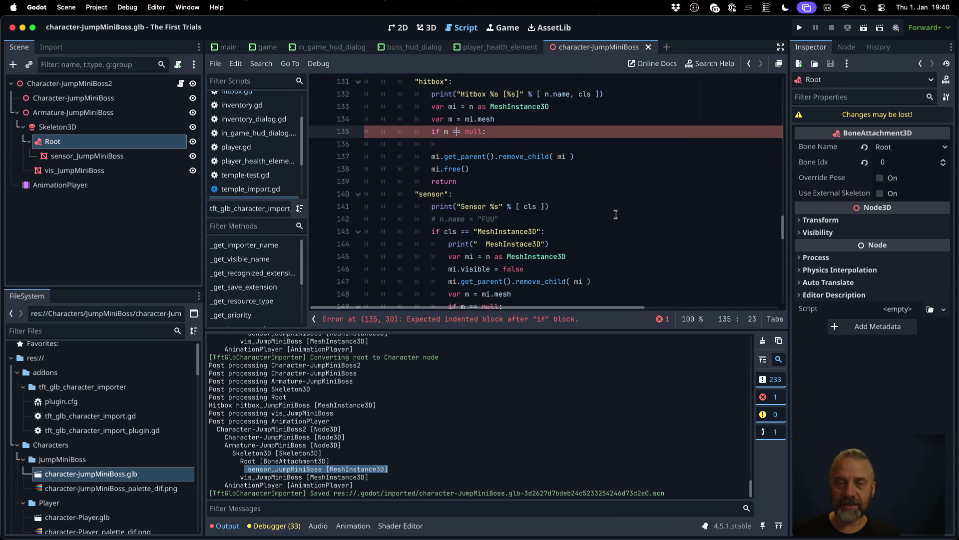
{"action": "key", "text": "End"}
{"action": "key", "text": "Return"}
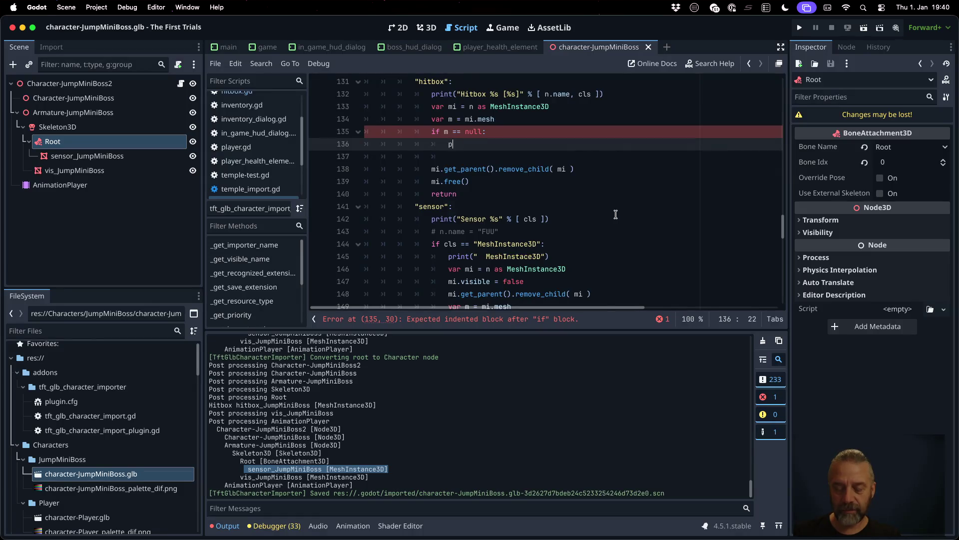
{"action": "type", "text": "rint_riuch("}
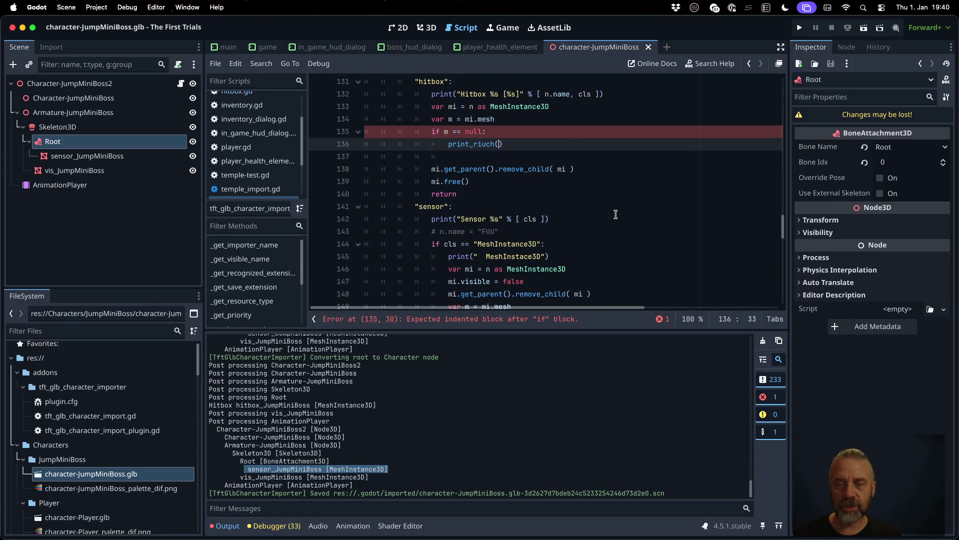
{"action": "key", "text": "BackSpace"}
{"action": "key", "text": "BackSpace"}
{"action": "key", "text": "BackSpace"}
{"action": "type", "text": "ch"}
{"action": "key", "text": "Return"}
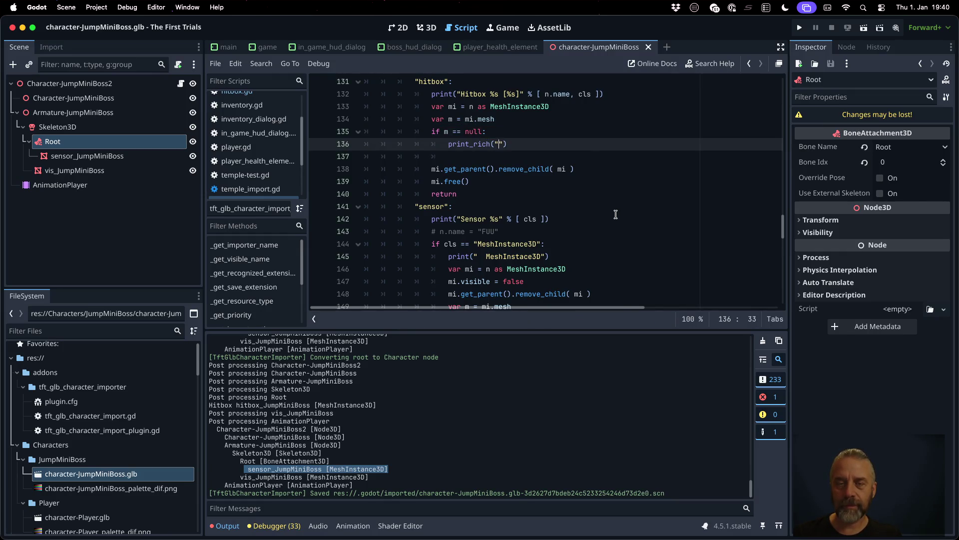
{"action": "type", "text": "\"[color=orange]"}
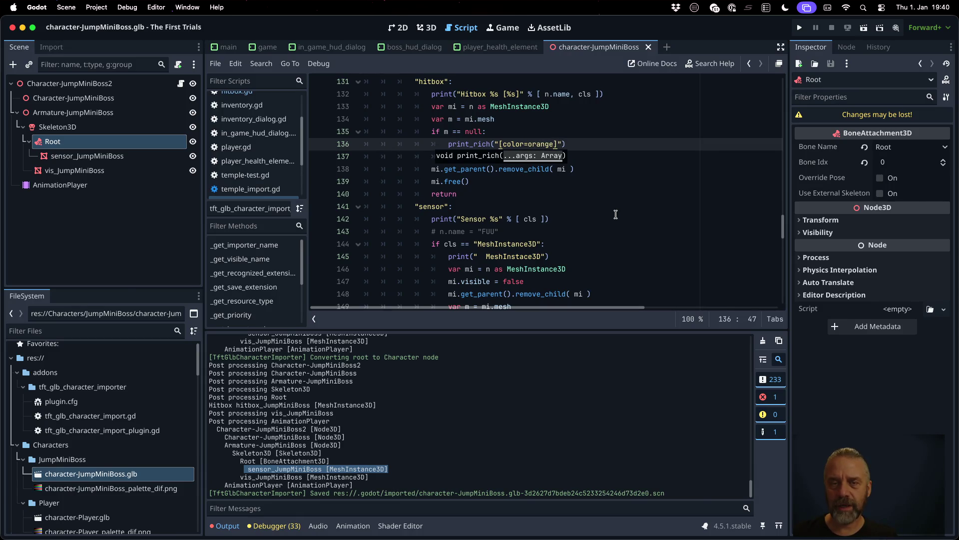
{"action": "type", "text": " Hitbox has"}
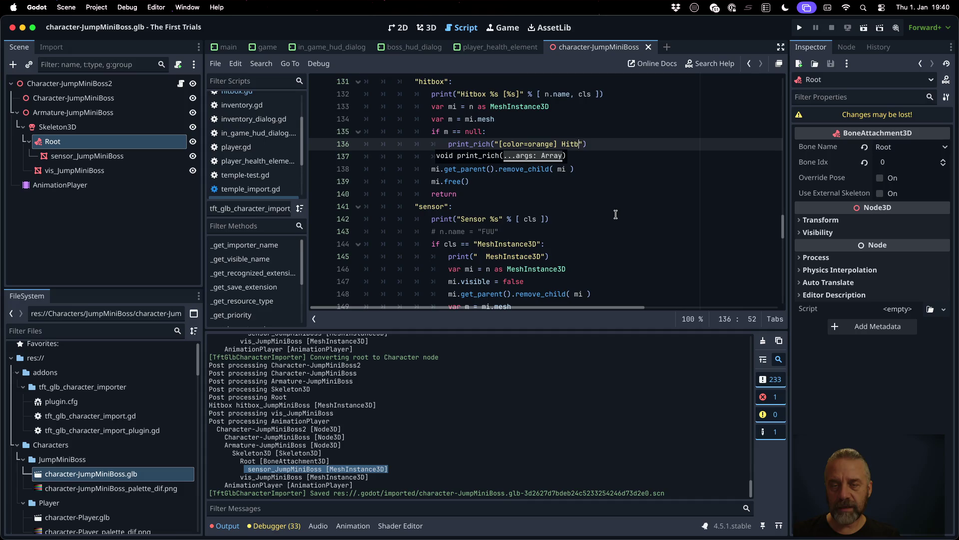
{"action": "key", "text": "BackSpace"}
{"action": "key", "text": "BackSpace"}
{"action": "key", "text": "BackSpace"}
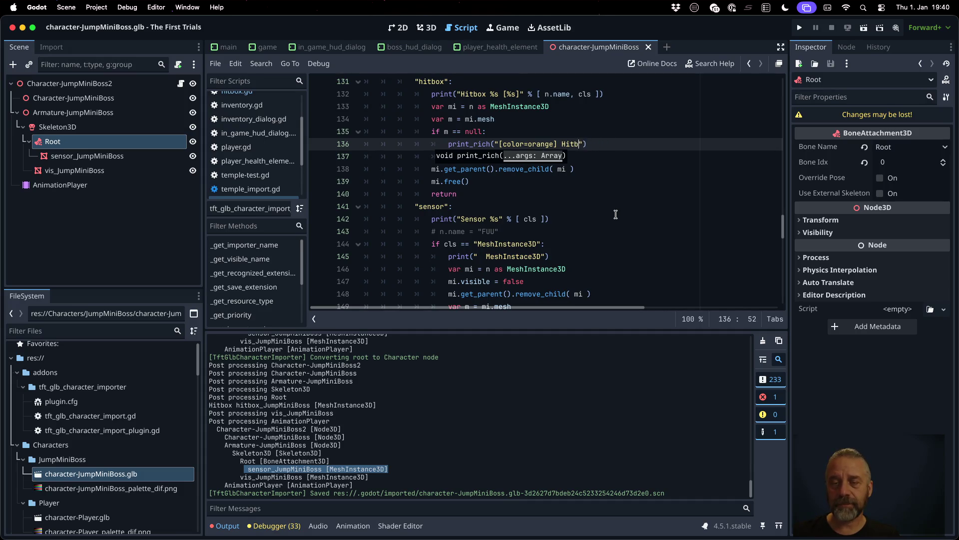
{"action": "type", "text": "ox %s has not "}
{"action": "type", "text": "Mesh"}
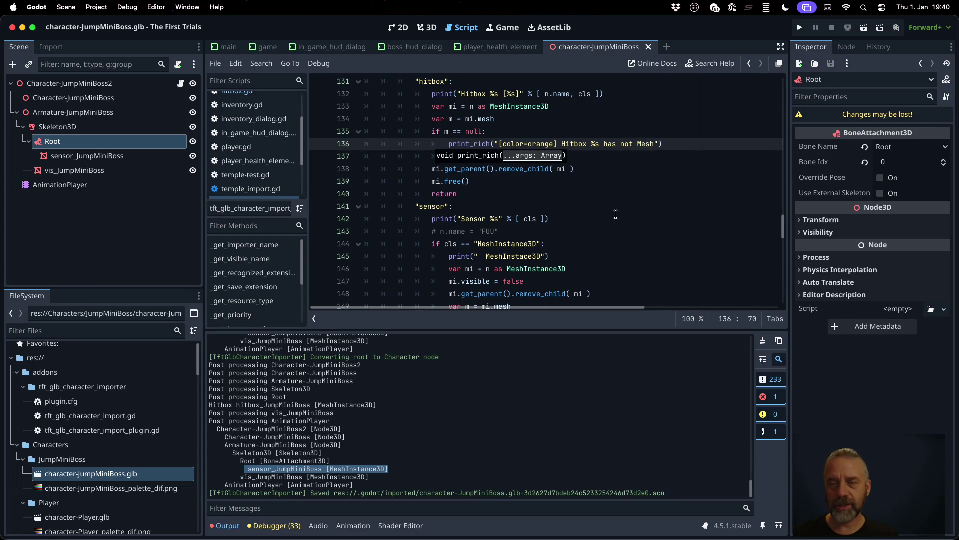
{"action": "type", "text": " -> skipping!\""}
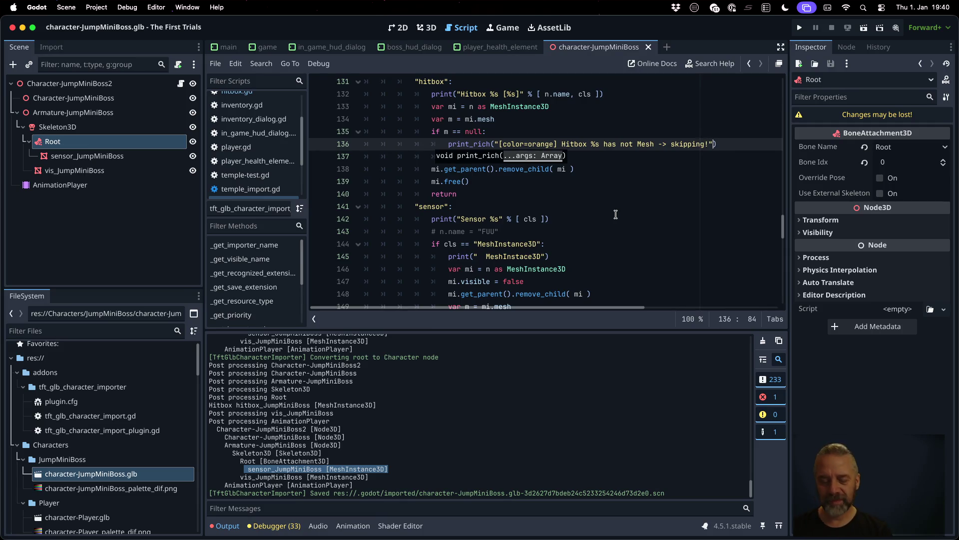
{"action": "type", "text": " % [ "}
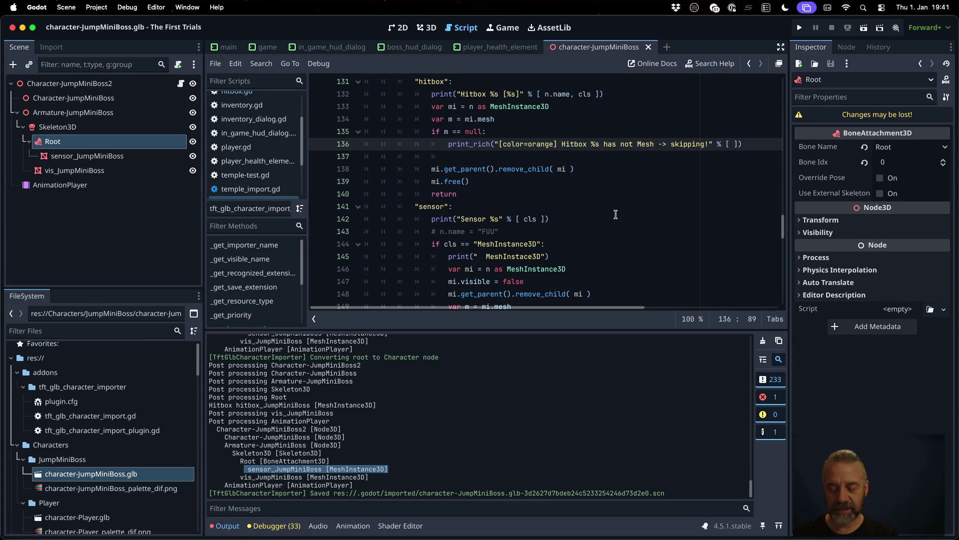
{"action": "type", "text": "n.name"}
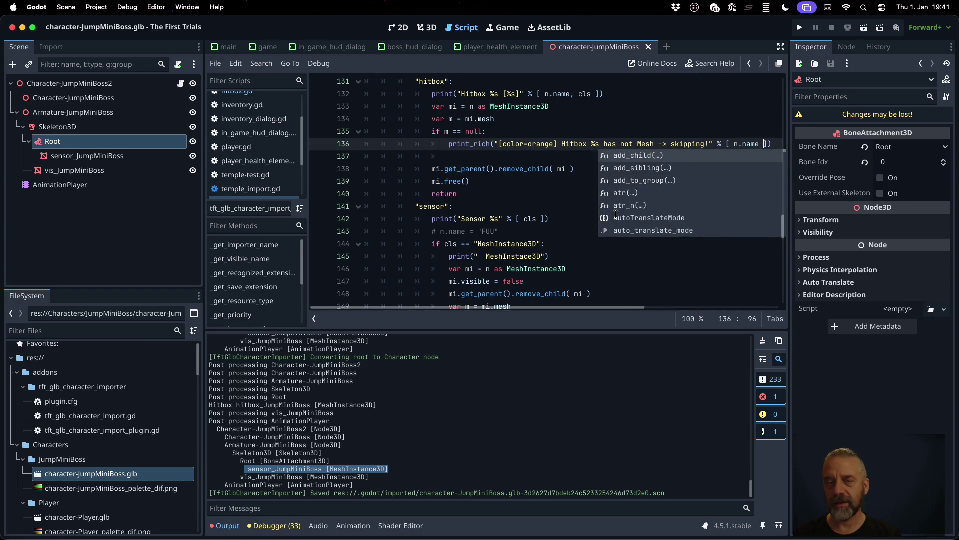
{"action": "key", "text": "Return"}
{"action": "type", "text": "]"}
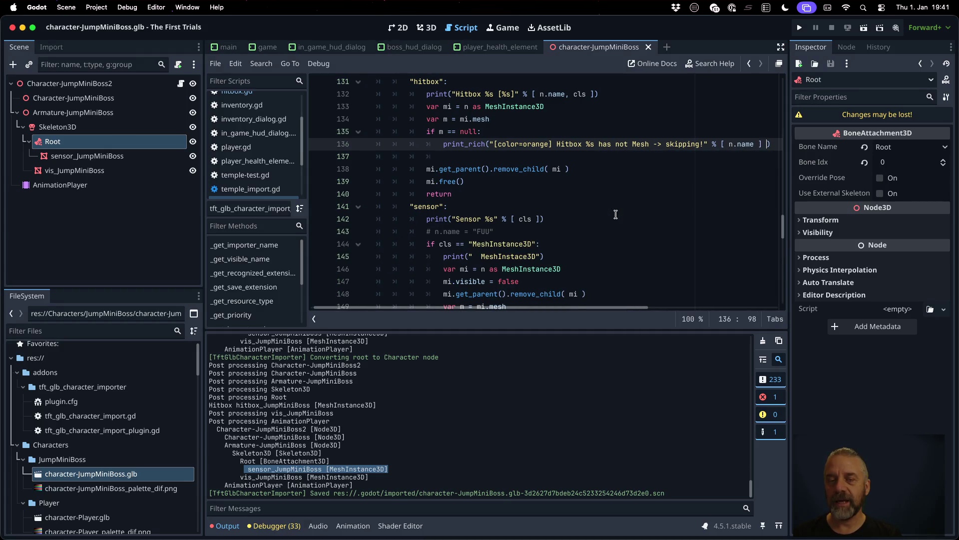
{"action": "key", "text": "Return"}
{"action": "type", "text": "el"}
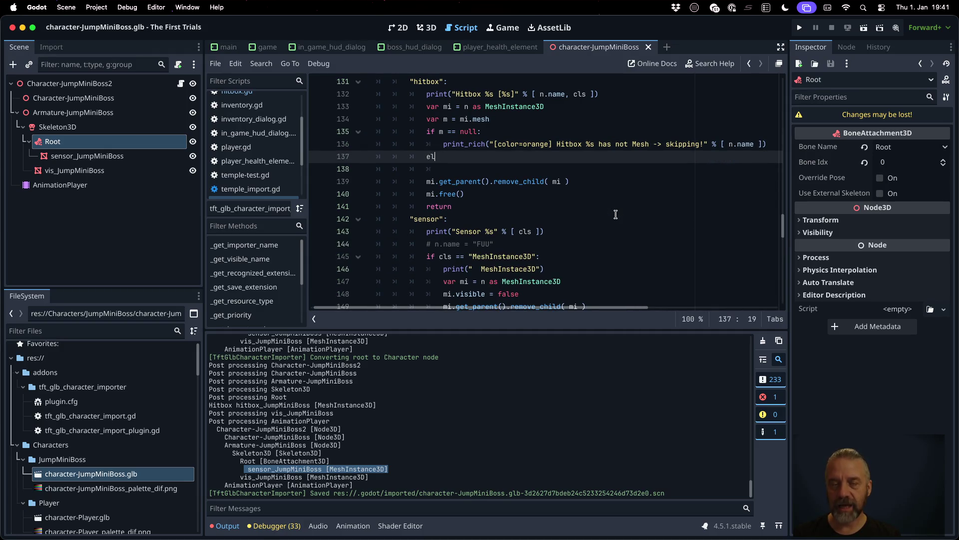
{"action": "type", "text": "se:"}
{"action": "key", "text": "Return"}
Step: Finish the else: pass branch and reimport the boss GLB
{"action": "type", "text": "ass"}
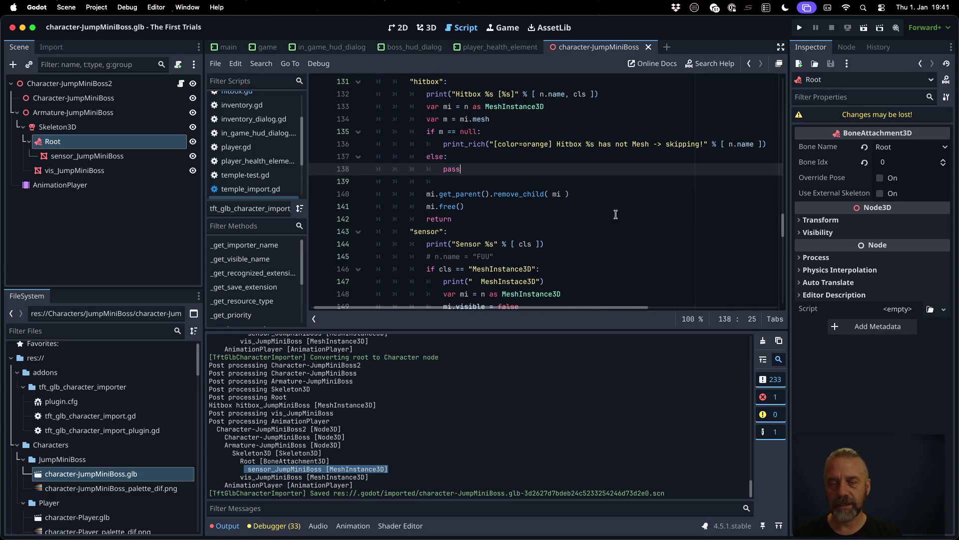
{"action": "left_click", "coordinate": [480, 283]}
{"action": "right_click", "coordinate": [127, 477]}
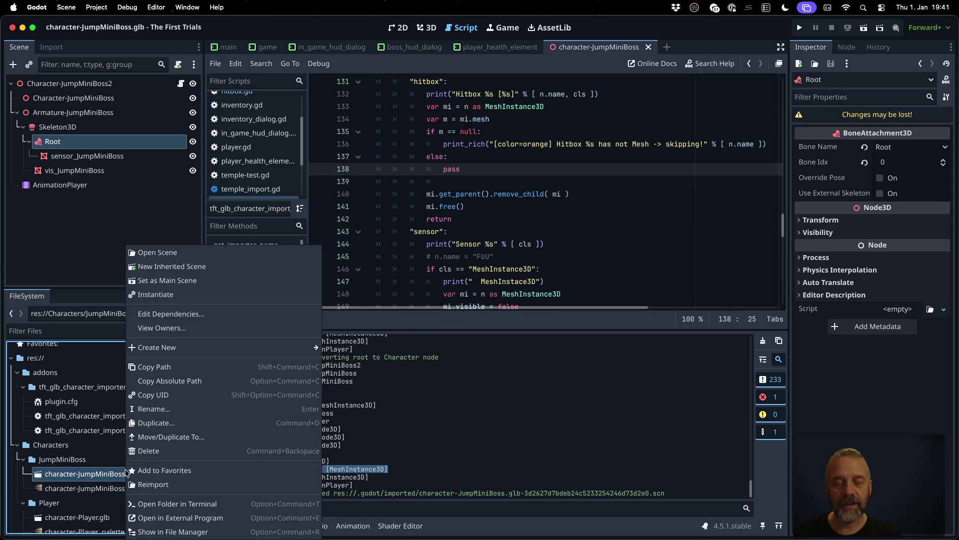
{"action": "left_click", "coordinate": [180, 485]}
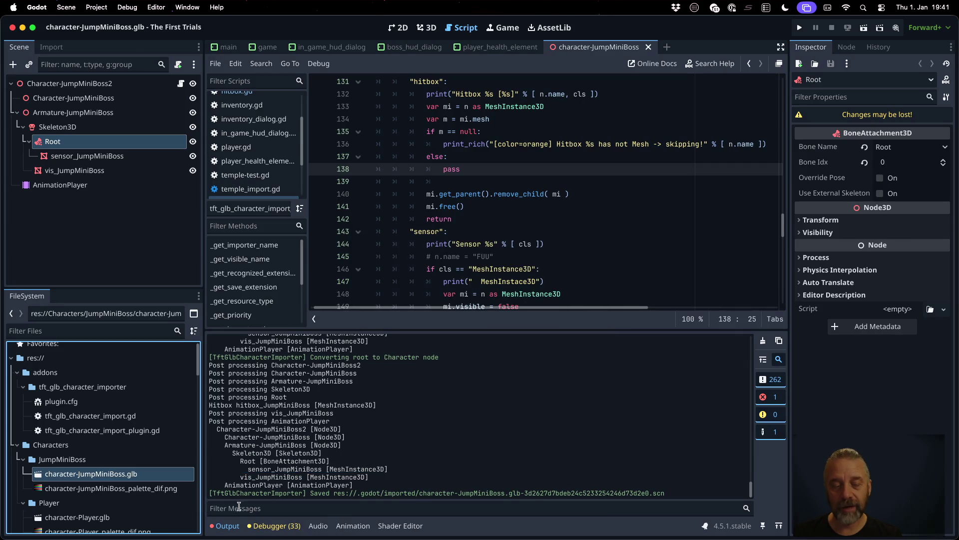
Step: Add test line m = null after var m = mi.mesh, reimport, and find the orange skipping warning
{"action": "left_click", "coordinate": [511, 124]}
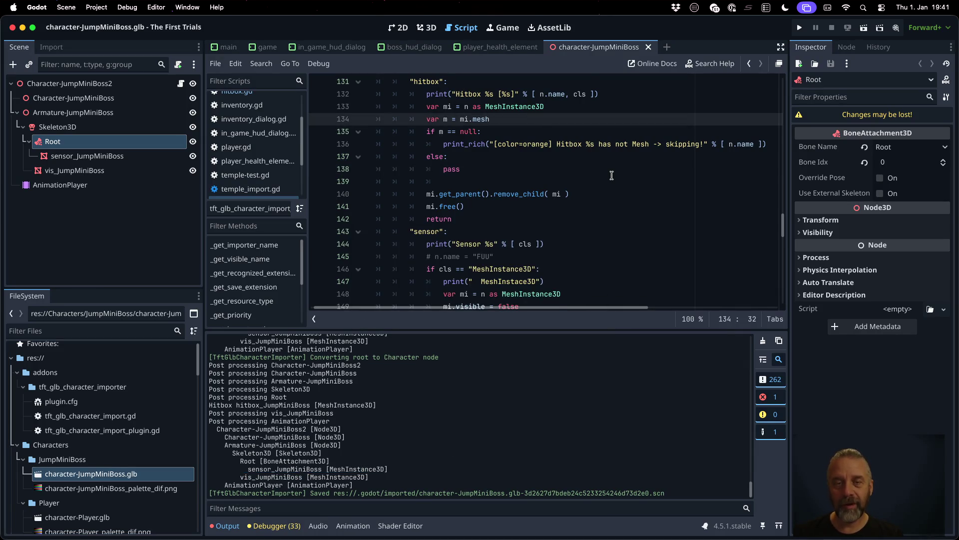
{"action": "key", "text": "Return"}
{"action": "type", "text": "m = nu"}
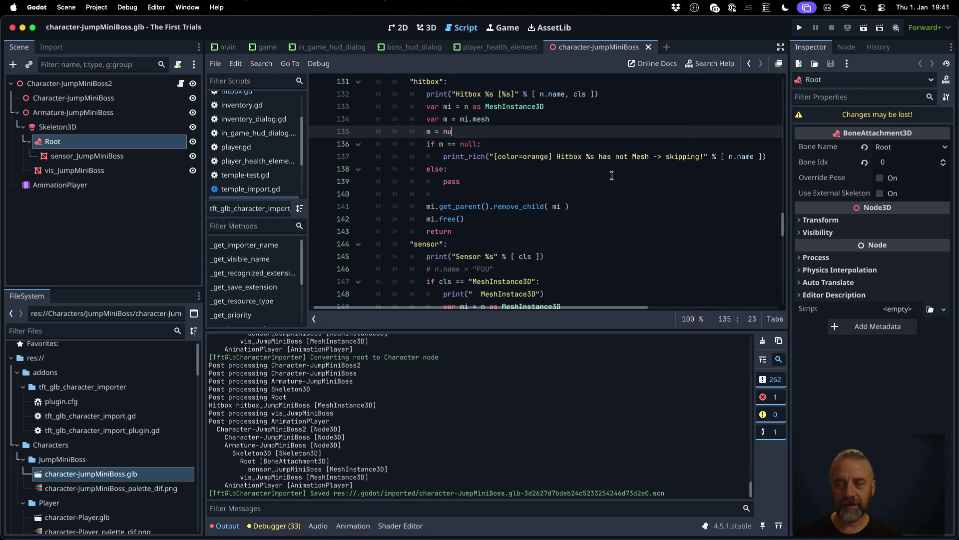
{"action": "type", "text": "ll"}
{"action": "key", "text": "ctrl+s"}
{"action": "key", "text": "Escape"}
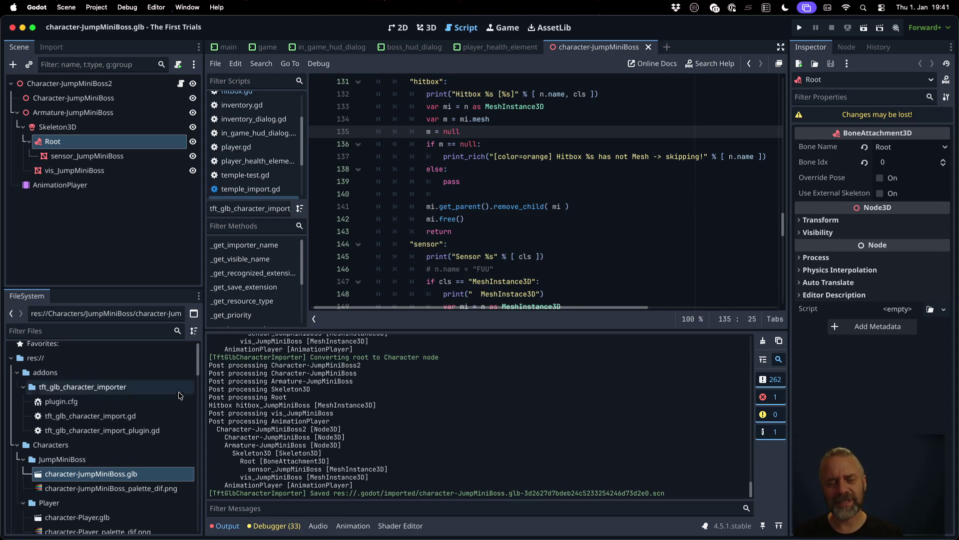
{"action": "right_click", "coordinate": [128, 469]}
{"action": "left_click", "coordinate": [172, 484]}
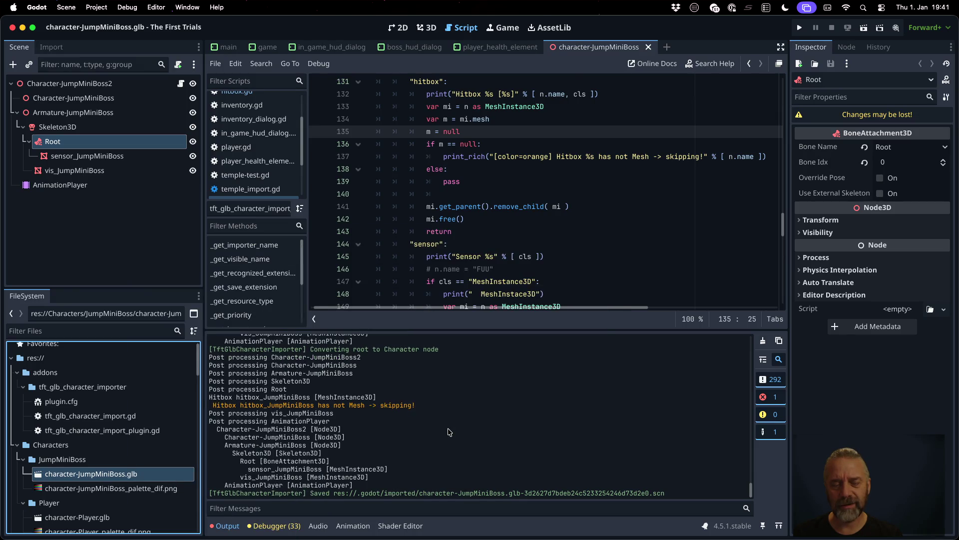
{"action": "left_click_drag", "start_coordinate": [213, 405], "coordinate": [433, 405]}
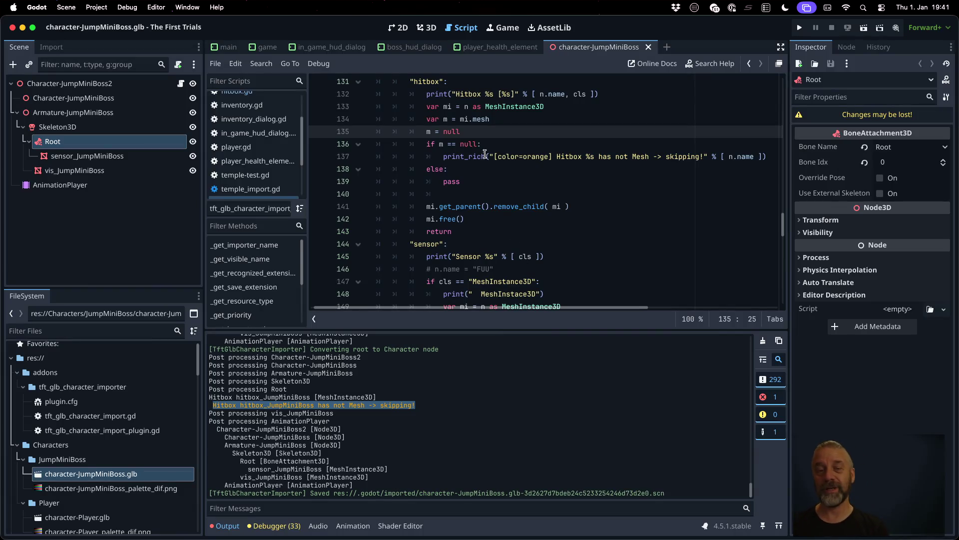
Step: Delete the temporary m = null test line and save the importer script
{"action": "left_click", "coordinate": [486, 116]}
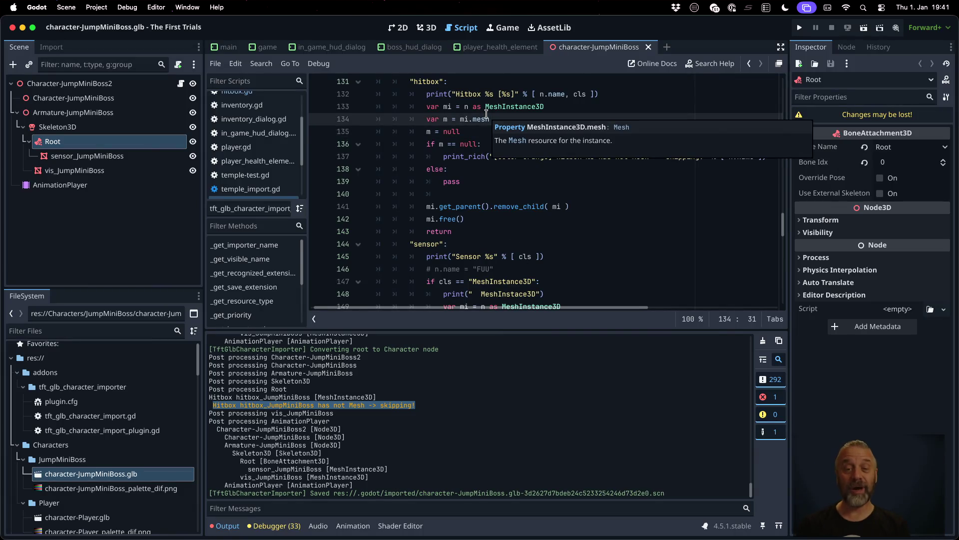
{"action": "key", "text": "Down"}
{"action": "key", "text": "ctrl+shift+k"}
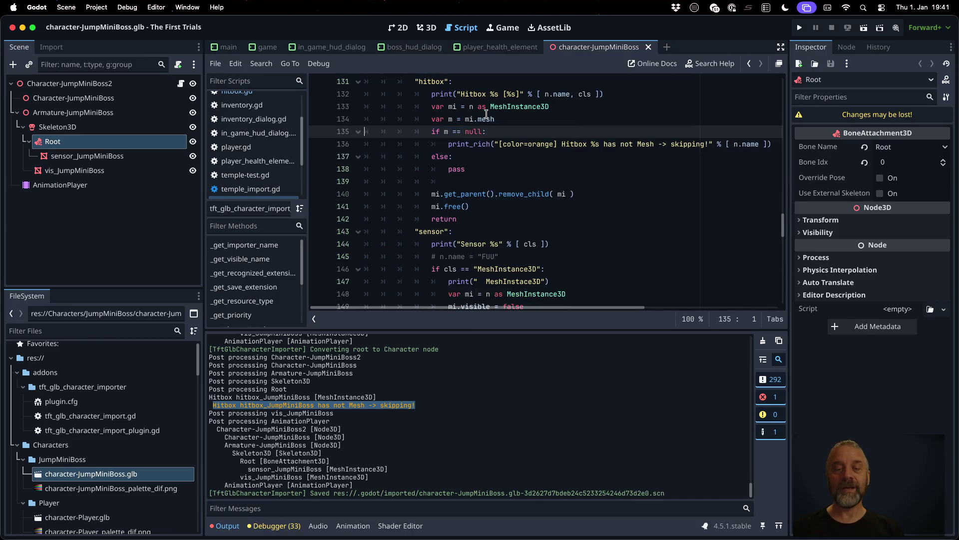
{"action": "key", "text": "ctrl+s"}
{"action": "key", "text": "Return"}
Step: Add var hitbox = Hitbox.new() to the hitbox else-branch
{"action": "key", "text": "Down"}
{"action": "key", "text": "Down"}
{"action": "key", "text": "Down"}
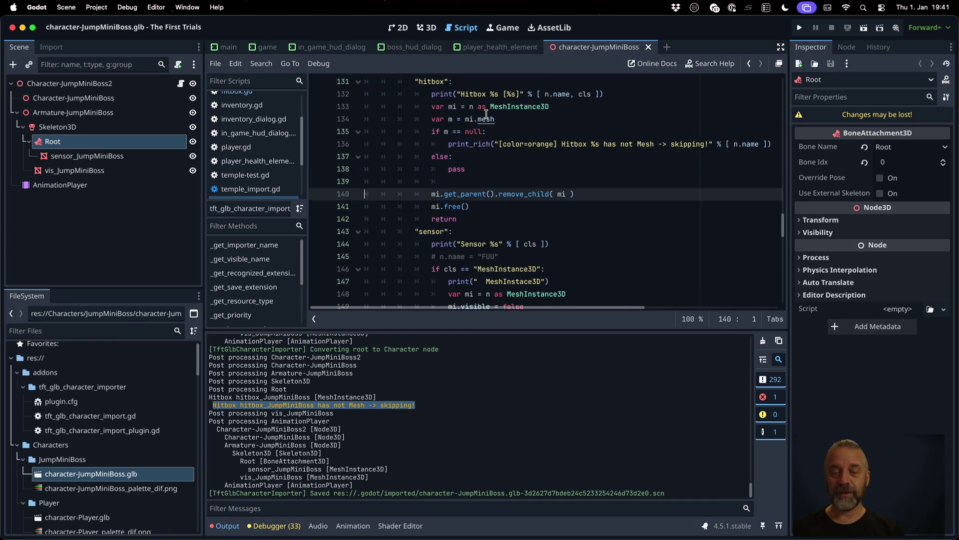
{"action": "key", "text": "Down"}
{"action": "key", "text": "Down"}
{"action": "key", "text": "Down"}
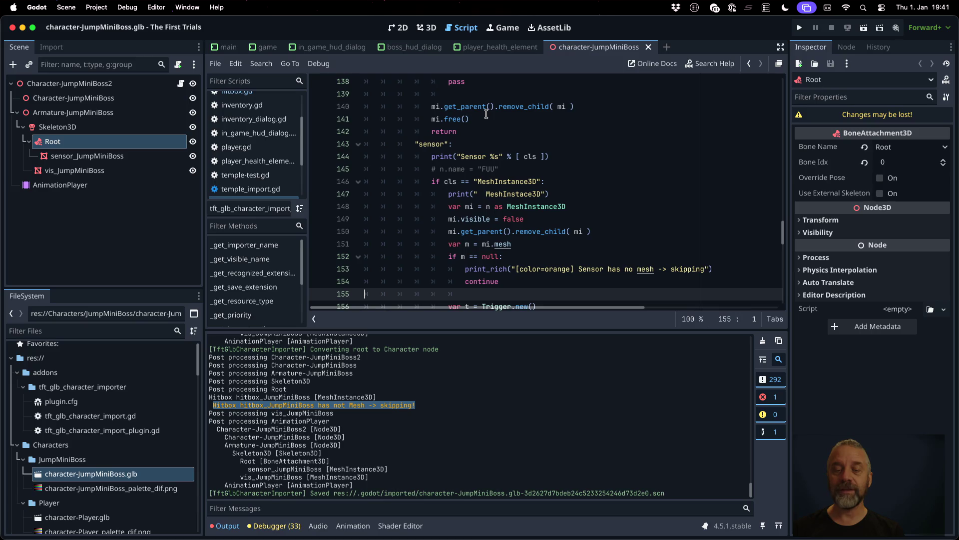
{"action": "key", "text": "Down"}
{"action": "key", "text": "Down"}
{"action": "key", "text": "Down"}
{"action": "key", "text": "Up"}
{"action": "key", "text": "Up"}
{"action": "key", "text": "Up"}
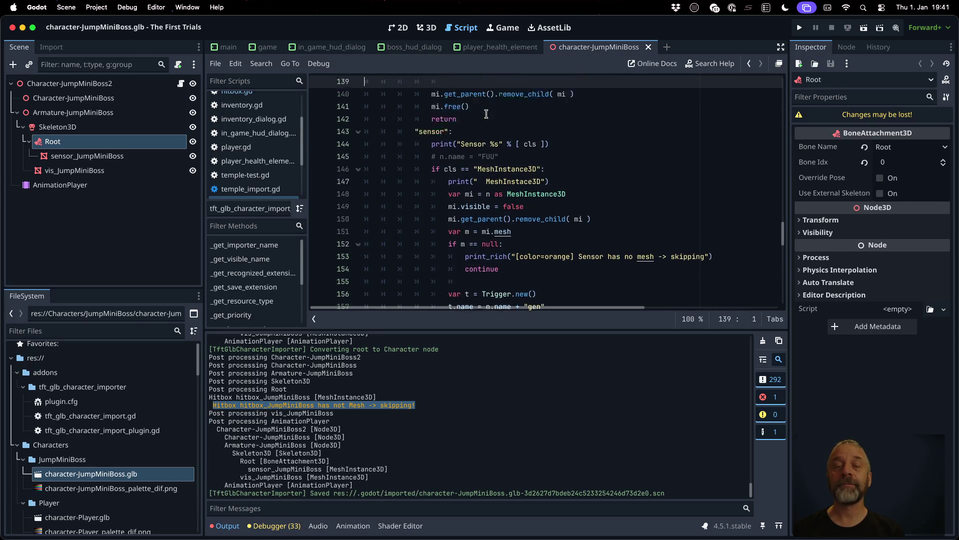
{"action": "key", "text": "Down"}
{"action": "key", "text": "Down"}
{"action": "key", "text": "Down"}
{"action": "key", "text": "End"}
{"action": "key", "text": "Return"}
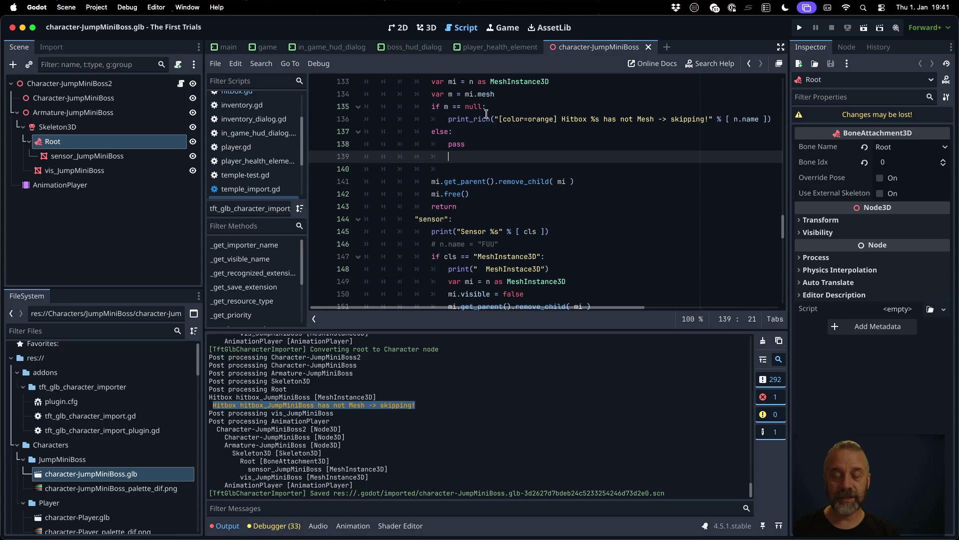
{"action": "type", "text": "var "}
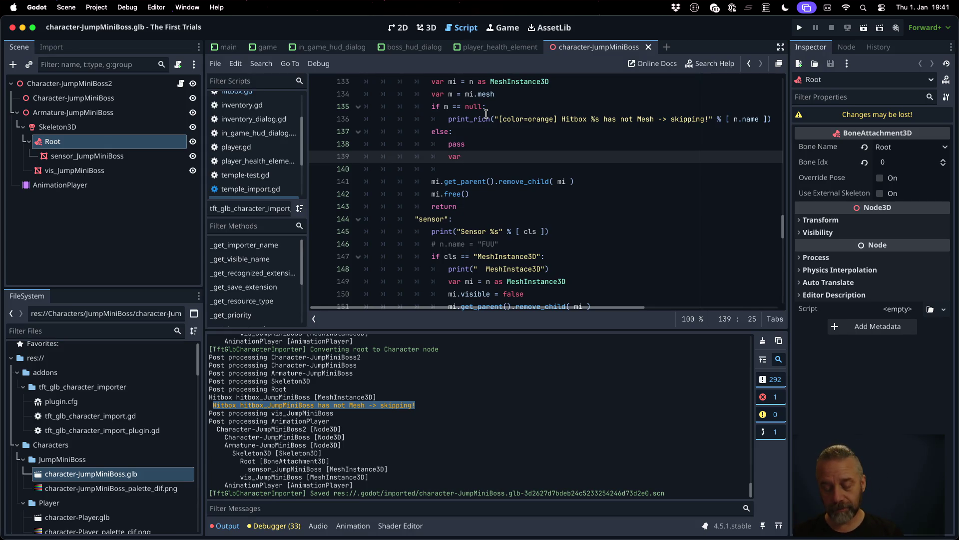
{"action": "type", "text": "hitbox = "}
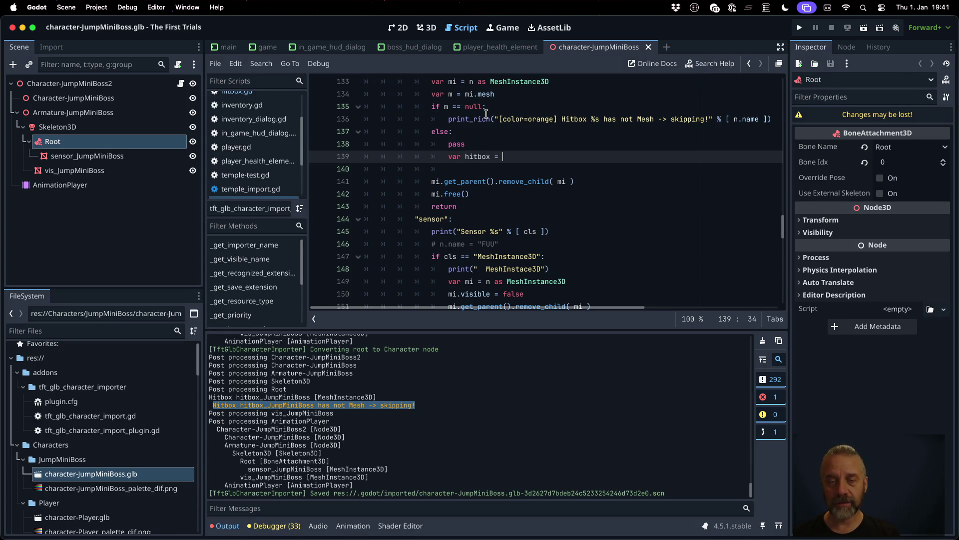
{"action": "type", "text": "Hitbox.ne"}
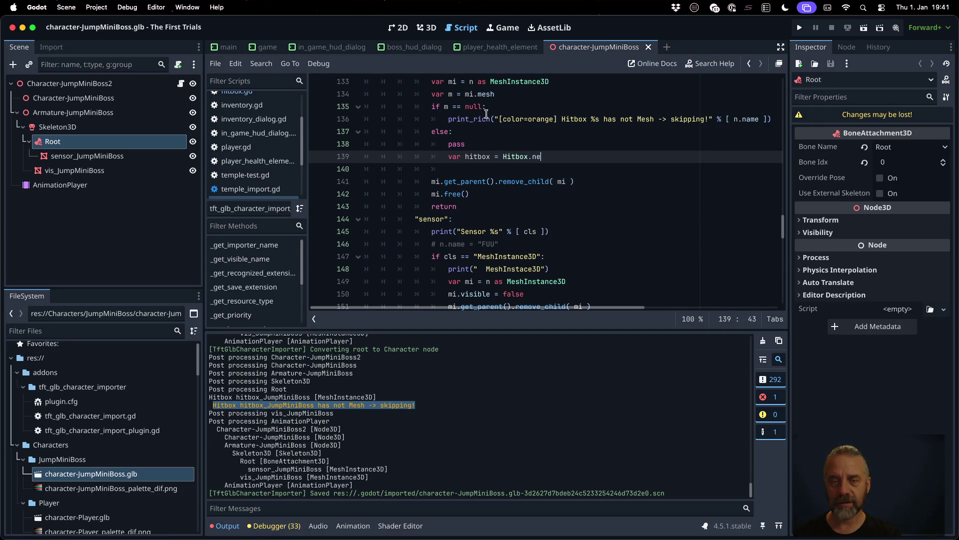
{"action": "type", "text": "w()"}
{"action": "key", "text": "Return"}
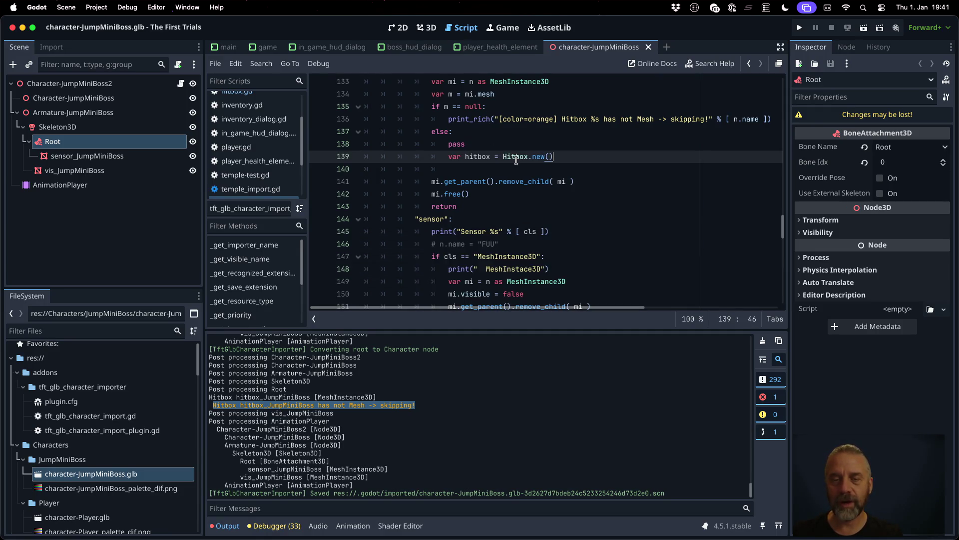
Step: Check the Hitbox class definition, then remove the now-unneeded pass line
{"action": "left_click", "coordinate": [515, 156], "text": "ctrl"}
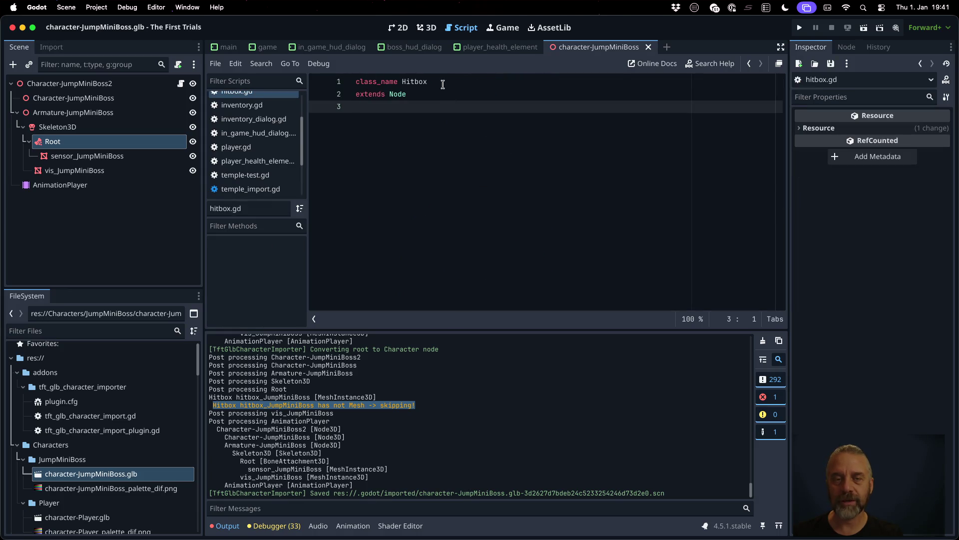
{"action": "key", "text": "alt+Left"}
{"action": "key", "text": "Up"}
{"action": "key", "text": "Home"}
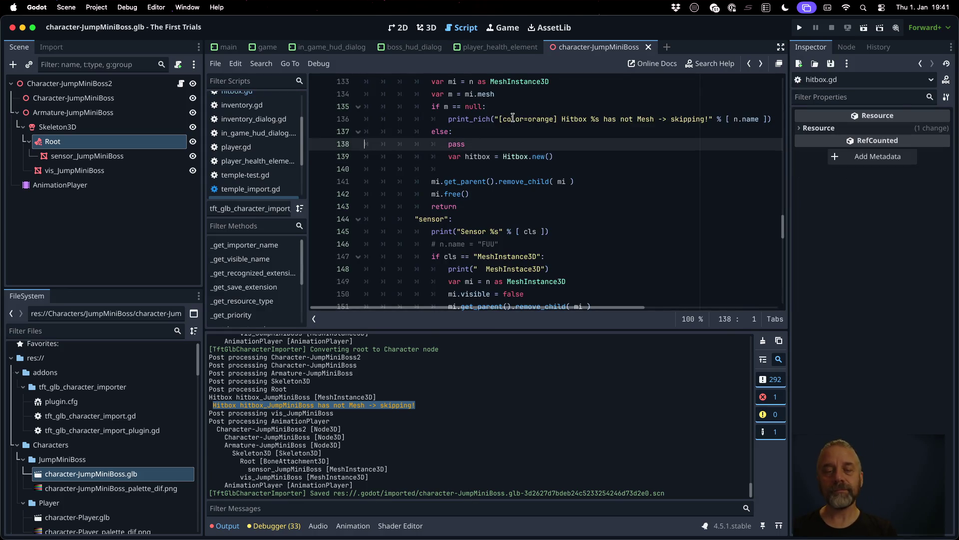
{"action": "key", "text": "shift+Down"}
{"action": "key", "text": "Delete"}
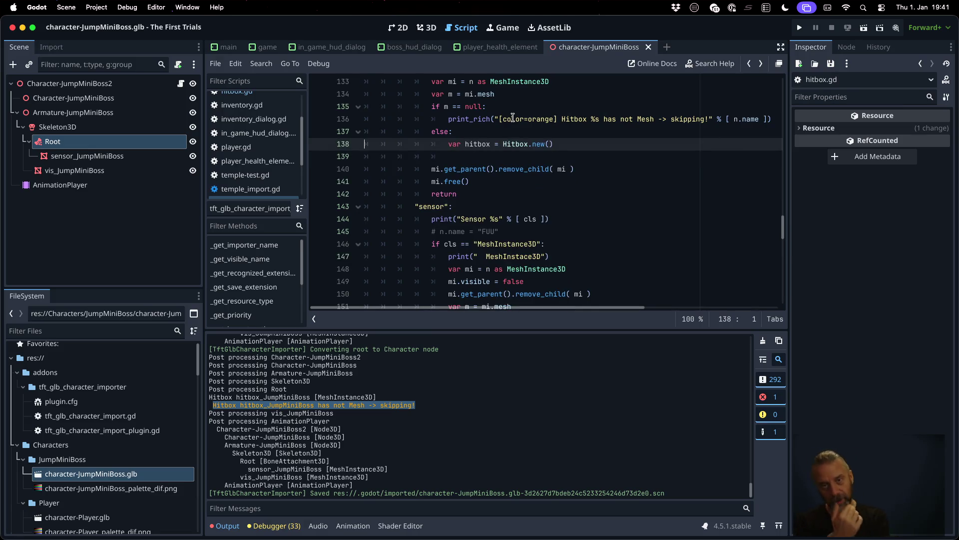
Step: Add hitbox.name = n.name below the new Hitbox line and review the sensor code
{"action": "key", "text": "End"}
{"action": "key", "text": "Return"}
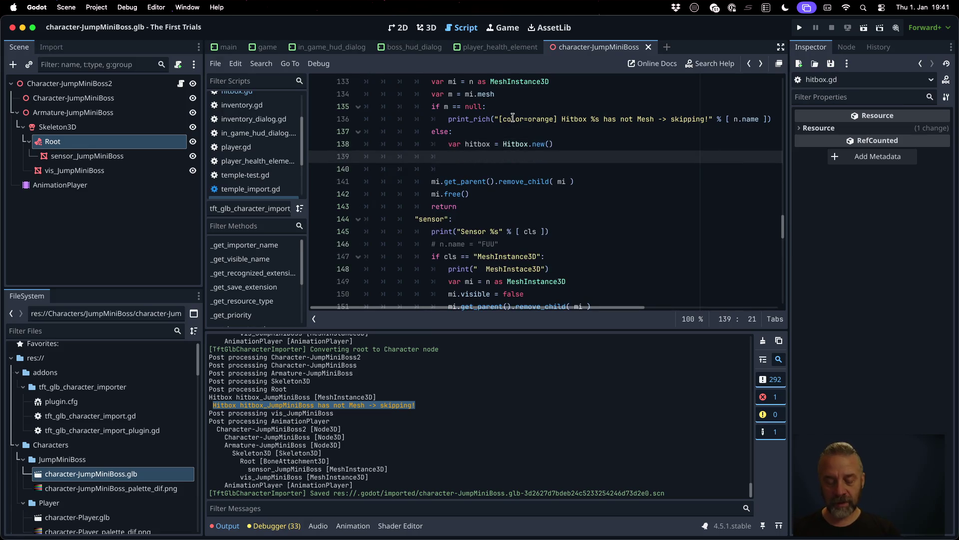
{"action": "type", "text": "hitbox."}
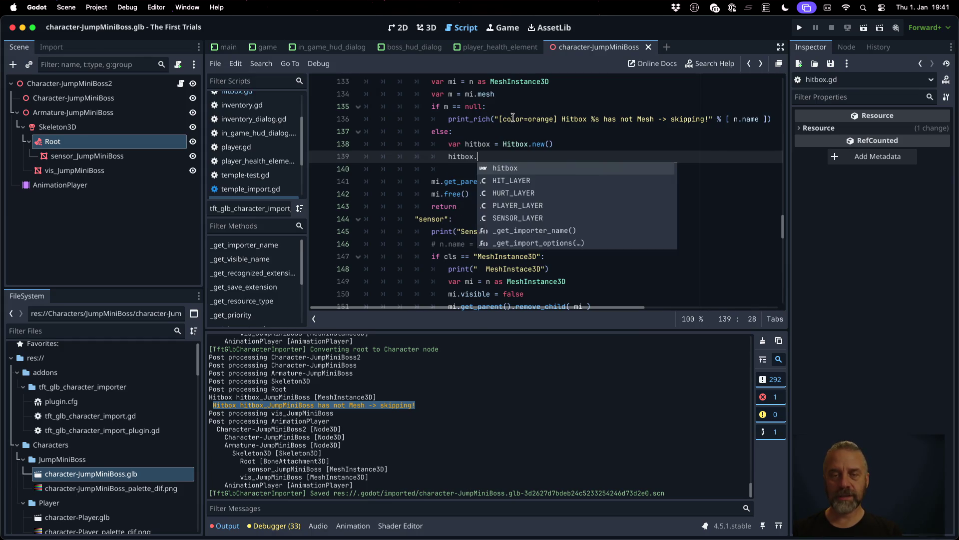
{"action": "type", "text": "name = "}
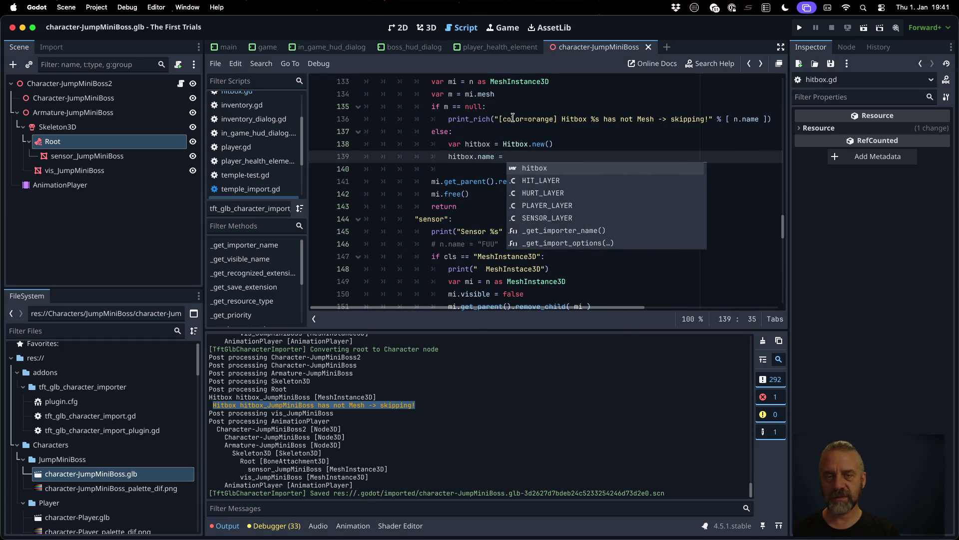
{"action": "type", "text": "n.name"}
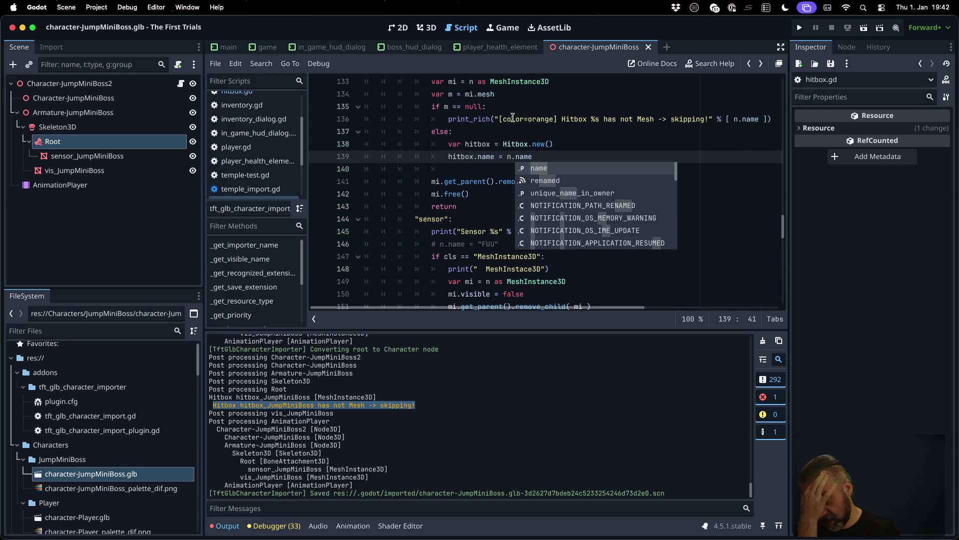
{"action": "key", "text": "Escape"}
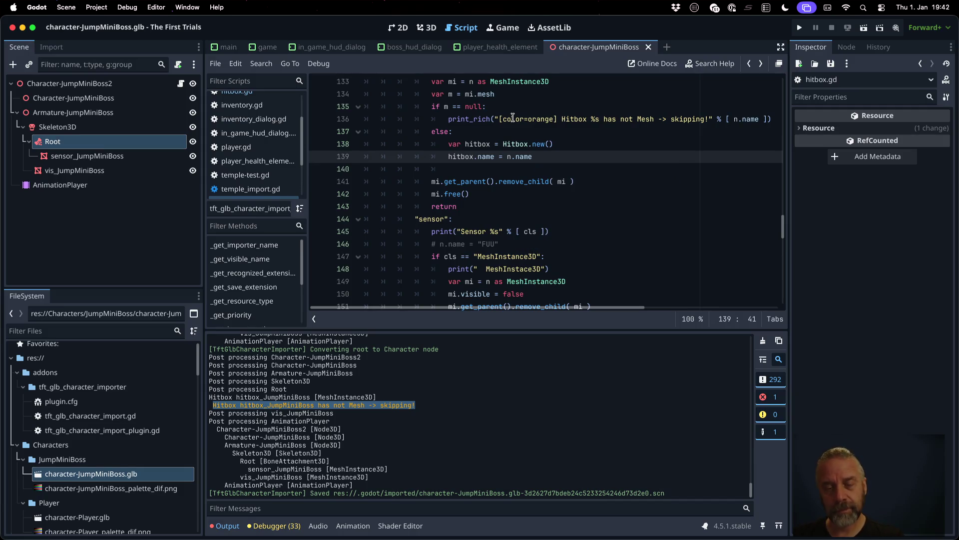
{"action": "scroll", "coordinate": [515, 125], "scroll_direction": "down", "scroll_amount": 5}
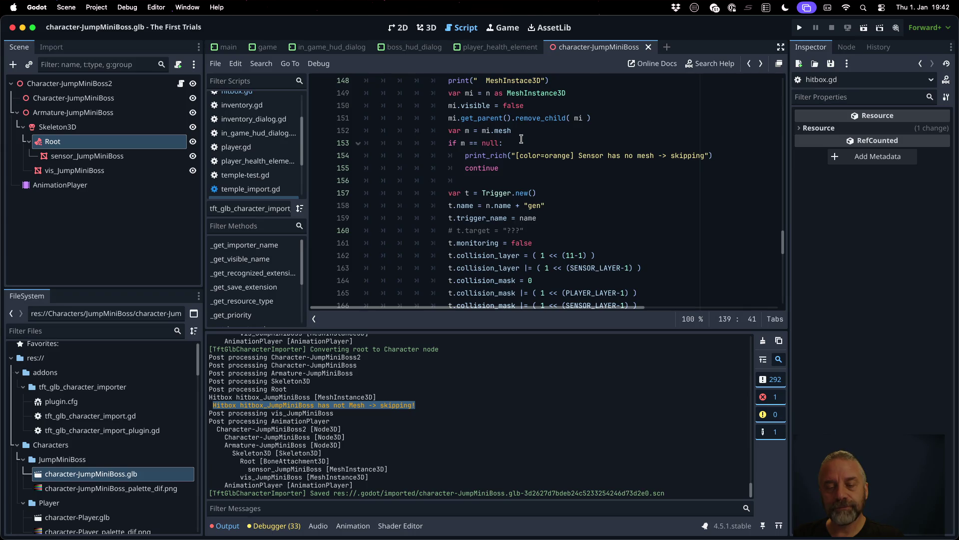
{"action": "scroll", "coordinate": [521, 139], "scroll_direction": "up", "scroll_amount": 6}
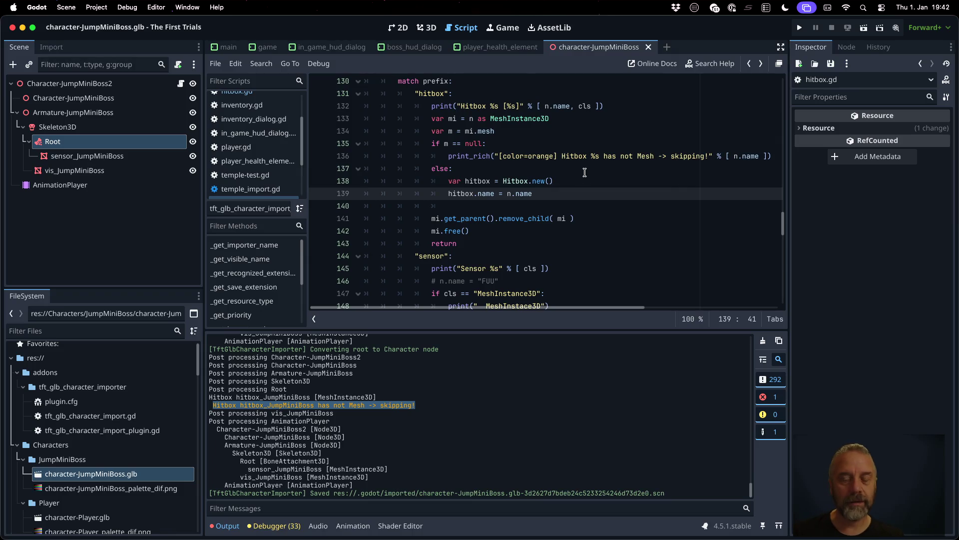
Step: Copy the five collision lines from the sensor branch into the hitbox branch at line 140
{"action": "scroll", "coordinate": [585, 173], "scroll_direction": "down", "scroll_amount": 9}
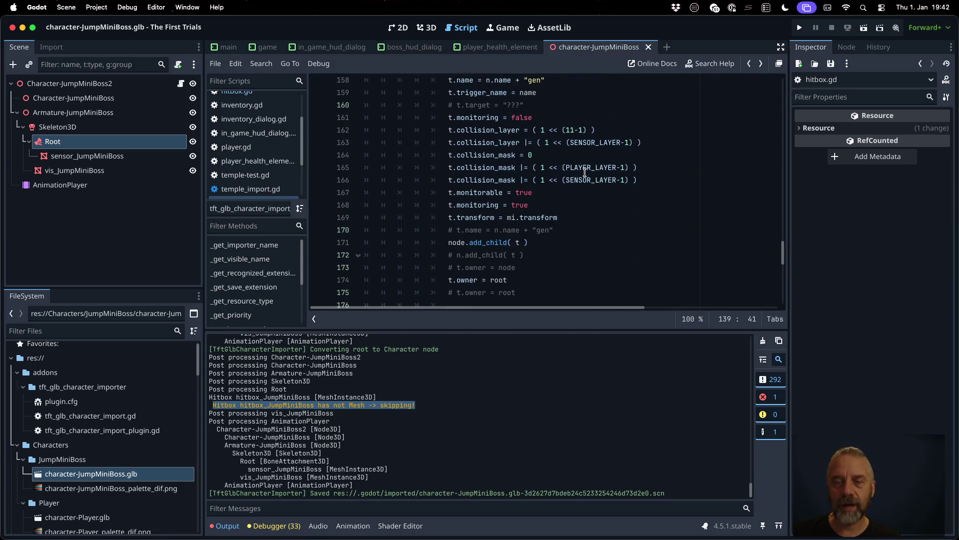
{"action": "left_click", "coordinate": [556, 142]}
{"action": "key", "text": "Up"}
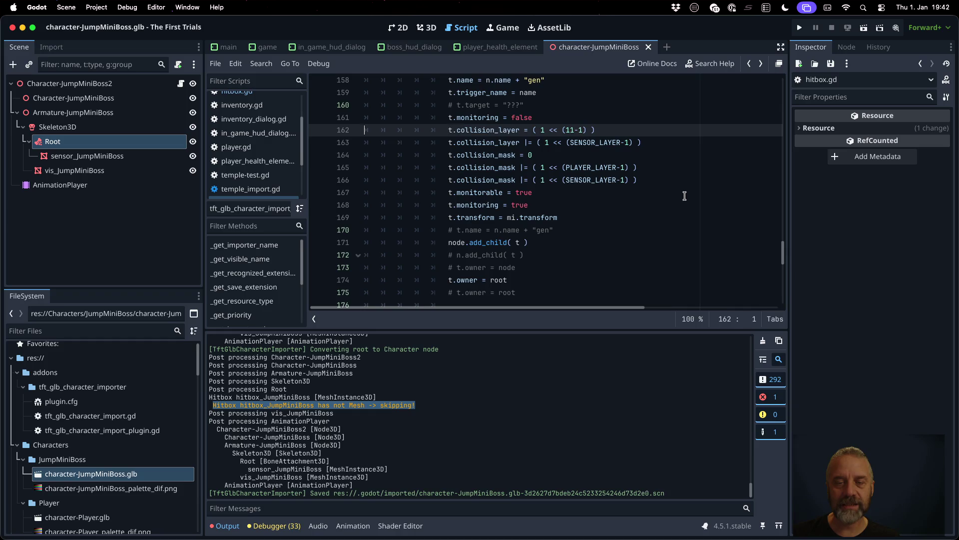
{"action": "key", "text": "shift+Down"}
{"action": "key", "text": "shift+Down"}
{"action": "key", "text": "shift+Down"}
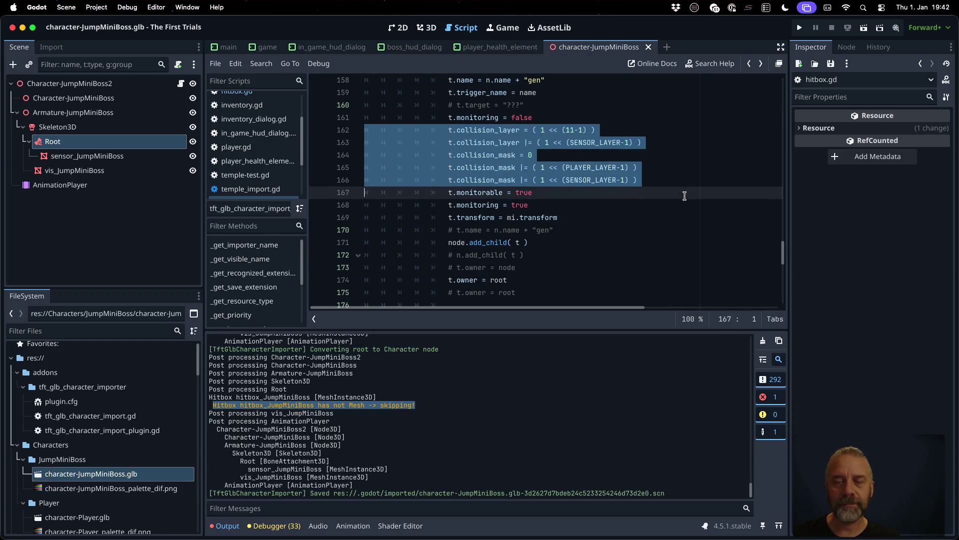
{"action": "scroll", "coordinate": [685, 196], "scroll_direction": "up", "scroll_amount": 4}
{"action": "left_click", "coordinate": [576, 196]}
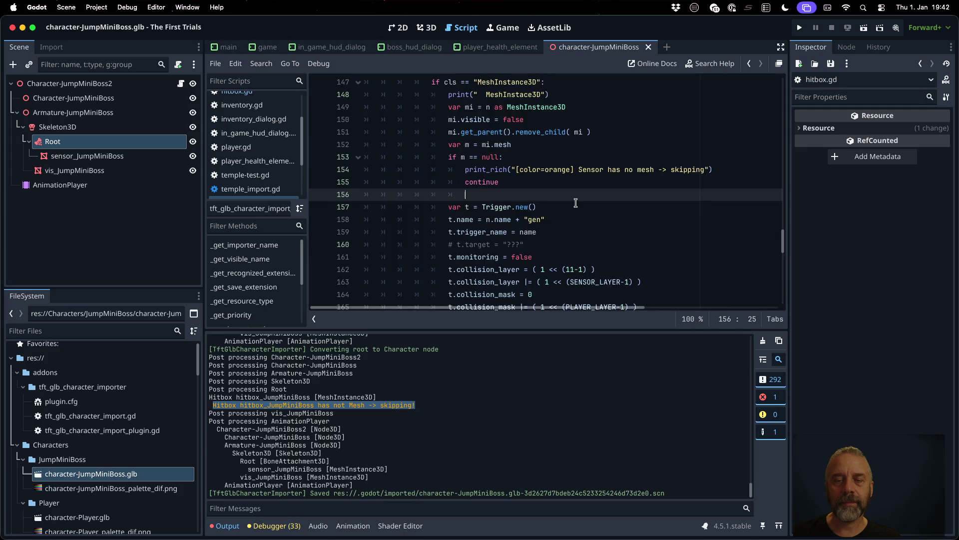
{"action": "scroll", "coordinate": [575, 203], "scroll_direction": "up", "scroll_amount": 7}
{"action": "scroll", "coordinate": [576, 203], "scroll_direction": "down", "scroll_amount": 1}
{"action": "left_click", "coordinate": [531, 199]}
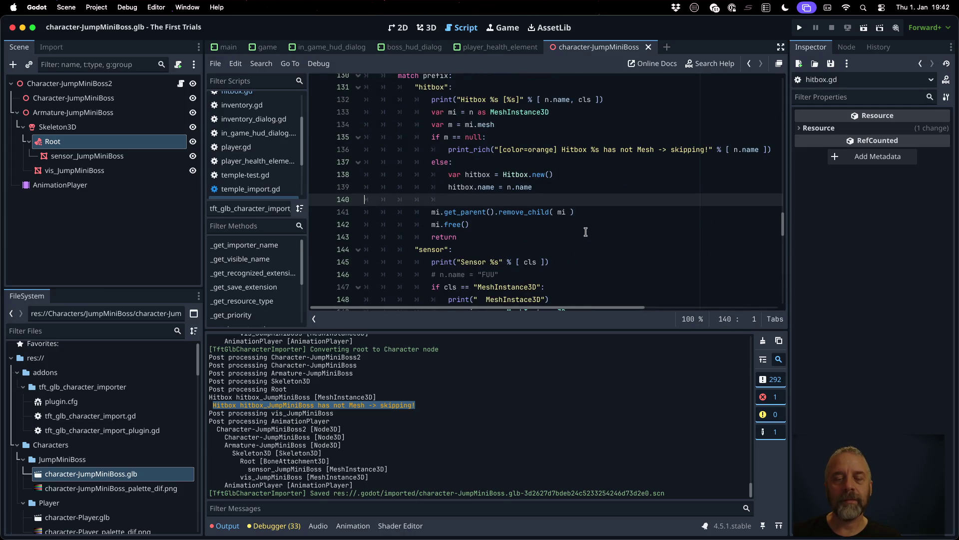
{"action": "key", "text": "ctrl+v"}
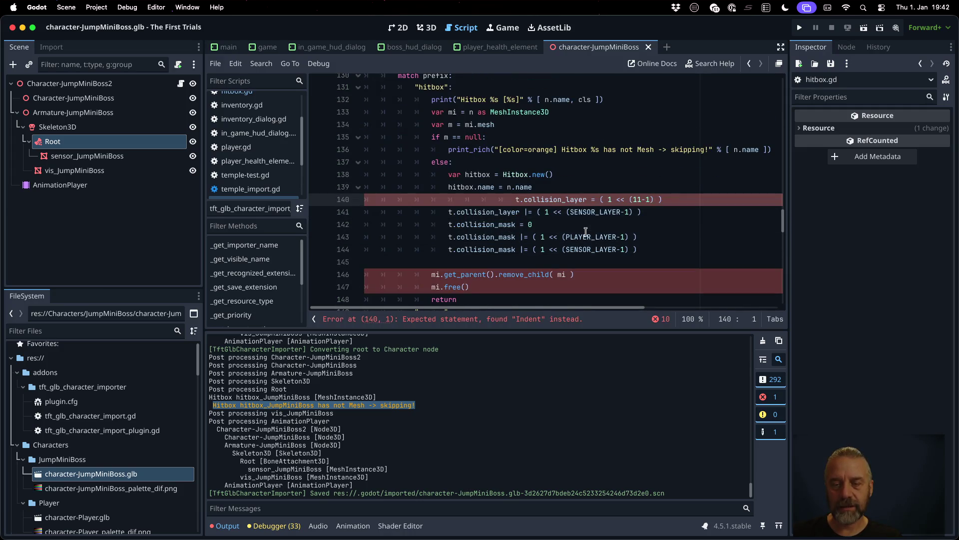
{"action": "key", "text": "Delete"}
{"action": "key", "text": "Delete"}
{"action": "key", "text": "Delete"}
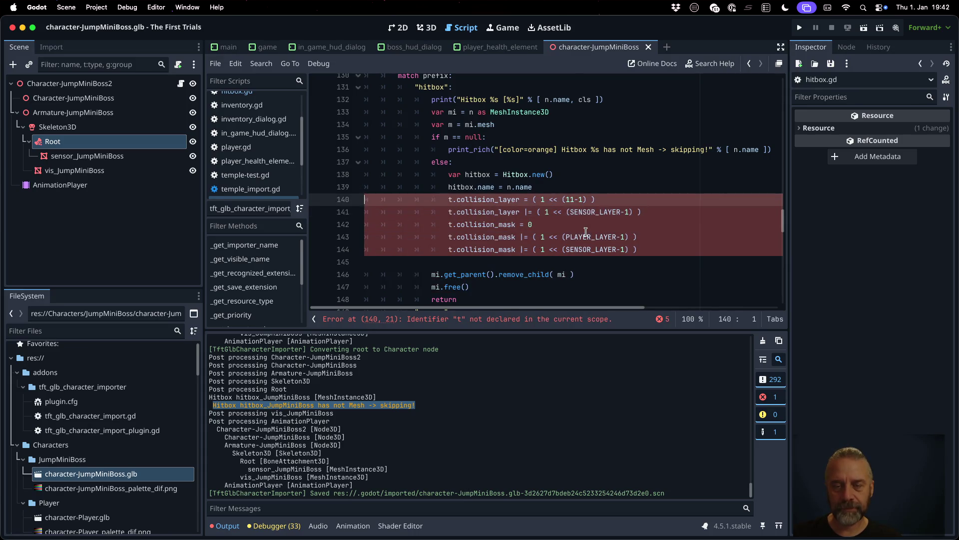
Step: Replace the first pasted line with hitbox.collision_layer = 0 and save the script
{"action": "key", "text": "ctrl+shift+k"}
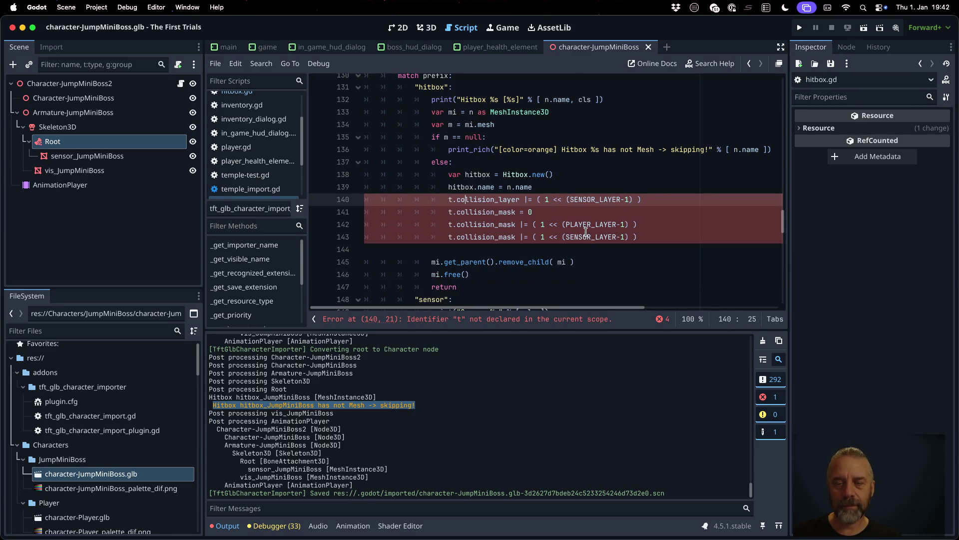
{"action": "key", "text": "alt+Right"}
{"action": "key", "text": "alt+Right"}
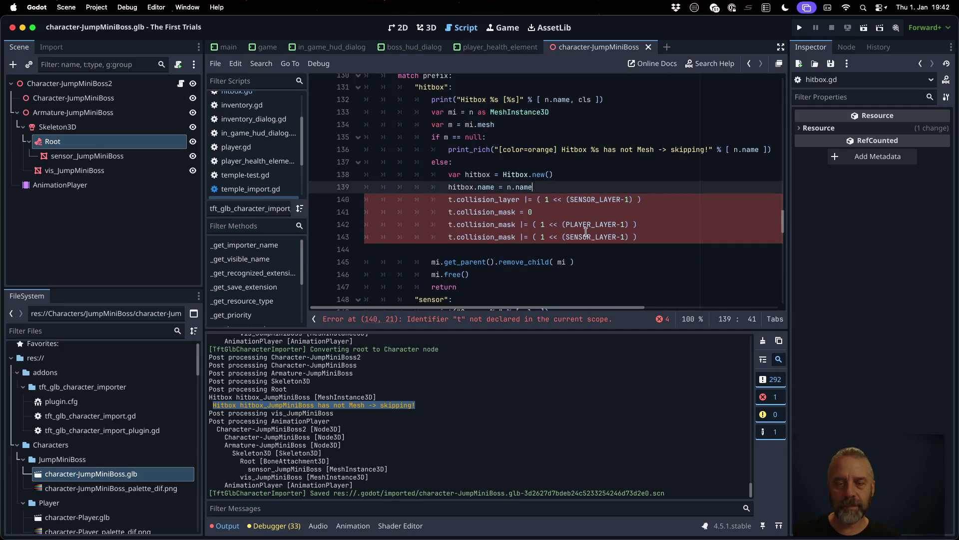
{"action": "key", "text": "ctrl+shift+Return"}
{"action": "type", "text": "t.col"}
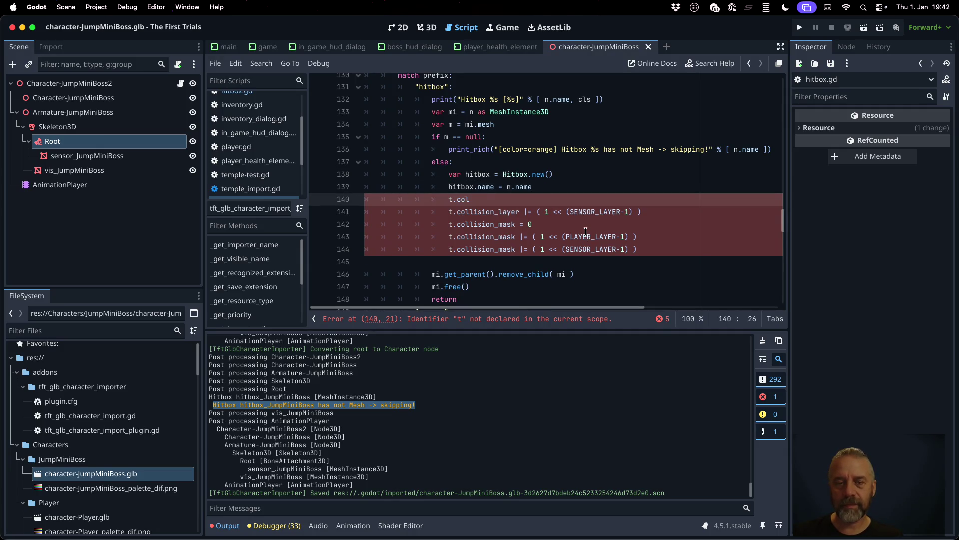
{"action": "type", "text": "lisi"}
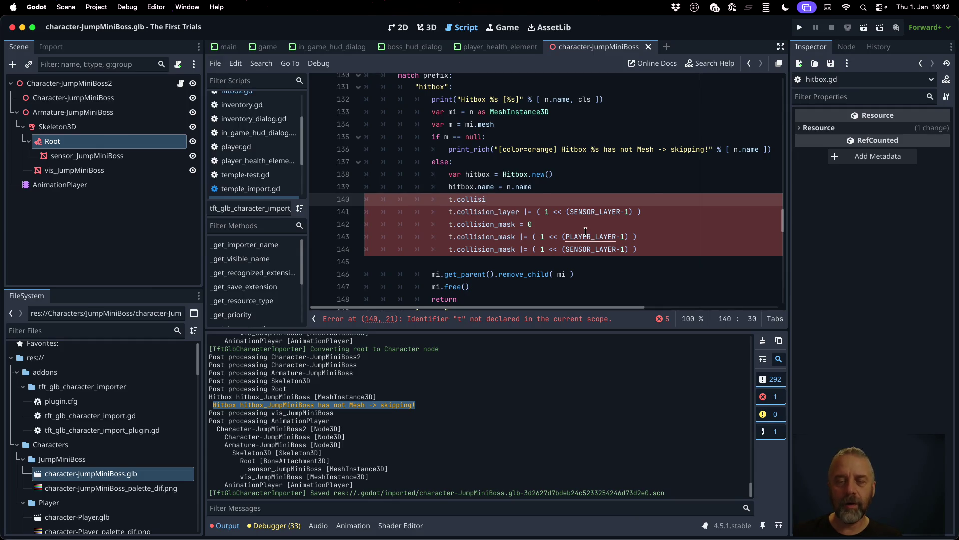
{"action": "key", "text": "Home"}
{"action": "key", "text": "Delete"}
{"action": "type", "text": "hitbox"}
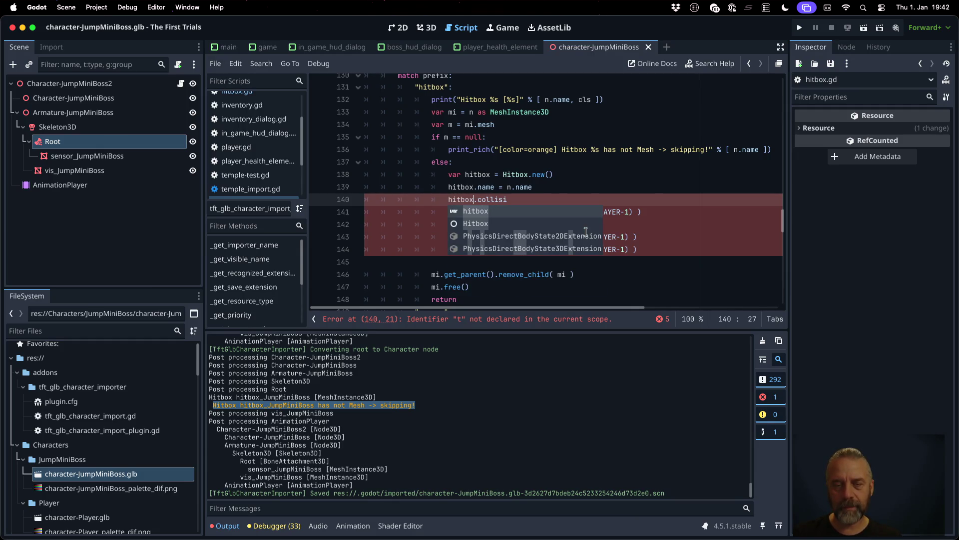
{"action": "key", "text": "End"}
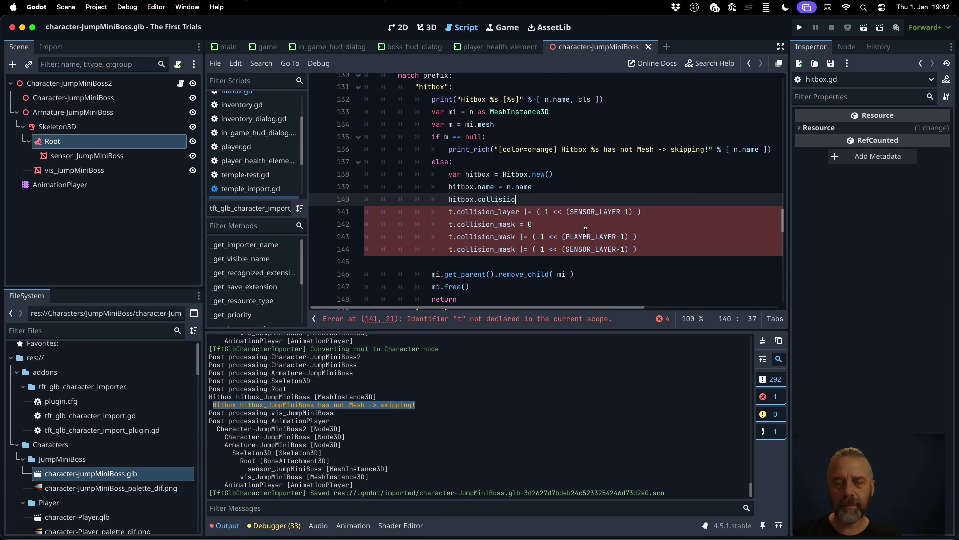
{"action": "type", "text": "n_"}
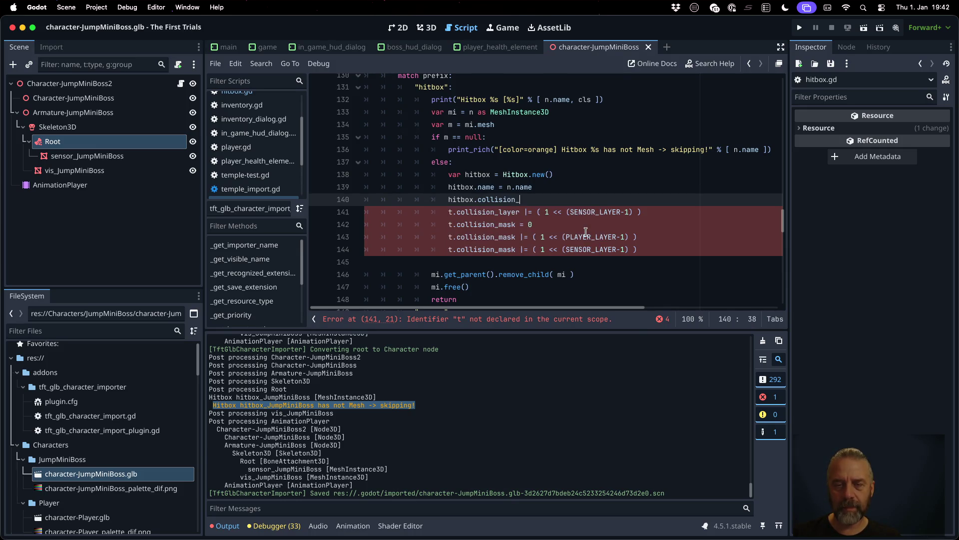
{"action": "type", "text": "layer = 0"}
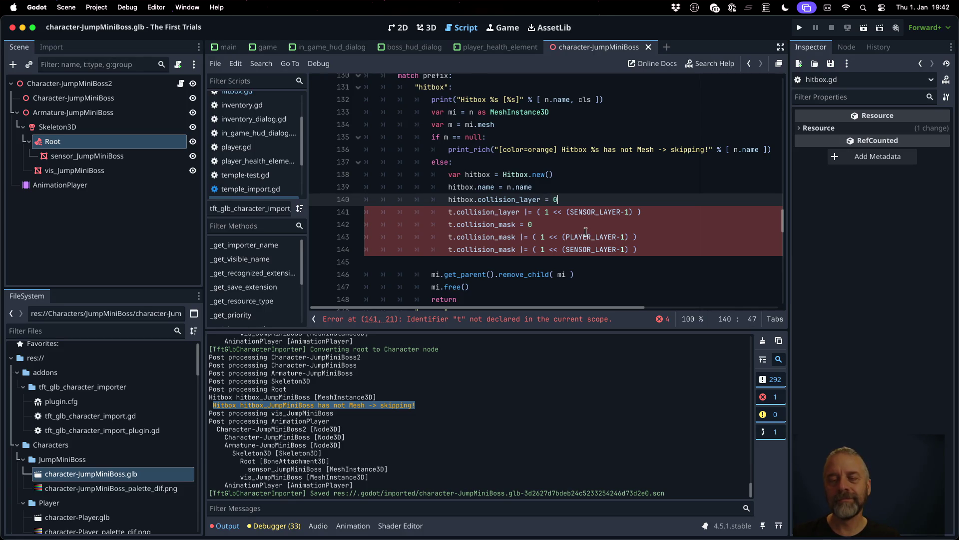
{"action": "key", "text": "ctrl+s"}
{"action": "key", "text": "Return"}
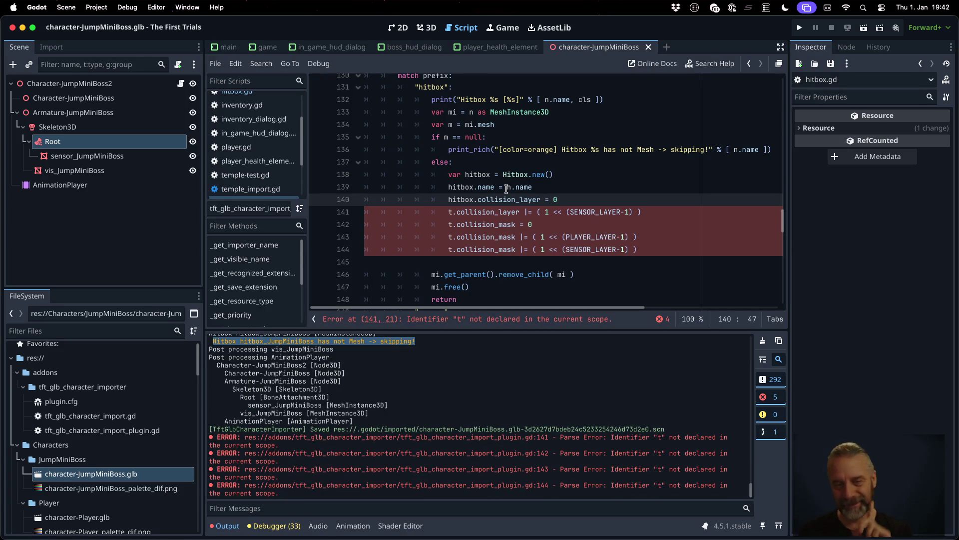
Step: Open hitbox.gd and trigger.gd, and copy the Area3D base class name from trigger.gd
{"action": "left_click", "coordinate": [563, 154]}
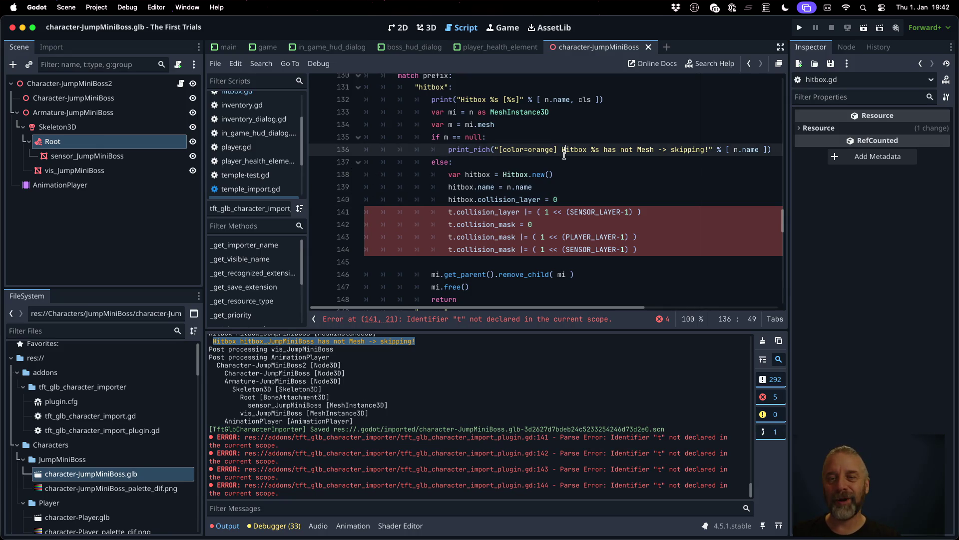
{"action": "key", "text": "alt+shift+o"}
{"action": "type", "text": "hitb"}
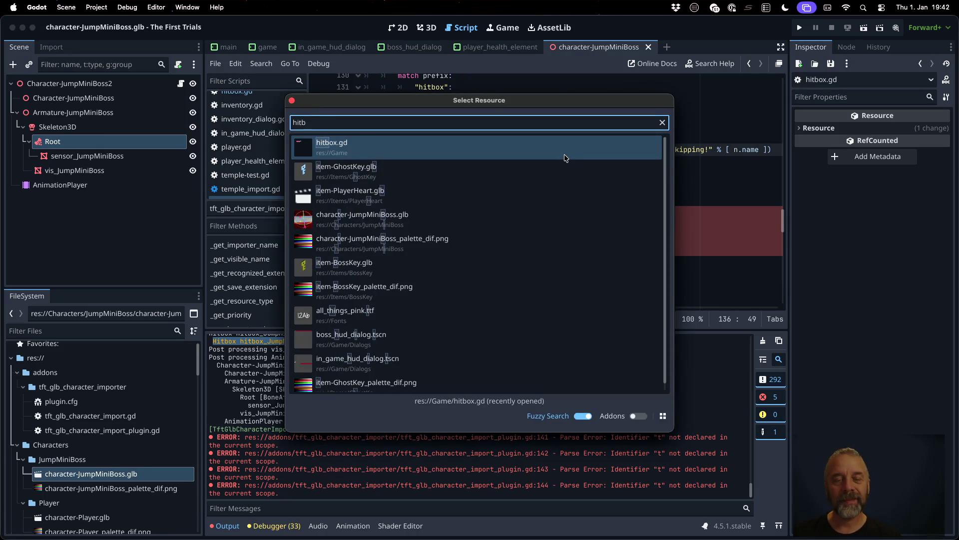
{"action": "key", "text": "Return"}
{"action": "key", "text": "alt+shift+o"}
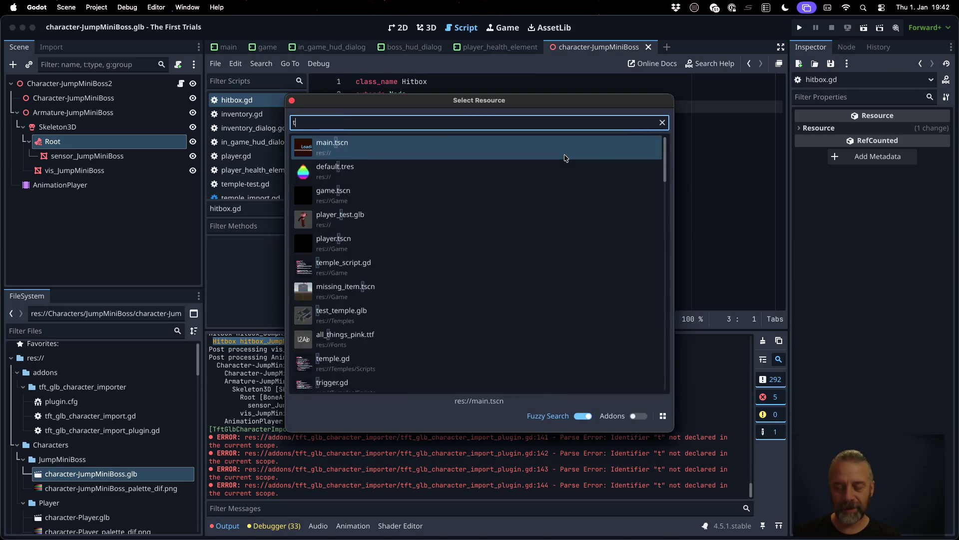
{"action": "type", "text": "trig"}
{"action": "key", "text": "Return"}
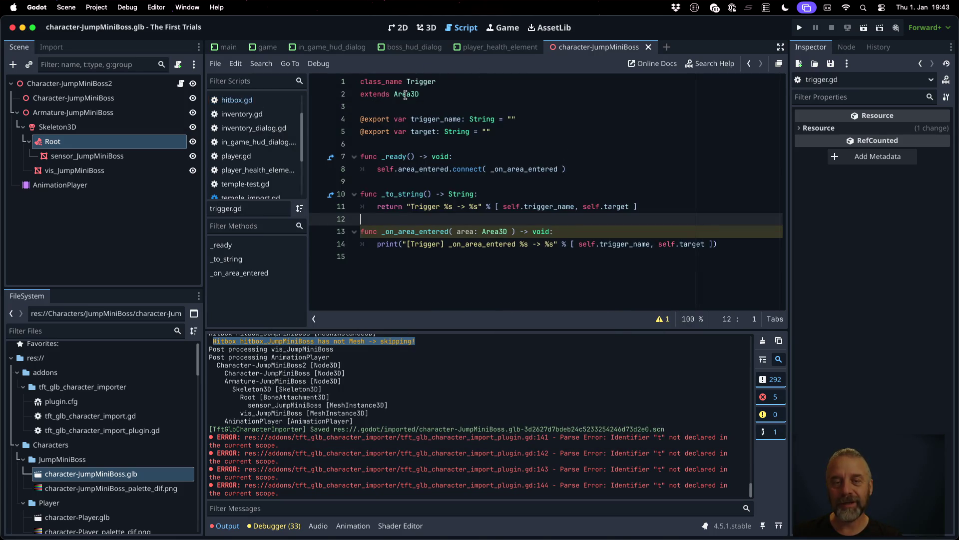
{"action": "double_click", "coordinate": [405, 94]}
{"action": "key", "text": "ctrl+c"}
Step: Change hitbox.gd to extend Area3D instead of Node and save it
{"action": "key", "text": "alt+shift+o"}
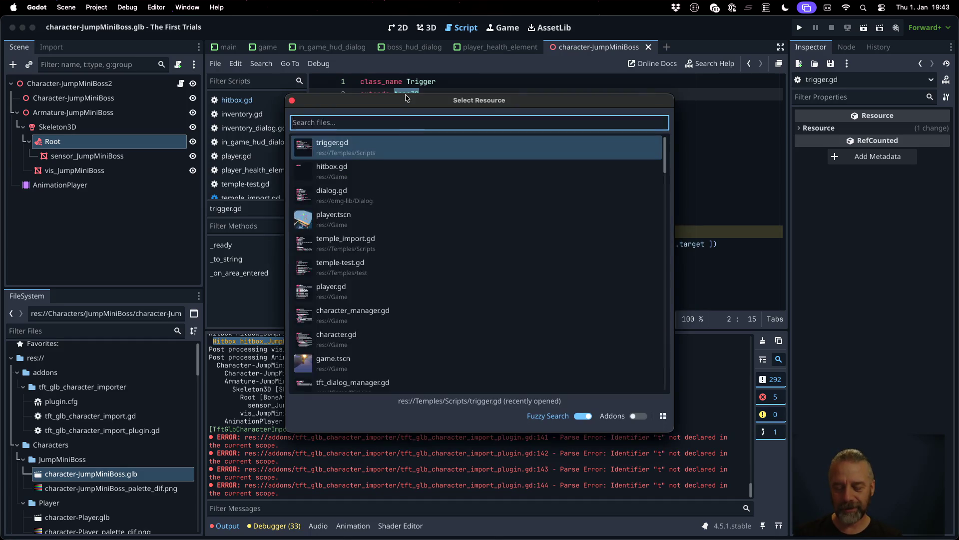
{"action": "type", "text": "hit"}
{"action": "key", "text": "Return"}
{"action": "double_click", "coordinate": [406, 95]}
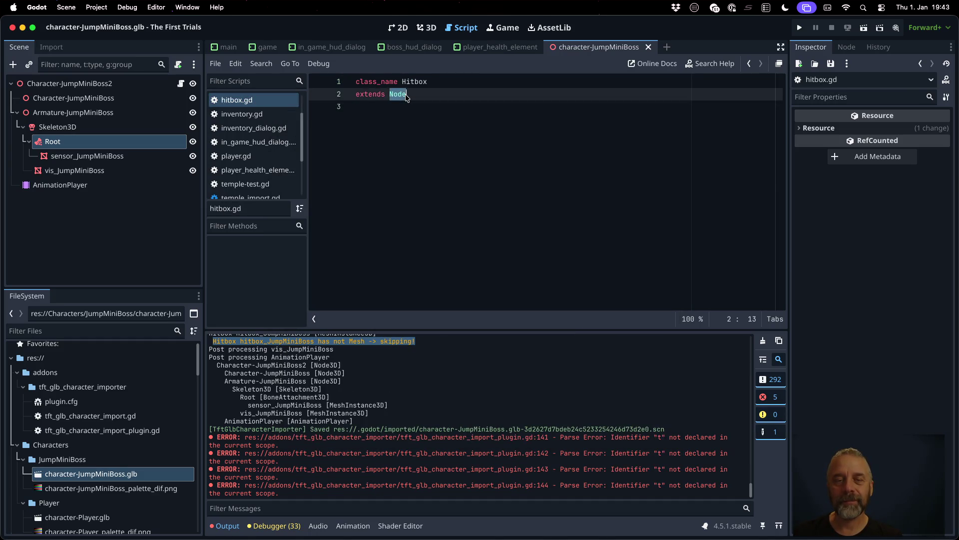
{"action": "key", "text": "ctrl+v"}
{"action": "key", "text": "ctrl+s"}
{"action": "key", "text": "Return"}
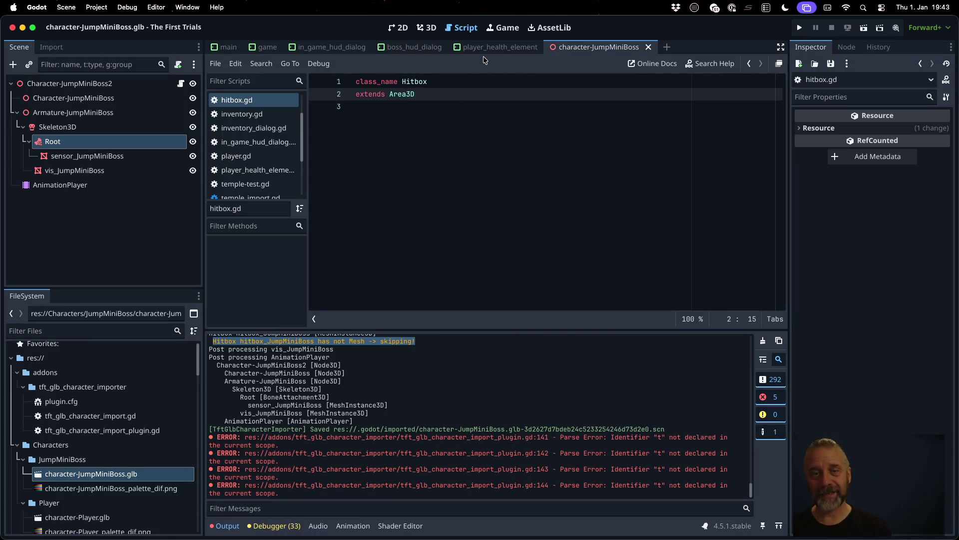
{"action": "mouse_move", "coordinate": [468, 51]}
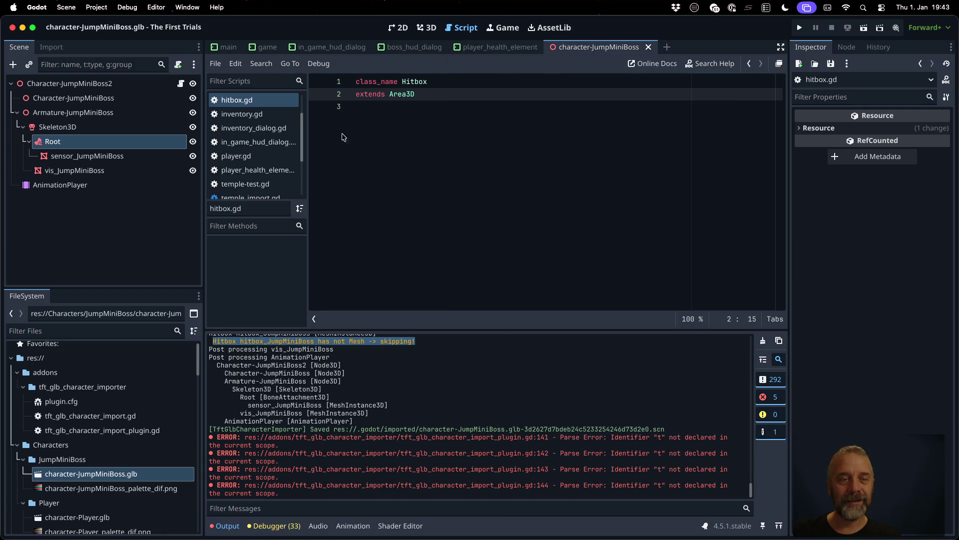
{"action": "scroll", "coordinate": [262, 172], "scroll_direction": "down", "scroll_amount": 2}
Step: On line 141, replace t with hitbox and SENSOR_LAYER with HIT_LAYER
{"action": "left_click", "coordinate": [260, 173]}
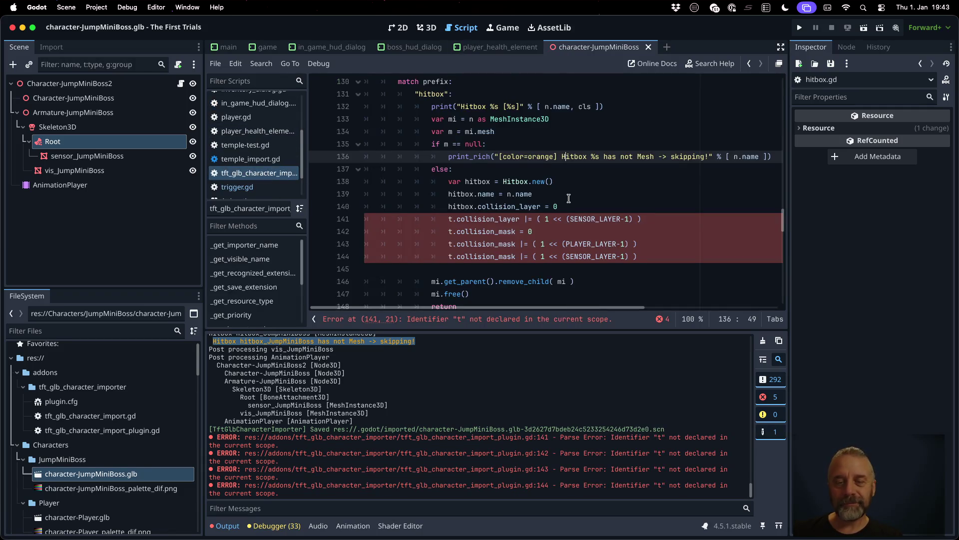
{"action": "key", "text": "Down"}
{"action": "key", "text": "Down"}
{"action": "key", "text": "Down"}
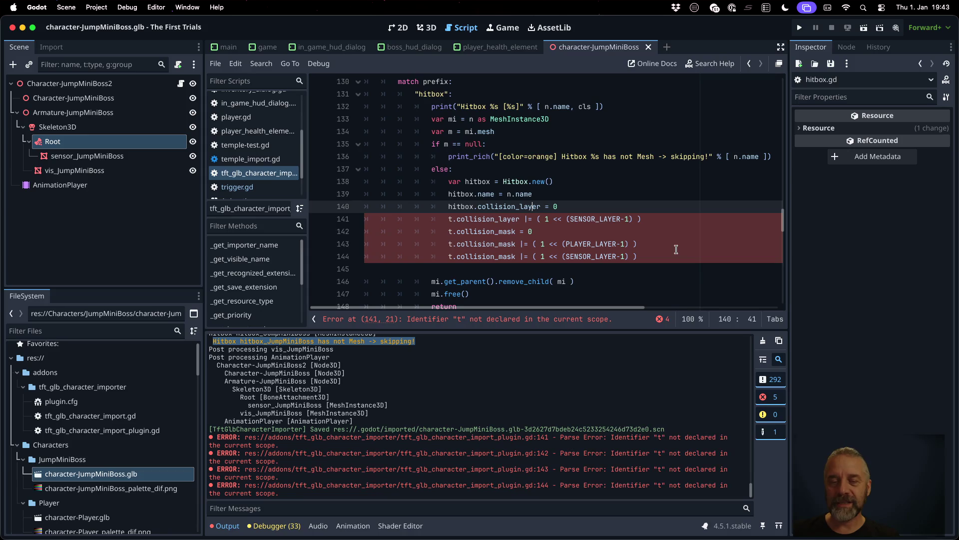
{"action": "double_click", "coordinate": [457, 206]}
{"action": "key", "text": "ctrl+c"}
{"action": "left_click", "coordinate": [450, 219]}
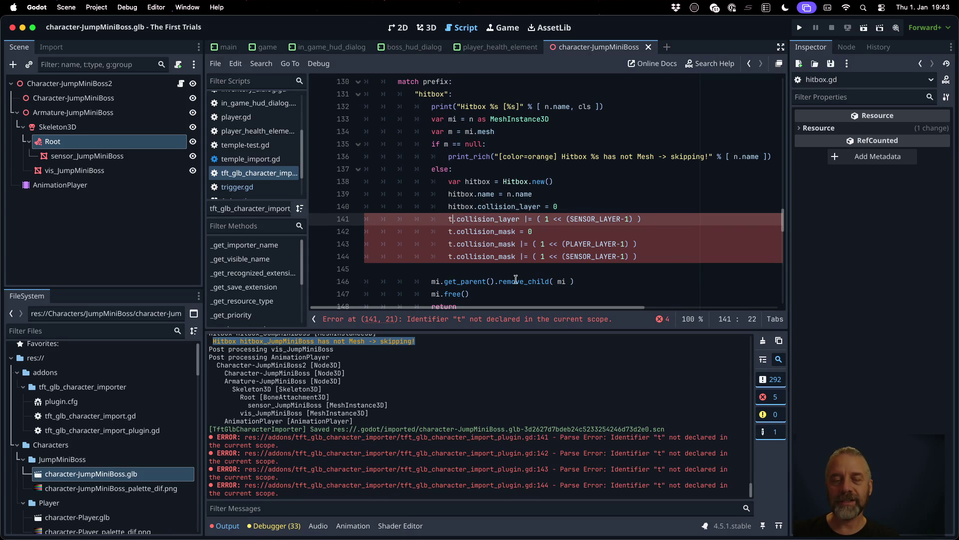
{"action": "key", "text": "BackSpace"}
{"action": "key", "text": "ctrl+v"}
{"action": "key", "text": "End"}
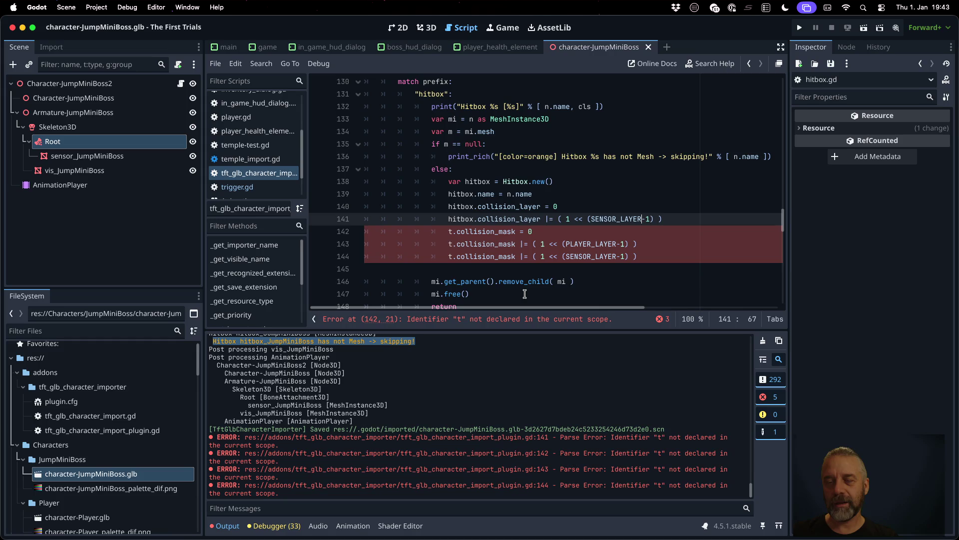
{"action": "key", "text": "shift+Left"}
{"action": "key", "text": "shift+Left"}
{"action": "key", "text": "shift+Left"}
{"action": "type", "text": "H"}
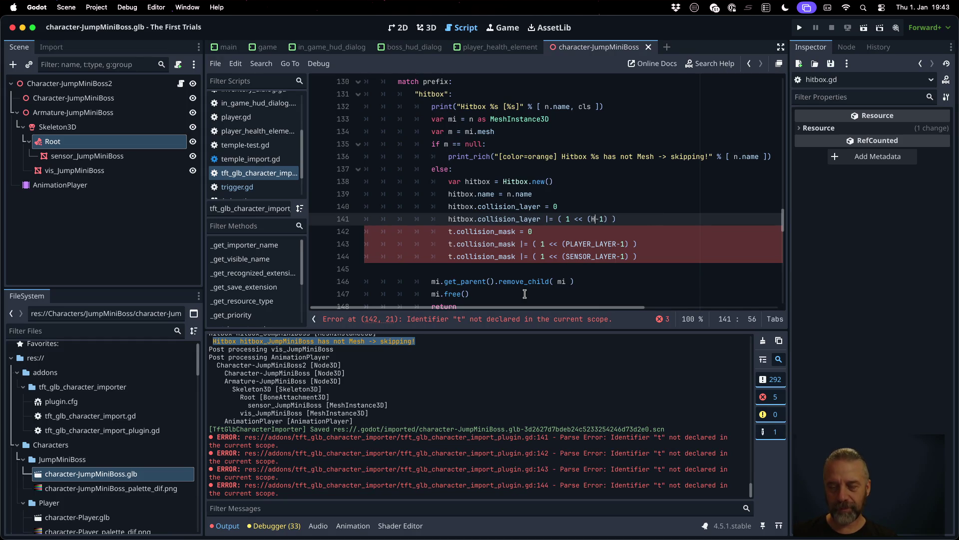
{"action": "type", "text": "IT"}
{"action": "key", "text": "Return"}
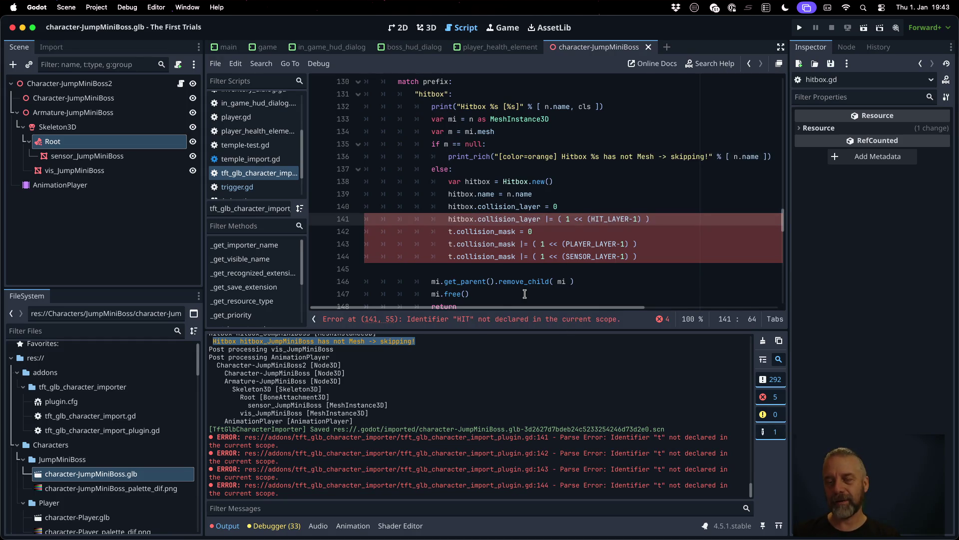
Step: Replace t with hitbox on lines 142 and 143 and delete the leftover sensor mask line
{"action": "key", "text": "Down"}
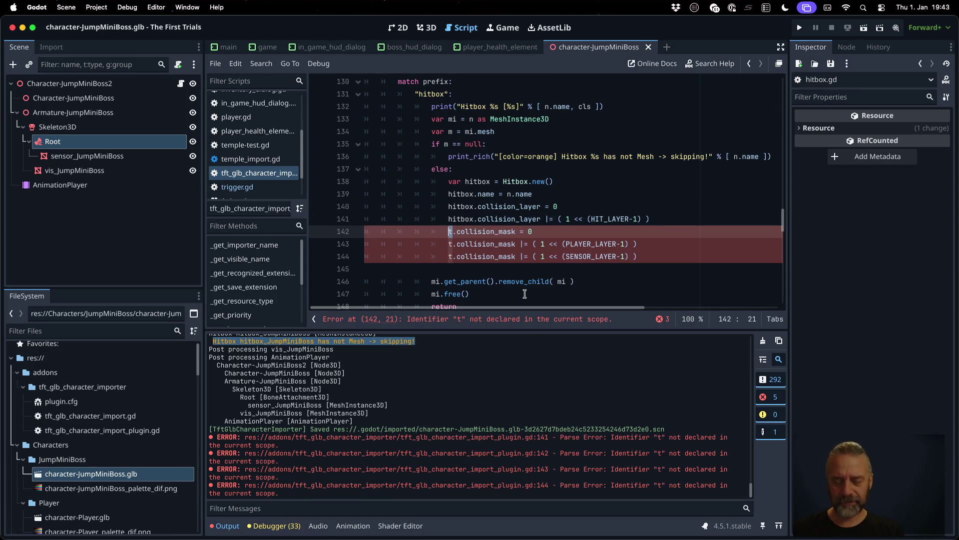
{"action": "key", "text": "BackSpace"}
{"action": "type", "text": "hitbox"}
{"action": "key", "text": "Down"}
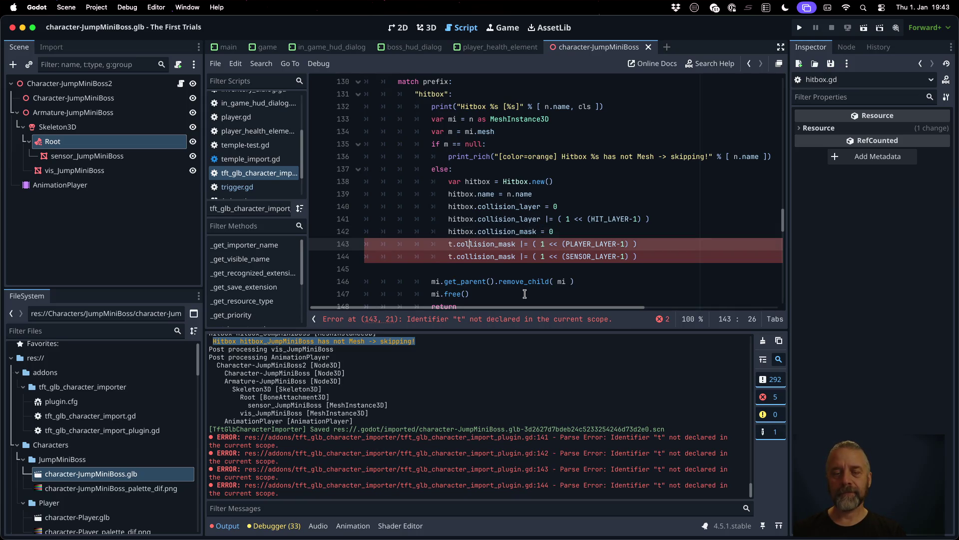
{"action": "key", "text": "BackSpace"}
{"action": "type", "text": "hitbox"}
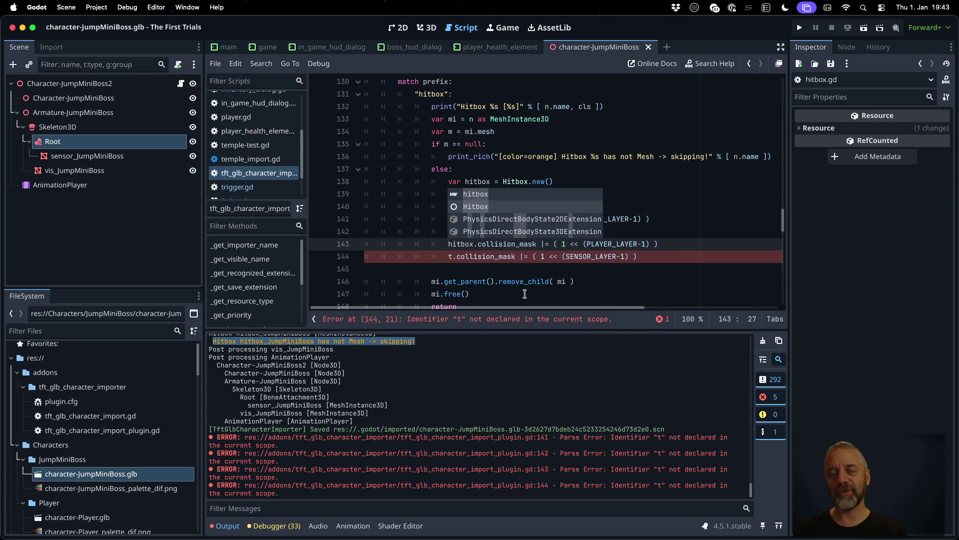
{"action": "key", "text": "Escape"}
{"action": "key", "text": "Down"}
{"action": "key", "text": "ctrl+shift+k"}
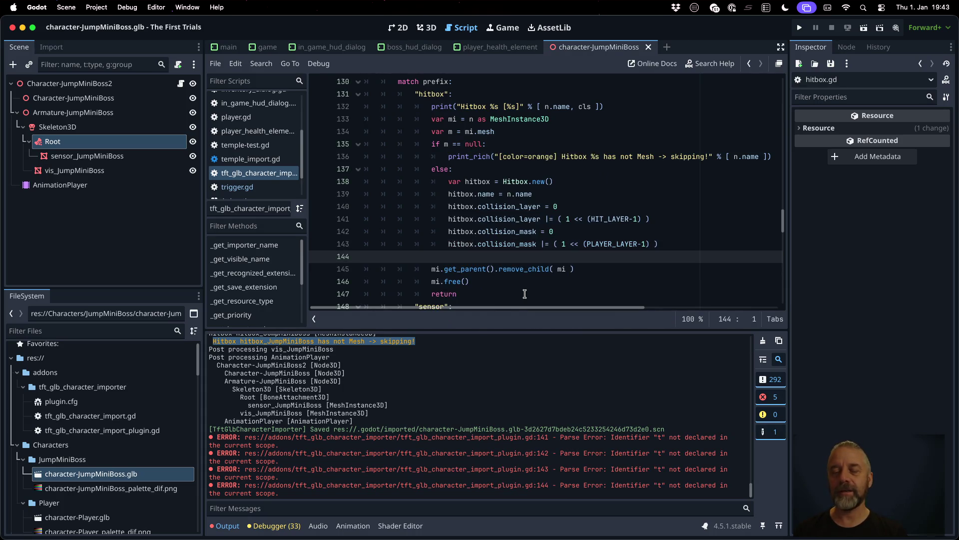
Step: Change PLAYER_LAYER to HIT_LAYER on line 143 and save the script
{"action": "double_click", "coordinate": [609, 219]}
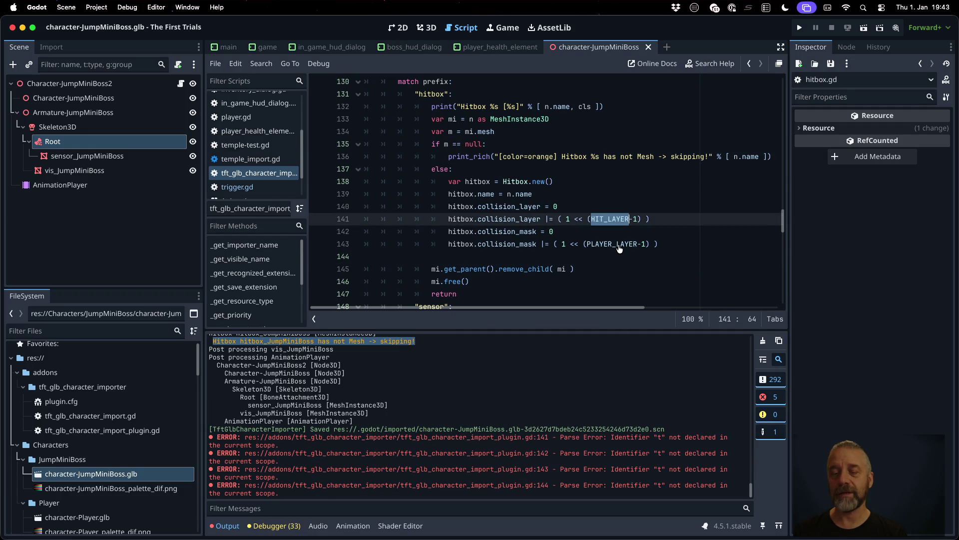
{"action": "double_click", "coordinate": [611, 244]}
{"action": "type", "text": "HIT_LAYERHIT_LAYER"}
{"action": "key", "text": "ctrl+s"}
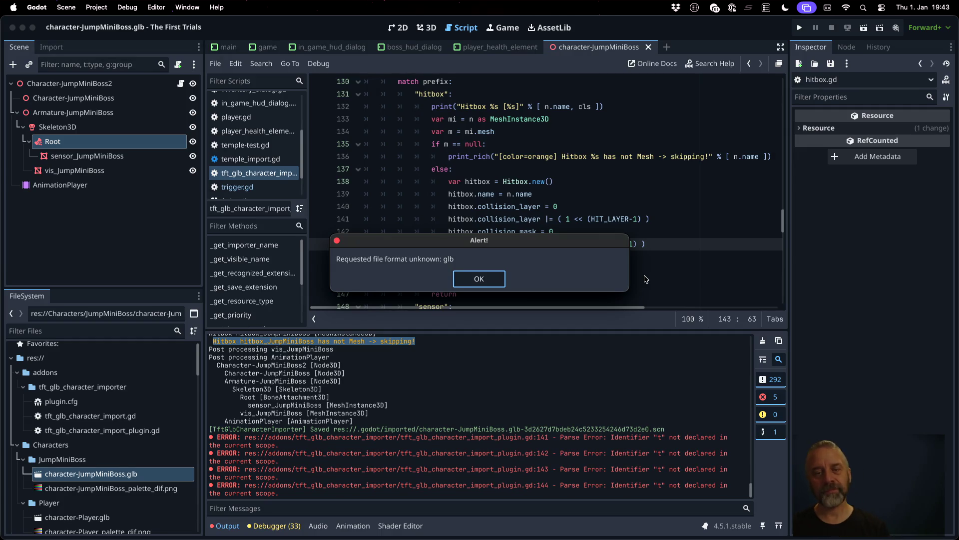
{"action": "key", "text": "Return"}
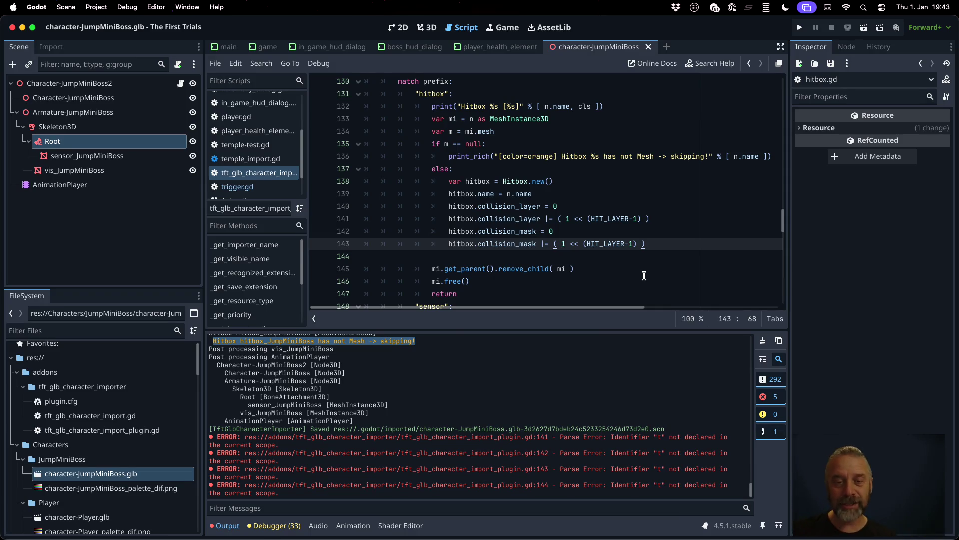
Step: Review the _post_process node parameter and the var n = c as Node line
{"action": "key", "text": "Return"}
{"action": "key", "text": "Return"}
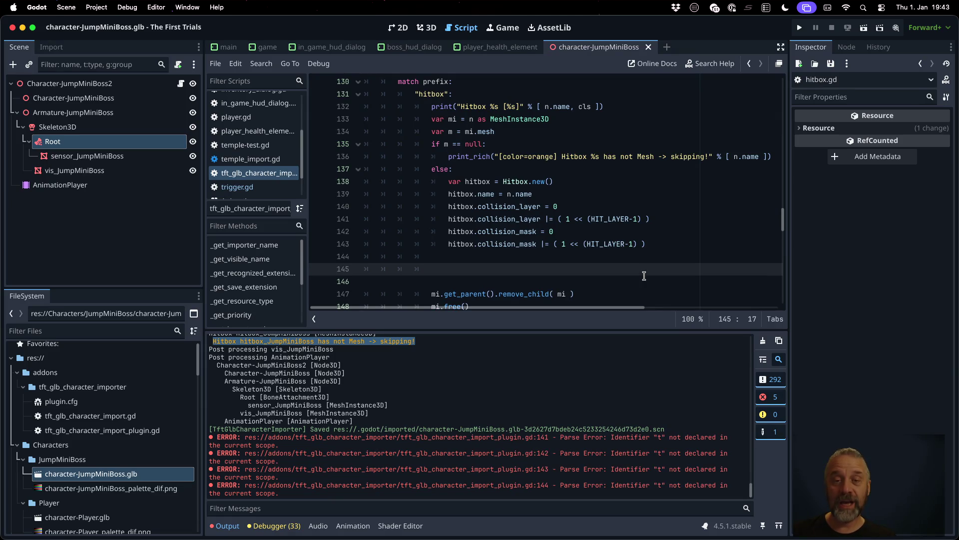
{"action": "scroll", "coordinate": [644, 276], "scroll_direction": "down", "scroll_amount": 8}
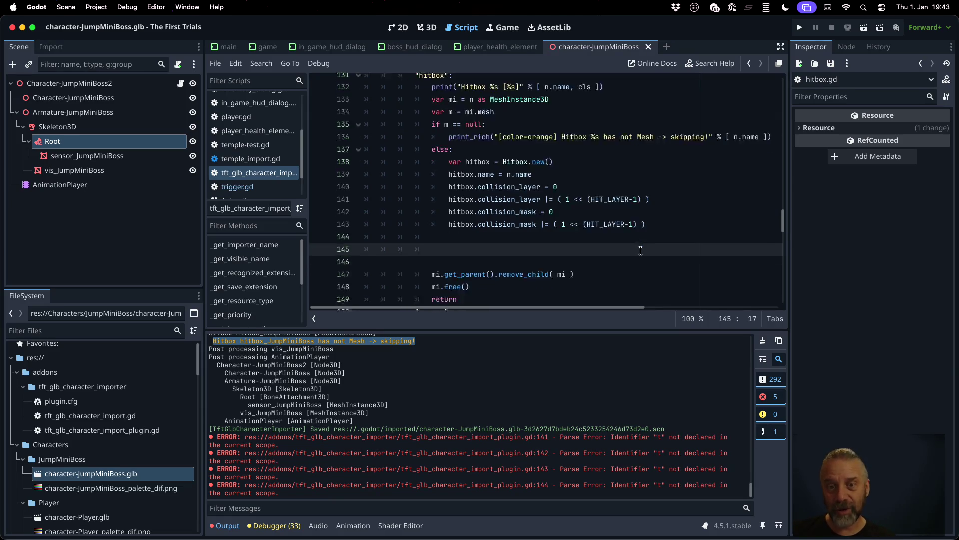
{"action": "scroll", "coordinate": [641, 251], "scroll_direction": "down", "scroll_amount": 3}
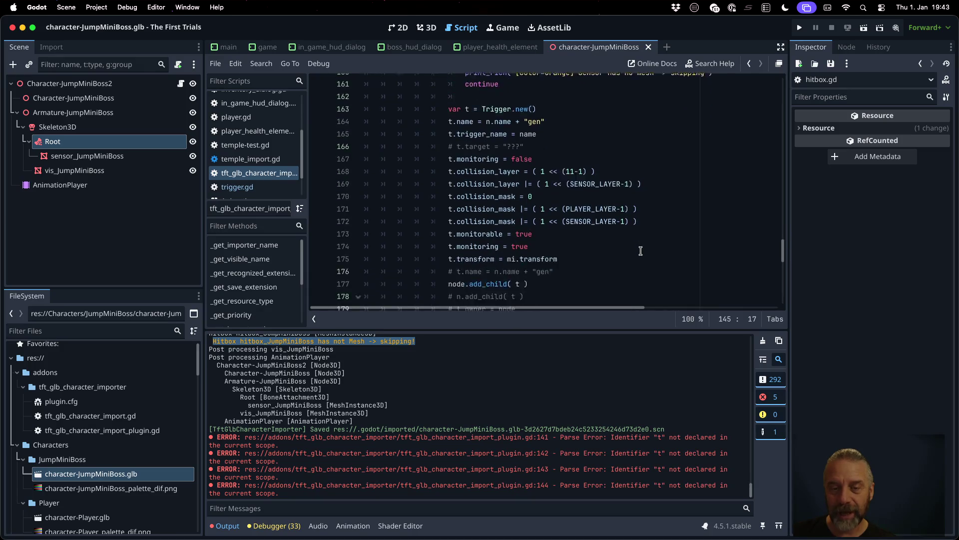
{"action": "scroll", "coordinate": [641, 251], "scroll_direction": "up", "scroll_amount": 10}
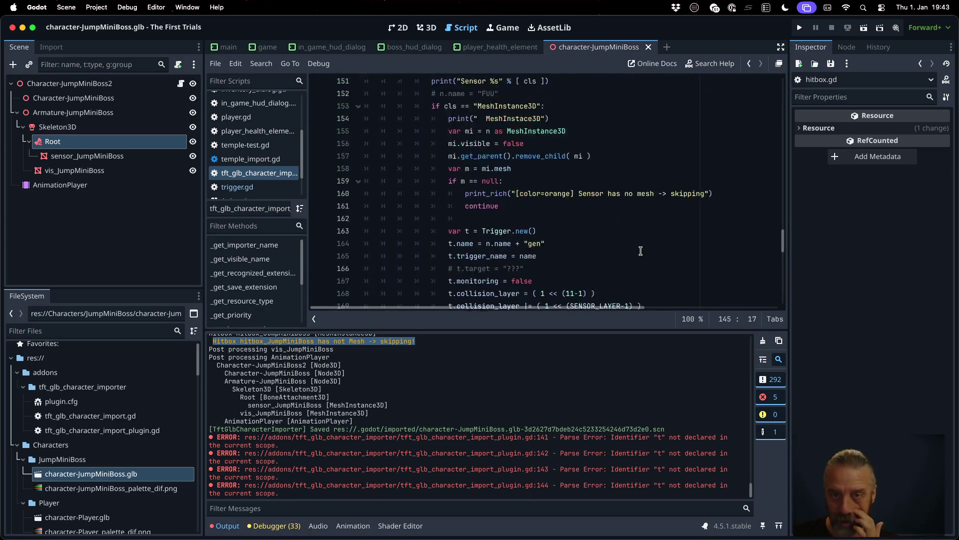
{"action": "scroll", "coordinate": [641, 251], "scroll_direction": "up", "scroll_amount": 8}
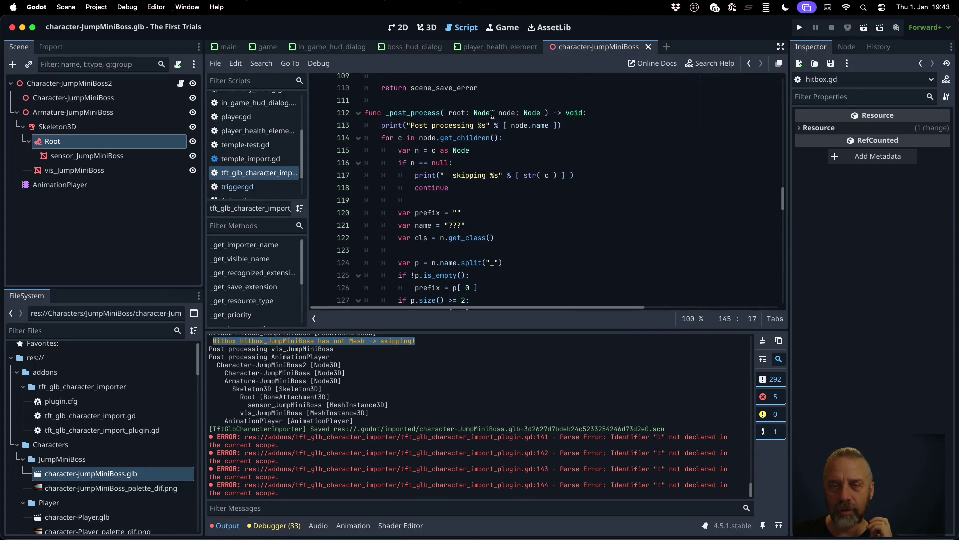
{"action": "double_click", "coordinate": [508, 113]}
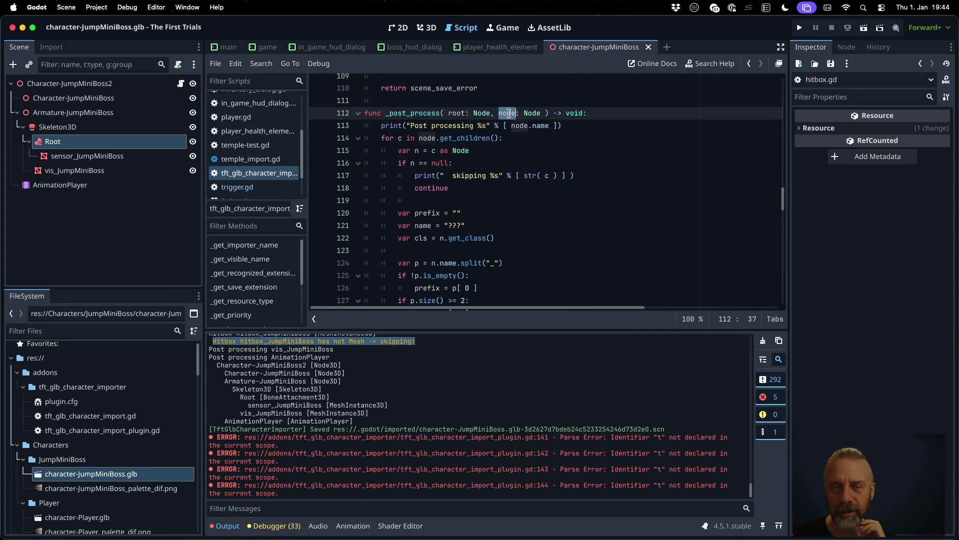
{"action": "left_click", "coordinate": [414, 164]}
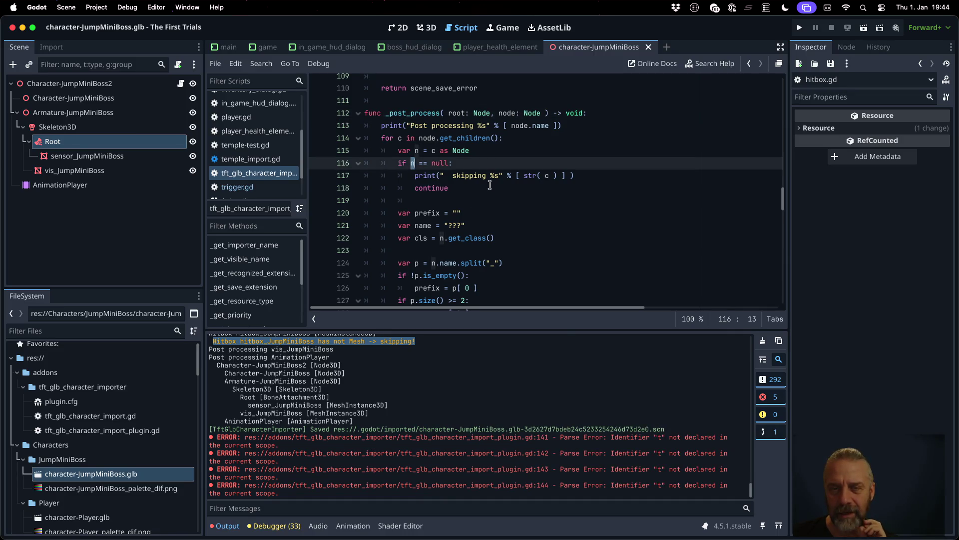
{"action": "left_click_drag", "start_coordinate": [395, 150], "coordinate": [477, 151]}
{"action": "scroll", "coordinate": [542, 172], "scroll_direction": "down", "scroll_amount": 10}
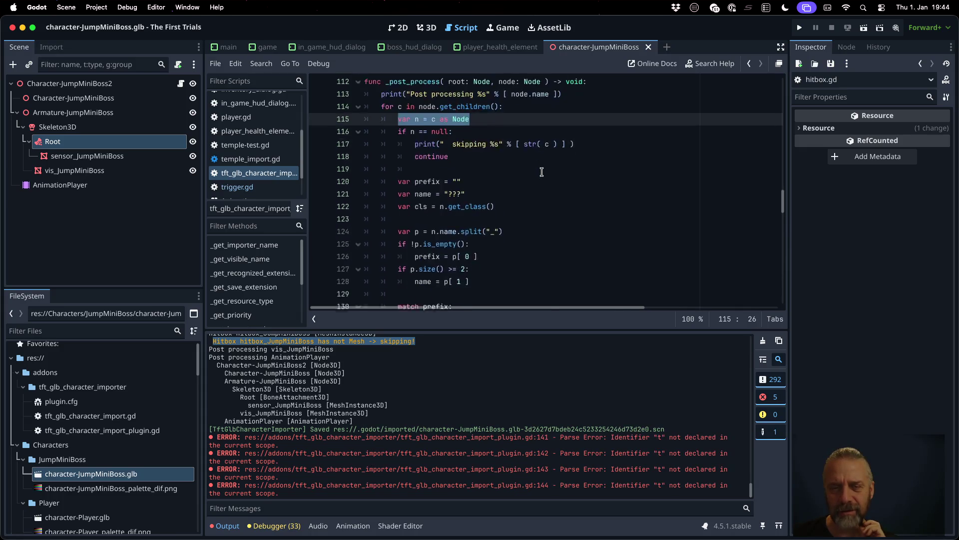
{"action": "scroll", "coordinate": [542, 172], "scroll_direction": "up", "scroll_amount": 2}
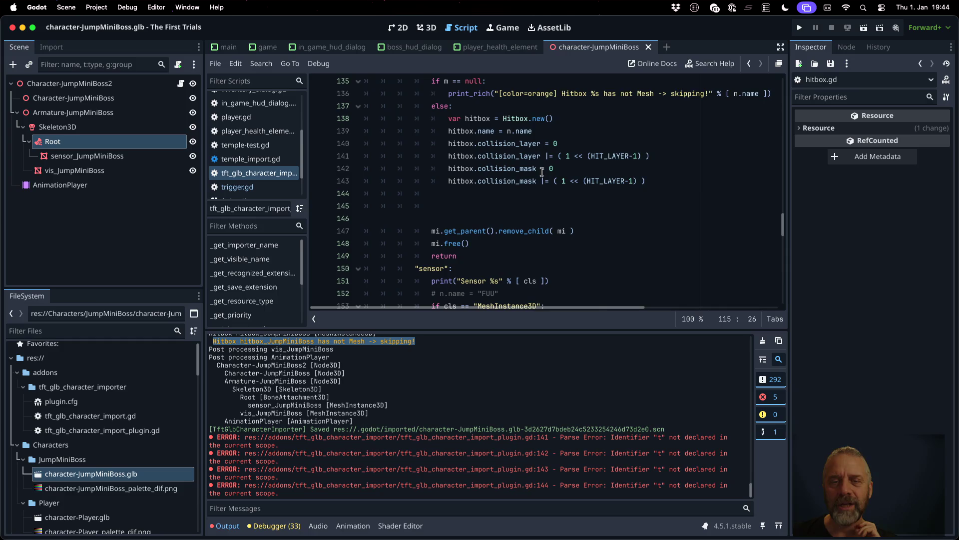
Step: Add node.add_child(hitbox) below the collision mask settings
{"action": "left_click", "coordinate": [531, 180]}
{"action": "key", "text": "Down"}
{"action": "key", "text": "Return"}
{"action": "key", "text": "Tab"}
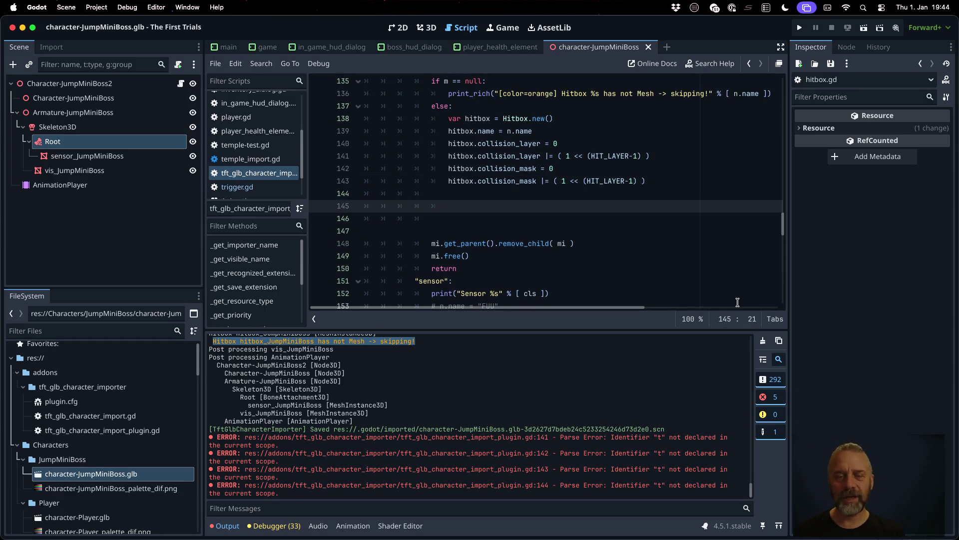
{"action": "type", "text": "node.add"}
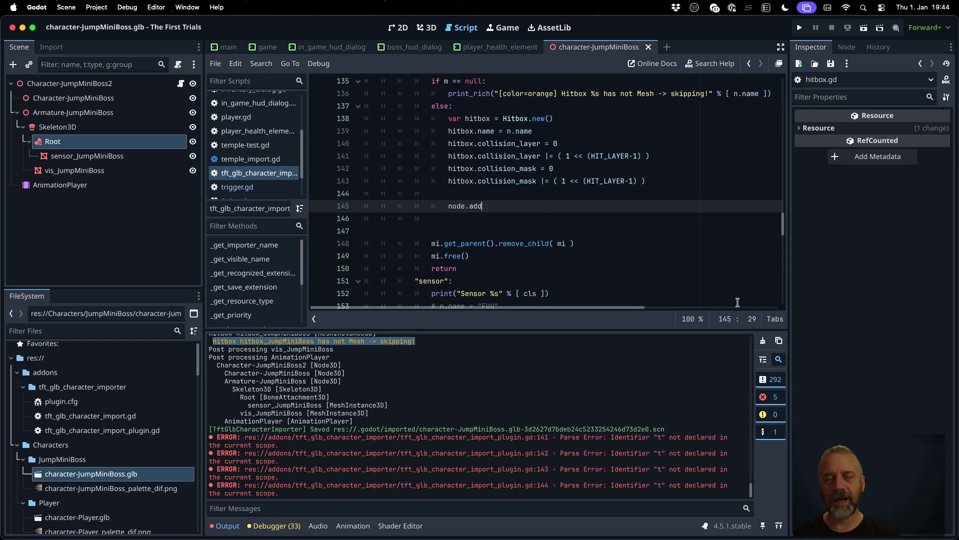
{"action": "key", "text": "Return"}
{"action": "type", "text": "hild( hi"}
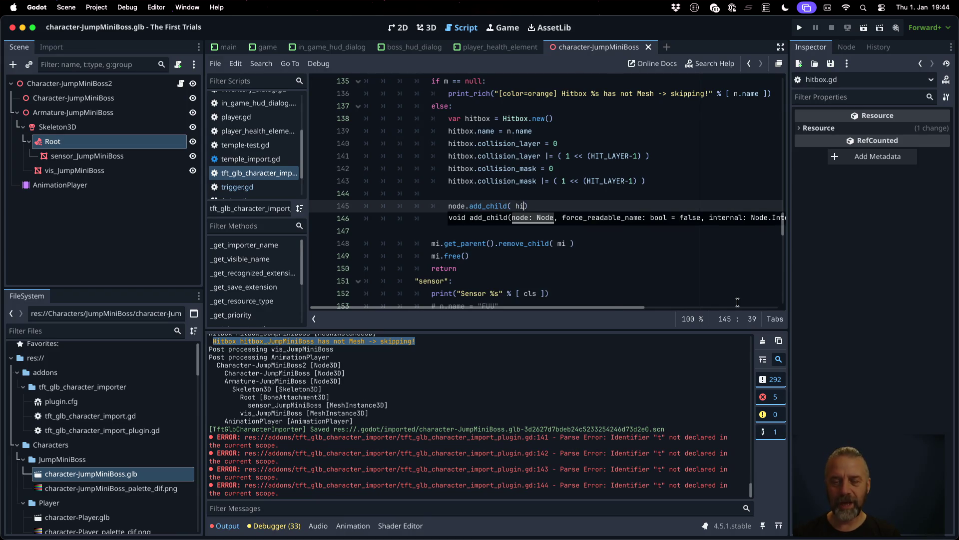
{"action": "type", "text": "t"}
{"action": "key", "text": "Return"}
{"action": "type", "text": ")"}
Step: Add hitbox.owner = root, correcting 'scene' to the root parameter, and save
{"action": "key", "text": "Return"}
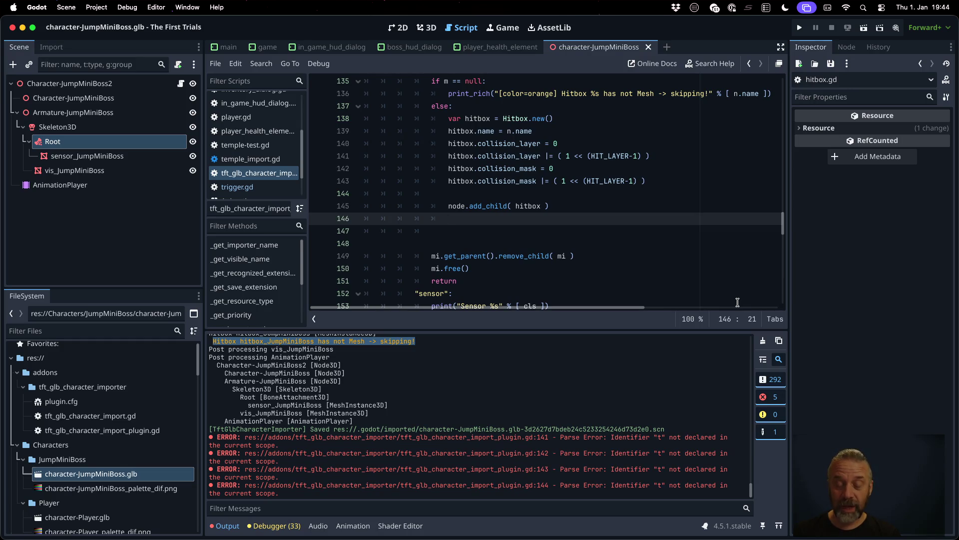
{"action": "type", "text": "hitbox.owne"}
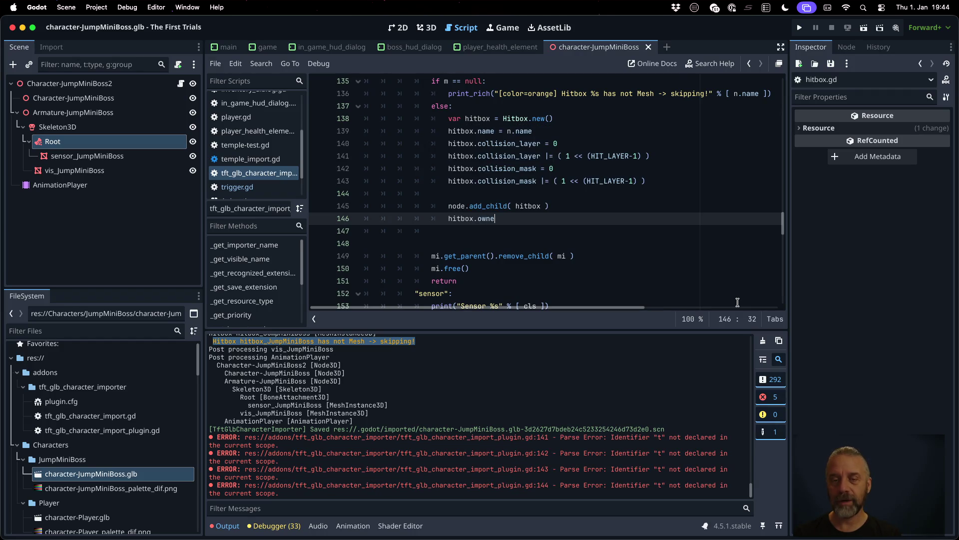
{"action": "type", "text": "r = scene"}
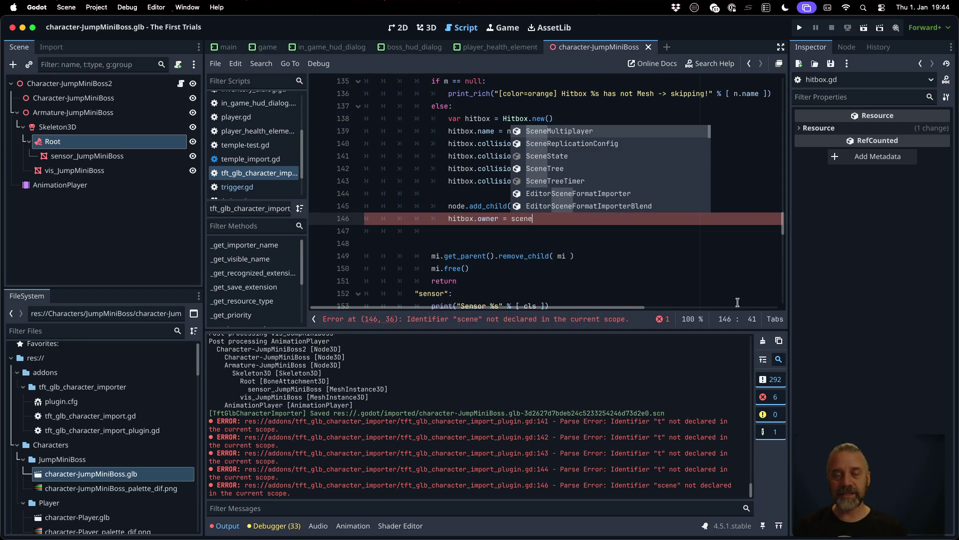
{"action": "left_click", "coordinate": [601, 238]}
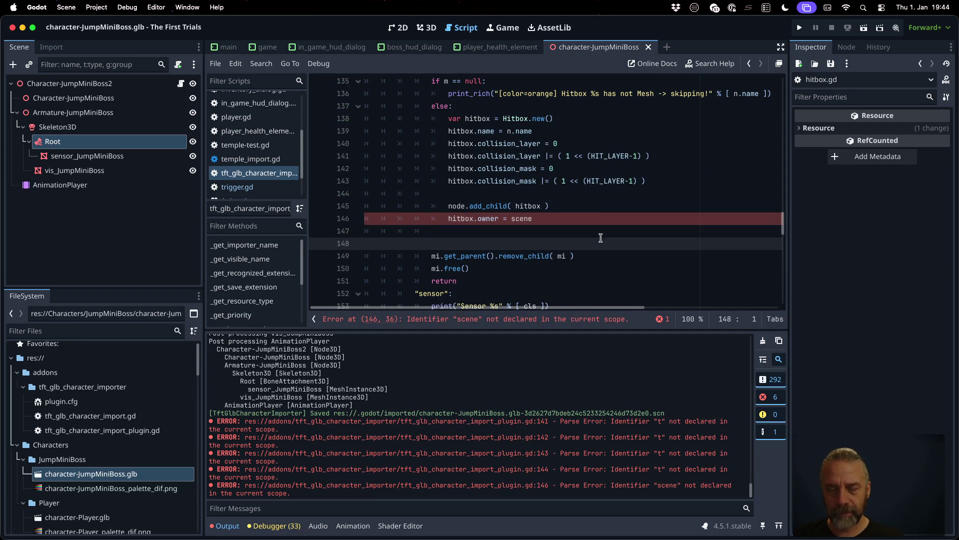
{"action": "scroll", "coordinate": [587, 217], "scroll_direction": "up", "scroll_amount": 10}
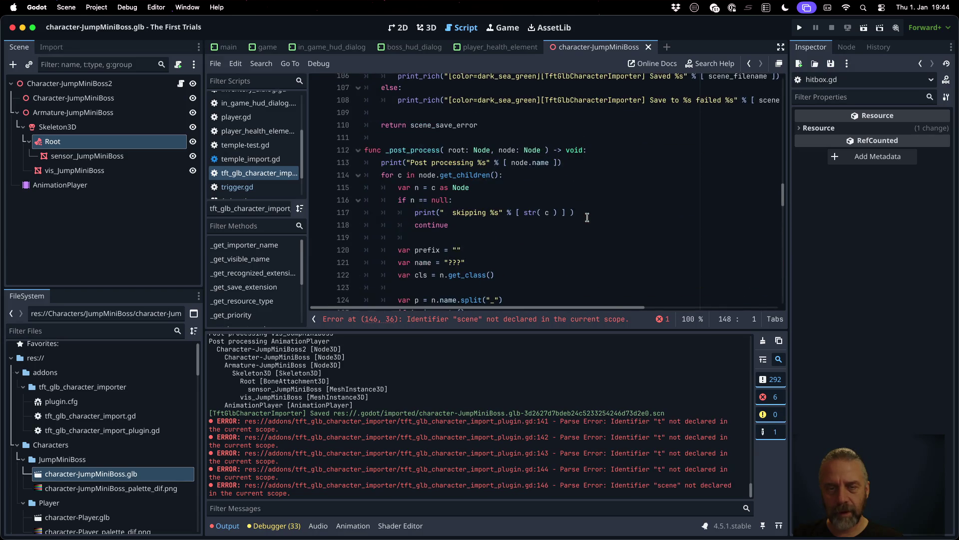
{"action": "double_click", "coordinate": [456, 150]}
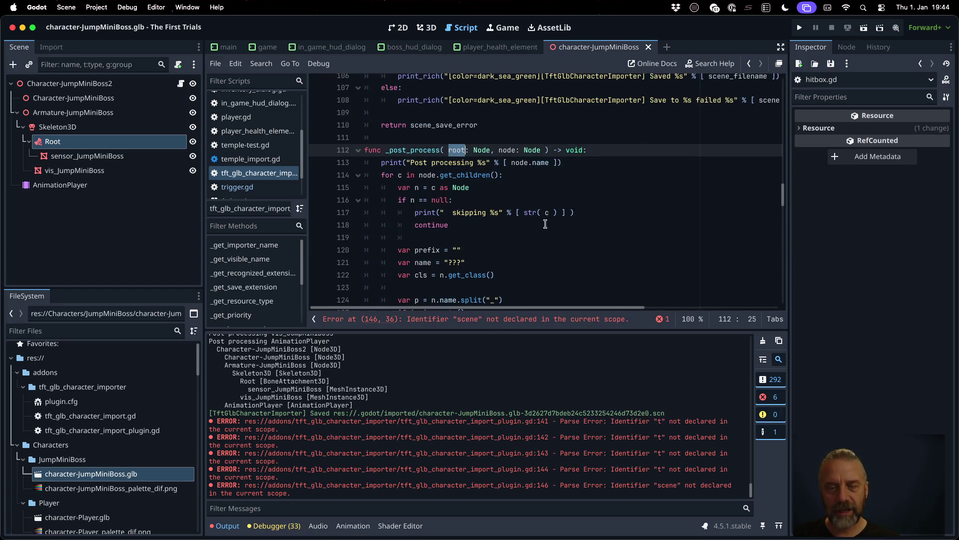
{"action": "scroll", "coordinate": [545, 224], "scroll_direction": "down", "scroll_amount": 11}
{"action": "double_click", "coordinate": [525, 173]}
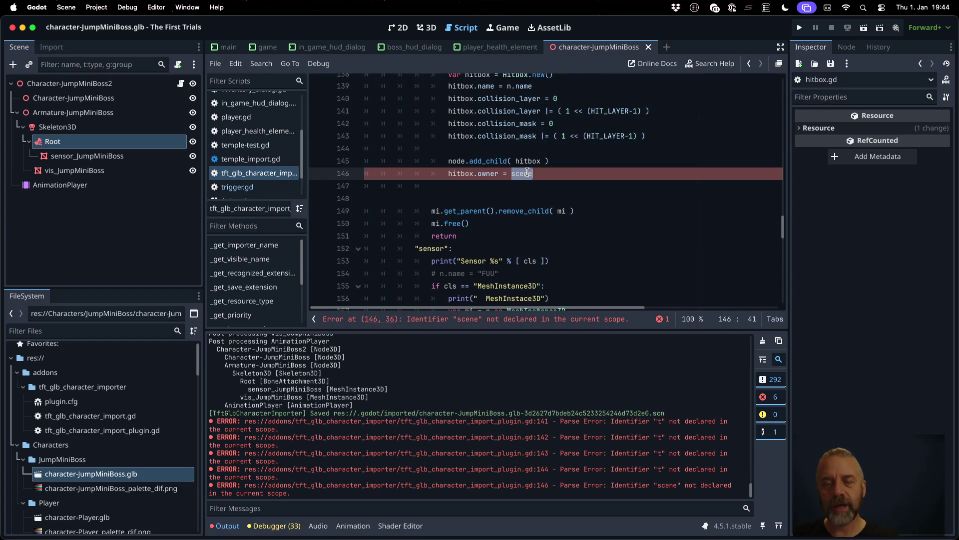
{"action": "type", "text": "root"}
{"action": "key", "text": "ctrl+s"}
{"action": "key", "text": "Return"}
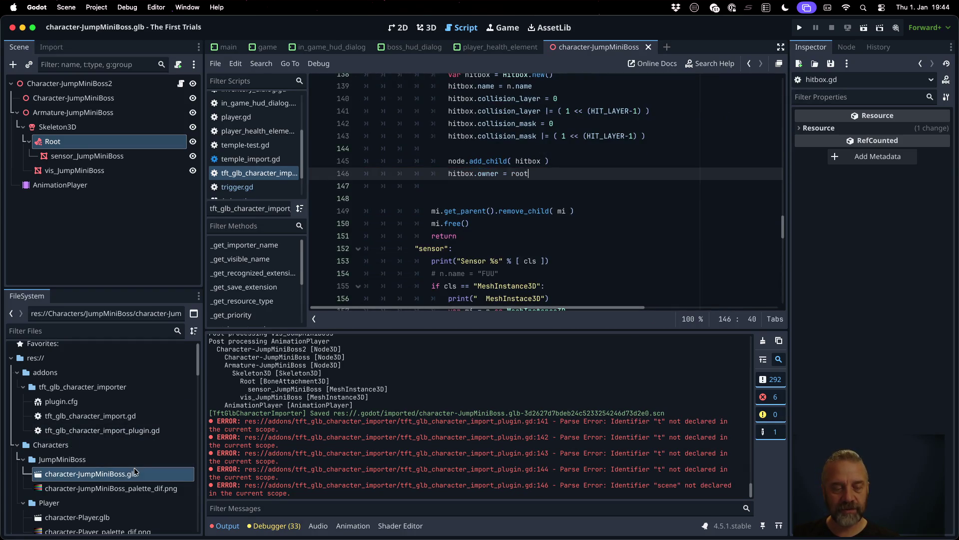
{"action": "right_click", "coordinate": [135, 472]}
{"action": "left_click", "coordinate": [176, 481]}
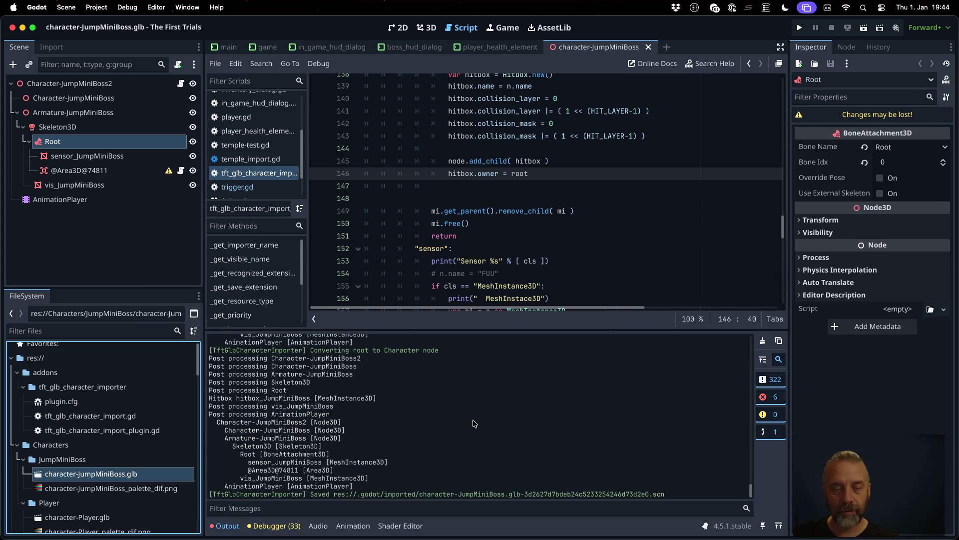
{"action": "scroll", "coordinate": [474, 423], "scroll_direction": "up", "scroll_amount": 5}
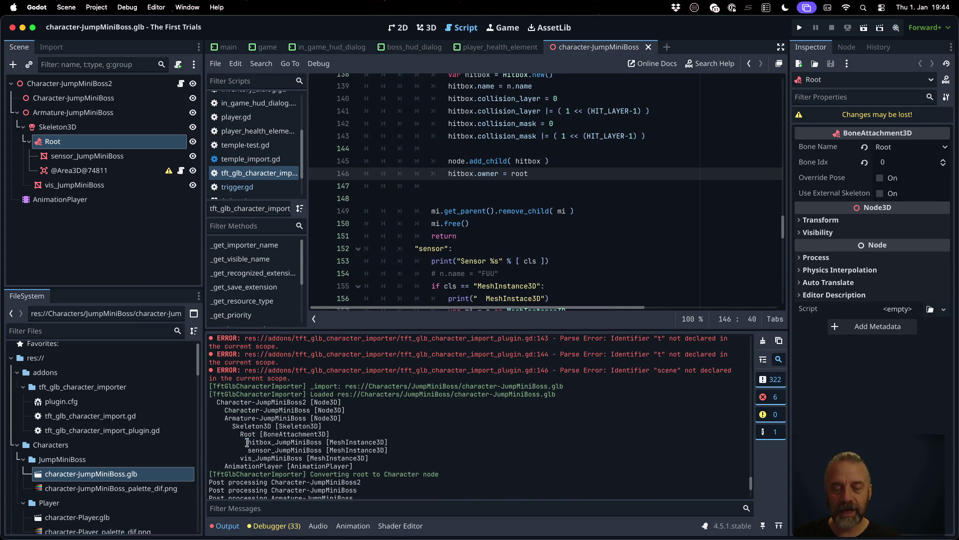
{"action": "left_click_drag", "start_coordinate": [247, 441], "coordinate": [399, 445]}
{"action": "scroll", "coordinate": [400, 445], "scroll_direction": "down", "scroll_amount": 5}
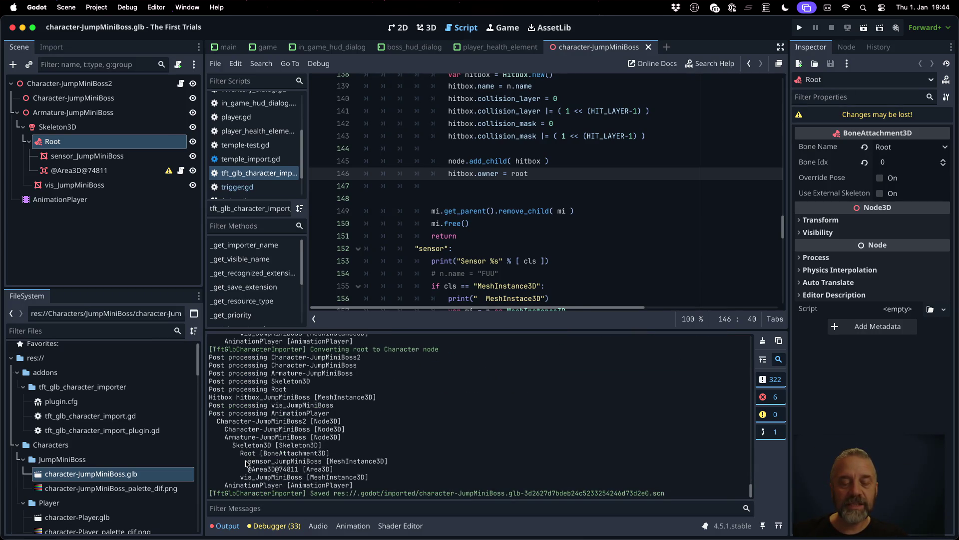
{"action": "left_click_drag", "start_coordinate": [247, 463], "coordinate": [399, 464]}
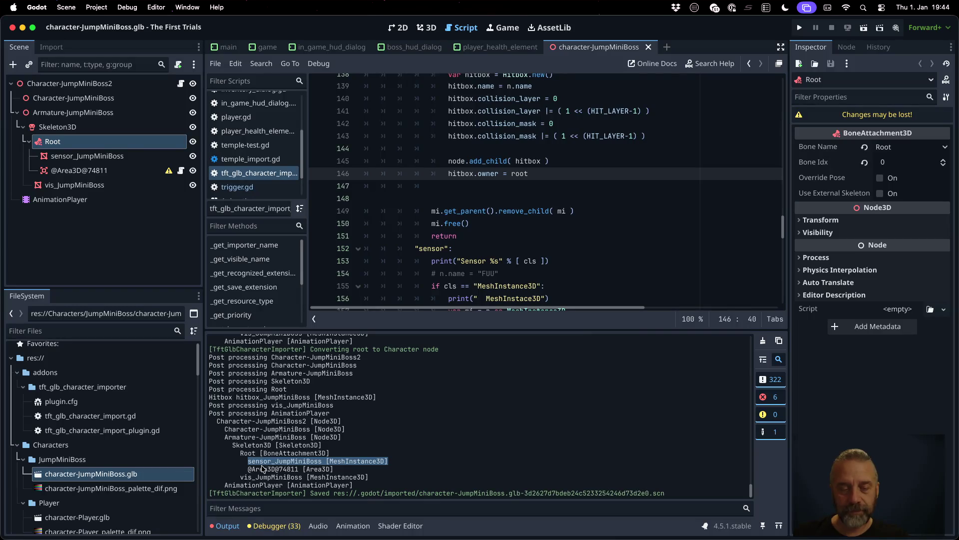
{"action": "left_click_drag", "start_coordinate": [248, 470], "coordinate": [343, 471]}
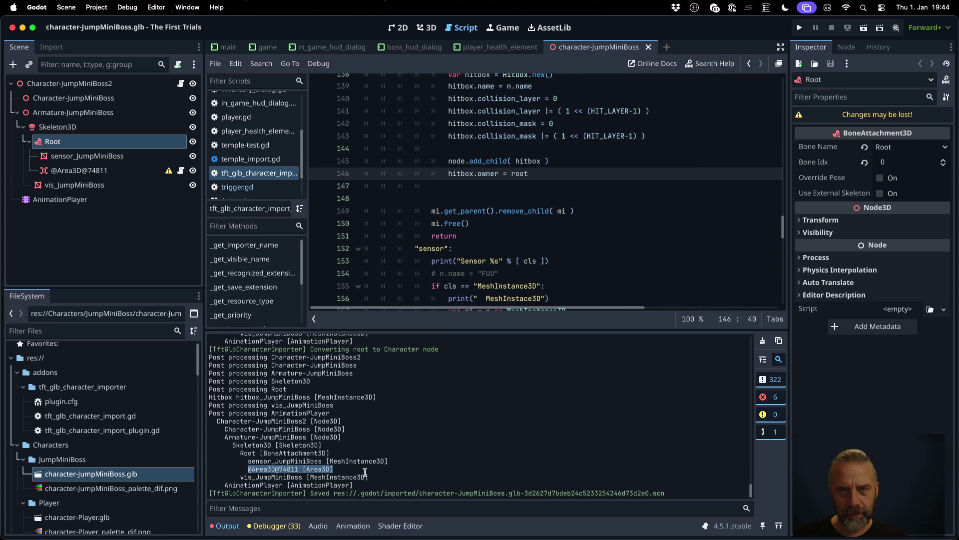
Step: Append a "-gen" suffix to hitbox.name on line 139 and save
{"action": "double_click", "coordinate": [468, 86]}
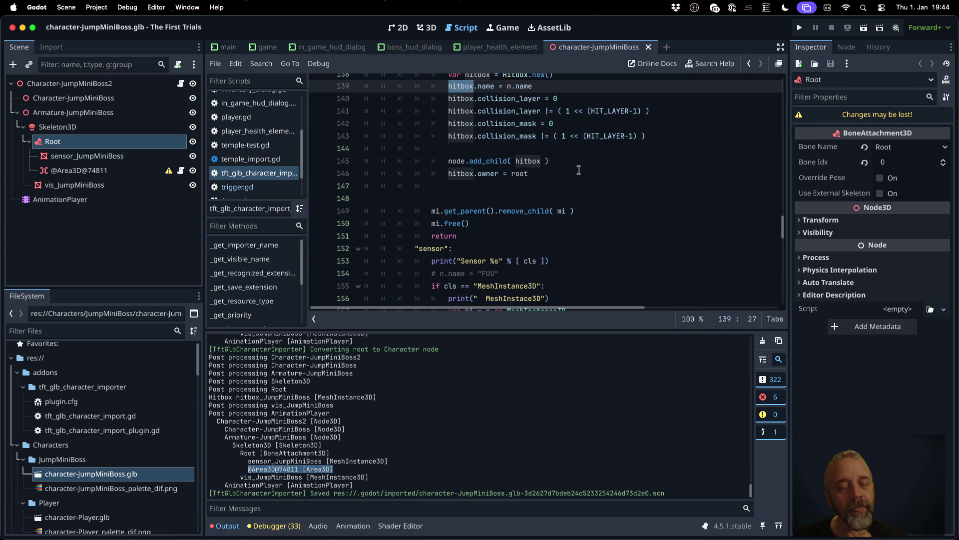
{"action": "scroll", "coordinate": [578, 170], "scroll_direction": "up", "scroll_amount": 2}
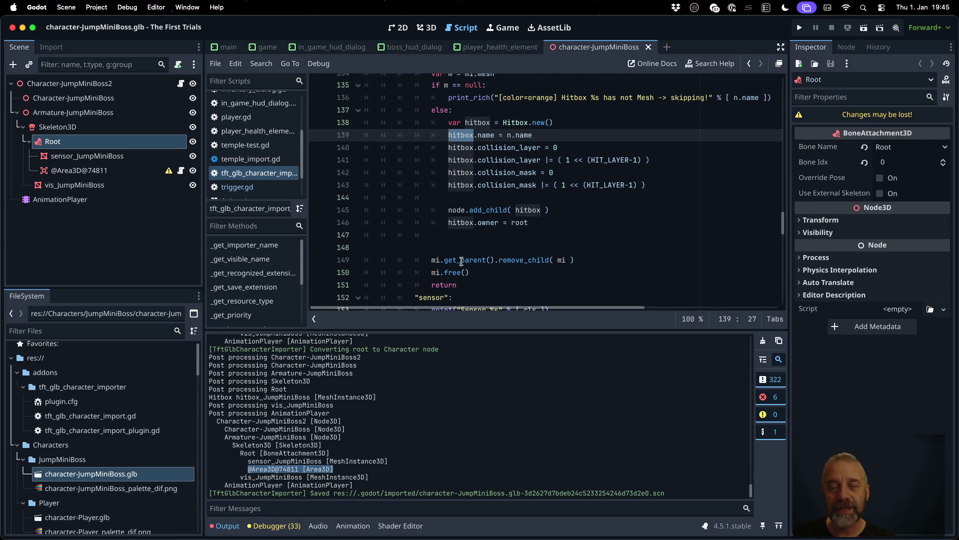
{"action": "left_click", "coordinate": [509, 135]}
{"action": "type", "text": "+ \"-"}
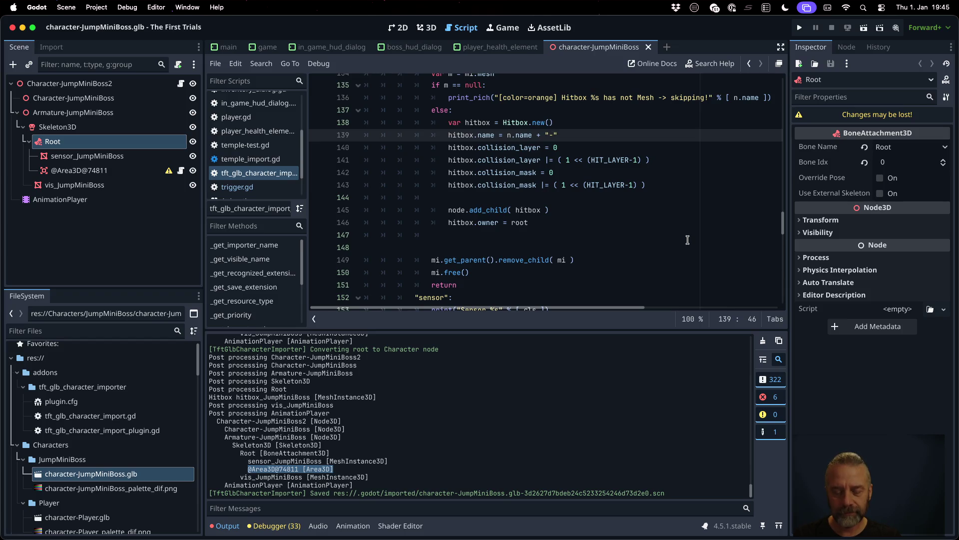
{"action": "type", "text": "gen"}
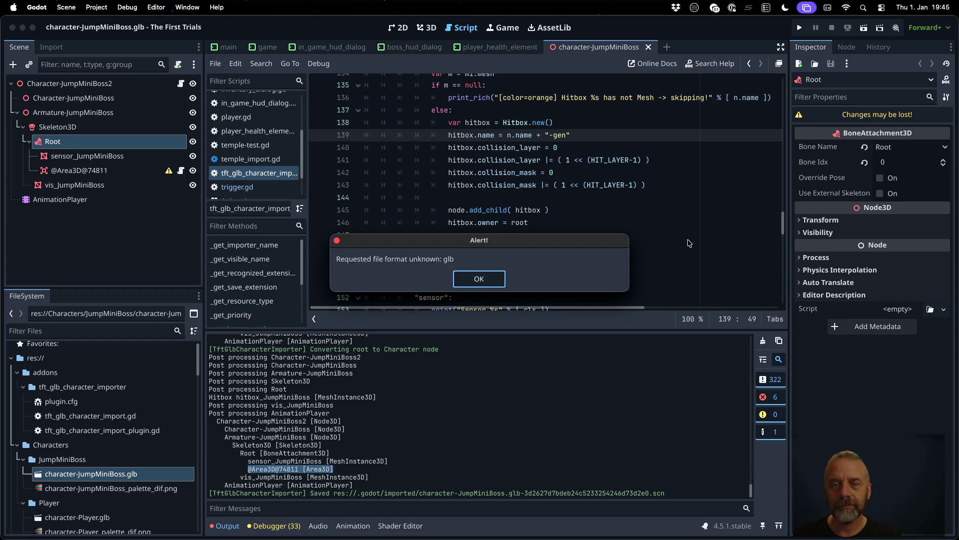
{"action": "key", "text": "Return"}
Step: Reimport character-JumpMiniBoss.glb again and confirm the hitbox_JumpMiniBoss-gen entry in the log
{"action": "right_click", "coordinate": [132, 467]}
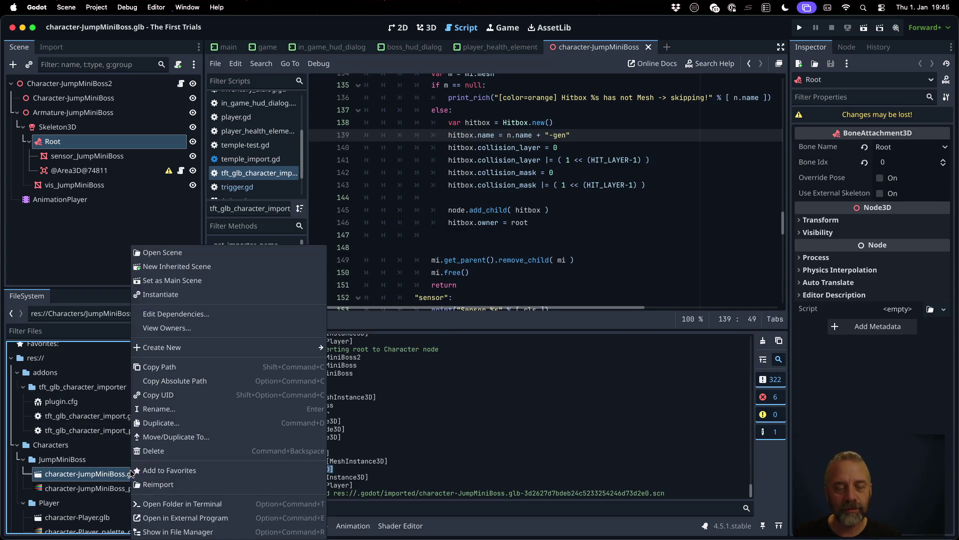
{"action": "left_click", "coordinate": [173, 485]}
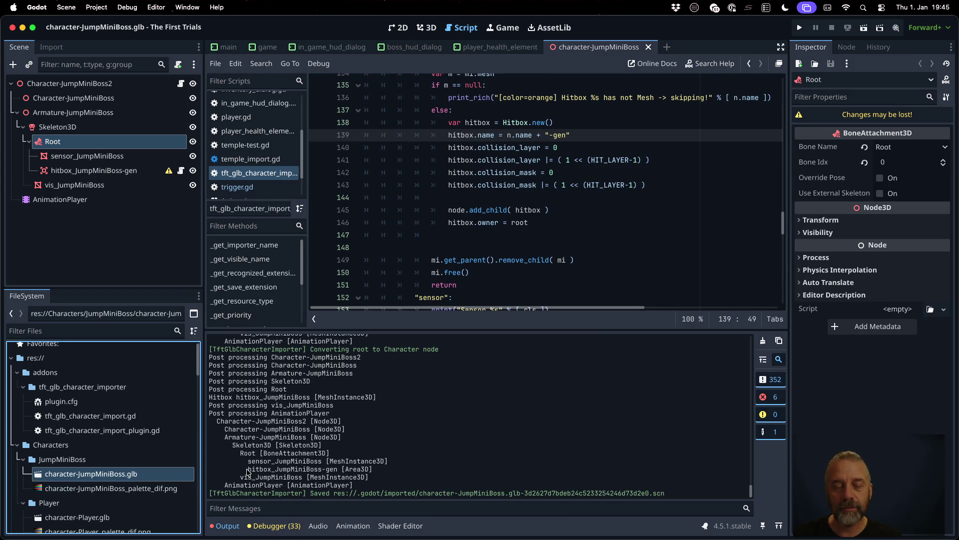
{"action": "left_click_drag", "start_coordinate": [248, 472], "coordinate": [375, 472]}
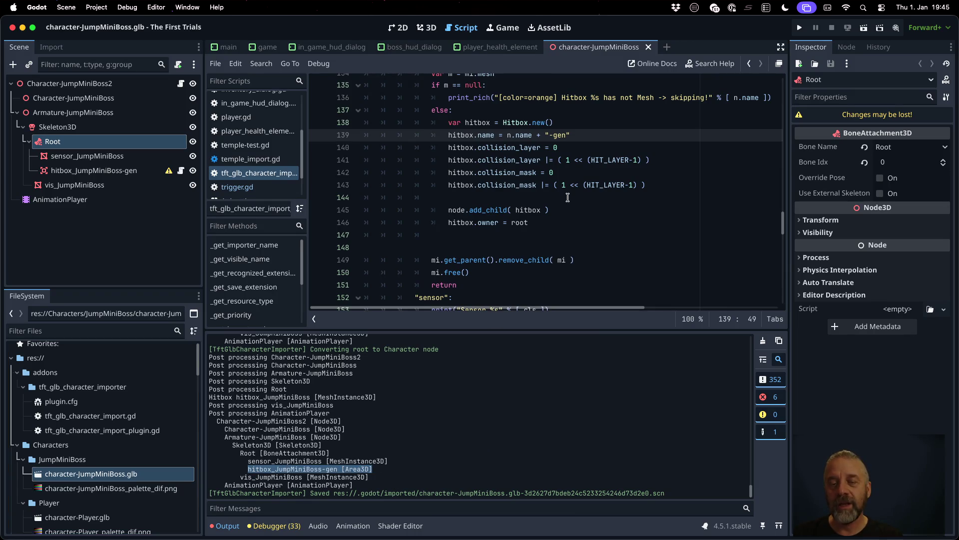
{"action": "left_click", "coordinate": [507, 135]}
{"action": "double_click", "coordinate": [464, 260]}
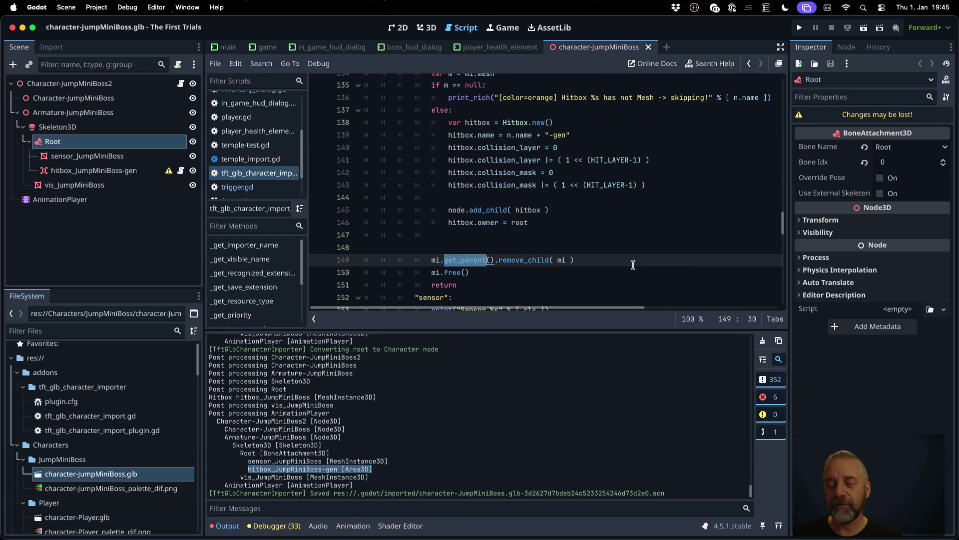
Step: After var hitbox = Hitbox.new() in the else branch, add mi.name = "DELETE" + mi.name
{"action": "scroll", "coordinate": [633, 265], "scroll_direction": "up", "scroll_amount": 1}
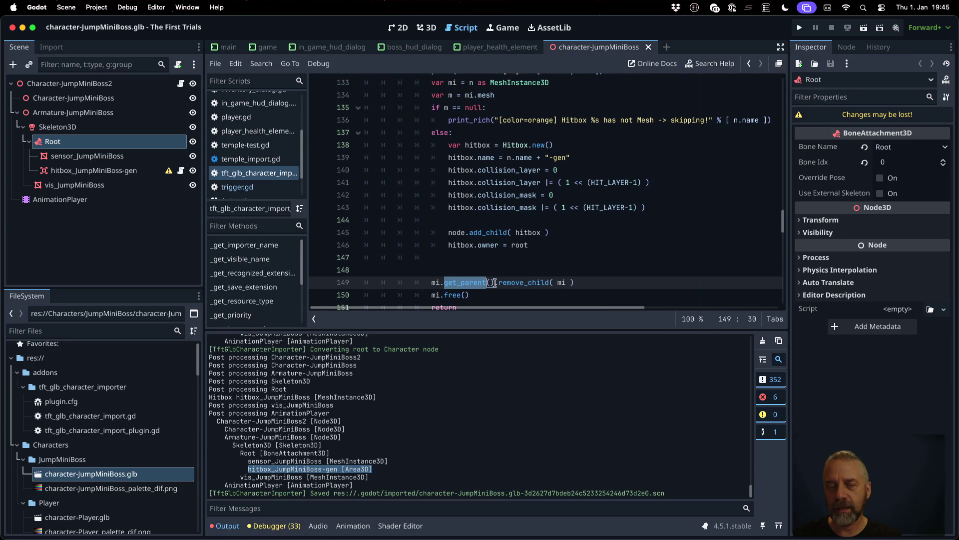
{"action": "scroll", "coordinate": [501, 277], "scroll_direction": "up", "scroll_amount": 2}
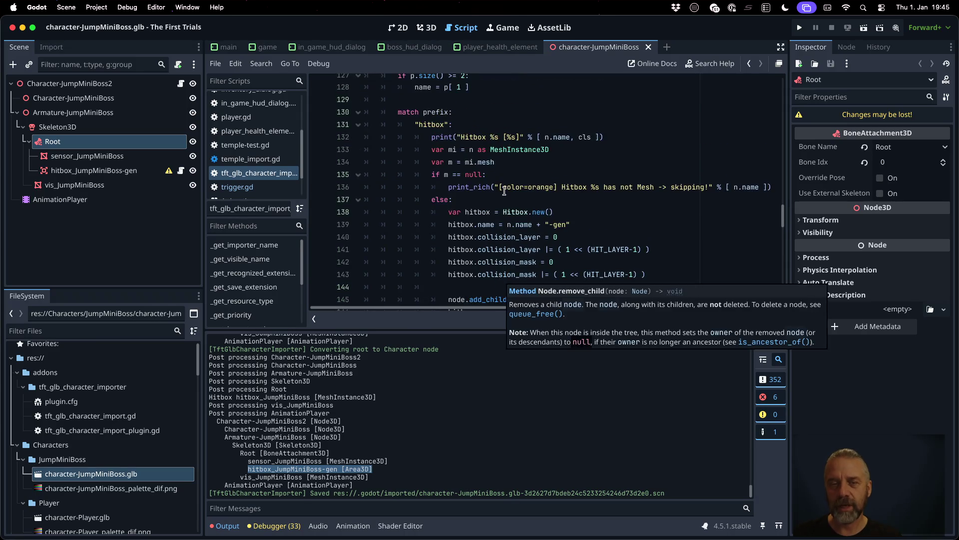
{"action": "left_click", "coordinate": [574, 162]}
{"action": "key", "text": "Down"}
{"action": "key", "text": "Down"}
{"action": "key", "text": "Down"}
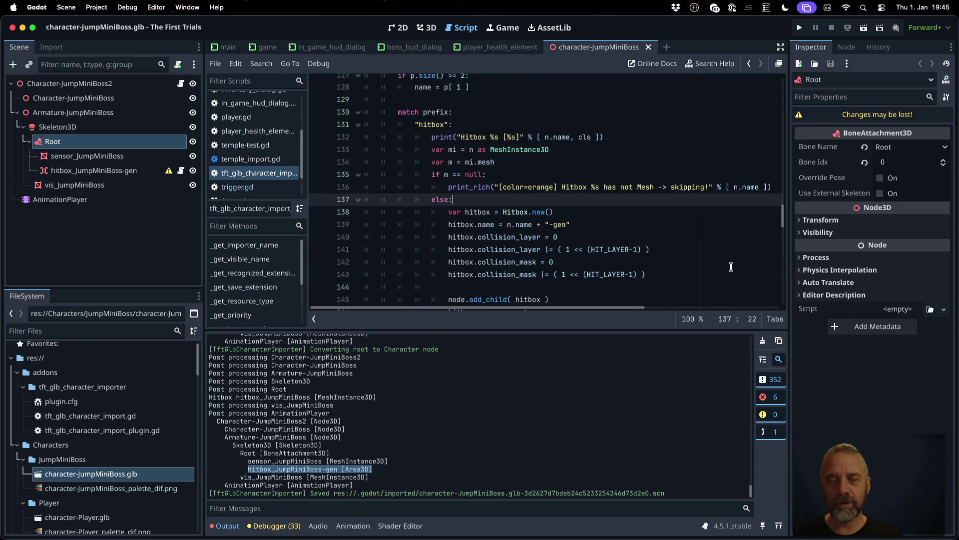
{"action": "key", "text": "Return"}
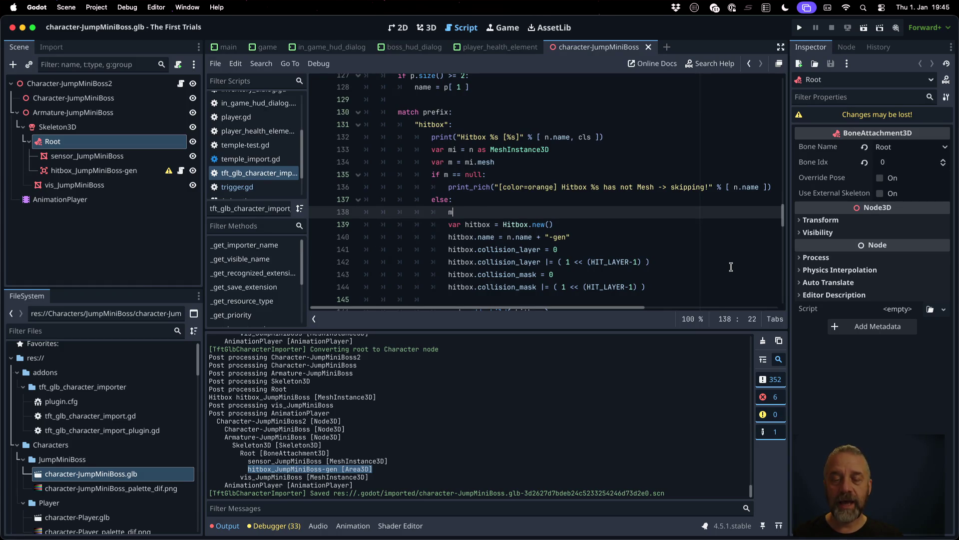
{"action": "key", "text": "super+z"}
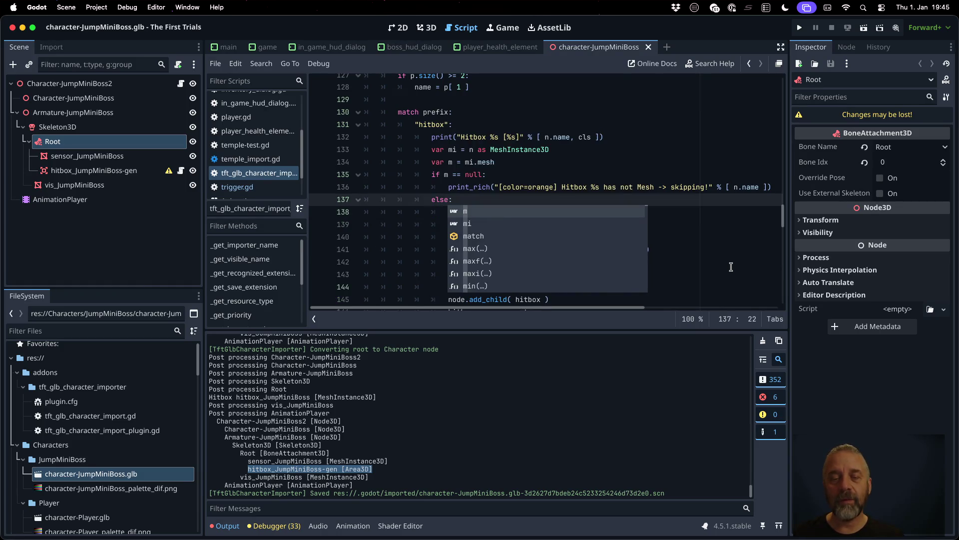
{"action": "key", "text": "super+z"}
{"action": "key", "text": "super+z"}
{"action": "key", "text": "super+z"}
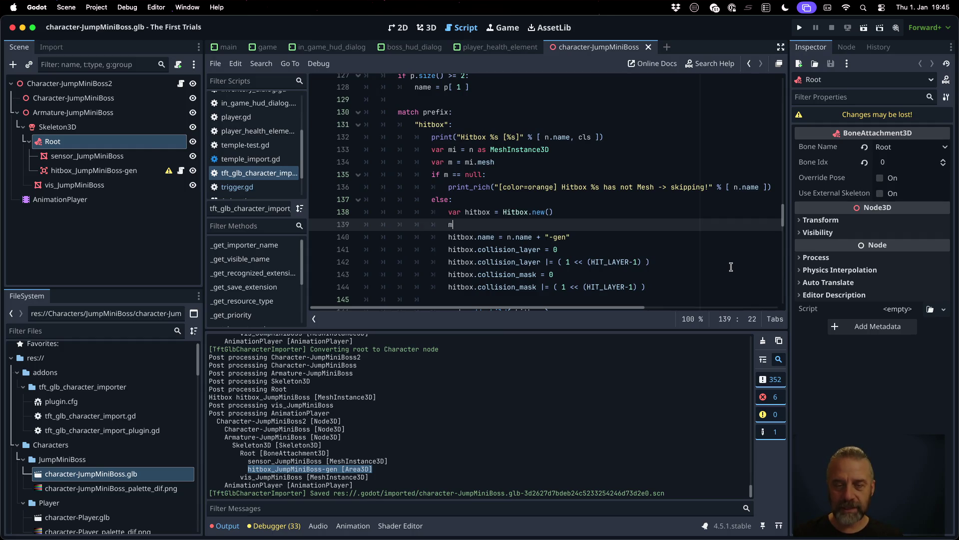
{"action": "type", "text": "i.name = "}
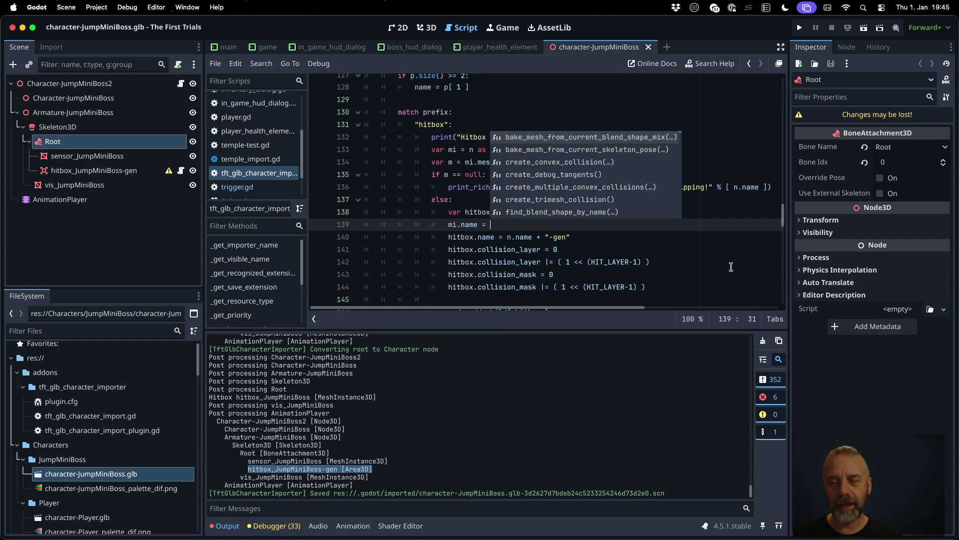
{"action": "type", "text": "\""}
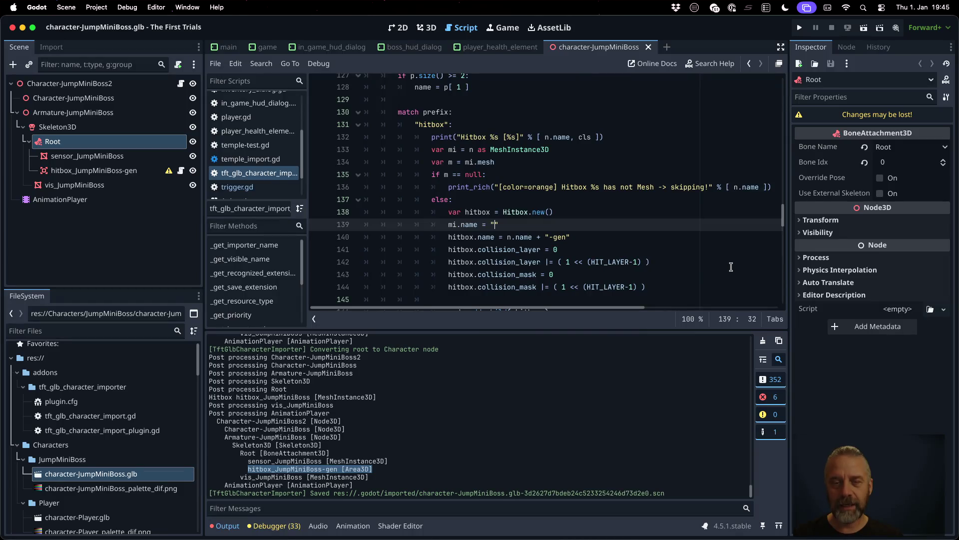
{"action": "type", "text": "DELETE\" + "}
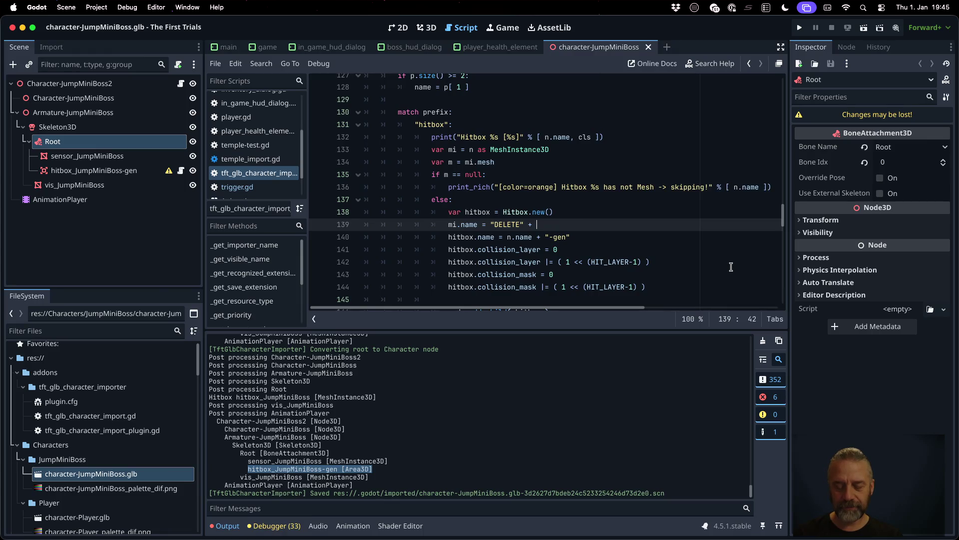
{"action": "type", "text": "mi.name"}
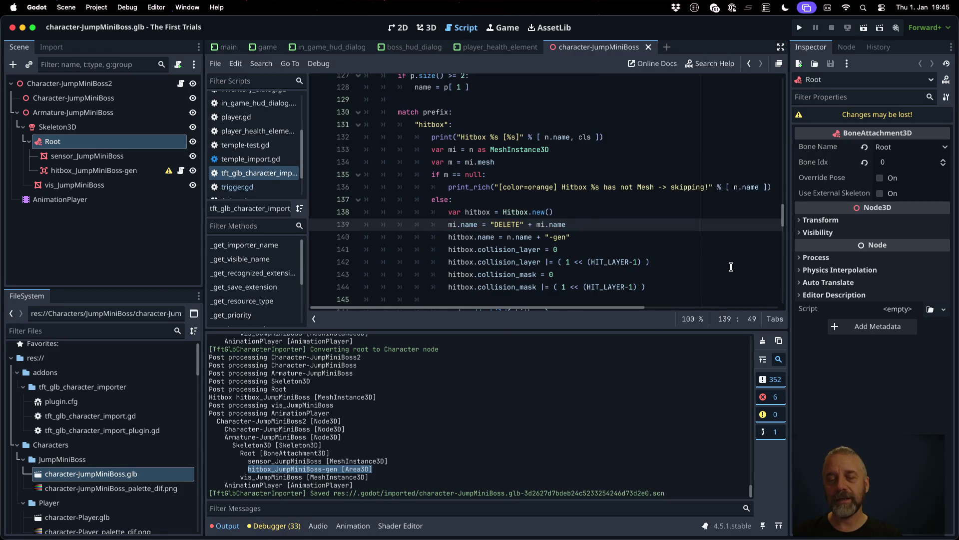
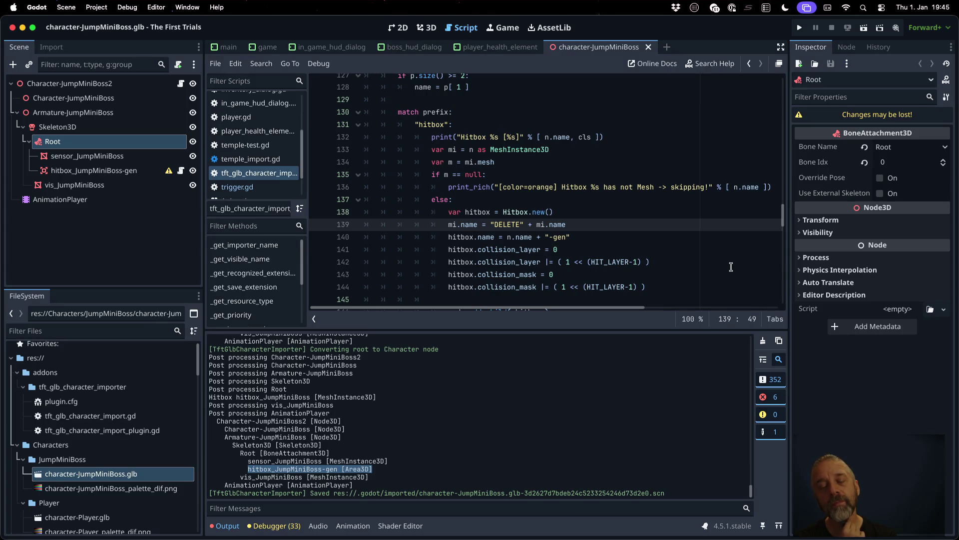
Step: Declare a new variable from node.name on line 139, use it in place of the '-gen' hitbox name, and save
{"action": "key", "text": "super+shift+Return"}
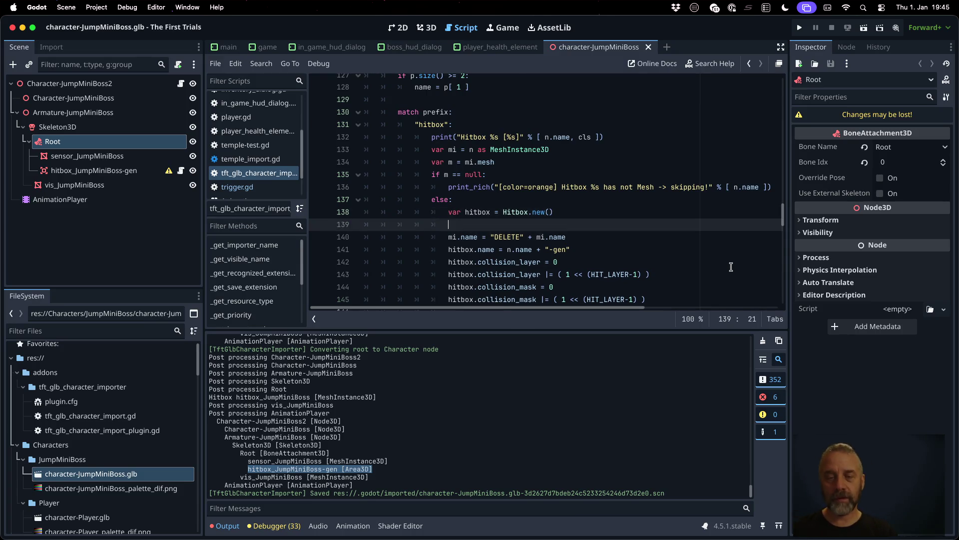
{"action": "type", "text": "var name = "}
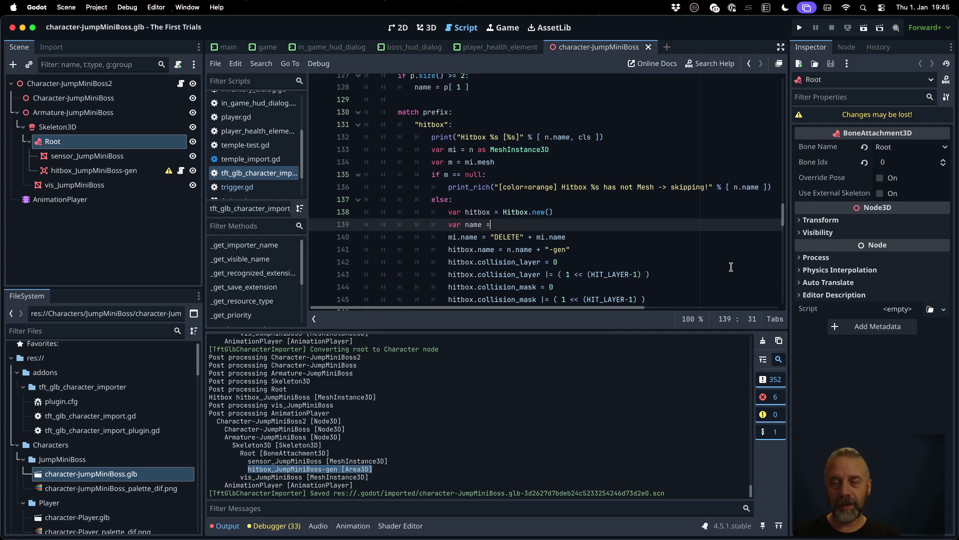
{"action": "type", "text": "no"}
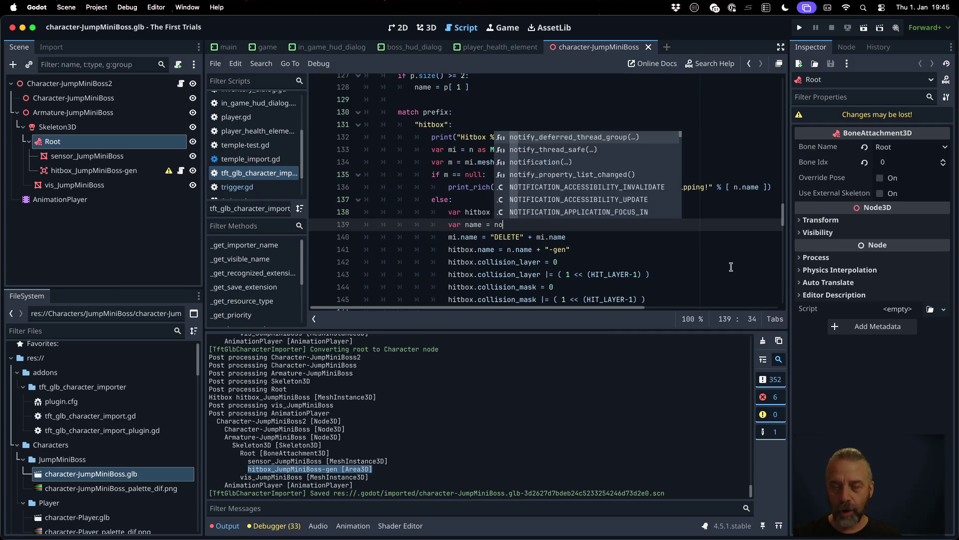
{"action": "type", "text": "de.name"}
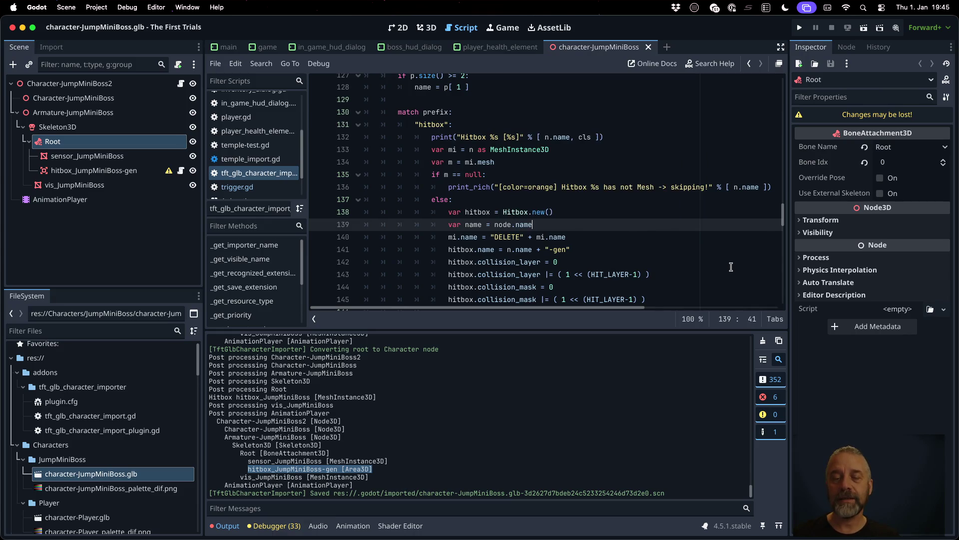
{"action": "key", "text": "Down"}
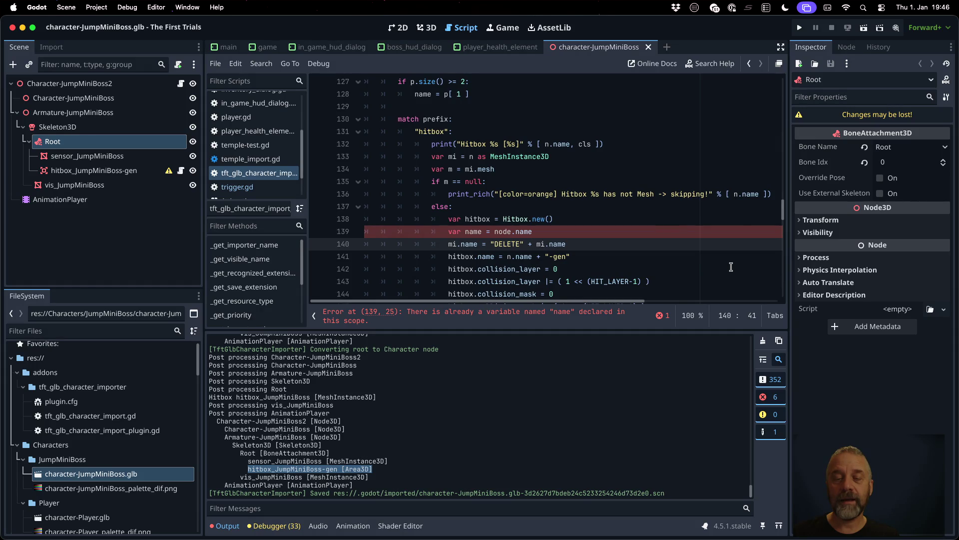
{"action": "key", "text": "Up"}
{"action": "key", "text": "BackSpace"}
{"action": "key", "text": "BackSpace"}
{"action": "key", "text": "BackSpace"}
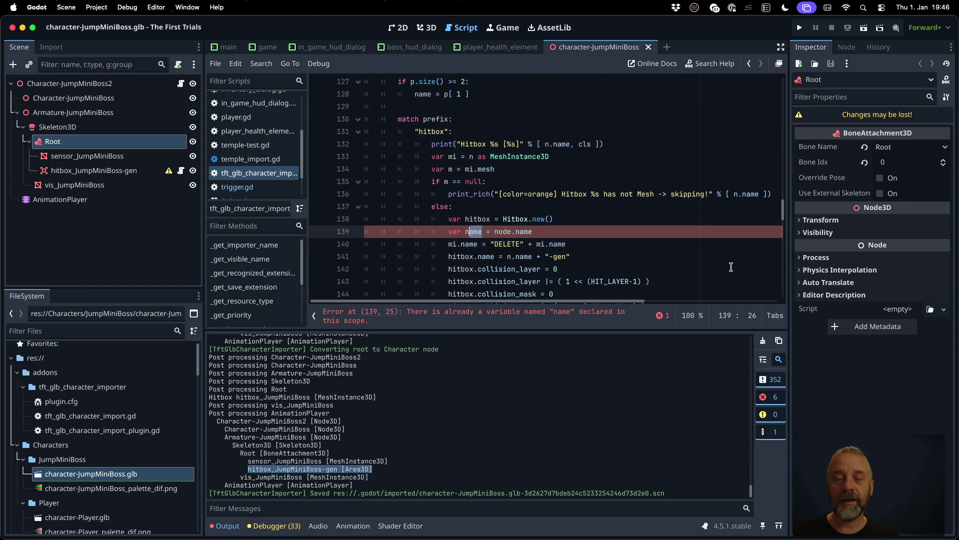
{"action": "key", "text": "Down"}
{"action": "key", "text": "Down"}
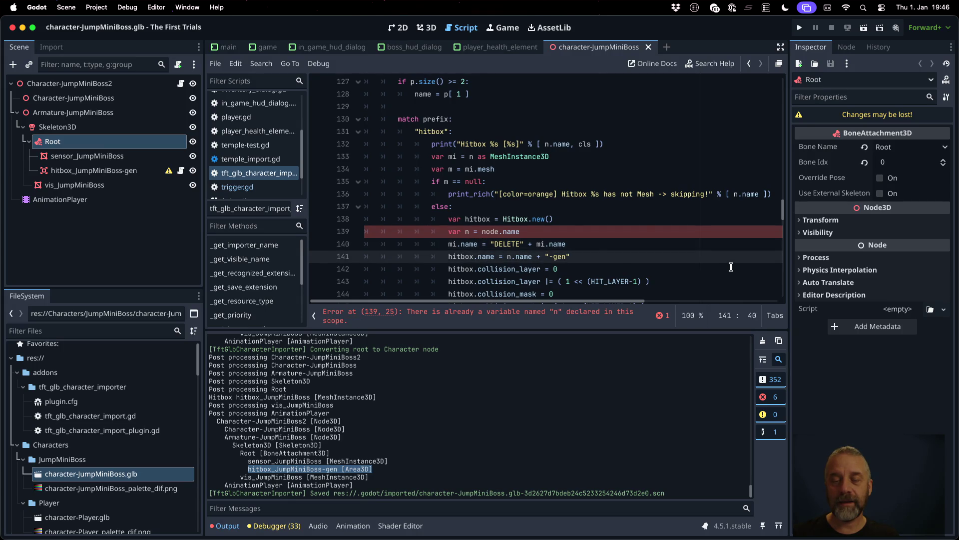
{"action": "key", "text": "shift+End"}
{"action": "type", "text": "n"}
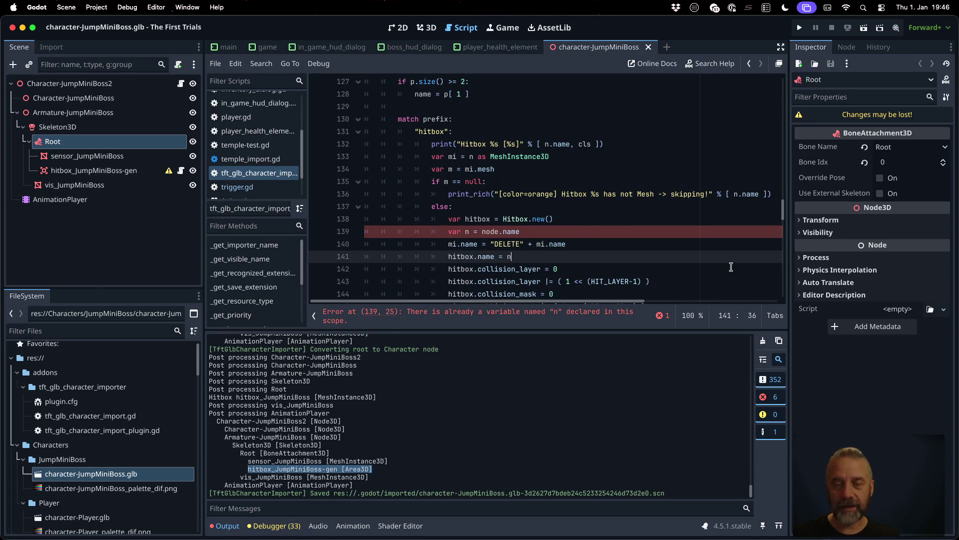
{"action": "key", "text": "Escape"}
{"action": "key", "text": "super+s"}
Step: Rename that variable to hitbox_name, set 'hitbox.name = hitbox_name', and save
{"action": "key", "text": "Return"}
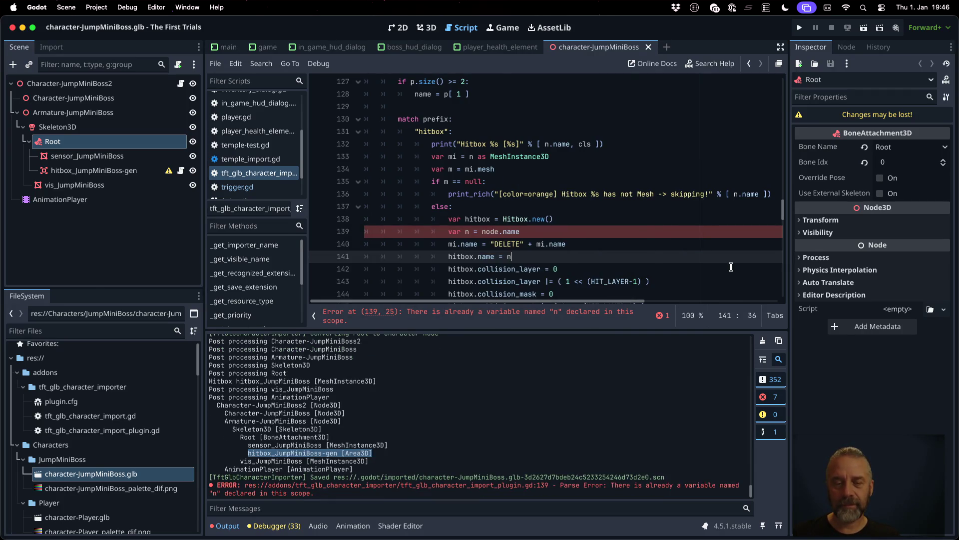
{"action": "key", "text": "Up"}
{"action": "key", "text": "Up"}
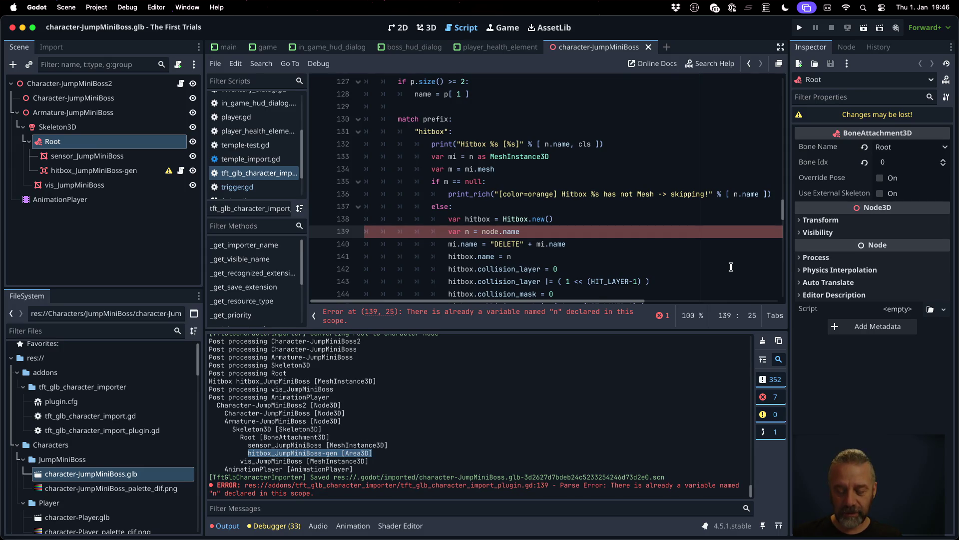
{"action": "type", "text": "hirt"}
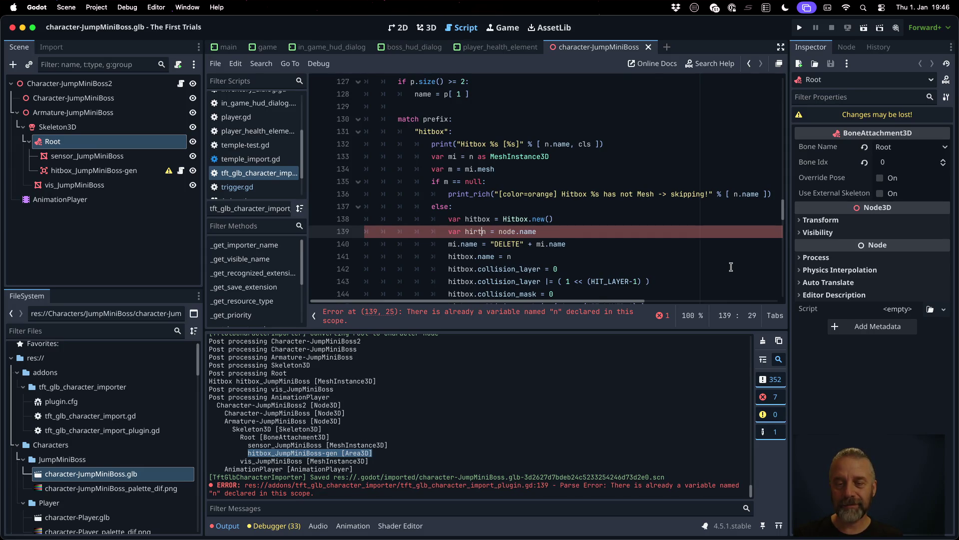
{"action": "key", "text": "BackSpace"}
{"action": "key", "text": "BackSpace"}
{"action": "type", "text": "tbox_"}
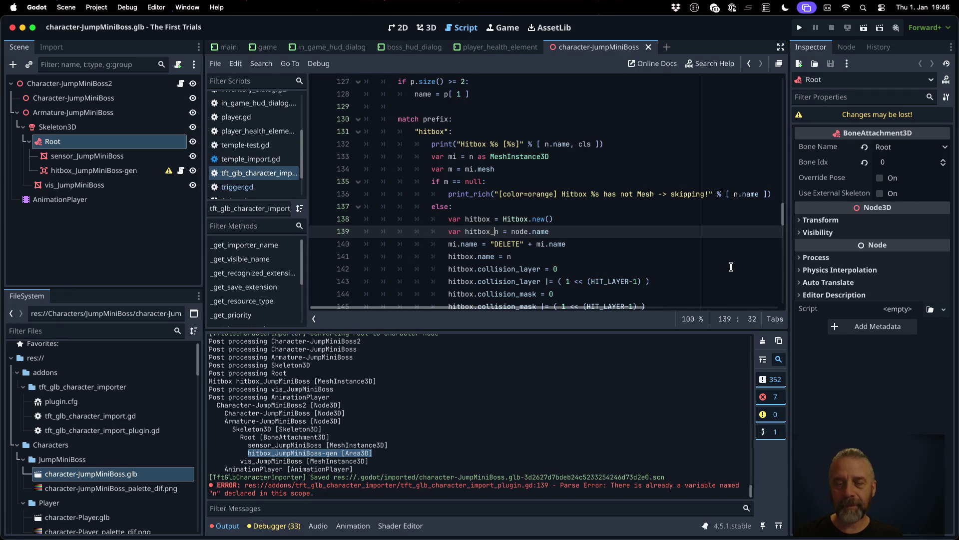
{"action": "key", "text": "Right"}
{"action": "type", "text": "ame"}
{"action": "key", "text": "Down"}
{"action": "key", "text": "Down"}
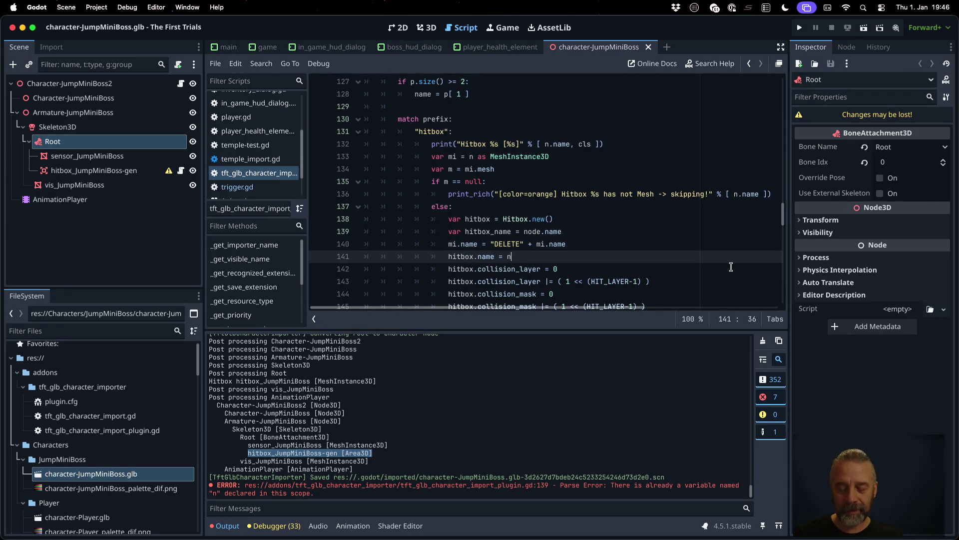
{"action": "type", "text": "hitbox_name"}
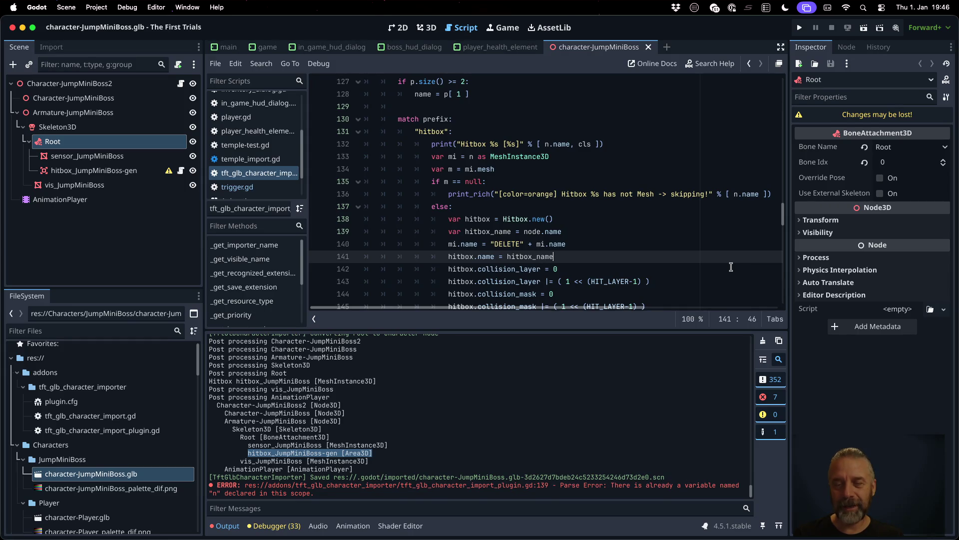
{"action": "key", "text": "ctrl+s"}
{"action": "key", "text": "Return"}
{"action": "key", "text": "Down"}
{"action": "key", "text": "Down"}
{"action": "key", "text": "Down"}
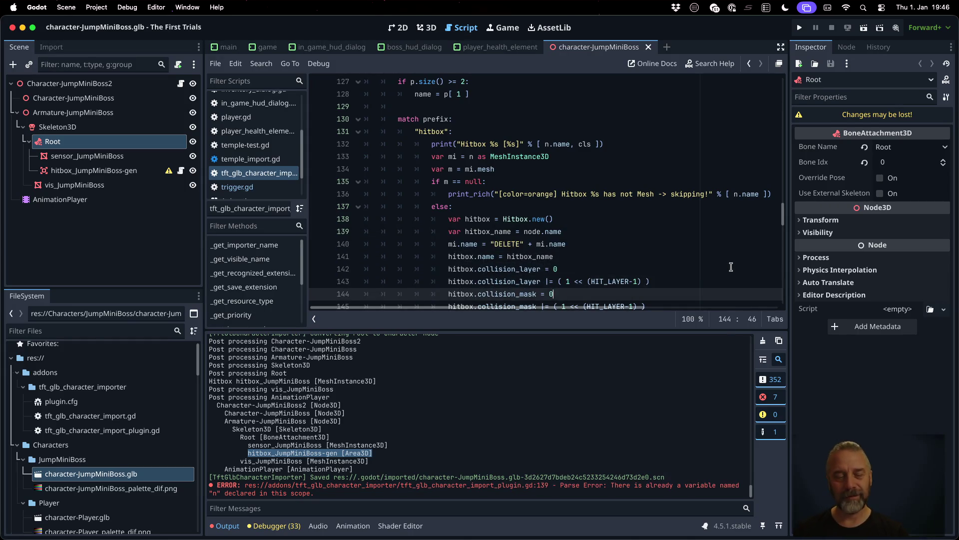
Step: Reimport character-JumpMiniBoss.glb and check the renamed hitbox entry in the output log
{"action": "right_click", "coordinate": [101, 474]}
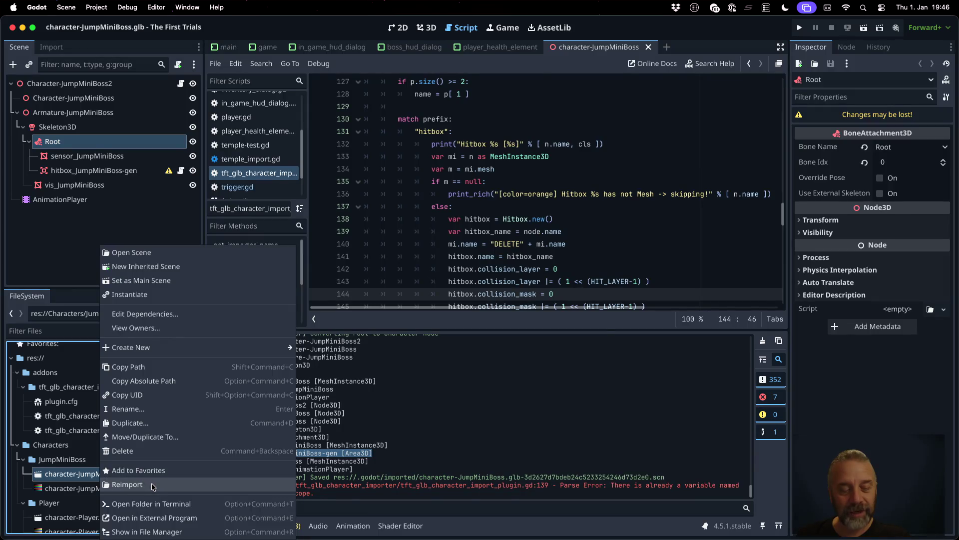
{"action": "left_click", "coordinate": [151, 482]}
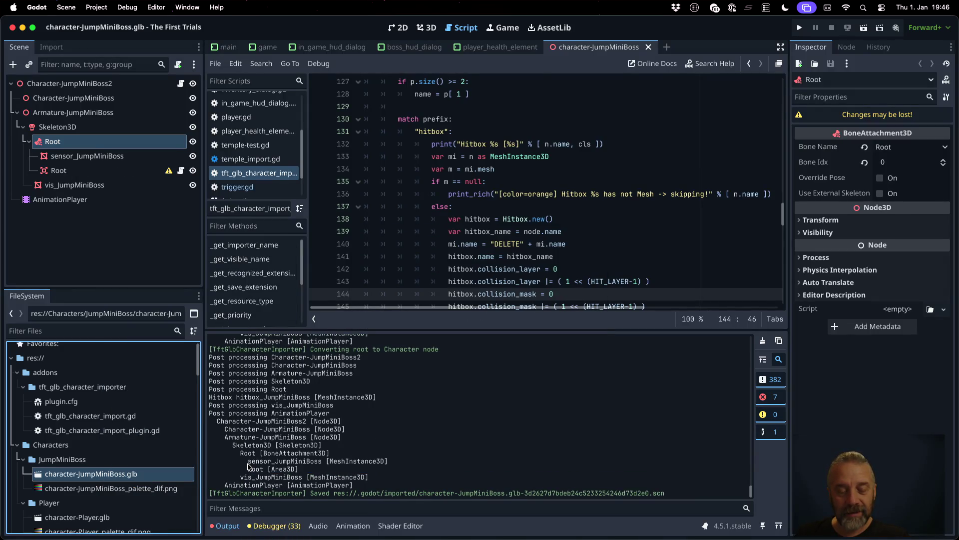
{"action": "left_click_drag", "start_coordinate": [248, 468], "coordinate": [377, 472]}
Step: Compare the node and n usages, then change line 139 to 'var hitbox_name = n.name'
{"action": "left_click", "coordinate": [547, 207]}
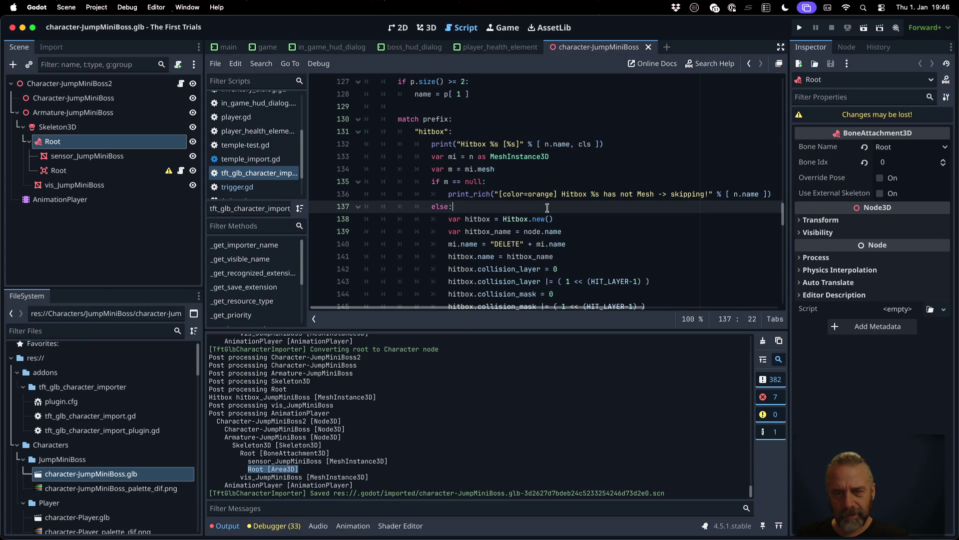
{"action": "scroll", "coordinate": [547, 207], "scroll_direction": "down", "scroll_amount": 1}
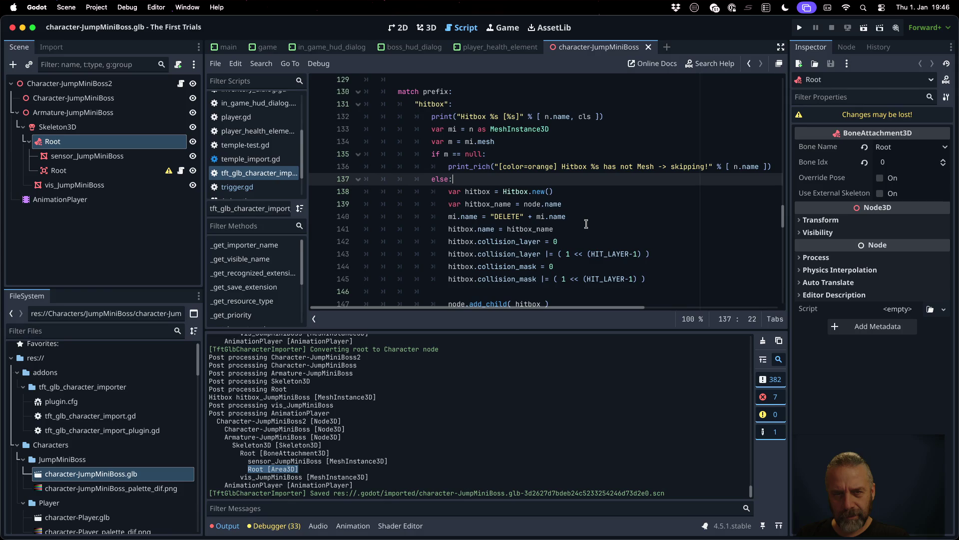
{"action": "scroll", "coordinate": [586, 224], "scroll_direction": "up", "scroll_amount": 1}
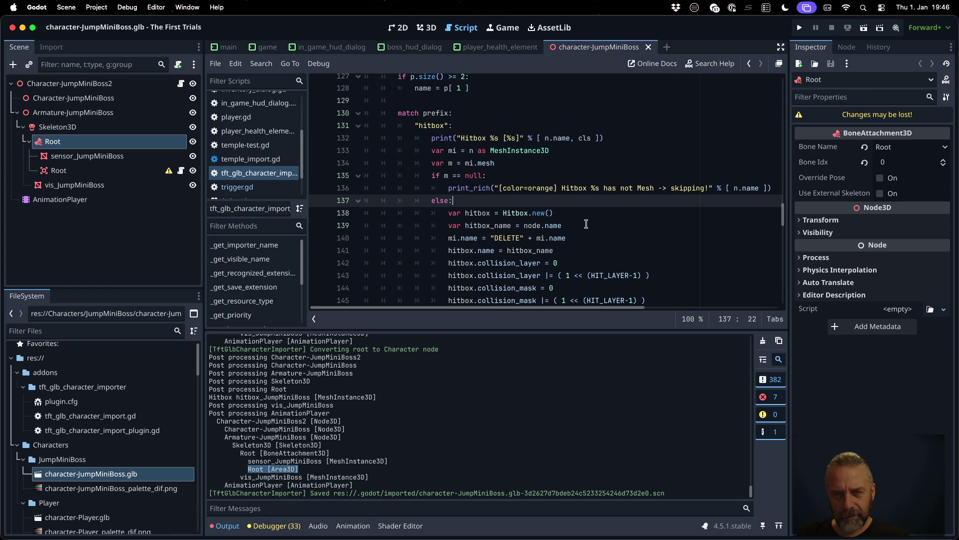
{"action": "scroll", "coordinate": [586, 224], "scroll_direction": "up", "scroll_amount": 5}
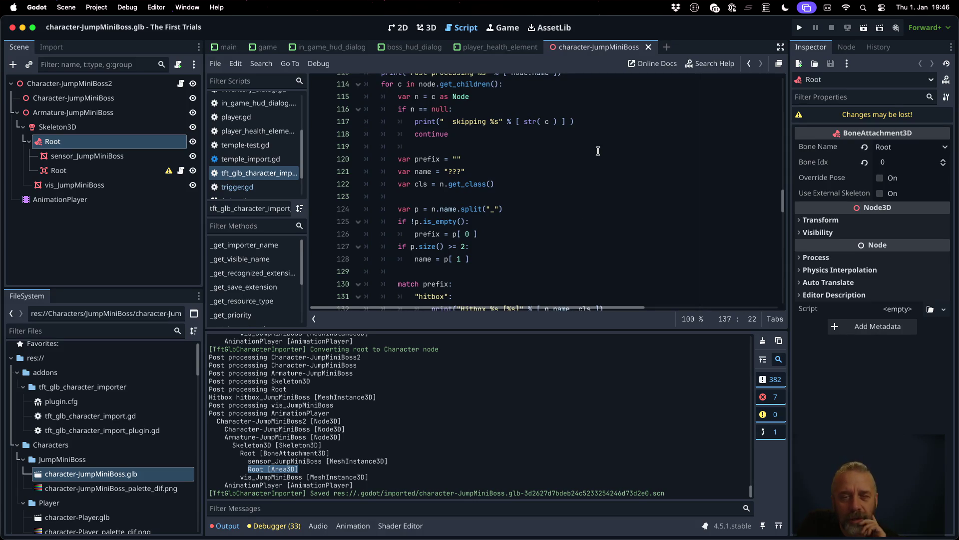
{"action": "scroll", "coordinate": [575, 142], "scroll_direction": "up", "scroll_amount": 2}
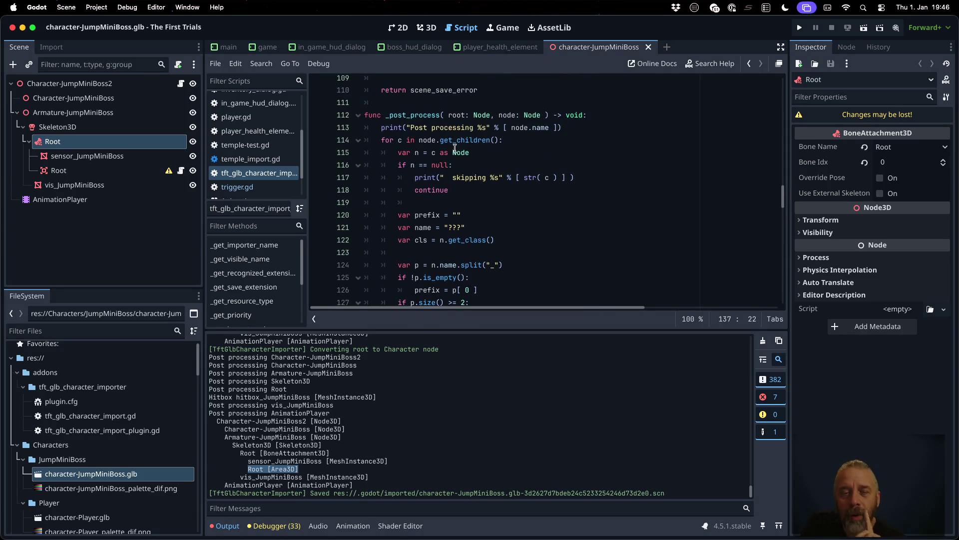
{"action": "double_click", "coordinate": [504, 115]}
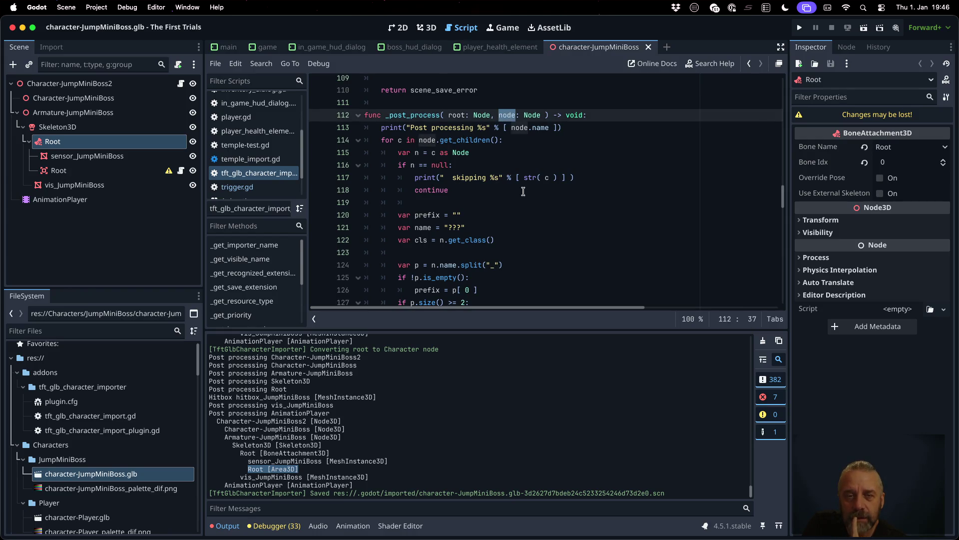
{"action": "double_click", "coordinate": [416, 154]}
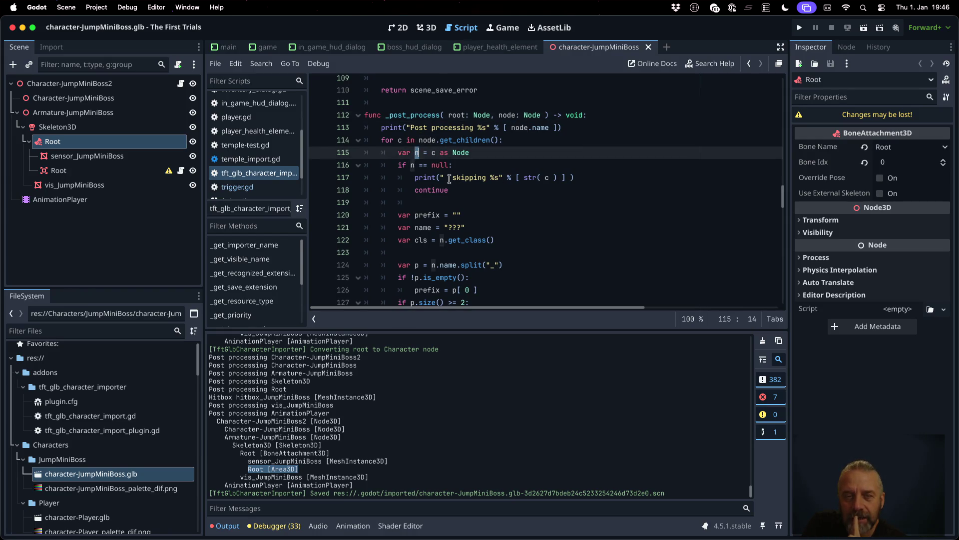
{"action": "scroll", "coordinate": [495, 219], "scroll_direction": "down", "scroll_amount": 8}
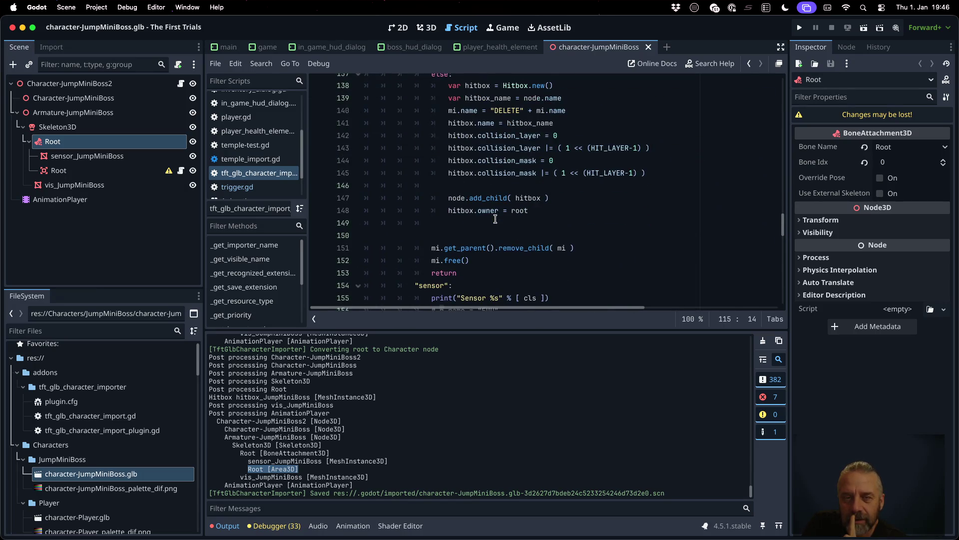
{"action": "scroll", "coordinate": [495, 218], "scroll_direction": "down", "scroll_amount": 1}
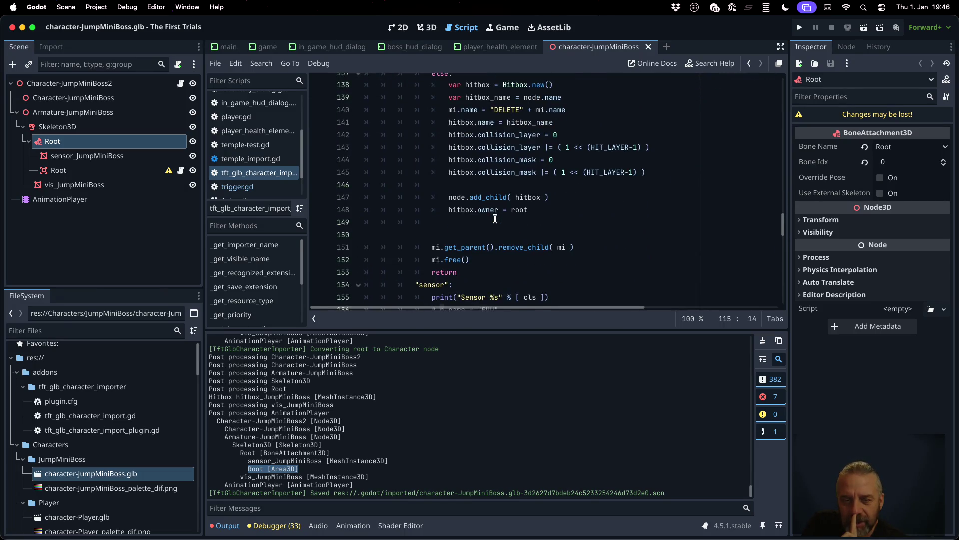
{"action": "scroll", "coordinate": [495, 219], "scroll_direction": "up", "scroll_amount": 3}
{"action": "left_click", "coordinate": [492, 152]}
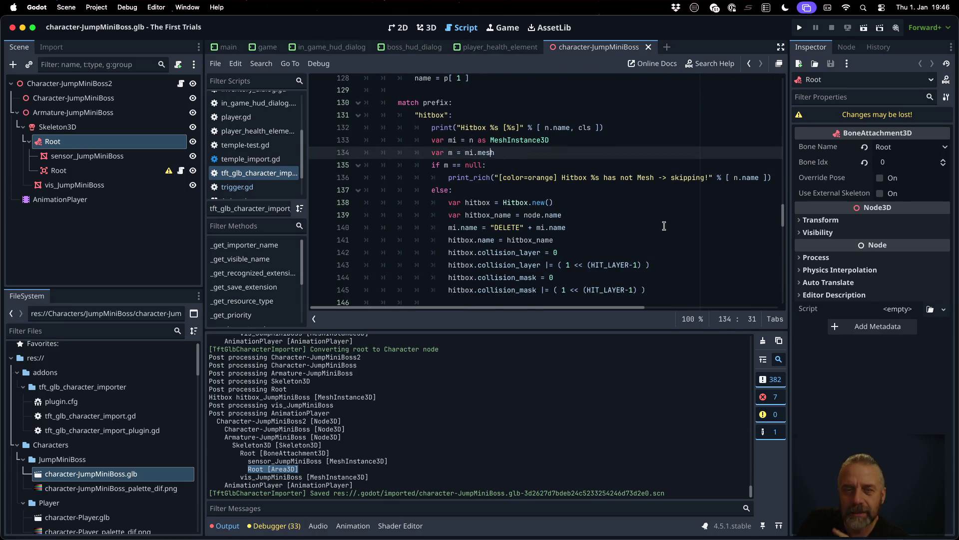
{"action": "key", "text": "Down"}
{"action": "key", "text": "Down"}
{"action": "key", "text": "Down"}
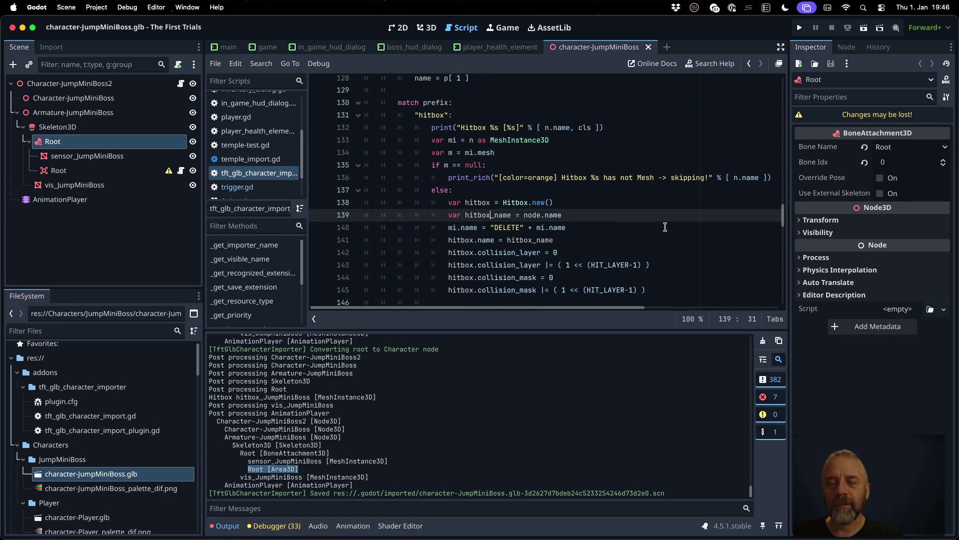
{"action": "key", "text": "BackSpace"}
{"action": "key", "text": "BackSpace"}
{"action": "key", "text": "BackSpace"}
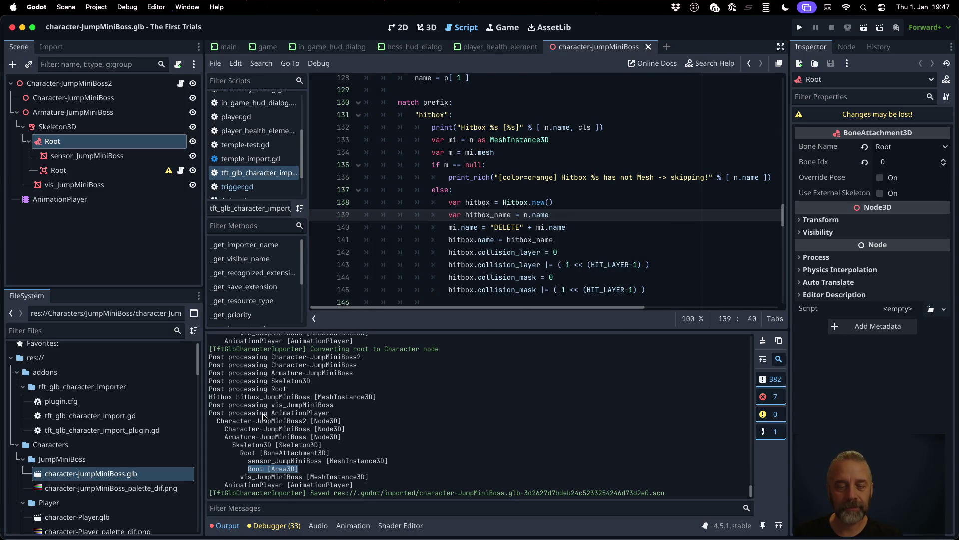
Step: Reimport the boss .glb and find the hitbox_JumpMiniBoss Area3D line in the log
{"action": "right_click", "coordinate": [106, 475]}
{"action": "left_click", "coordinate": [151, 484]}
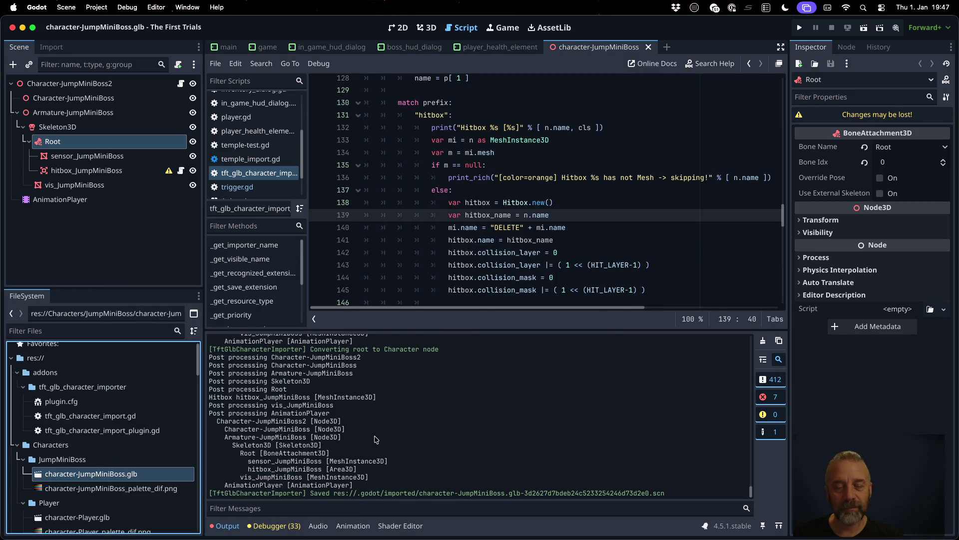
{"action": "left_click_drag", "start_coordinate": [244, 470], "coordinate": [400, 471]}
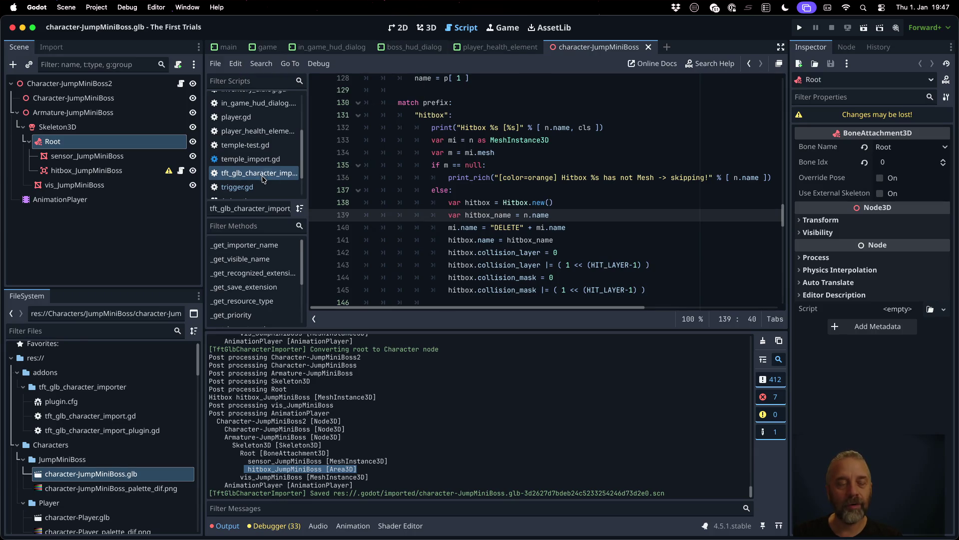
Step: Select hitbox_JumpMiniBoss and confirm its collision layer and mask both use layer 13, Hit
{"action": "left_click", "coordinate": [107, 173]}
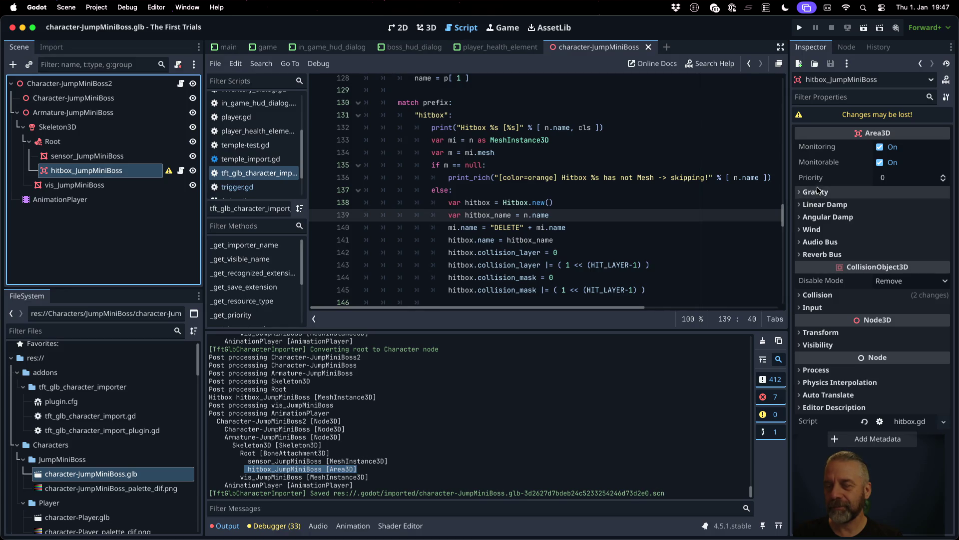
{"action": "left_click", "coordinate": [818, 295]}
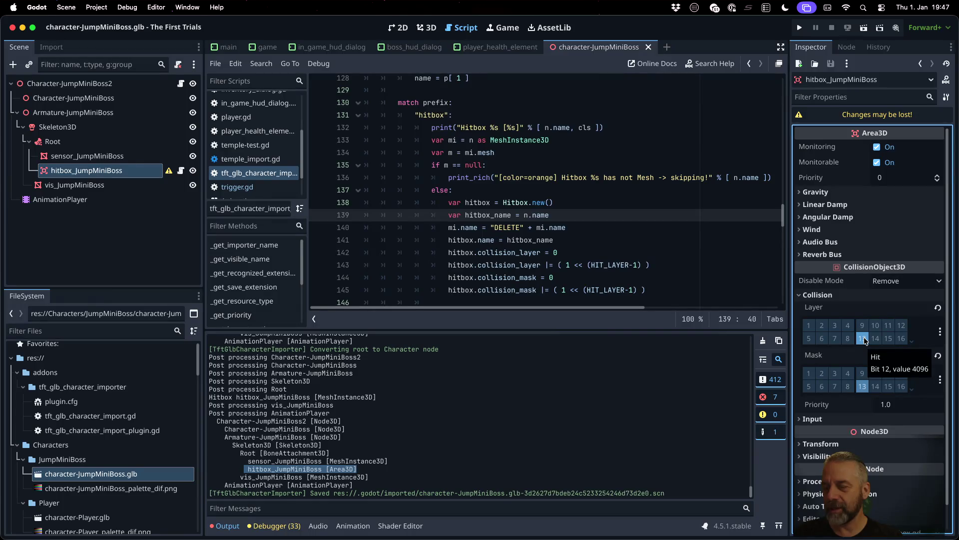
{"action": "left_click", "coordinate": [940, 331]}
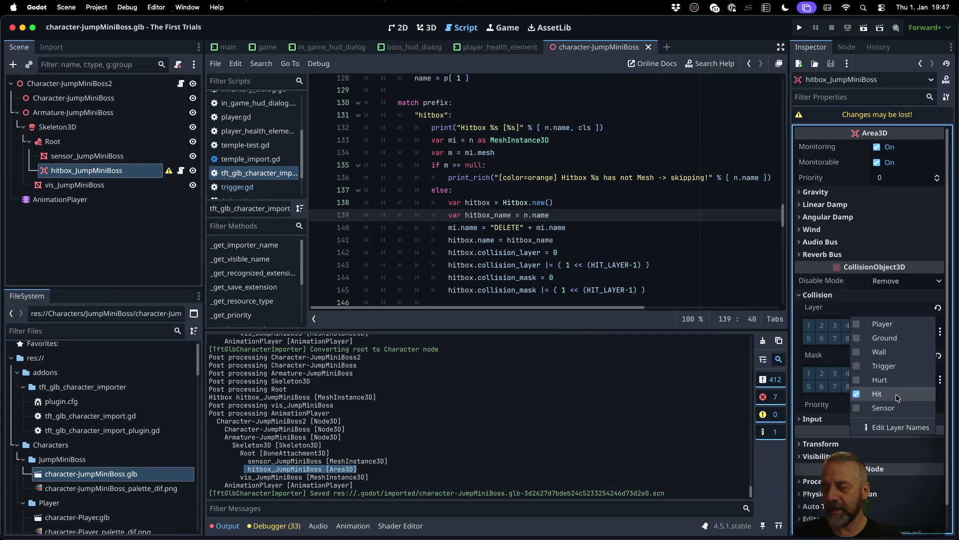
{"action": "key", "text": "Escape"}
{"action": "left_click", "coordinate": [940, 380]}
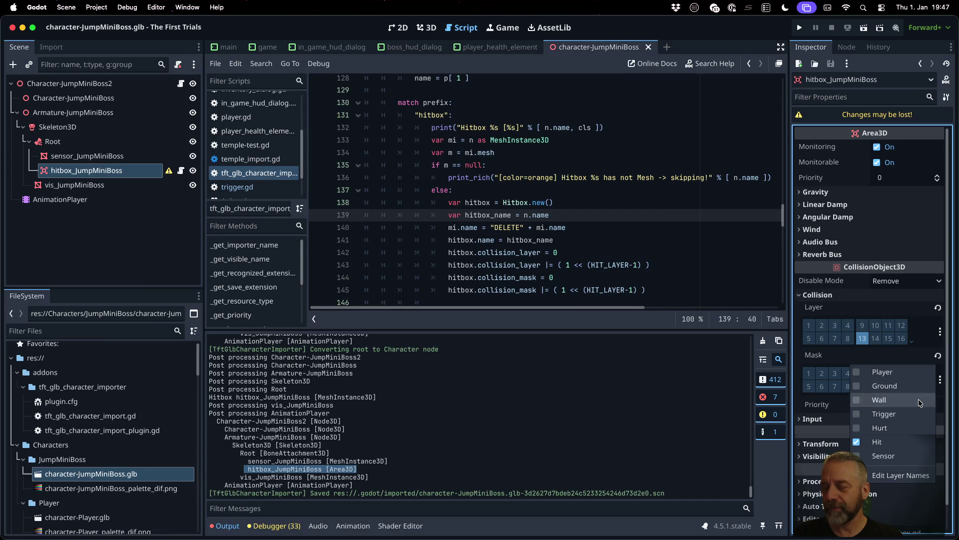
{"action": "key", "text": "Escape"}
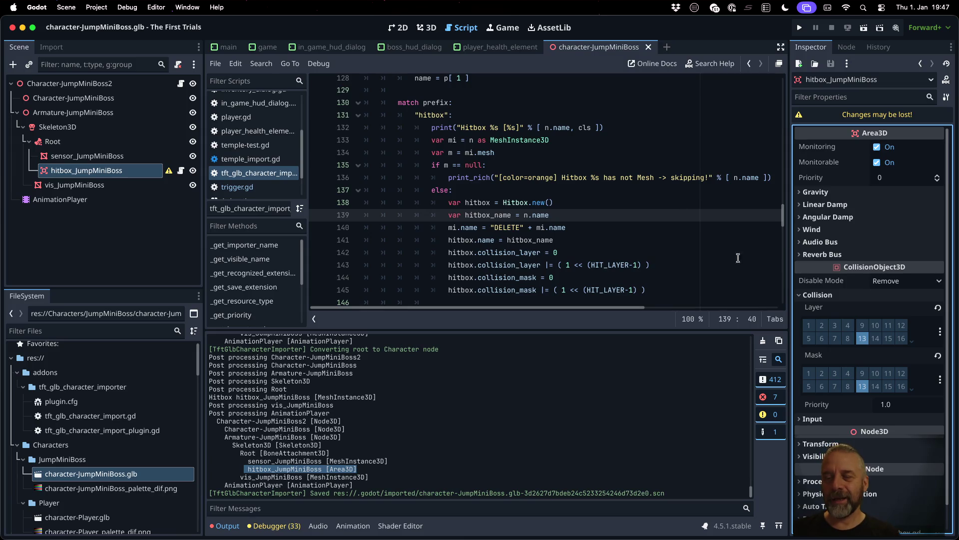
Step: Change the hitbox collision mask on line 145 from HIT_LAYER to HURT_LAYER and save
{"action": "left_click", "coordinate": [604, 205]}
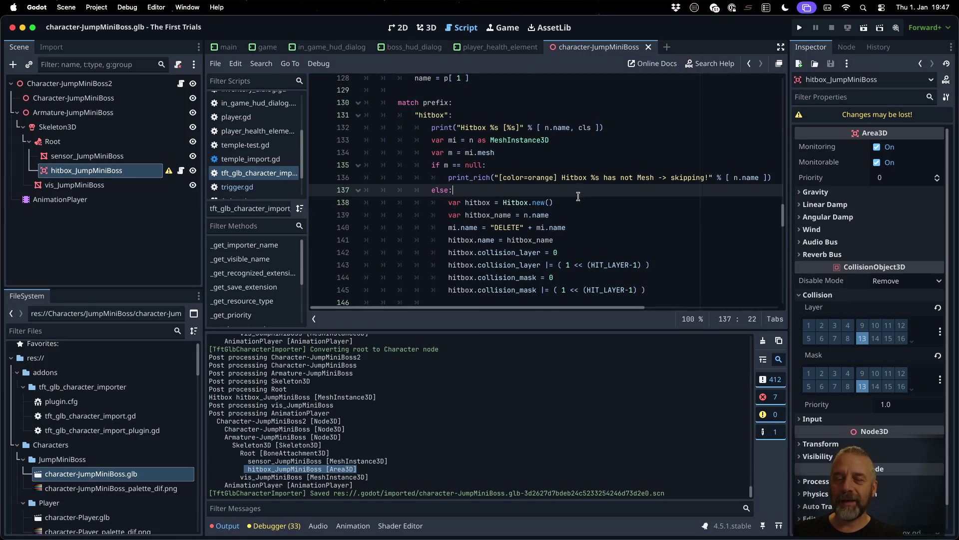
{"action": "scroll", "coordinate": [604, 205], "scroll_direction": "down", "scroll_amount": 2}
{"action": "left_click", "coordinate": [604, 237]}
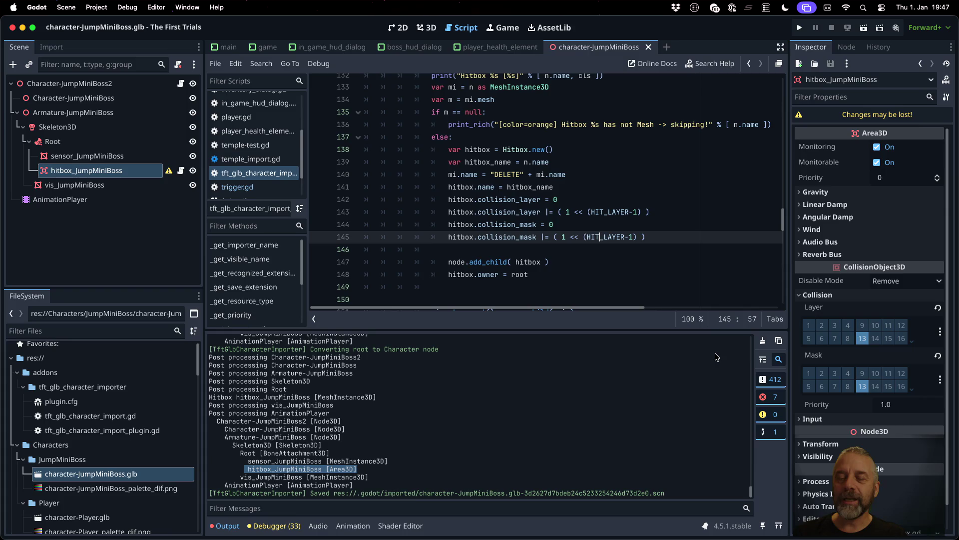
{"action": "key", "text": "shift+Left"}
{"action": "key", "text": "shift+Left"}
{"action": "key", "text": "shift+Left"}
{"action": "type", "text": "HURT_"}
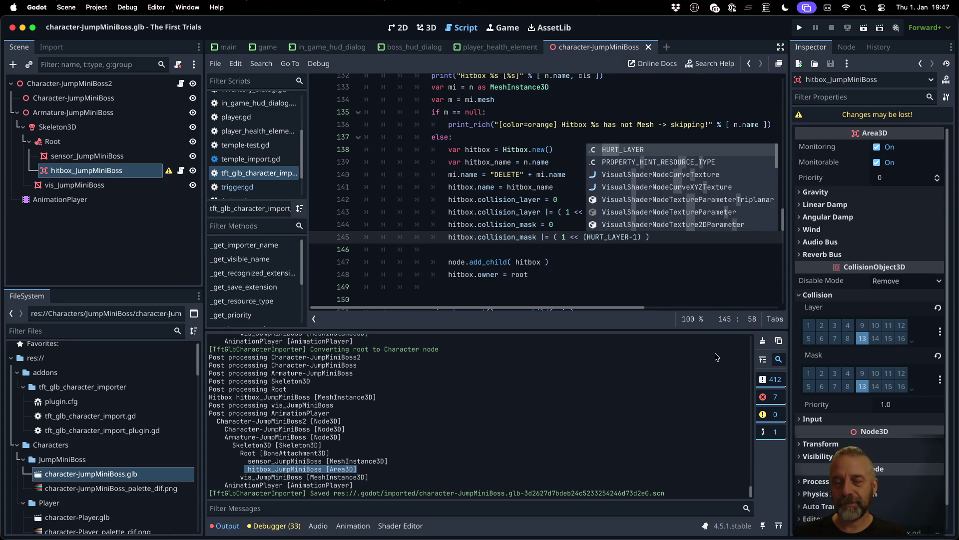
{"action": "key", "text": "Escape"}
{"action": "double_click", "coordinate": [505, 212]}
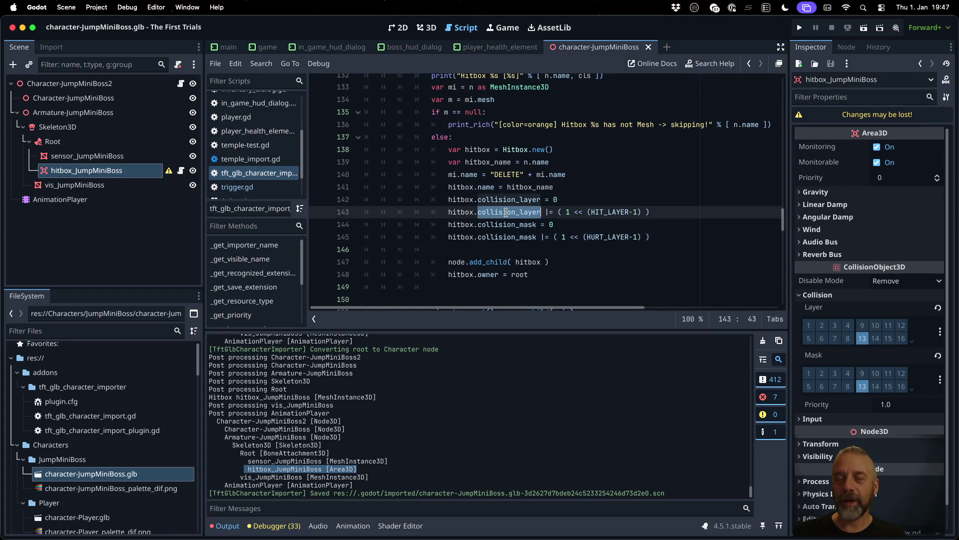
{"action": "double_click", "coordinate": [506, 237]}
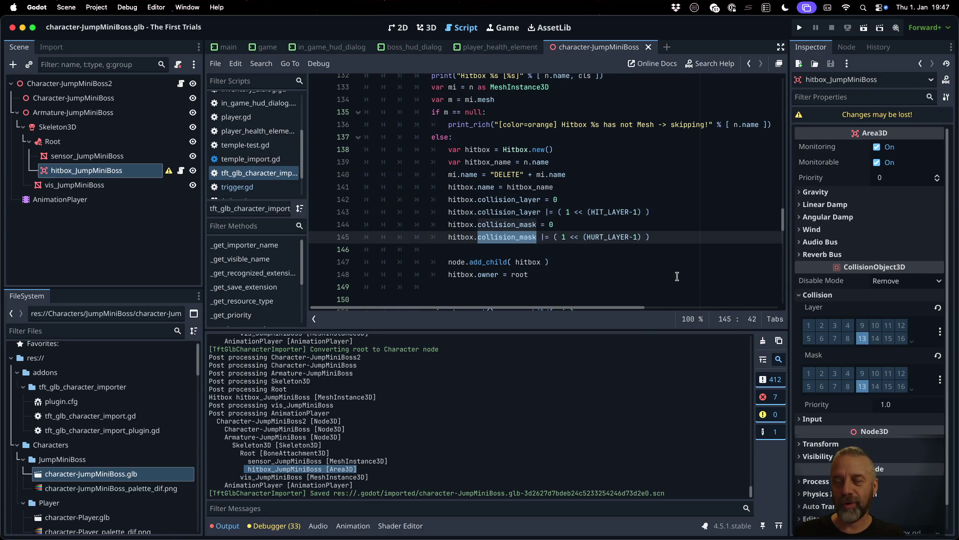
{"action": "key", "text": "Return"}
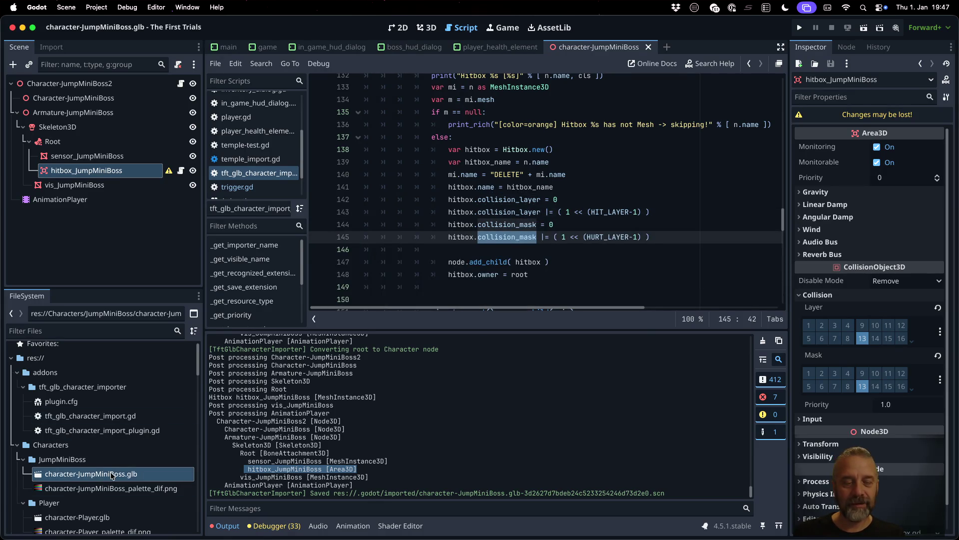
Step: Reimport character-JumpMiniBoss.glb and expand the hitbox's Collision section
{"action": "right_click", "coordinate": [111, 475]}
{"action": "left_click", "coordinate": [153, 485]}
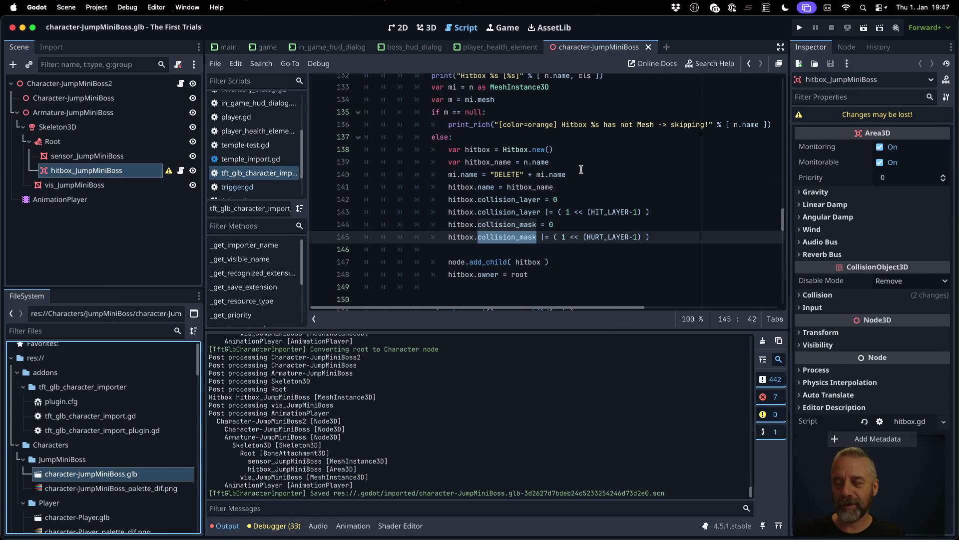
{"action": "left_click", "coordinate": [817, 295]}
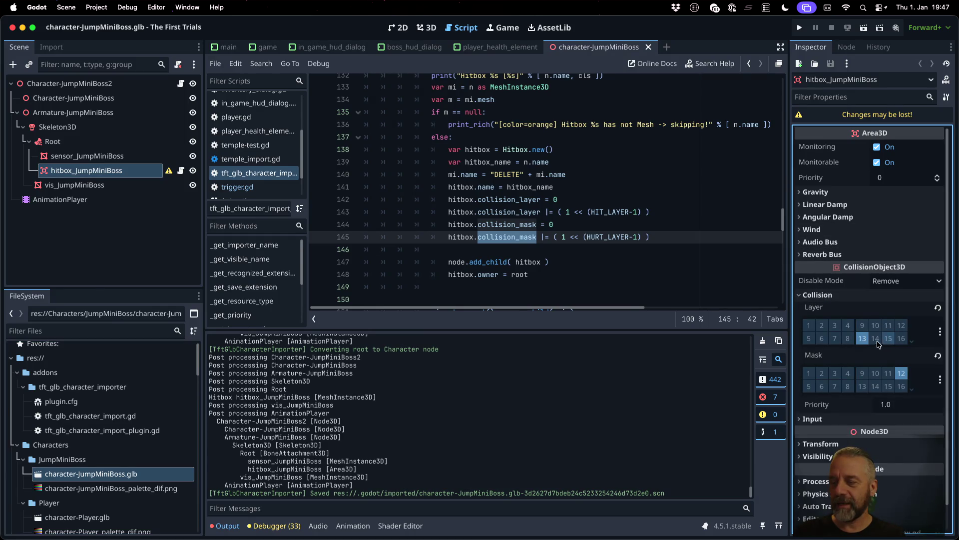
Step: Confirm in the named layer lists that the hitbox sits on Hit and masks Hurt
{"action": "left_click", "coordinate": [939, 332]}
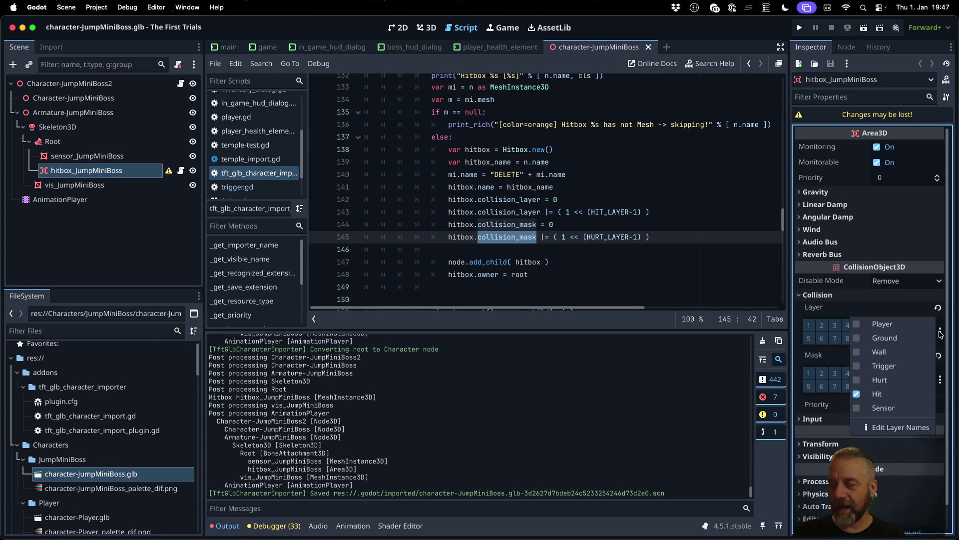
{"action": "left_click", "coordinate": [940, 333]}
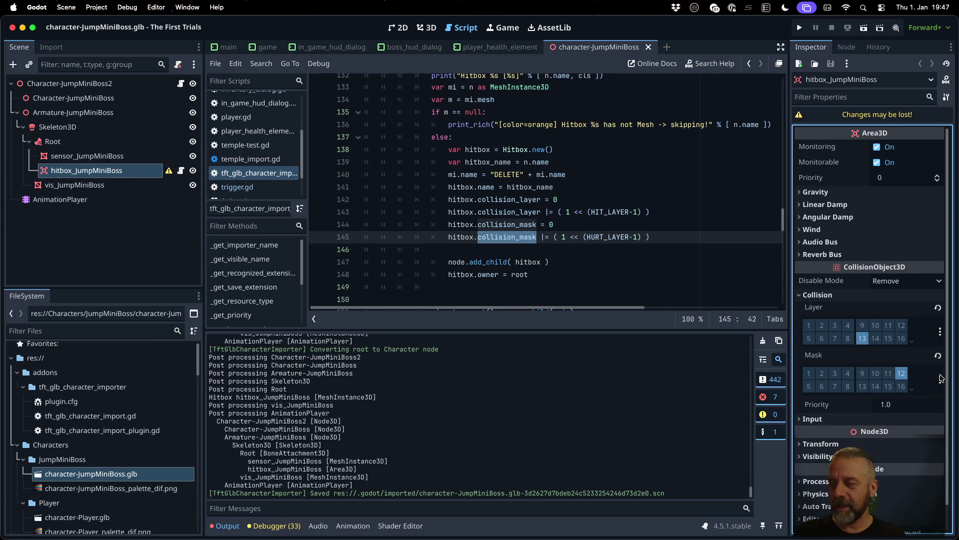
{"action": "left_click", "coordinate": [941, 379]}
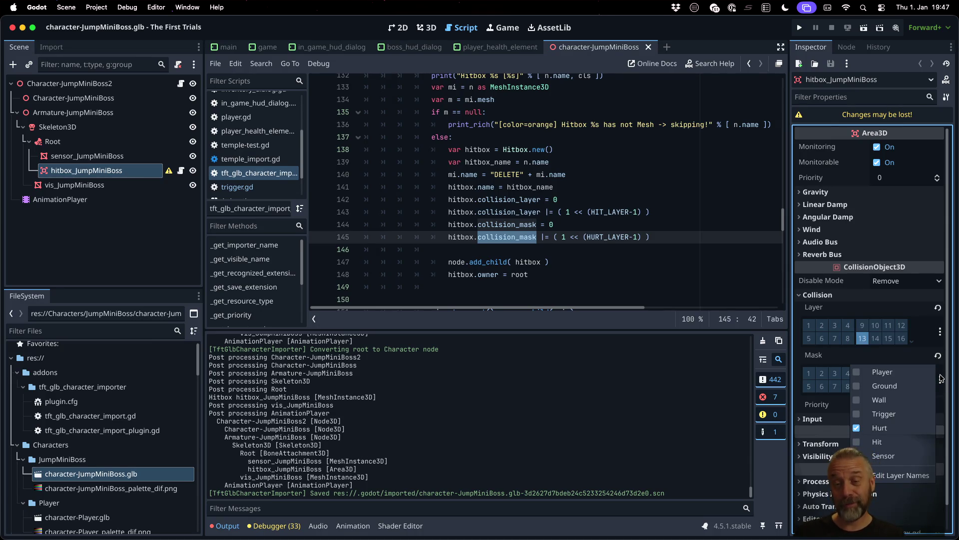
{"action": "left_click", "coordinate": [589, 197]}
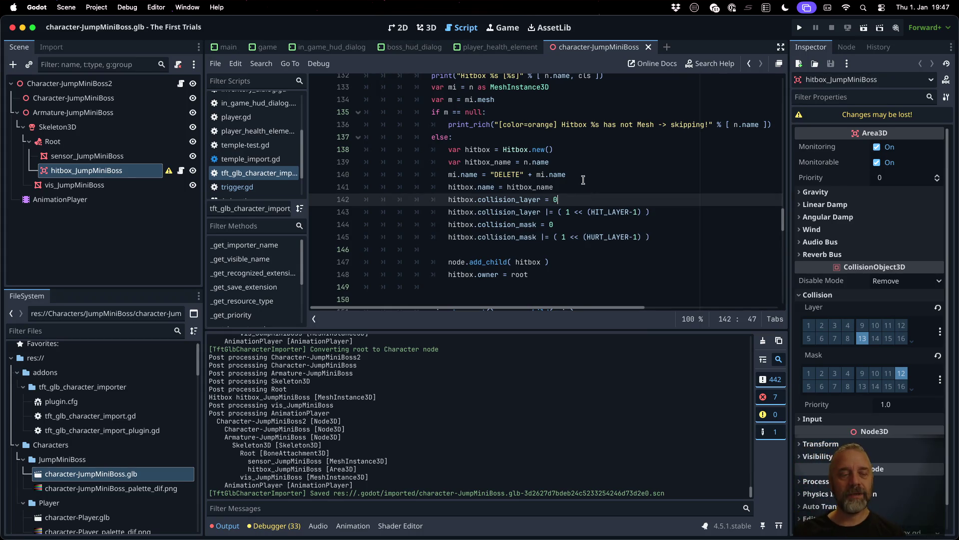
Step: Switch to the 3D workspace to view the boss model and reselect hitbox_JumpMiniBoss
{"action": "mouse_move", "coordinate": [169, 174]}
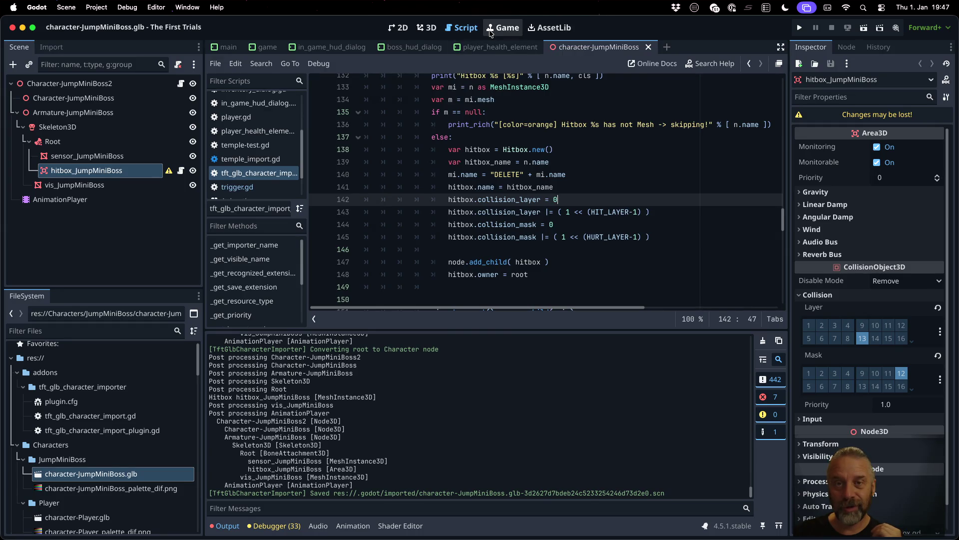
{"action": "left_click", "coordinate": [427, 30]}
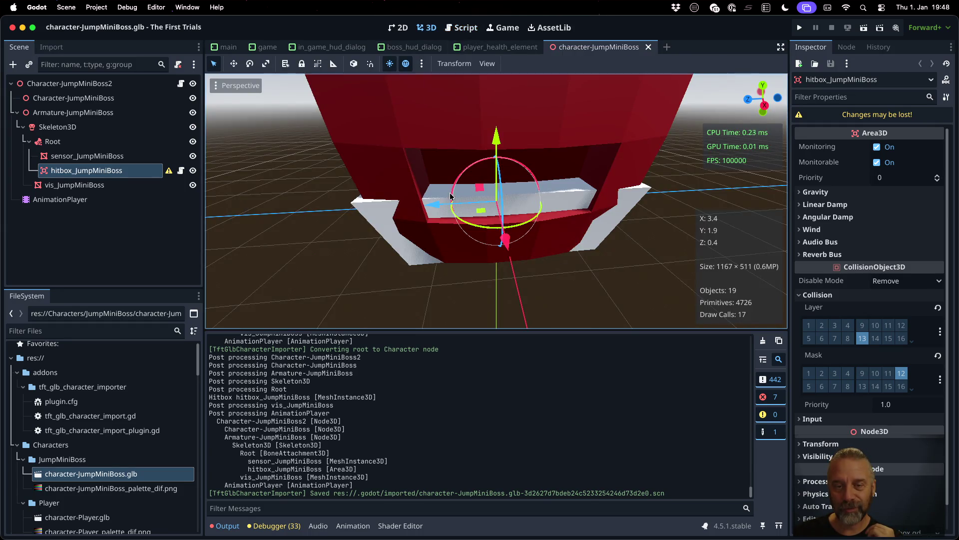
{"action": "left_click", "coordinate": [88, 156]}
{"action": "left_click", "coordinate": [88, 171]}
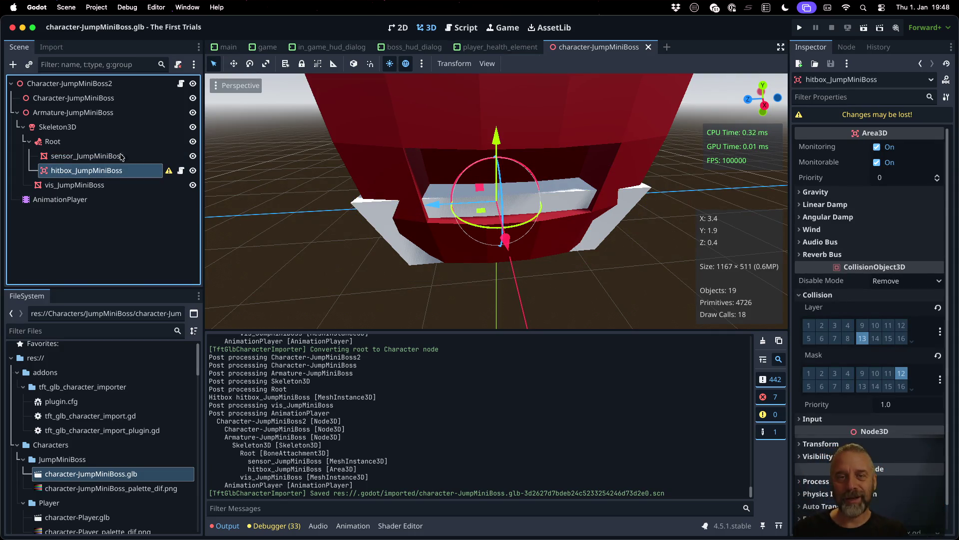
Step: Back in the importer script, review the sensor section and place the caret after 'hitbox.owner = root' on line 148
{"action": "left_click", "coordinate": [462, 27]}
{"action": "scroll", "coordinate": [572, 246], "scroll_direction": "down", "scroll_amount": 8}
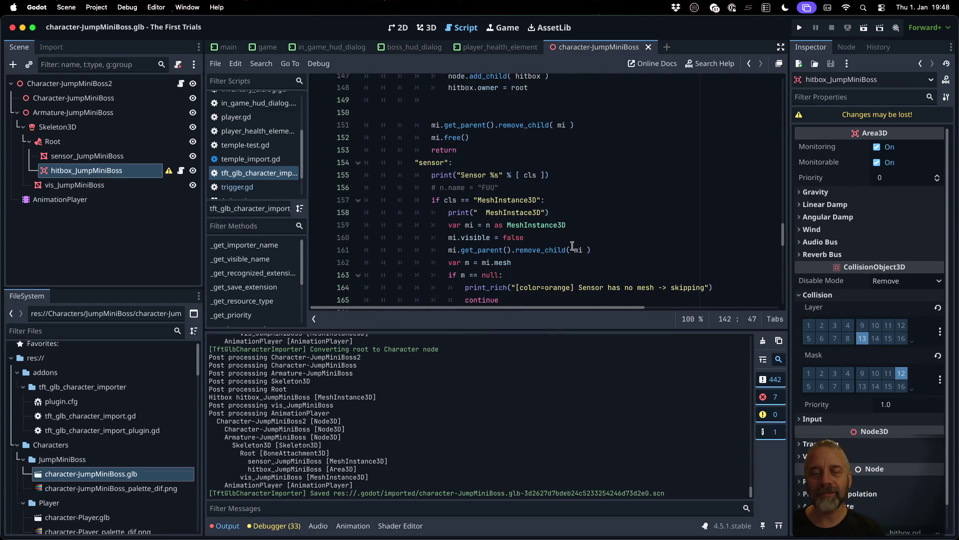
{"action": "scroll", "coordinate": [572, 246], "scroll_direction": "down", "scroll_amount": 2}
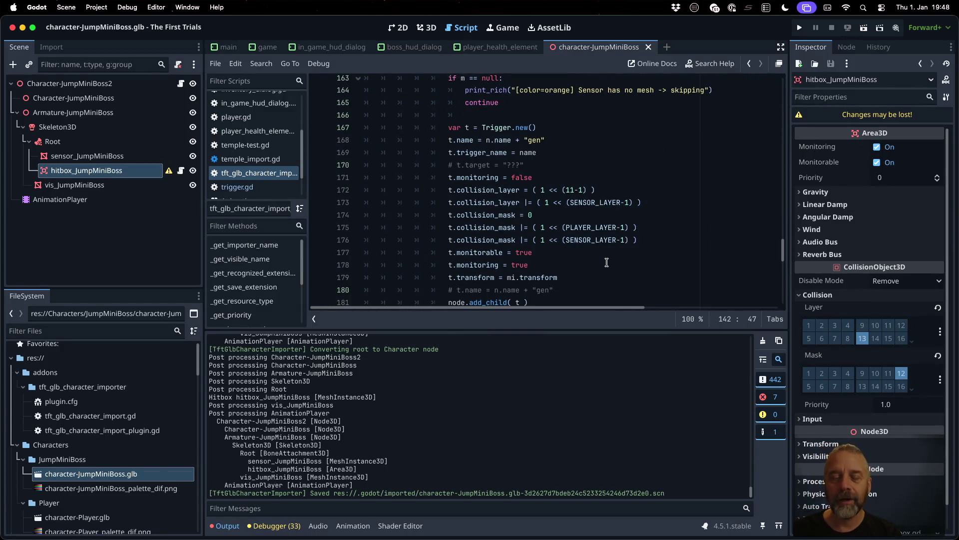
{"action": "scroll", "coordinate": [607, 262], "scroll_direction": "down", "scroll_amount": 3}
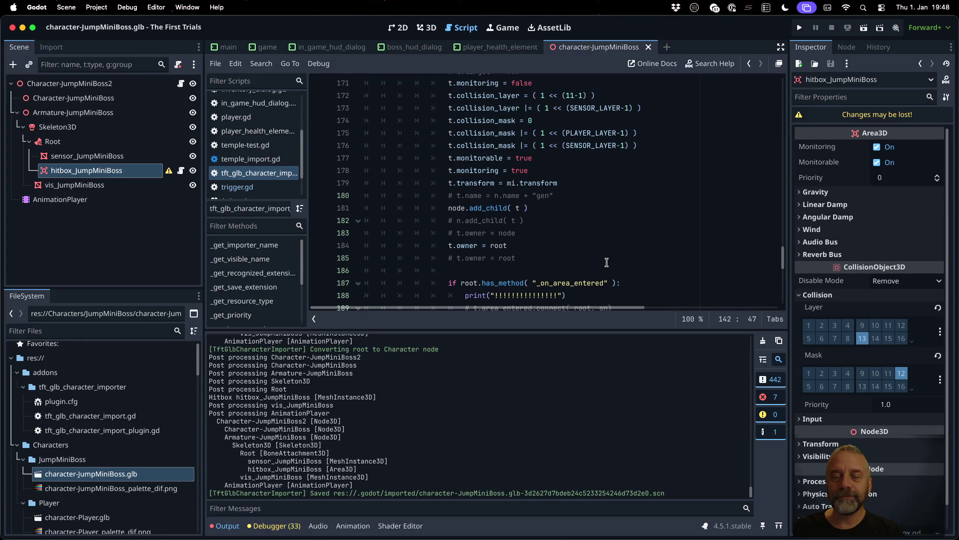
{"action": "scroll", "coordinate": [607, 263], "scroll_direction": "down", "scroll_amount": 3}
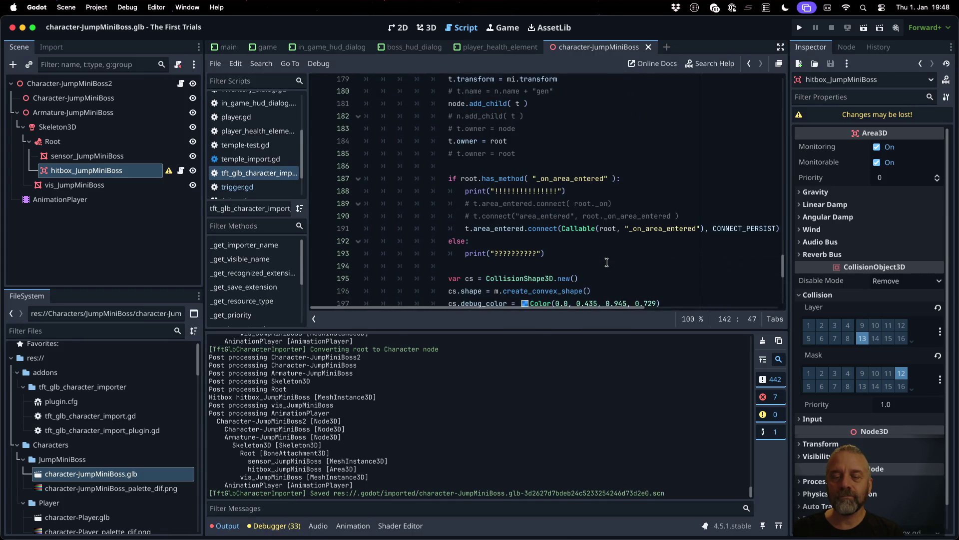
{"action": "scroll", "coordinate": [606, 263], "scroll_direction": "up", "scroll_amount": 7}
{"action": "scroll", "coordinate": [606, 263], "scroll_direction": "up", "scroll_amount": 2}
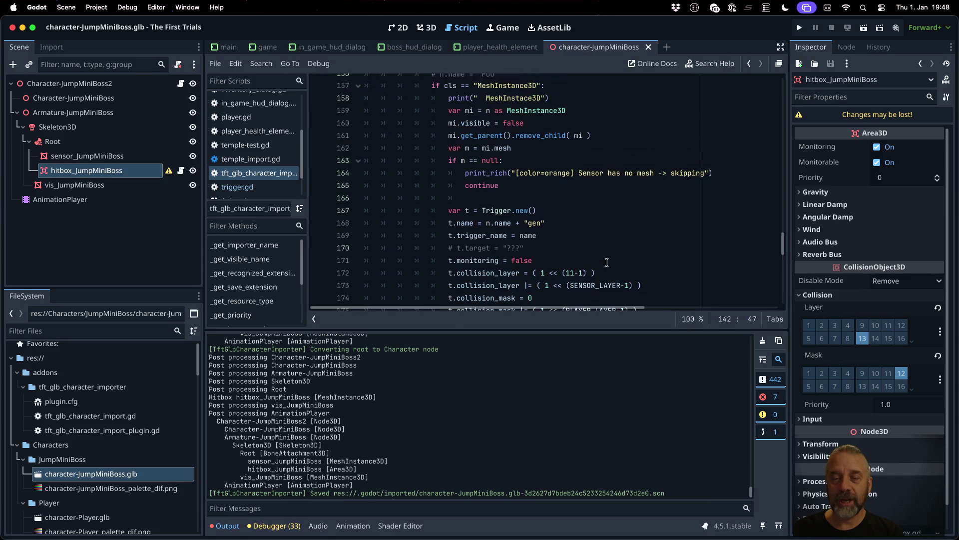
{"action": "scroll", "coordinate": [607, 263], "scroll_direction": "up", "scroll_amount": 5}
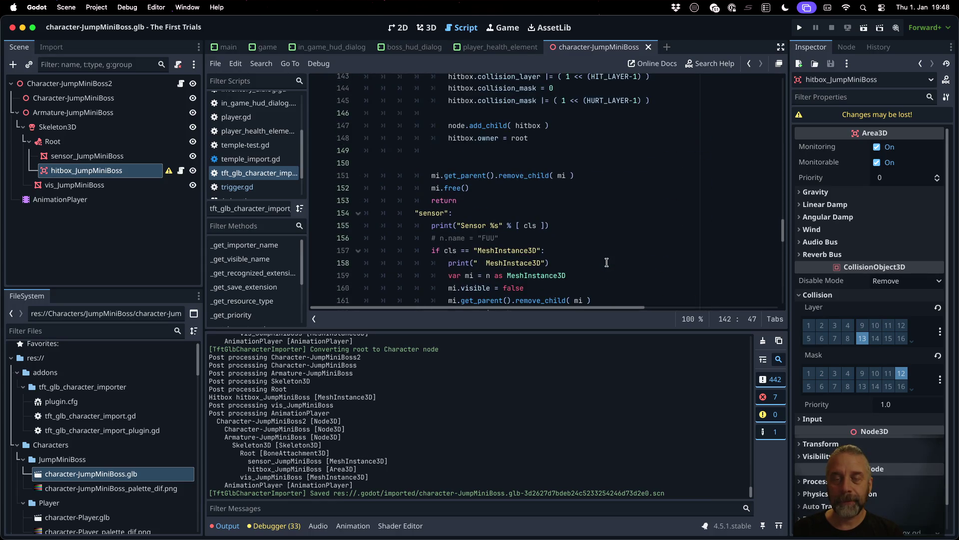
{"action": "scroll", "coordinate": [606, 263], "scroll_direction": "up", "scroll_amount": 3}
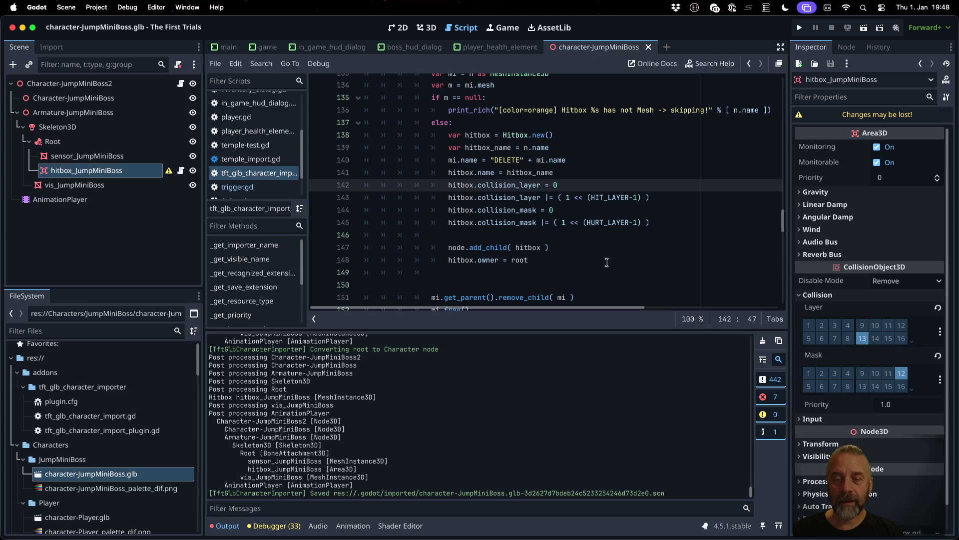
{"action": "left_click", "coordinate": [593, 263]}
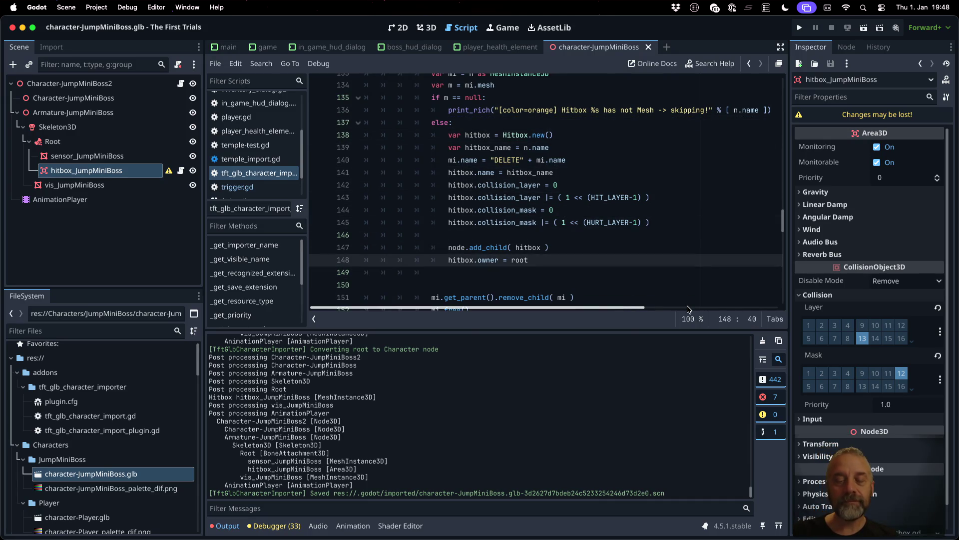
Step: Add 'var cs = CollisionShape3D.new()' on line 150 below the hitbox owner assignment
{"action": "key", "text": "Return"}
{"action": "key", "text": "Return"}
{"action": "type", "text": "var cs ="}
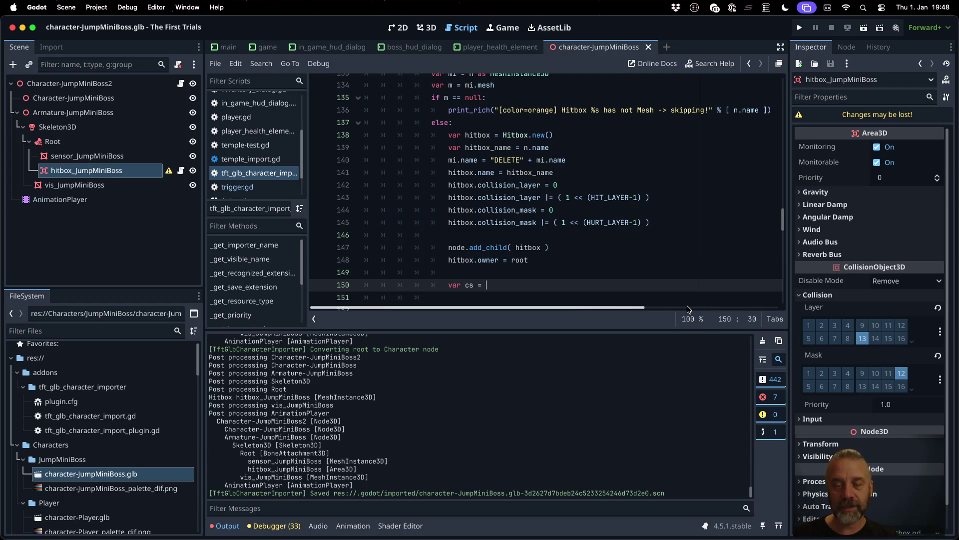
{"action": "type", "text": "Coll"}
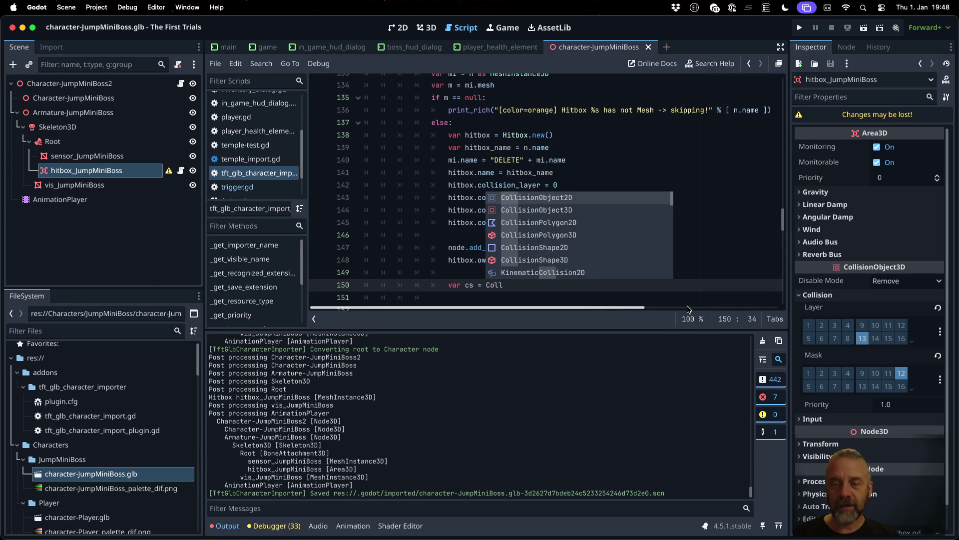
{"action": "type", "text": "sionSha"}
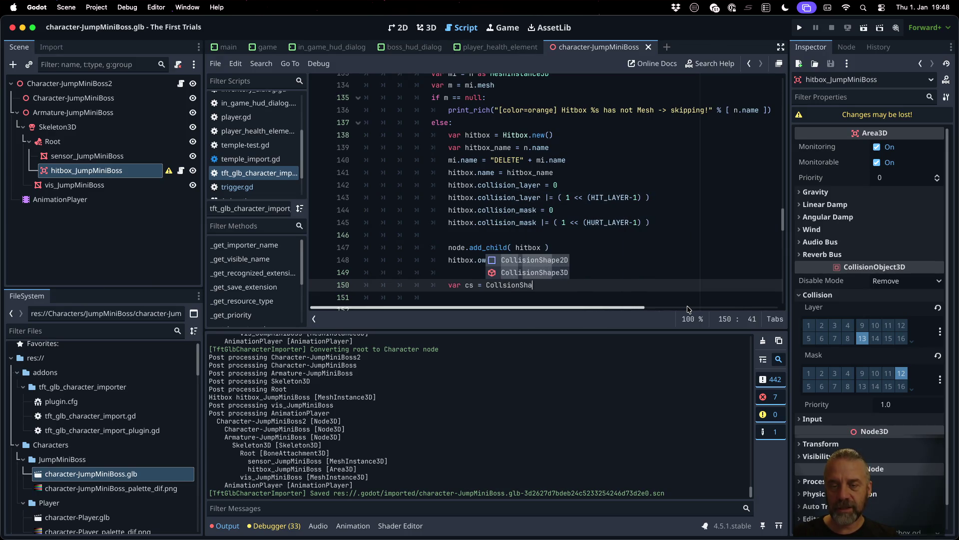
{"action": "key", "text": "Return"}
{"action": "type", "text": ".new("}
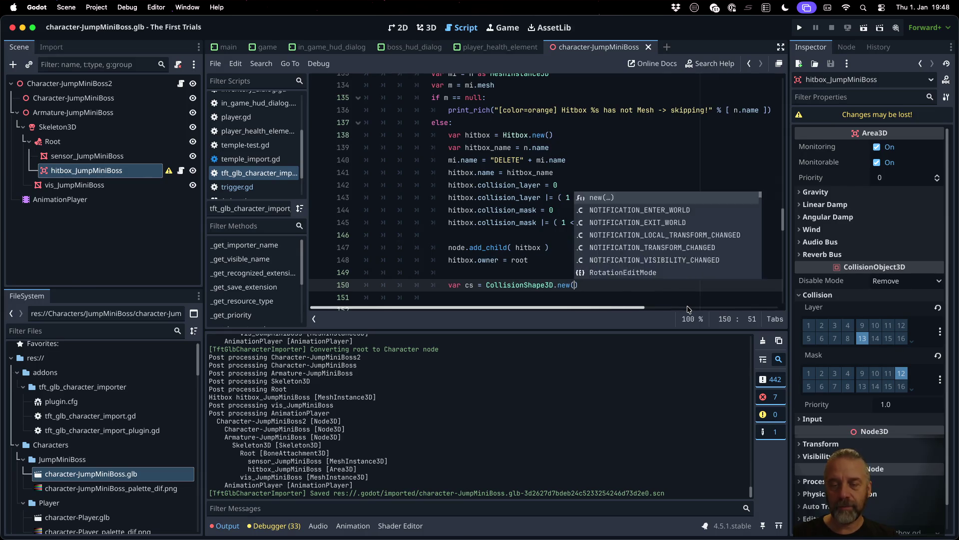
{"action": "key", "text": "Return"}
{"action": "key", "text": "Return"}
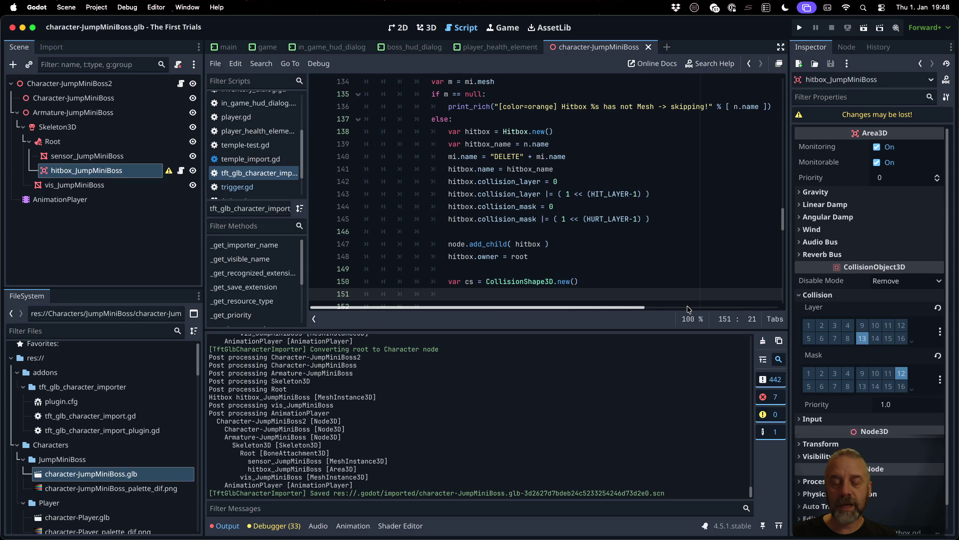
{"action": "scroll", "coordinate": [537, 151], "scroll_direction": "down", "scroll_amount": 15}
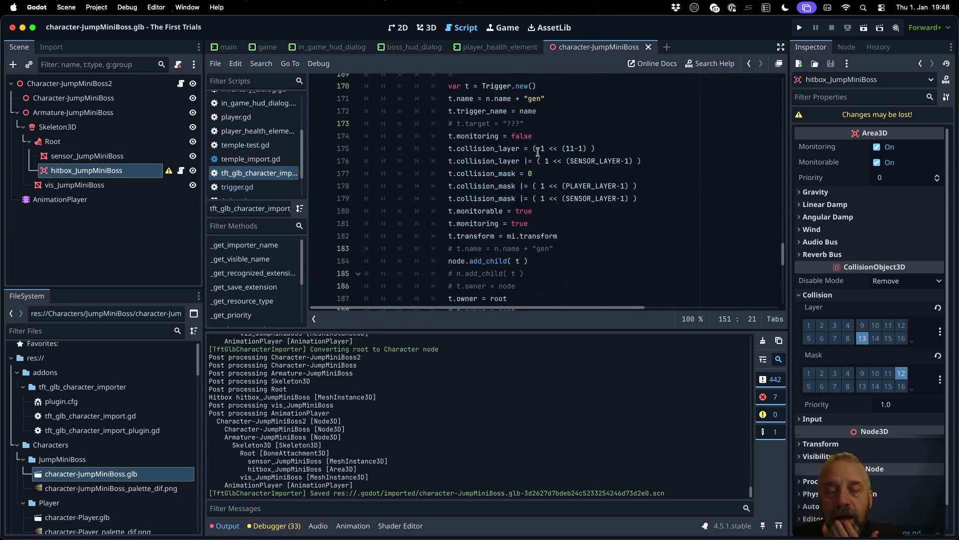
{"action": "scroll", "coordinate": [538, 150], "scroll_direction": "up", "scroll_amount": 15}
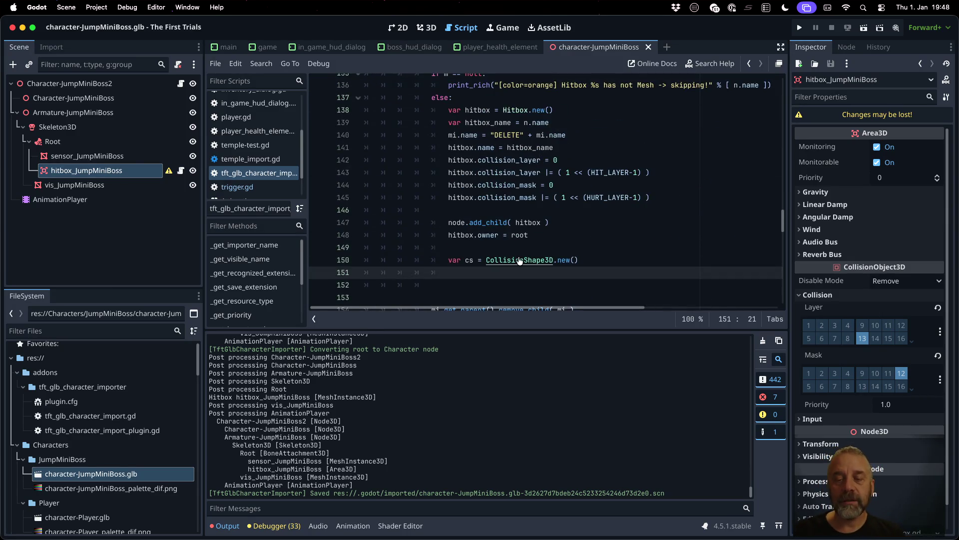
{"action": "left_click", "coordinate": [520, 260], "text": "super"}
{"action": "scroll", "coordinate": [503, 210], "scroll_direction": "down", "scroll_amount": 5}
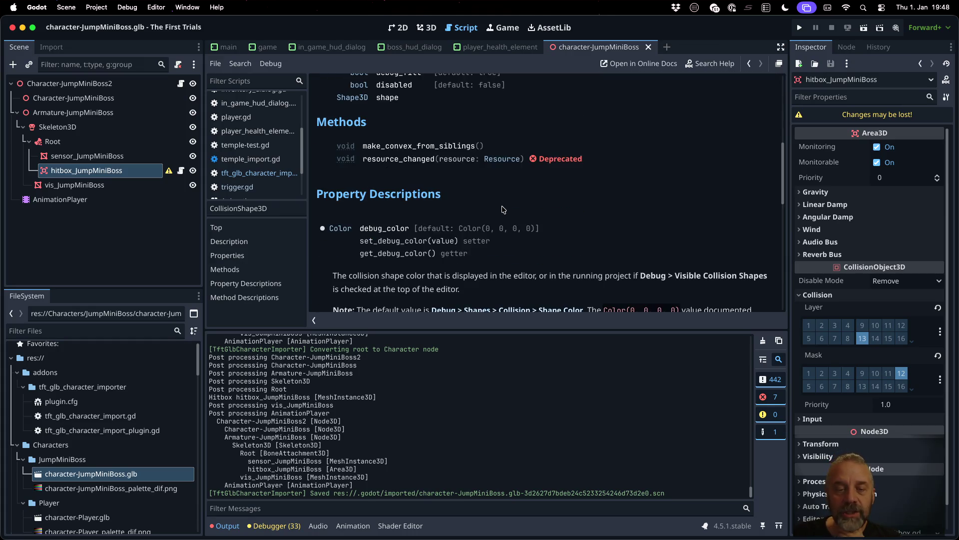
{"action": "scroll", "coordinate": [503, 209], "scroll_direction": "down", "scroll_amount": 4}
{"action": "scroll", "coordinate": [503, 209], "scroll_direction": "up", "scroll_amount": 10}
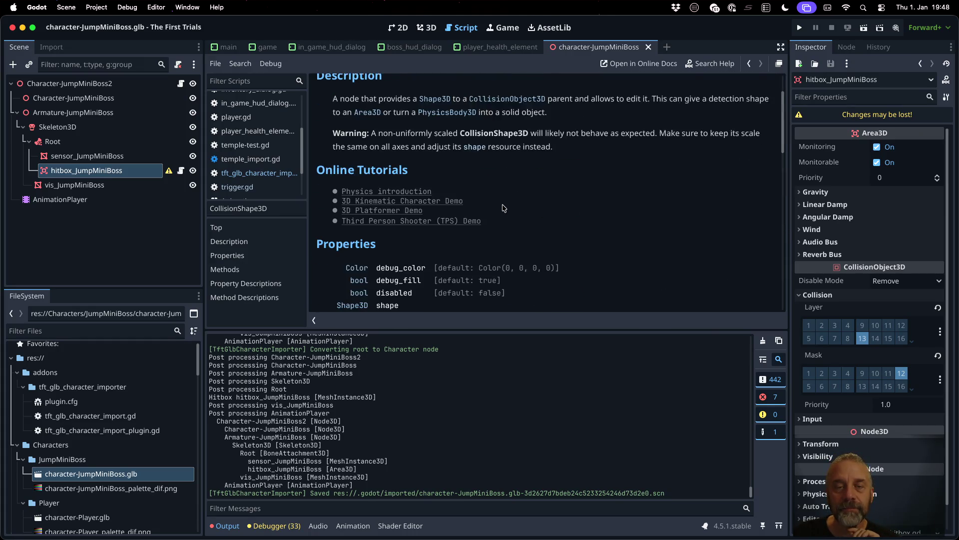
{"action": "scroll", "coordinate": [503, 208], "scroll_direction": "down", "scroll_amount": 3}
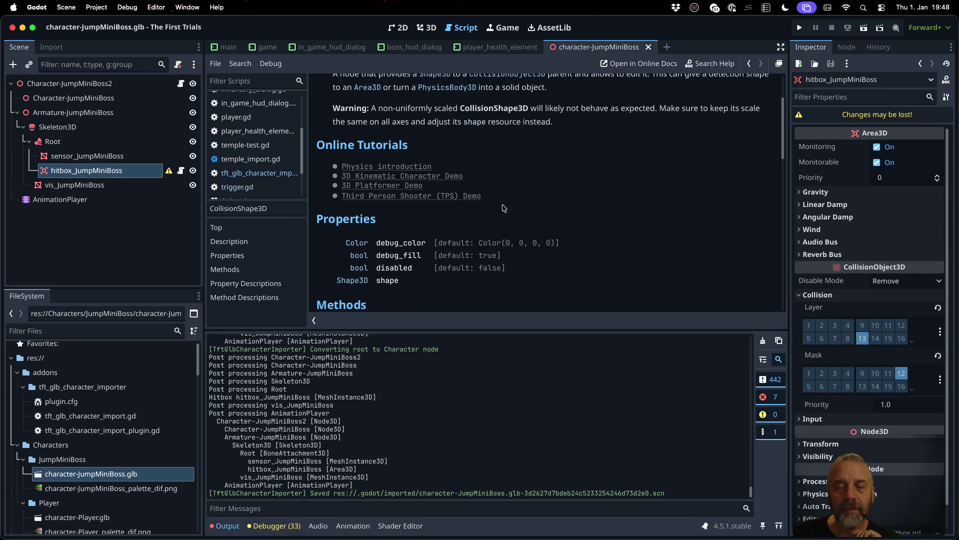
{"action": "left_click", "coordinate": [387, 281]}
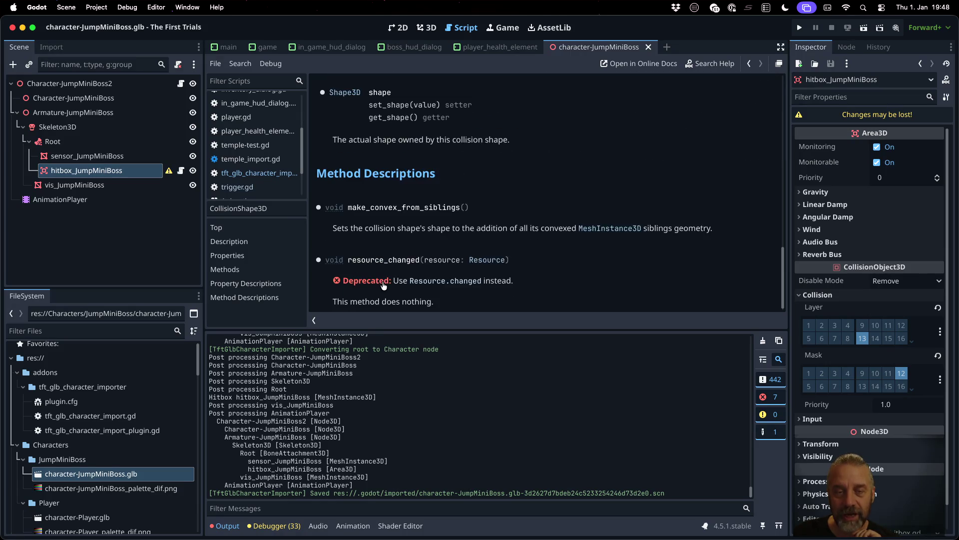
{"action": "left_click", "coordinate": [342, 95]}
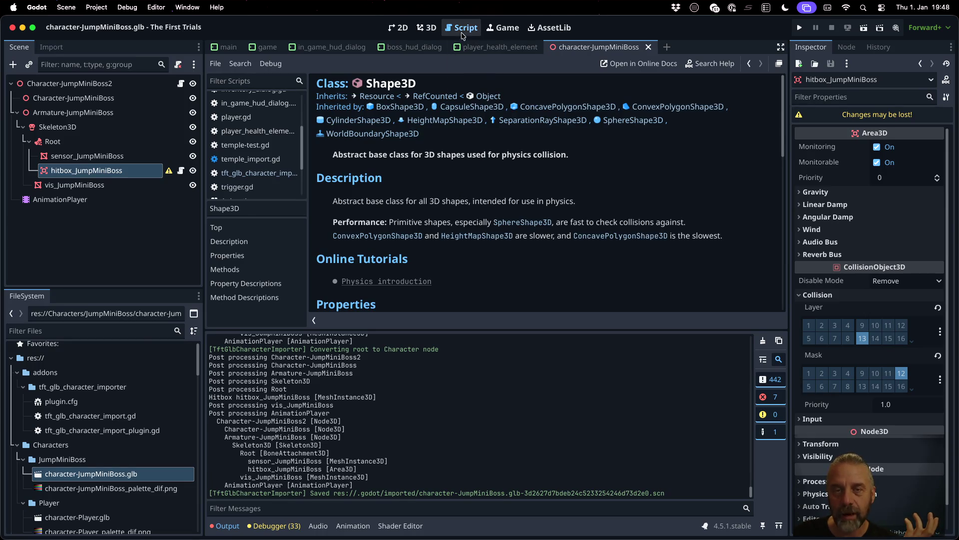
{"action": "left_click", "coordinate": [255, 173]}
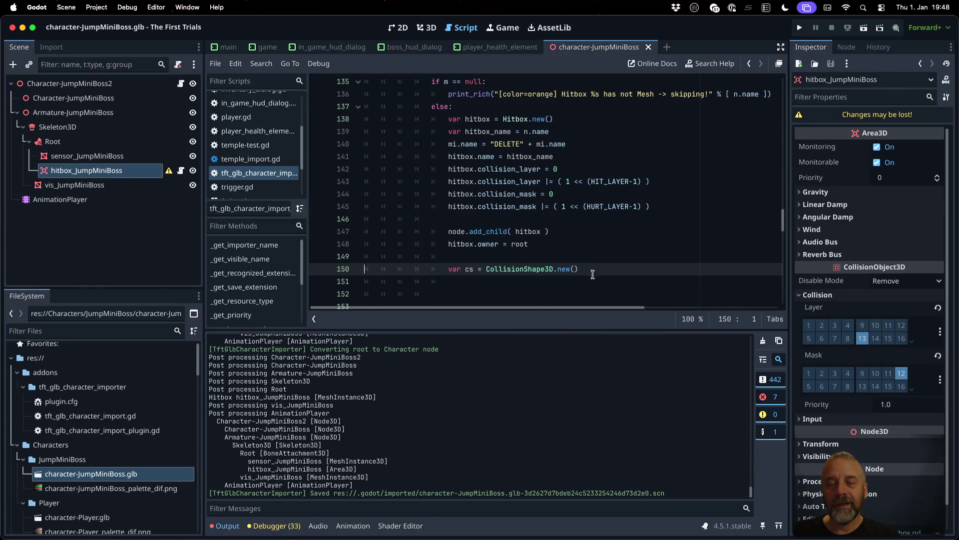
Step: Start line 151 with 'cs.shape = m.', then read the MeshInstance3D and Mesh docs and return to the script
{"action": "key", "text": "Down"}
{"action": "type", "text": "shape = m"}
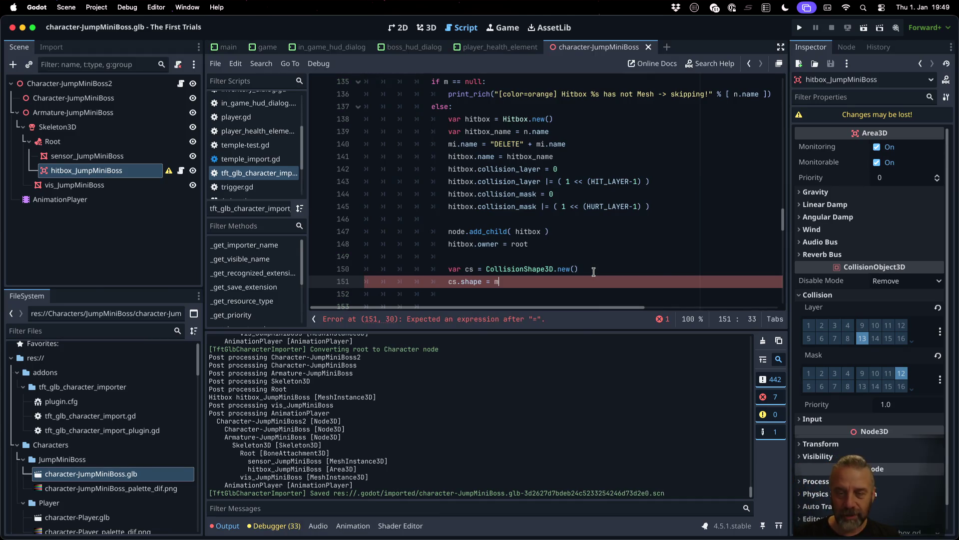
{"action": "type", "text": "."}
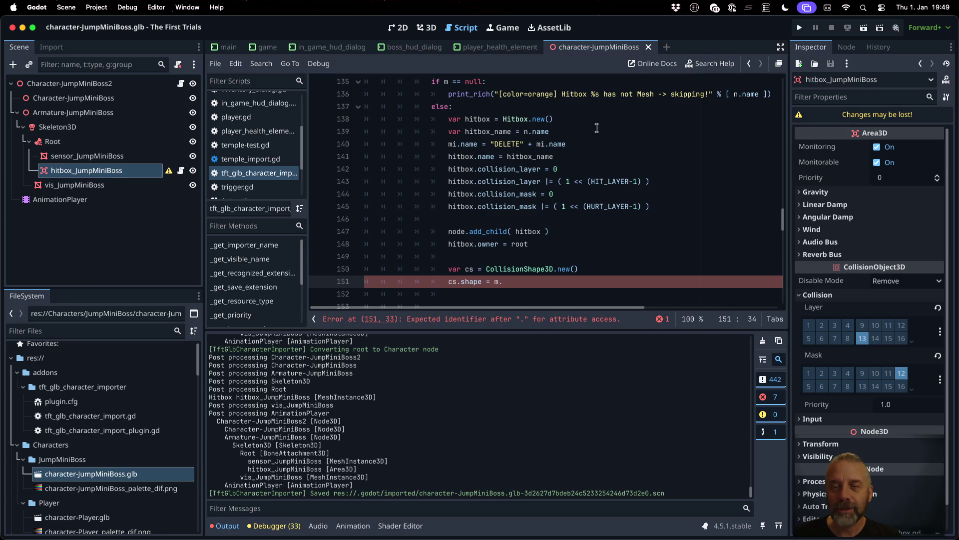
{"action": "scroll", "coordinate": [531, 150], "scroll_direction": "up", "scroll_amount": 1}
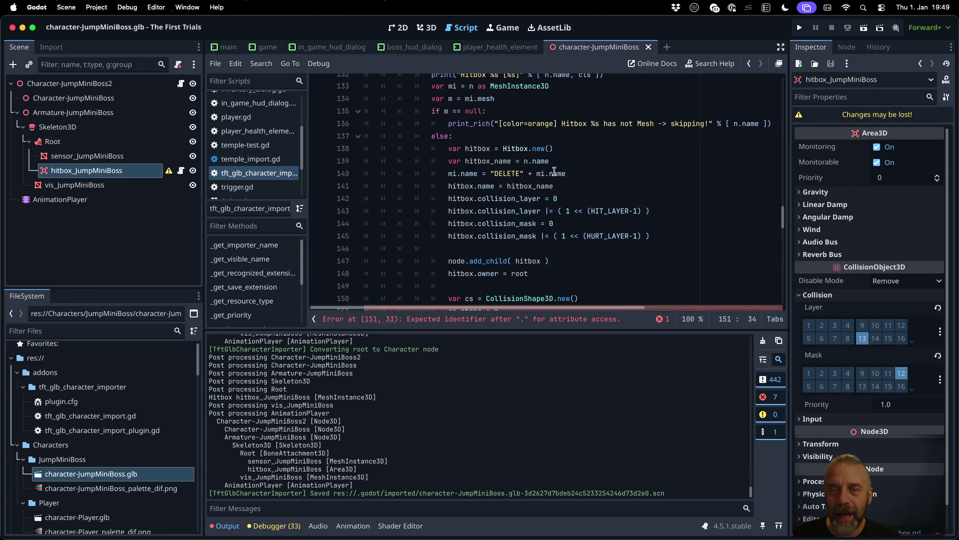
{"action": "left_click", "coordinate": [492, 102], "text": "super"}
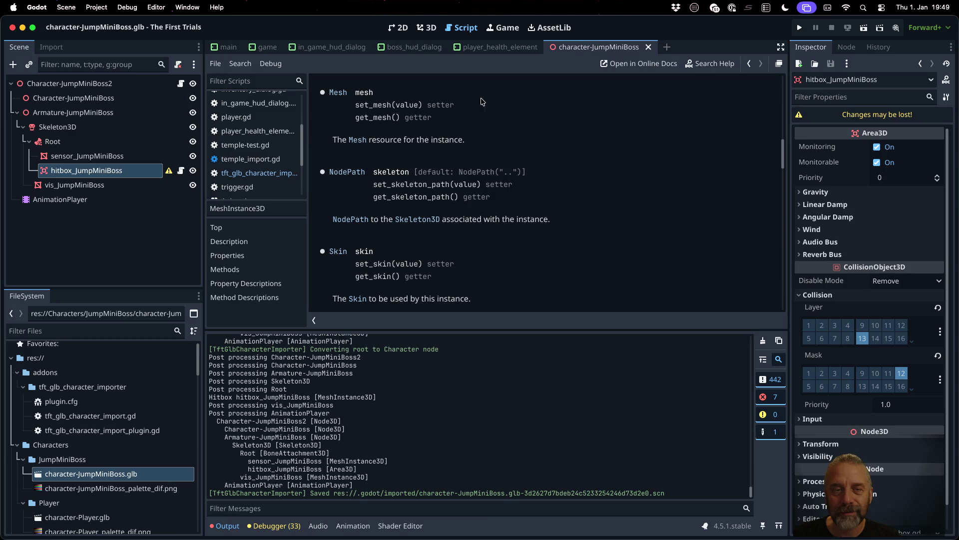
{"action": "left_click", "coordinate": [341, 100]}
{"action": "scroll", "coordinate": [574, 176], "scroll_direction": "down", "scroll_amount": 8}
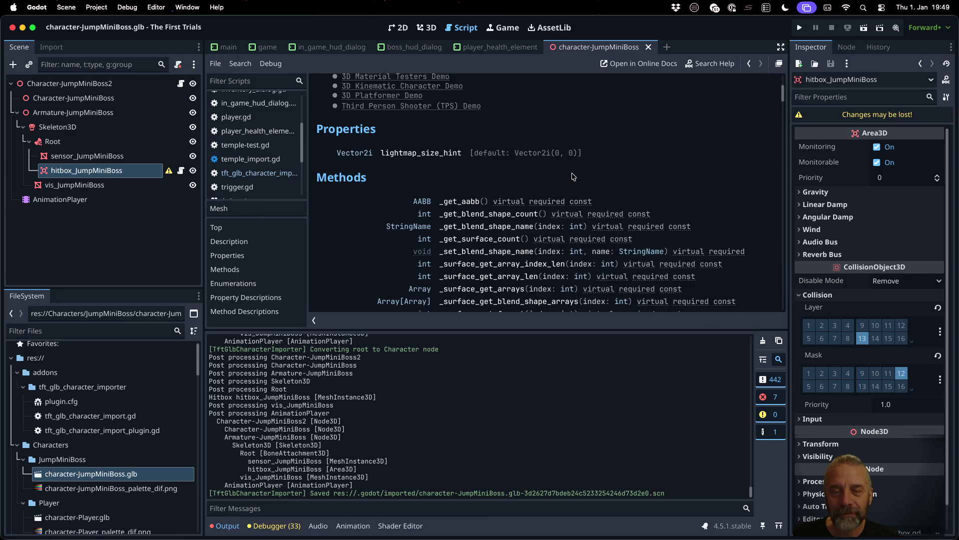
{"action": "scroll", "coordinate": [574, 176], "scroll_direction": "down", "scroll_amount": 2}
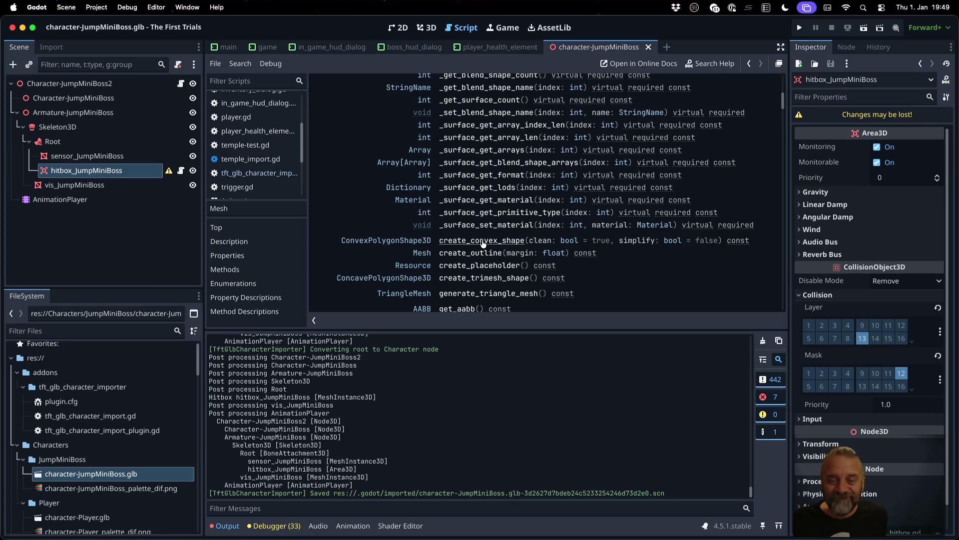
{"action": "scroll", "coordinate": [483, 244], "scroll_direction": "down", "scroll_amount": 1}
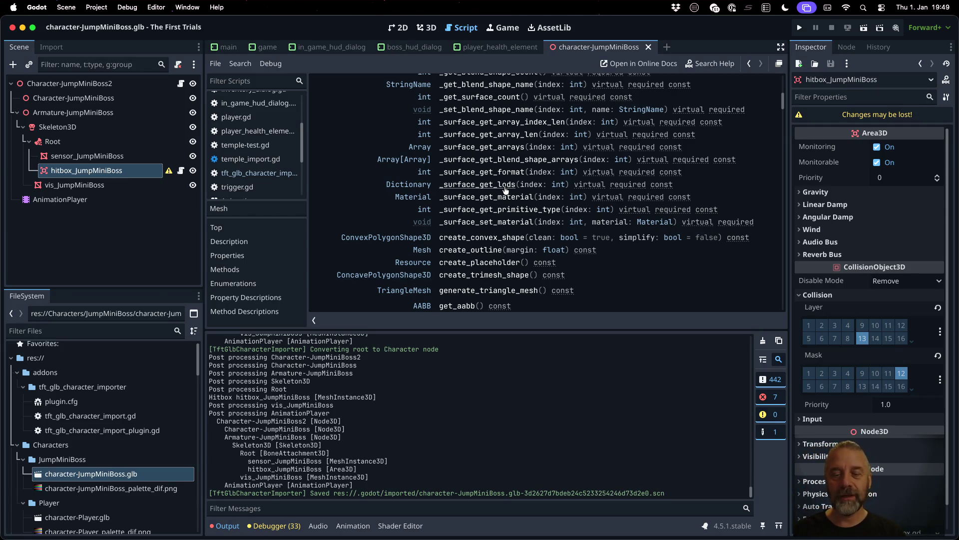
{"action": "key", "text": "alt+Left"}
{"action": "key", "text": "alt+Left"}
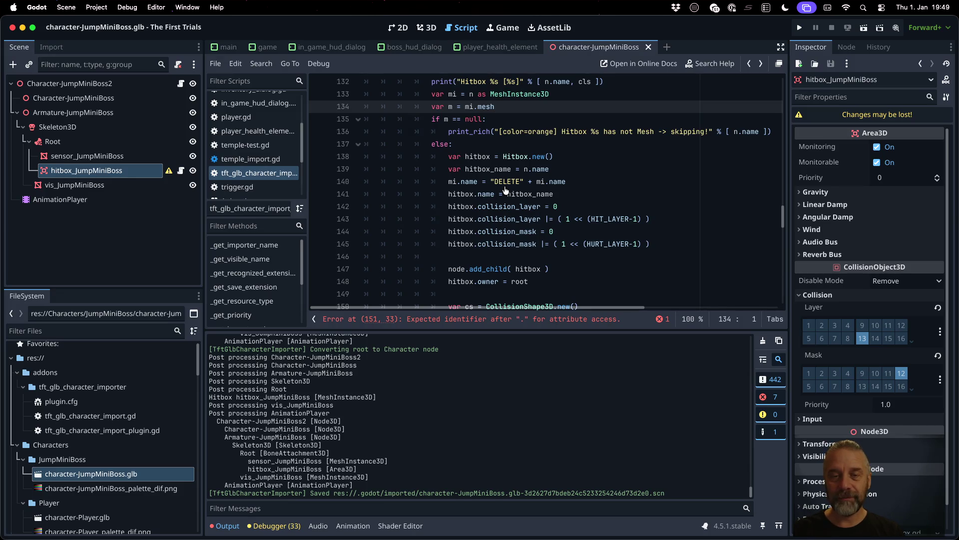
Step: Finish the shape line with create_convex_shape(), save, and reimport the boss model to inspect the hitbox
{"action": "scroll", "coordinate": [505, 190], "scroll_direction": "down", "scroll_amount": 1}
{"action": "left_click", "coordinate": [534, 279]}
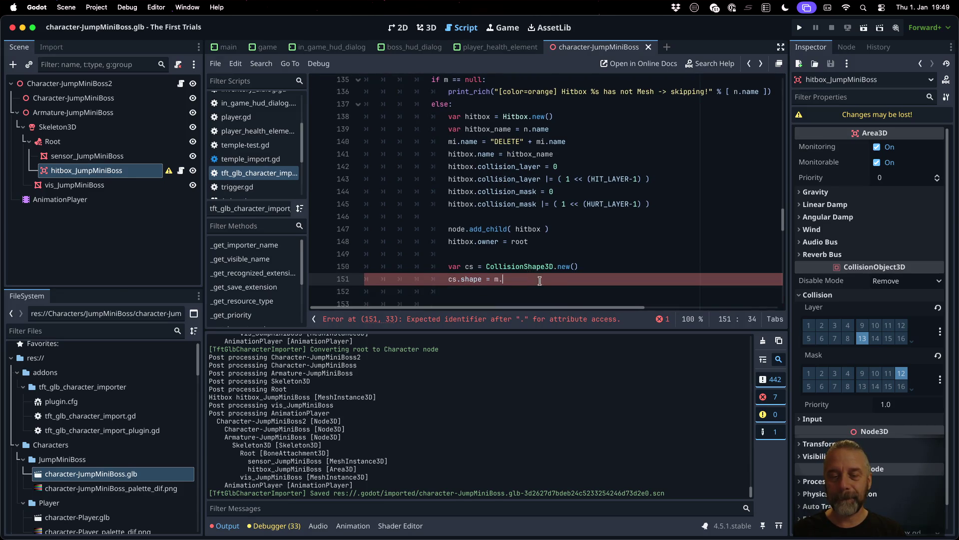
{"action": "type", "text": "cre"}
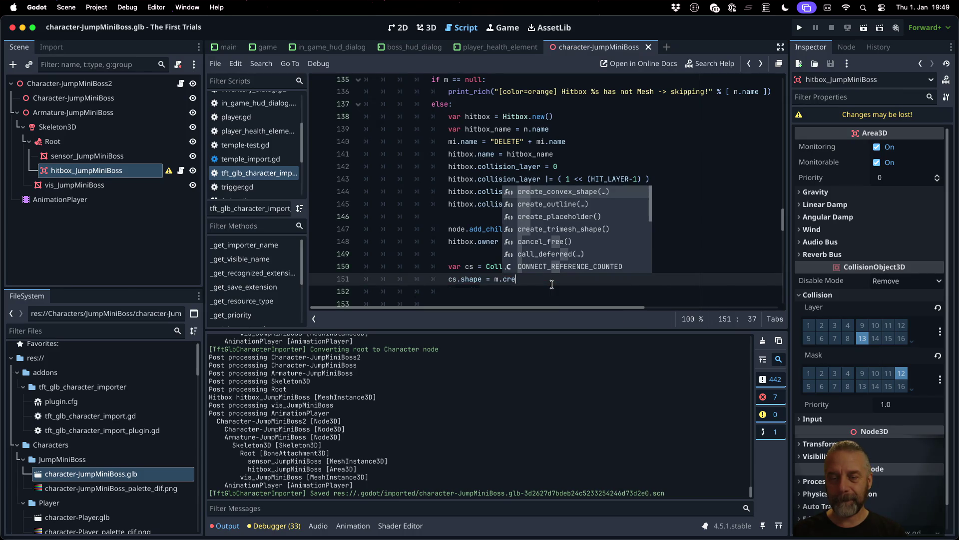
{"action": "key", "text": "Return"}
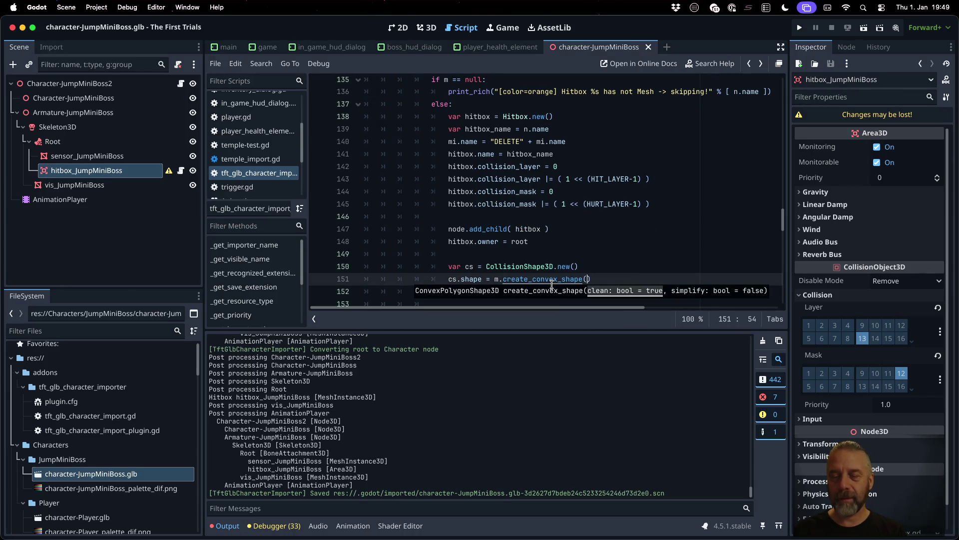
{"action": "key", "text": "super+s"}
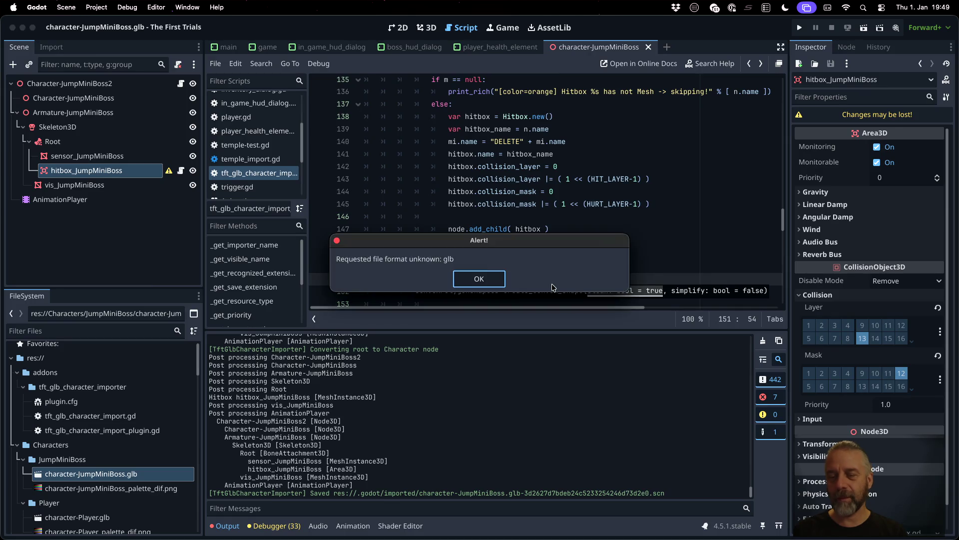
{"action": "key", "text": "Return"}
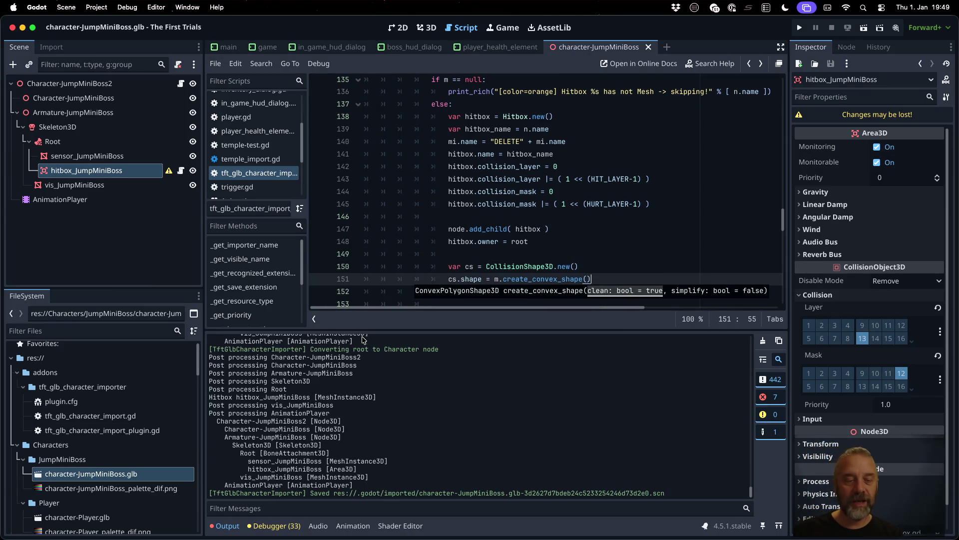
{"action": "right_click", "coordinate": [162, 477]}
{"action": "left_click", "coordinate": [212, 484]}
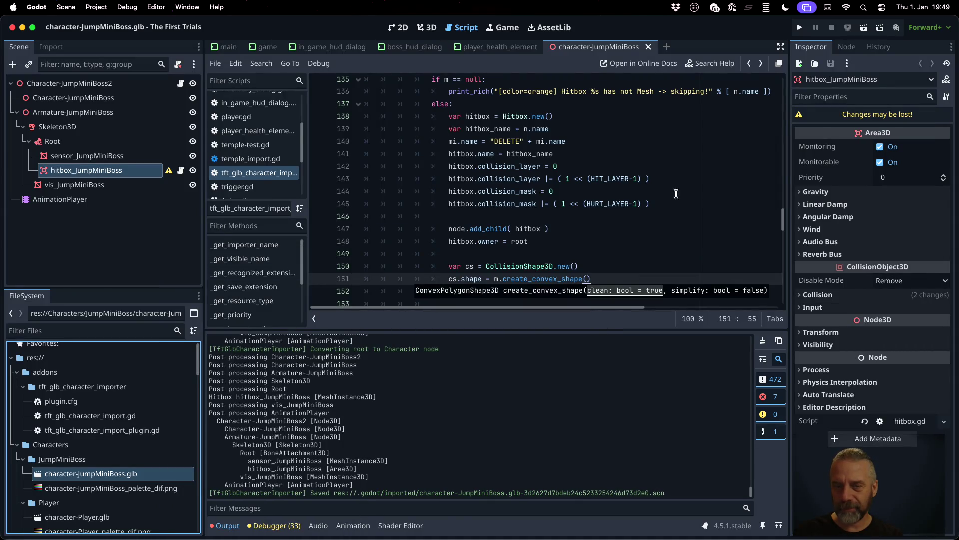
{"action": "left_click", "coordinate": [88, 156]}
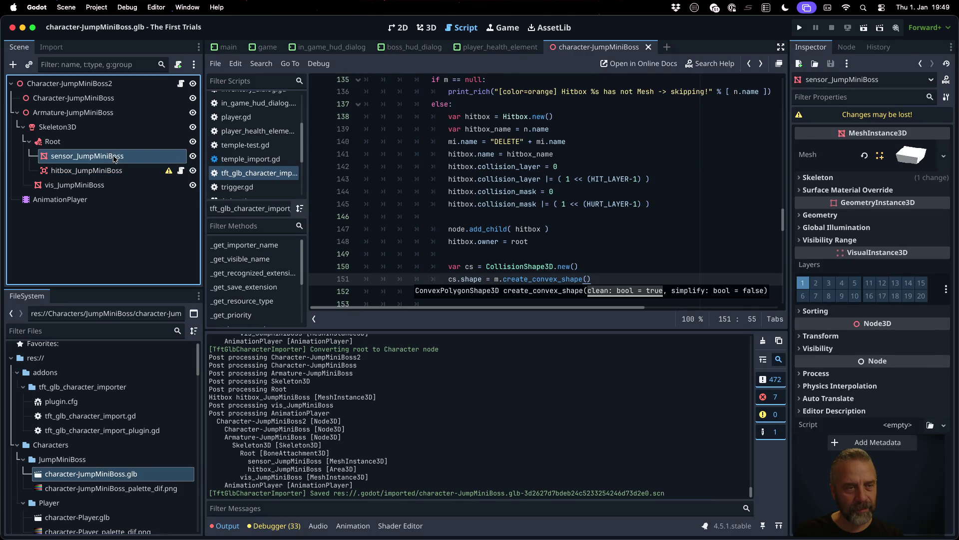
{"action": "left_click", "coordinate": [86, 170]}
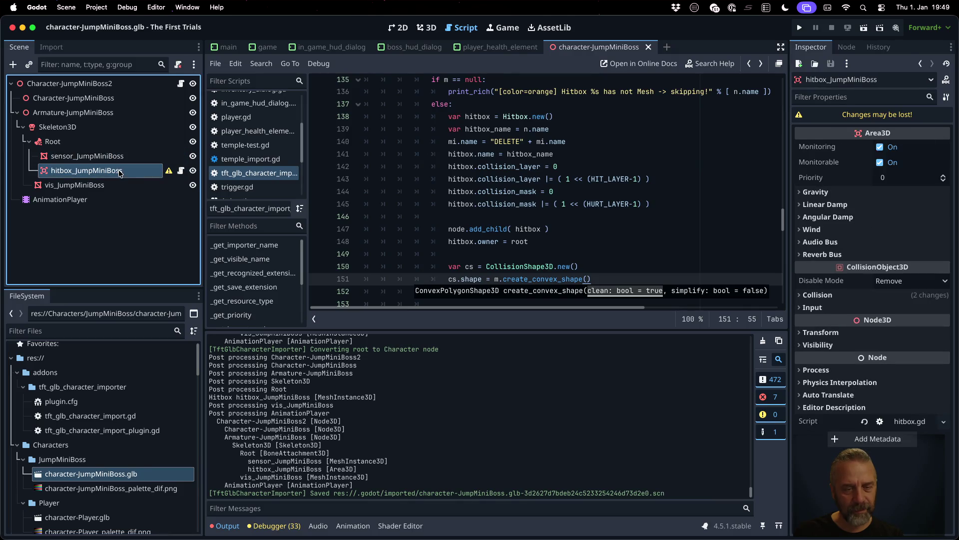
Step: Add 'hitbox.add_child(cs)' on line 153, save, and reimport character-JumpMiniBoss.glb
{"action": "left_click", "coordinate": [567, 264]}
{"action": "scroll", "coordinate": [567, 264], "scroll_direction": "down", "scroll_amount": 1}
{"action": "key", "text": "Down"}
{"action": "key", "text": "End"}
{"action": "key", "text": "Return"}
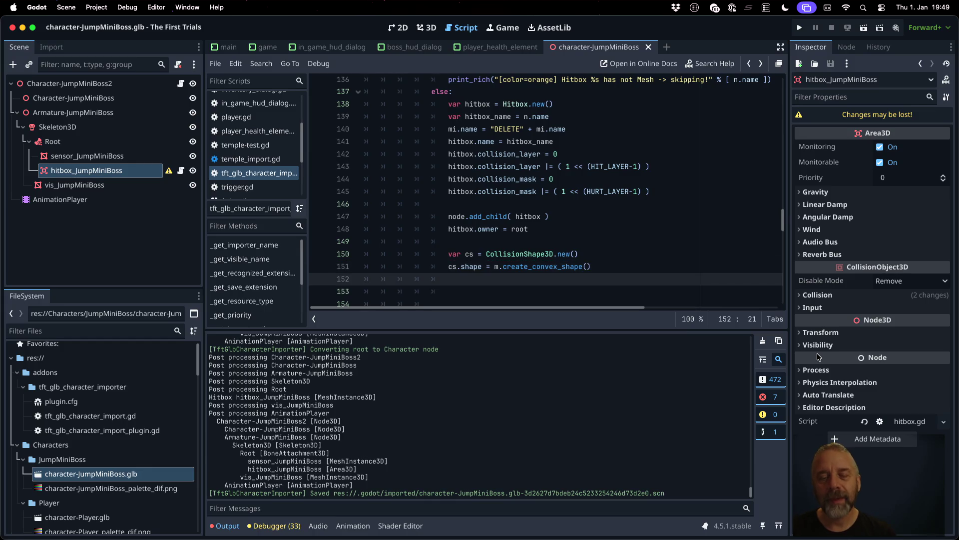
{"action": "key", "text": "Return"}
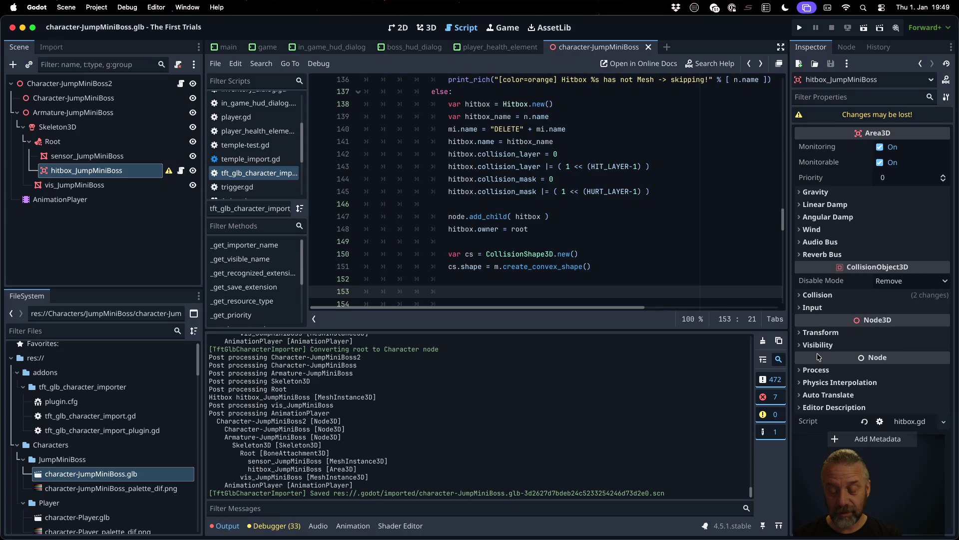
{"action": "type", "text": "hitbox.adsd"}
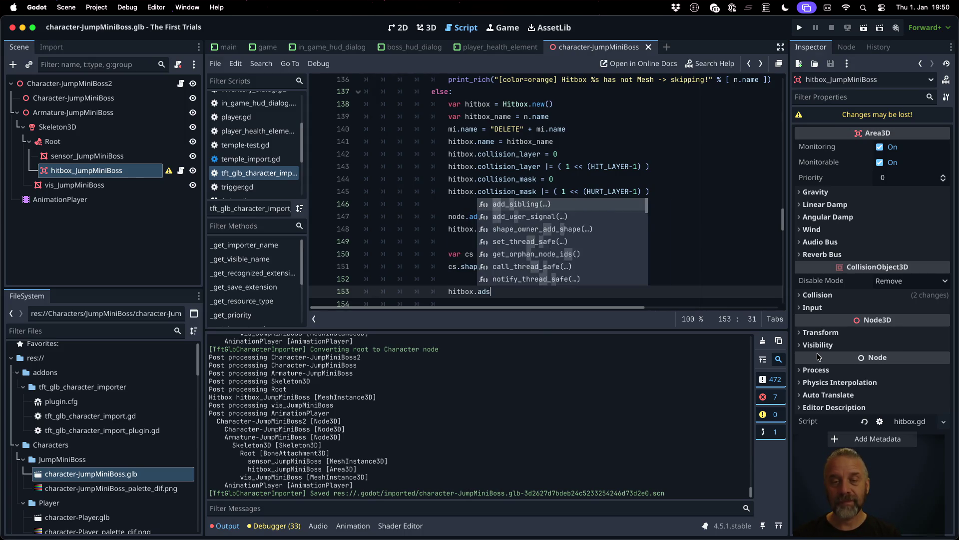
{"action": "key", "text": "BackSpace"}
{"action": "key", "text": "BackSpace"}
{"action": "type", "text": "d"}
{"action": "key", "text": "Down"}
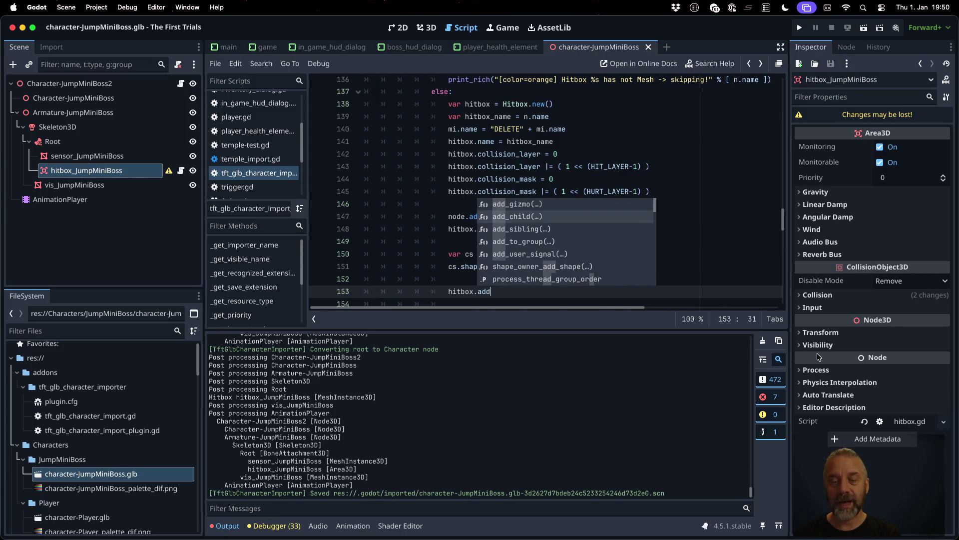
{"action": "key", "text": "Return"}
{"action": "type", "text": "cs"}
{"action": "key", "text": "ctrl+s"}
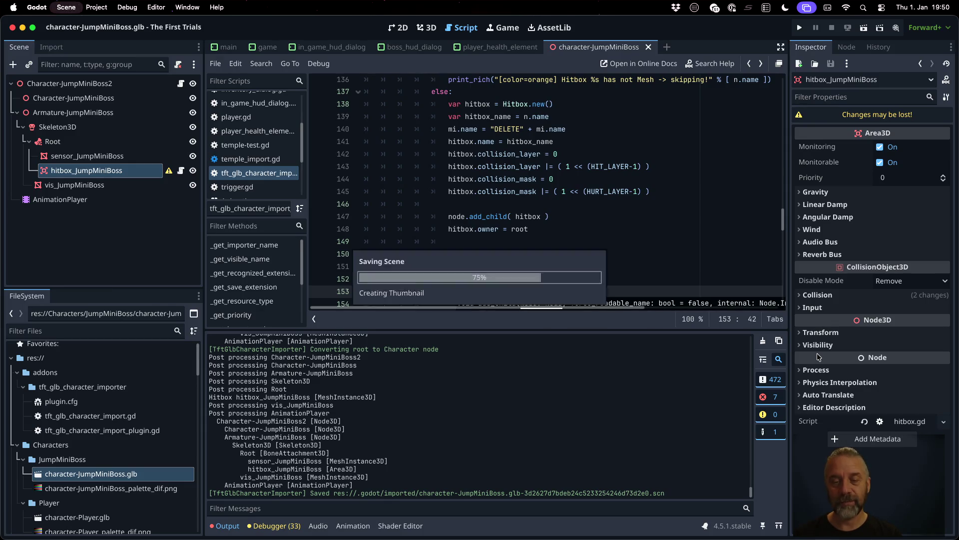
{"action": "right_click", "coordinate": [164, 474]}
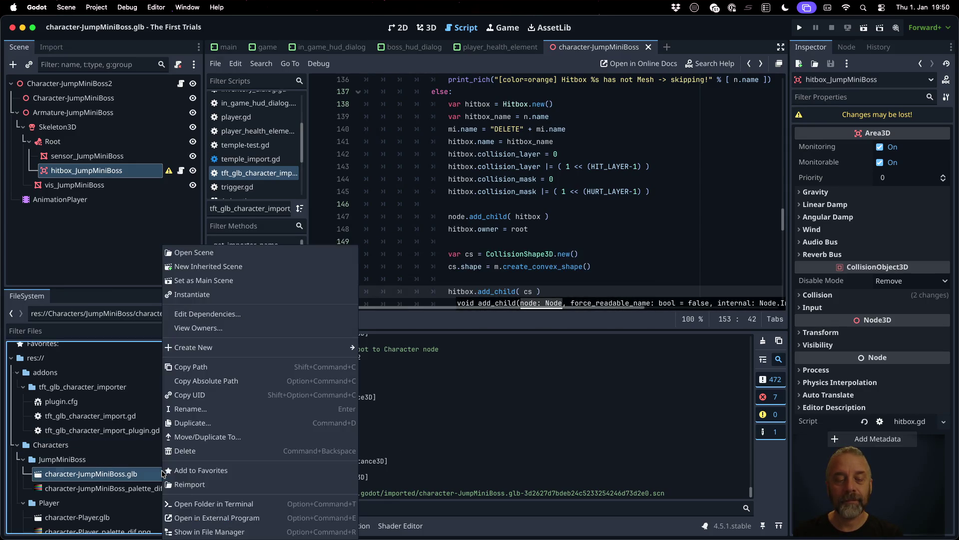
{"action": "left_click", "coordinate": [210, 481]}
Step: Add 'cs.owner = root' after the add_child line and save
{"action": "left_click", "coordinate": [490, 233]}
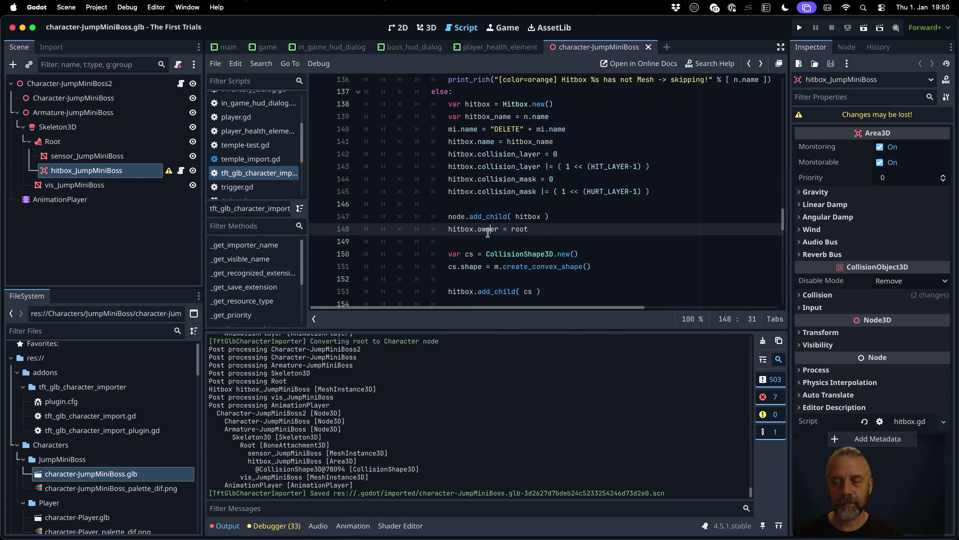
{"action": "left_click", "coordinate": [596, 278]}
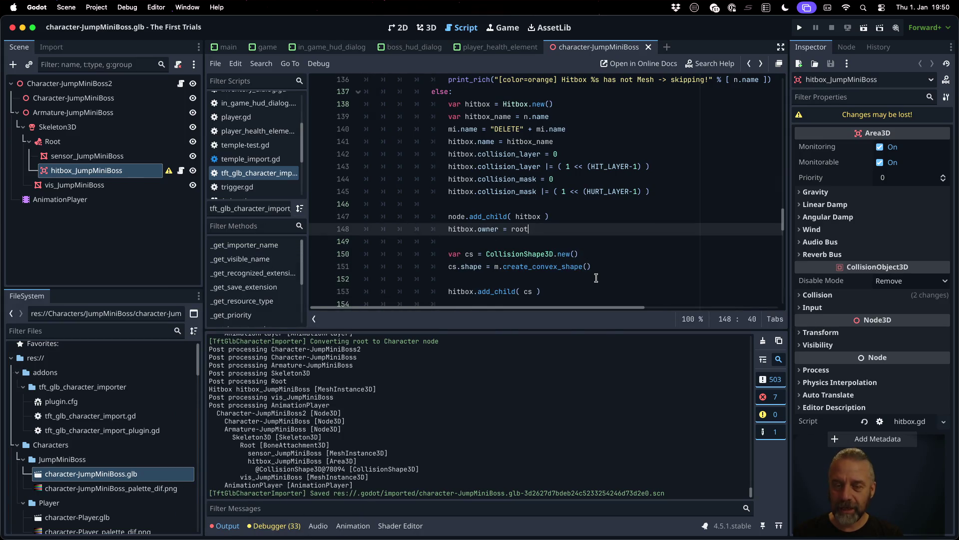
{"action": "scroll", "coordinate": [596, 278], "scroll_direction": "down", "scroll_amount": 2}
{"action": "key", "text": "Down"}
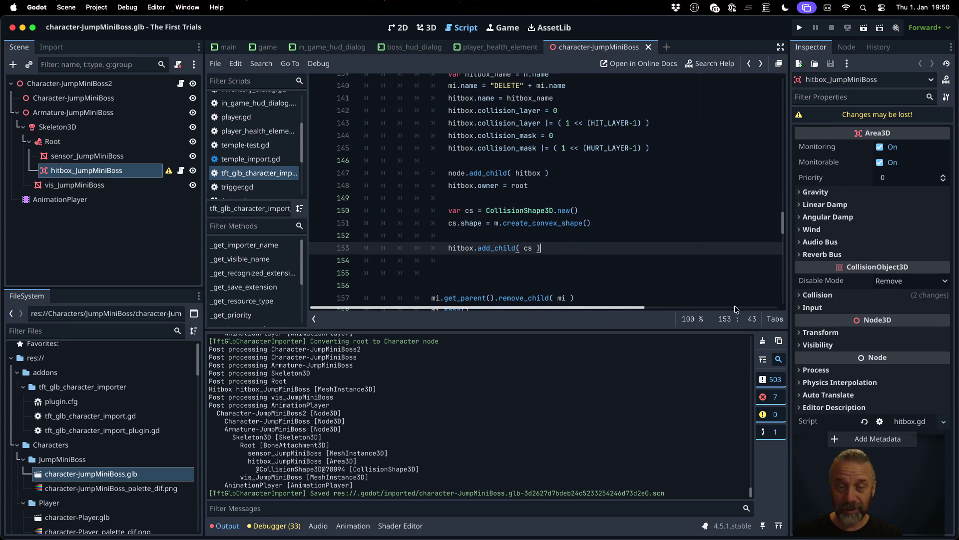
{"action": "key", "text": "End"}
{"action": "key", "text": "Return"}
{"action": "type", "text": "."}
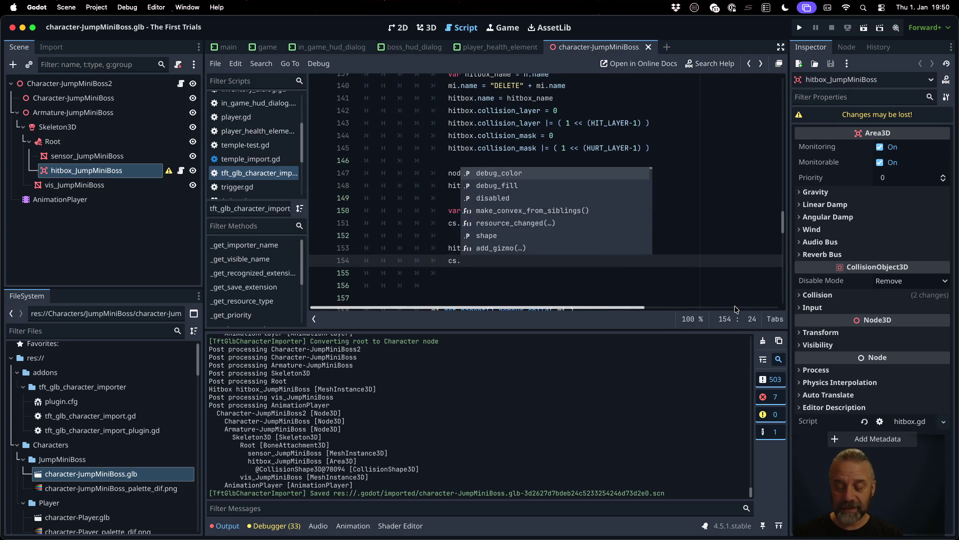
{"action": "type", "text": "owner = root"}
{"action": "key", "text": "ctrl+s"}
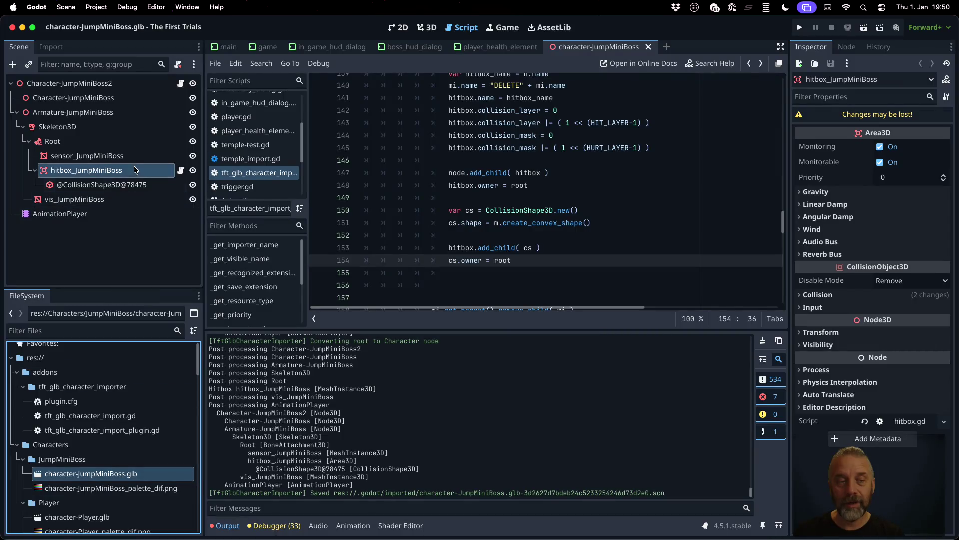
Step: Add 'cs.name = hitbox_name' after creating the shape, save, and bring up the boss model's file actions
{"action": "left_click", "coordinate": [519, 186]}
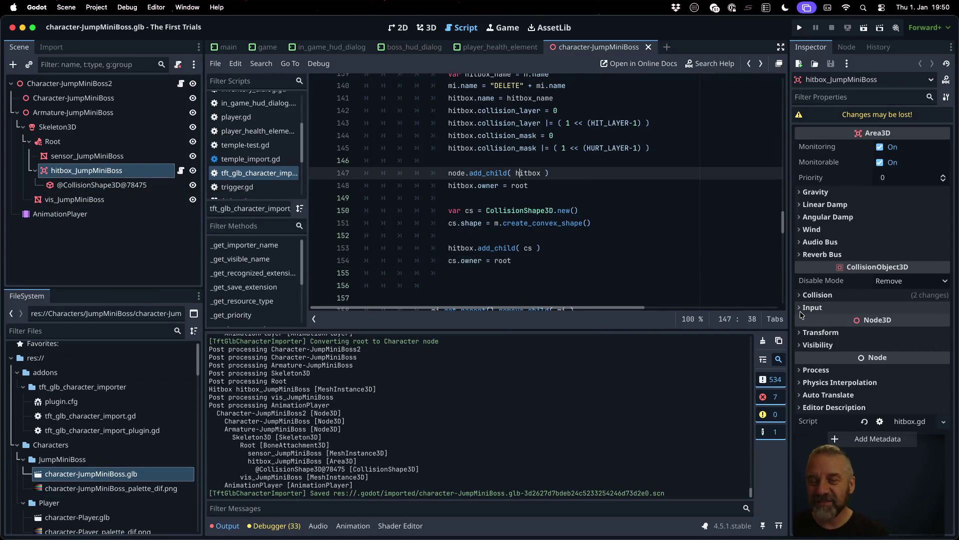
{"action": "key", "text": "Down"}
{"action": "key", "text": "Down"}
{"action": "key", "text": "Down"}
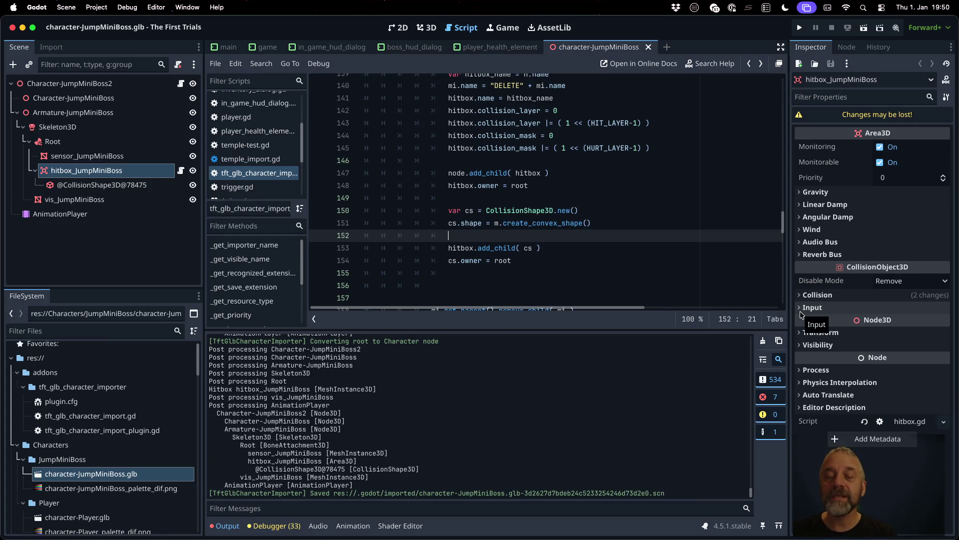
{"action": "key", "text": "Up"}
{"action": "key", "text": "Up"}
{"action": "key", "text": "End"}
{"action": "key", "text": "Return"}
{"action": "type", "text": "cs.name ="}
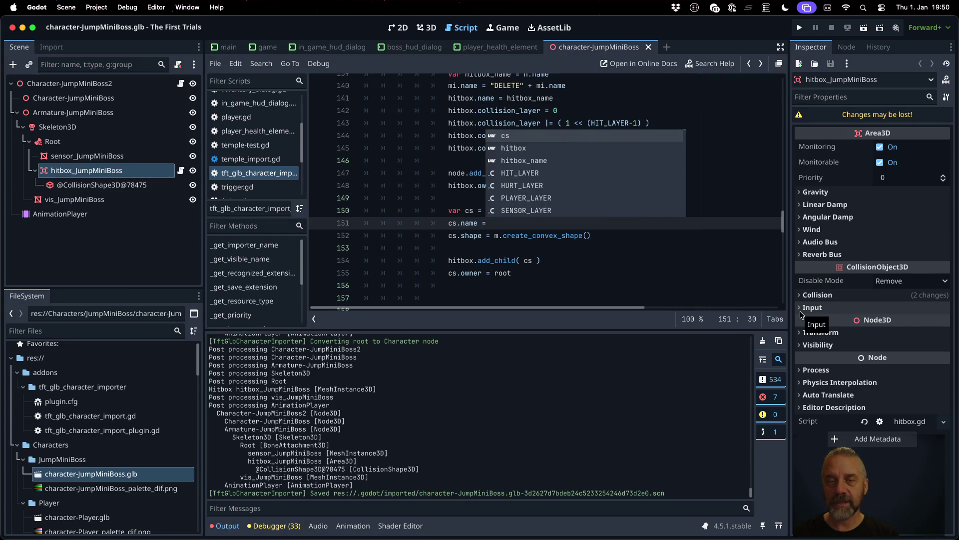
{"action": "type", "text": " hit"}
{"action": "key", "text": "Down"}
{"action": "key", "text": "Return"}
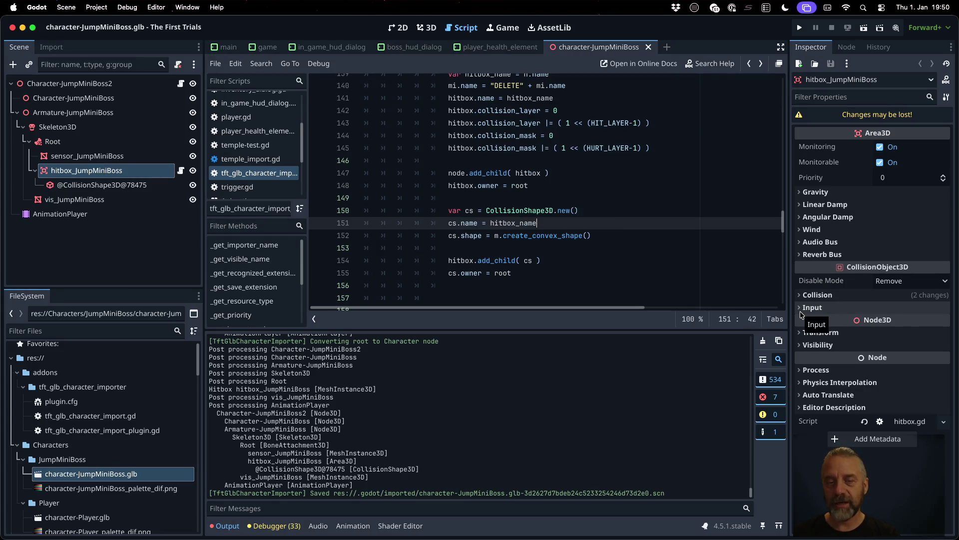
{"action": "key", "text": "ctrl+s"}
{"action": "key", "text": "Return"}
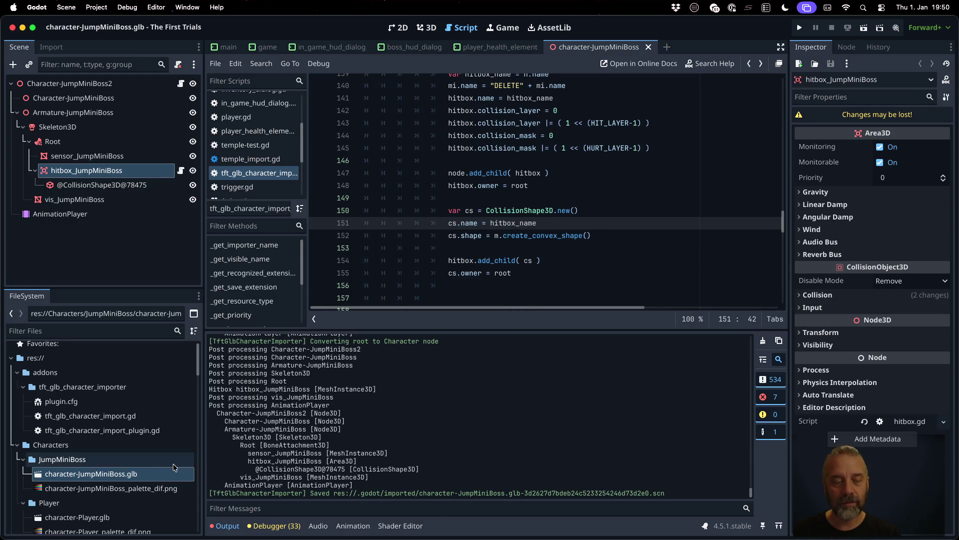
{"action": "right_click", "coordinate": [159, 471]}
Step: Reimport the boss .glb and inspect hitbox_JumpMiniBoss's new CollisionShape3D in the 3D view
{"action": "left_click", "coordinate": [185, 483]}
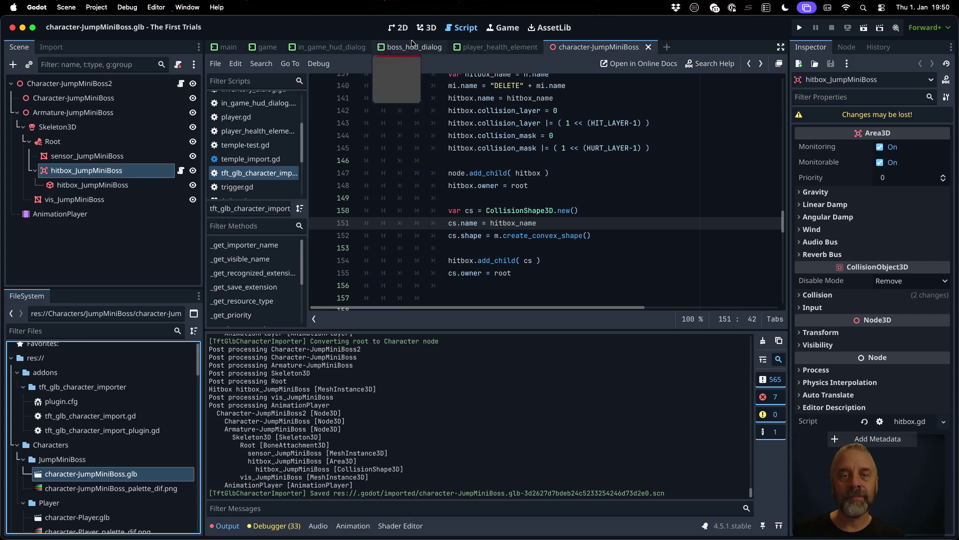
{"action": "left_click", "coordinate": [429, 27]}
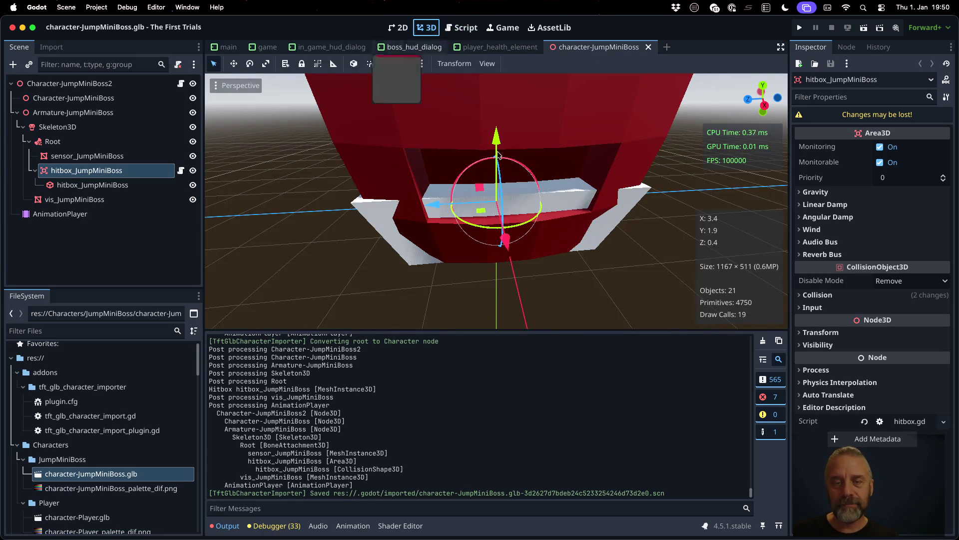
{"action": "scroll", "coordinate": [516, 203], "scroll_direction": "down", "scroll_amount": 5}
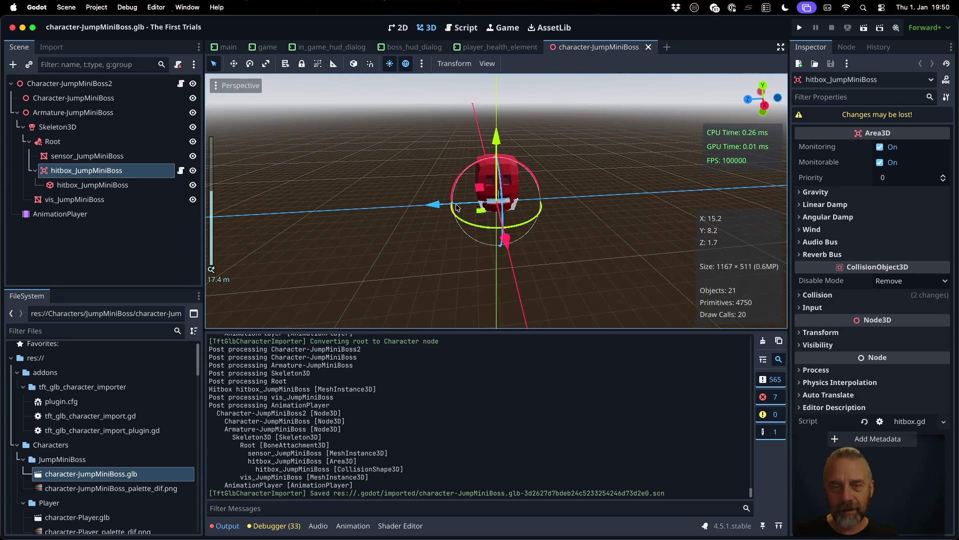
{"action": "left_click", "coordinate": [89, 183]}
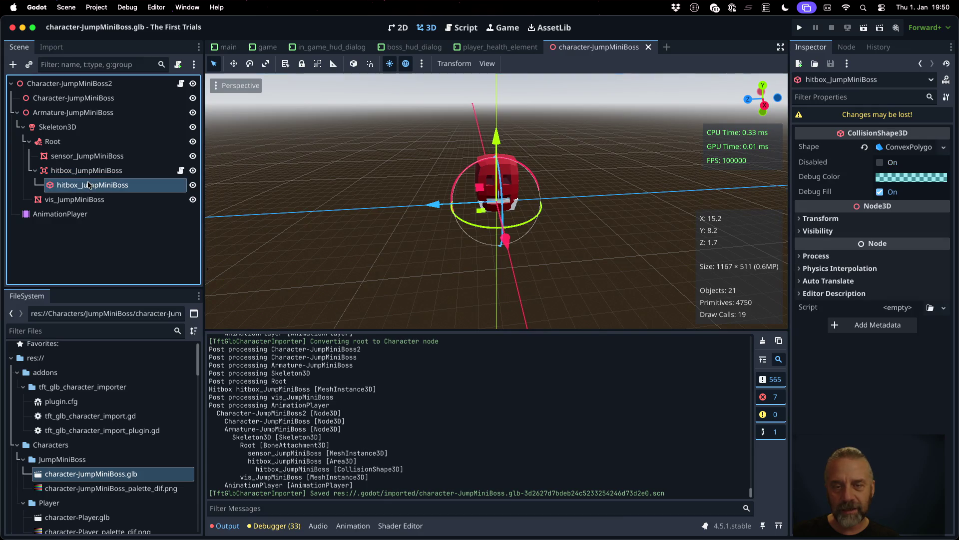
{"action": "left_click", "coordinate": [140, 170]}
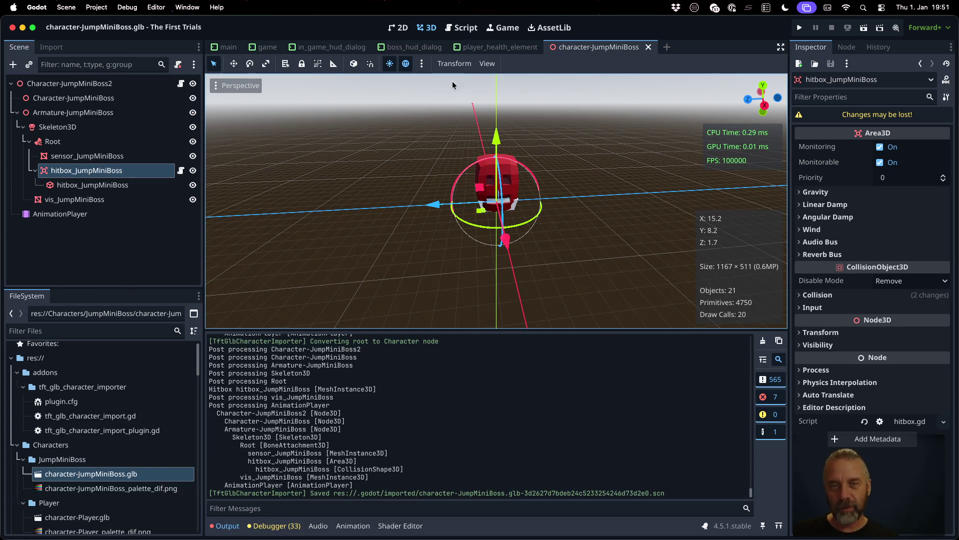
{"action": "left_click", "coordinate": [461, 27]}
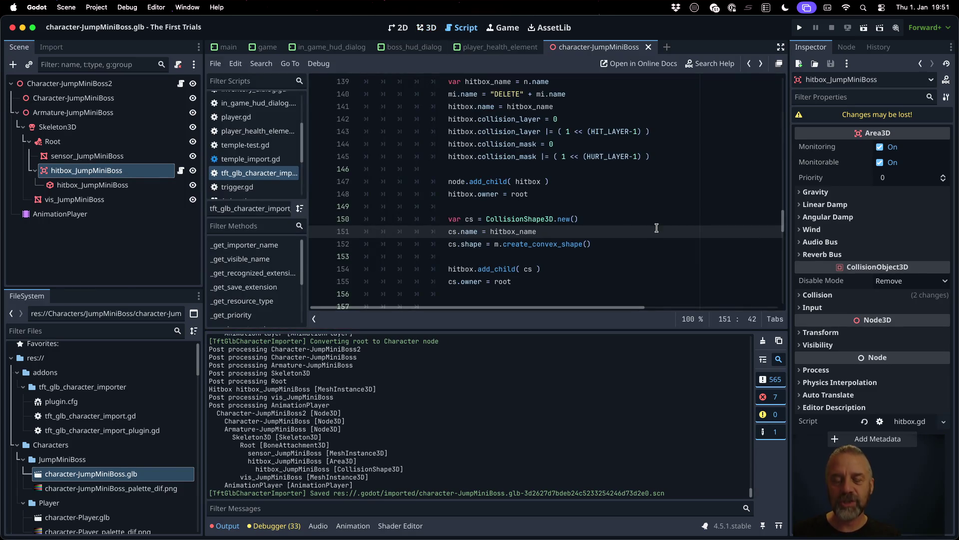
Step: Add cs.transform = mi.transform after the shape assignment line
{"action": "key", "text": "Down"}
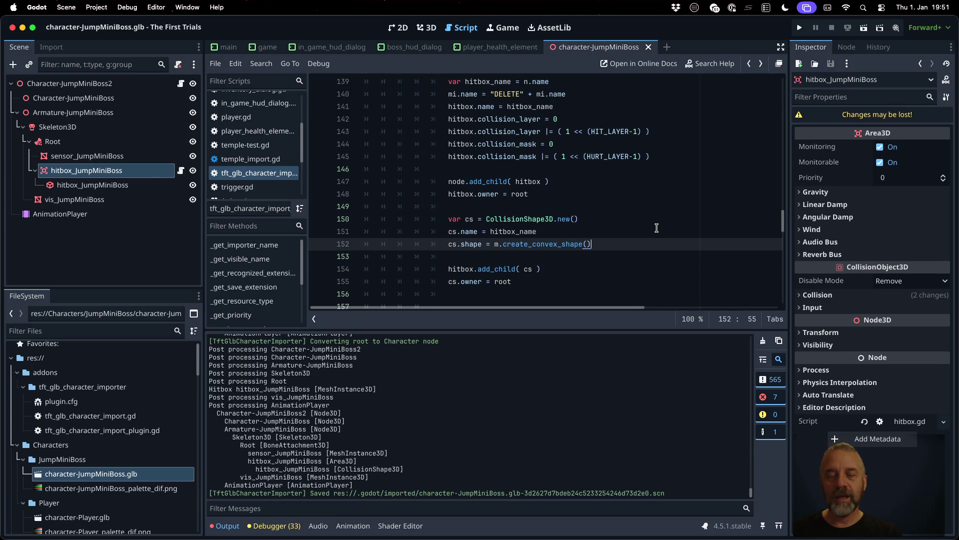
{"action": "key", "text": "Return"}
{"action": "type", "text": "cs.transform"}
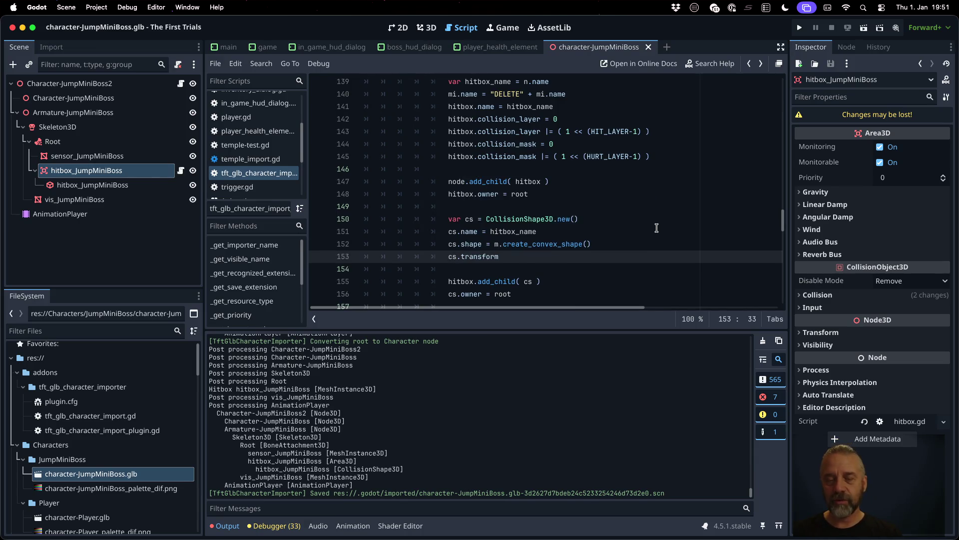
{"action": "type", "text": " = mi.tr"}
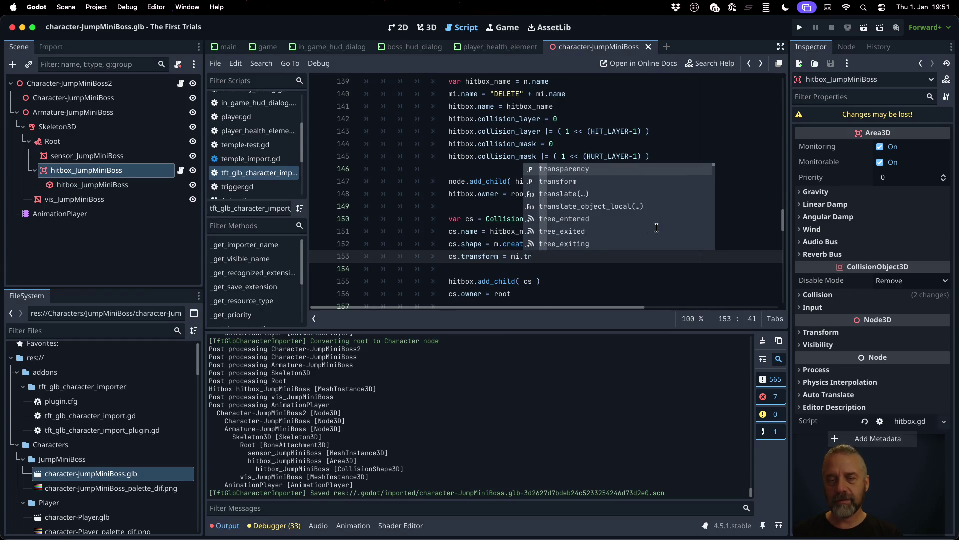
{"action": "key", "text": "Return"}
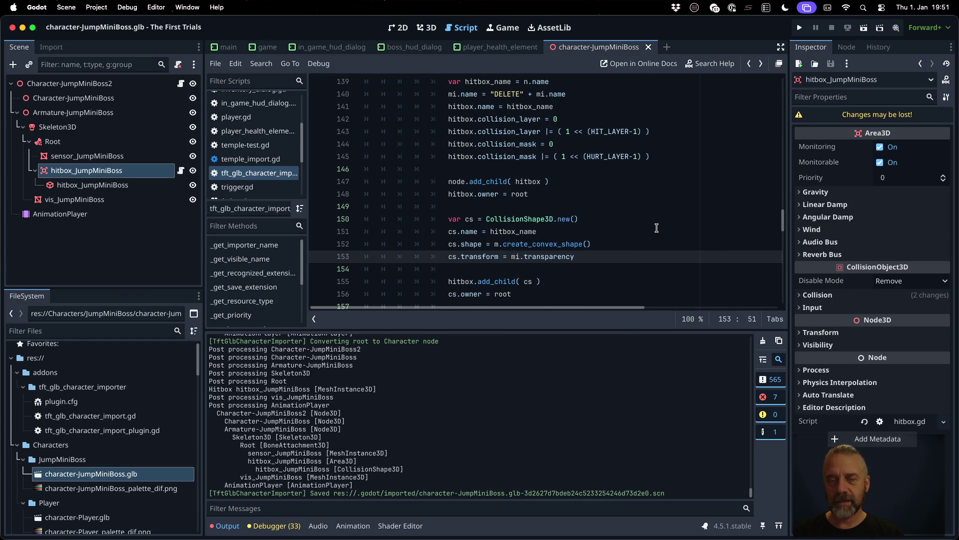
{"action": "key", "text": "BackSpace"}
{"action": "key", "text": "BackSpace"}
{"action": "key", "text": "BackSpace"}
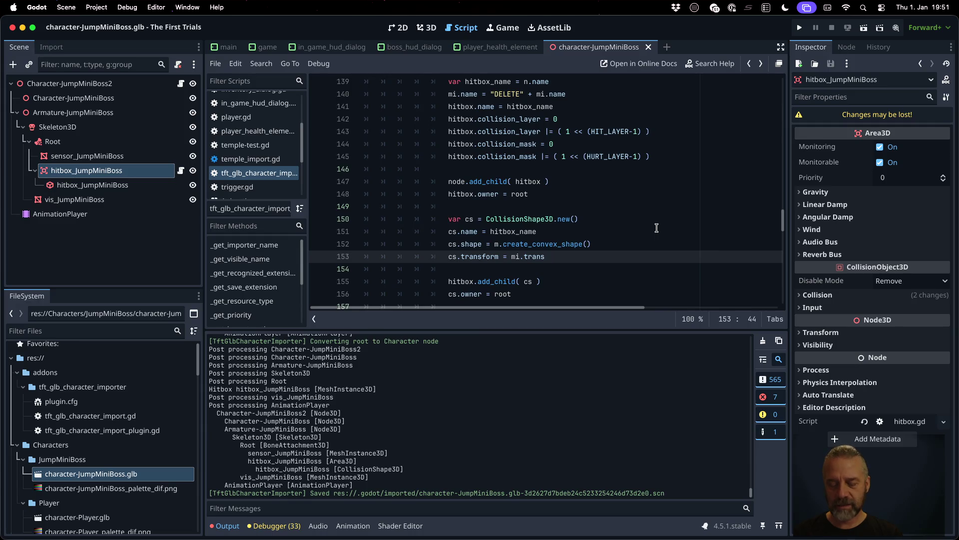
{"action": "key", "text": "Return"}
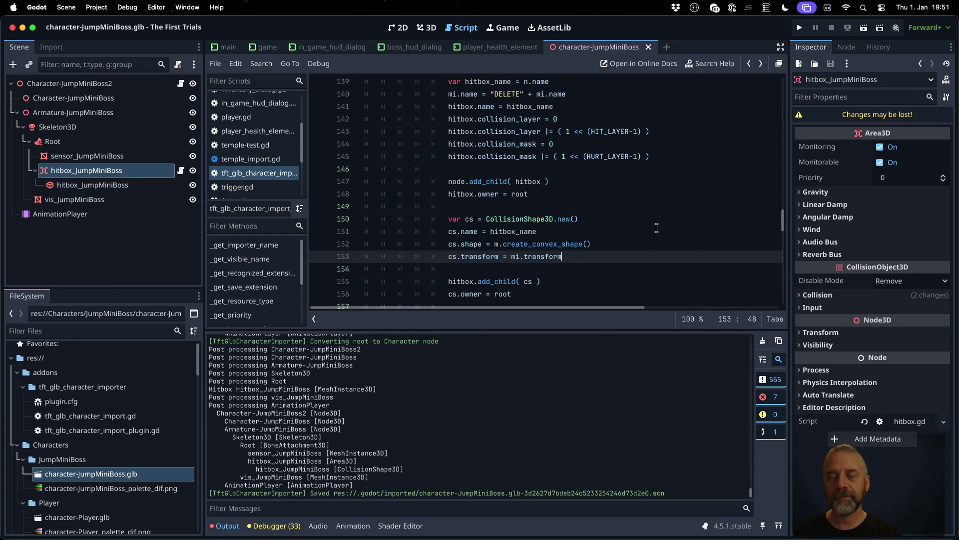
Step: Delete the extra blank lines after the hitbox code
{"action": "key", "text": "Down"}
{"action": "key", "text": "Down"}
{"action": "key", "text": "Down"}
{"action": "key", "text": "Up"}
{"action": "key", "text": "Up"}
{"action": "key", "text": "Up"}
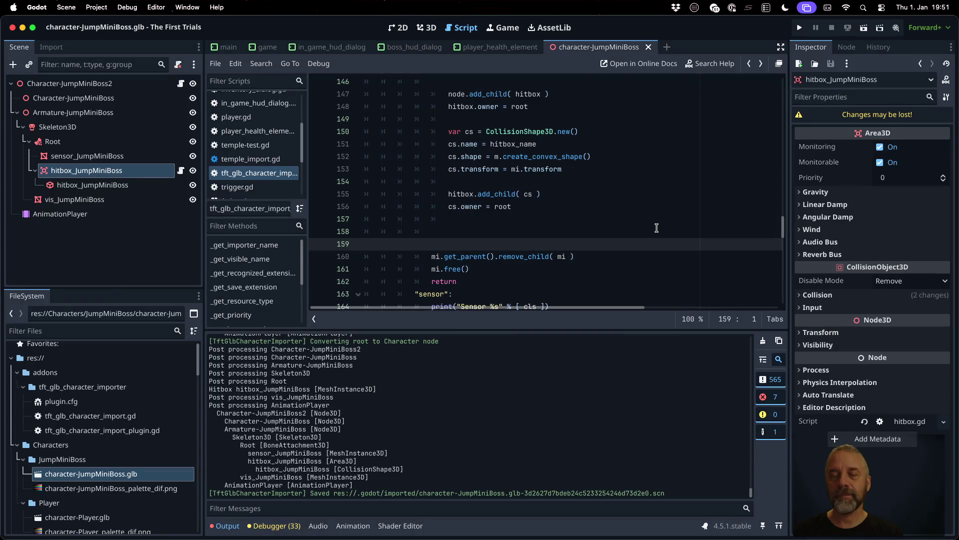
{"action": "key", "text": "Down"}
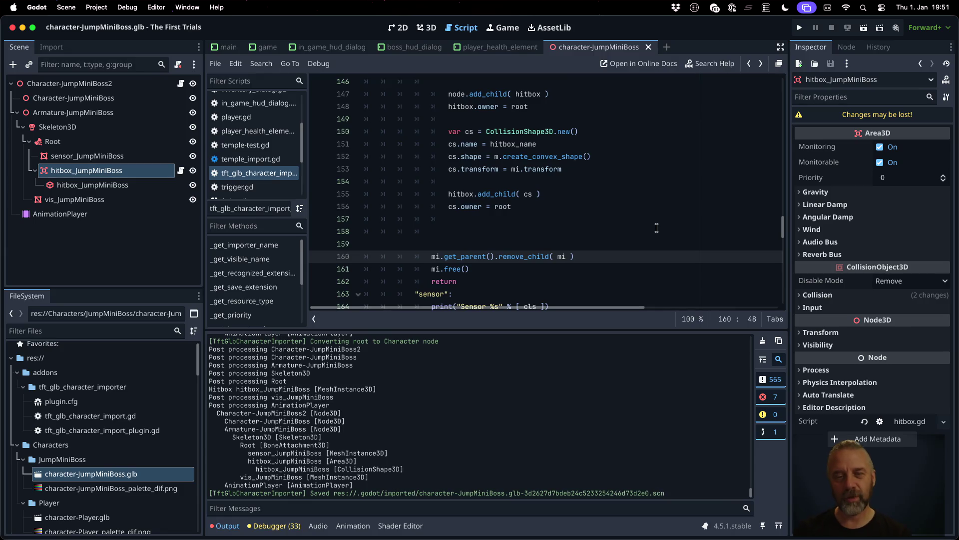
{"action": "key", "text": "Up"}
{"action": "key", "text": "Up"}
{"action": "key", "text": "Up"}
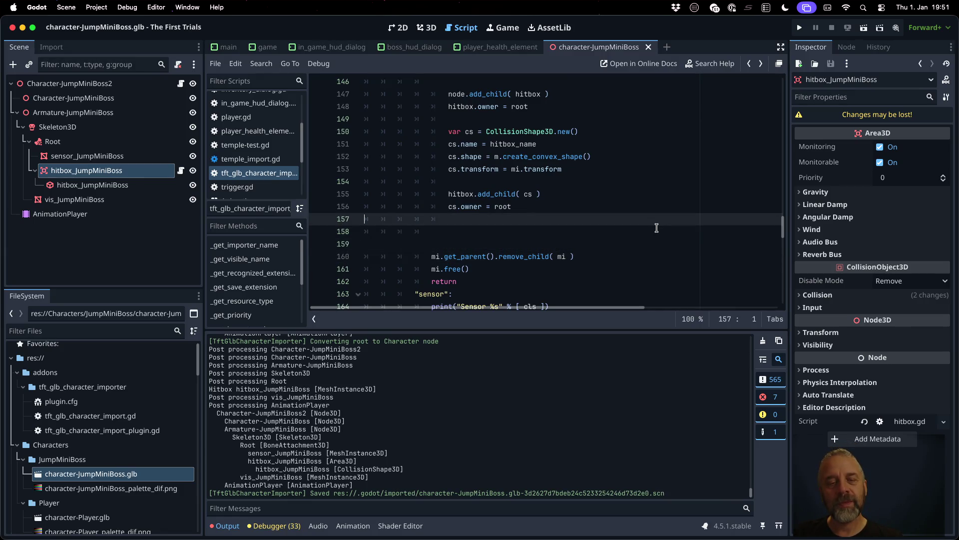
{"action": "key", "text": "ctrl+shift+k"}
{"action": "key", "text": "ctrl+shift+k"}
{"action": "key", "text": "Return"}
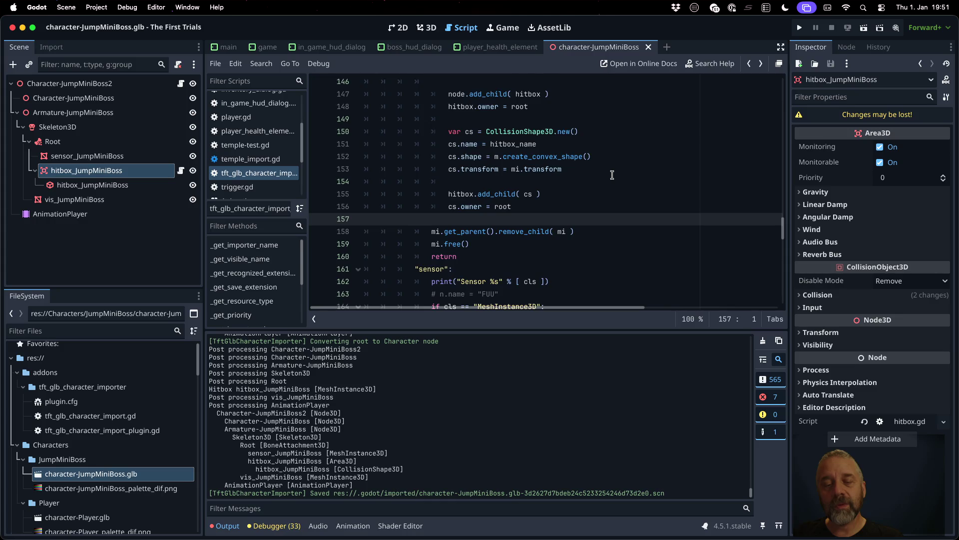
{"action": "scroll", "coordinate": [612, 174], "scroll_direction": "down", "scroll_amount": 10}
{"action": "scroll", "coordinate": [612, 174], "scroll_direction": "up", "scroll_amount": 9}
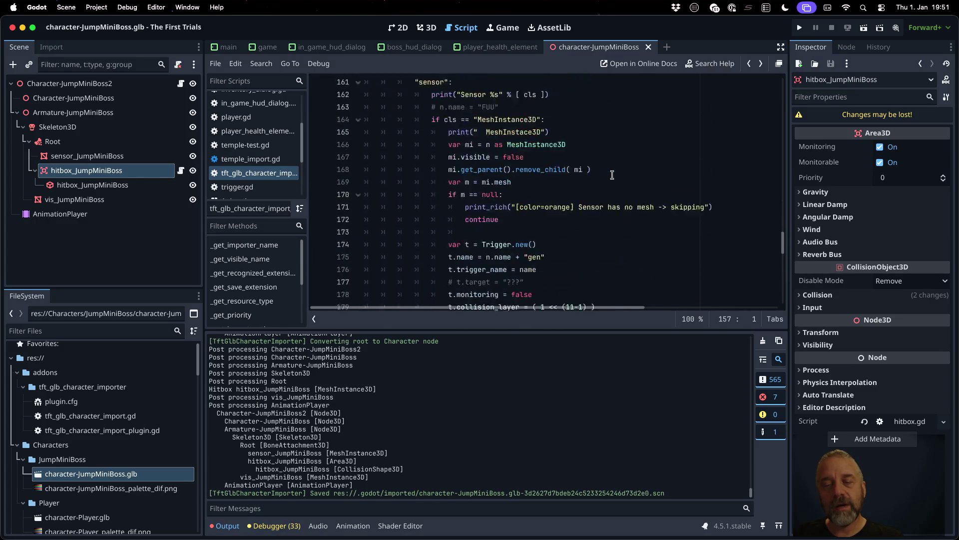
Step: Inspect the hitbox_JumpMiniBoss CollisionShape3D's ConvexPolygon shape and debug properties
{"action": "left_click", "coordinate": [90, 184]}
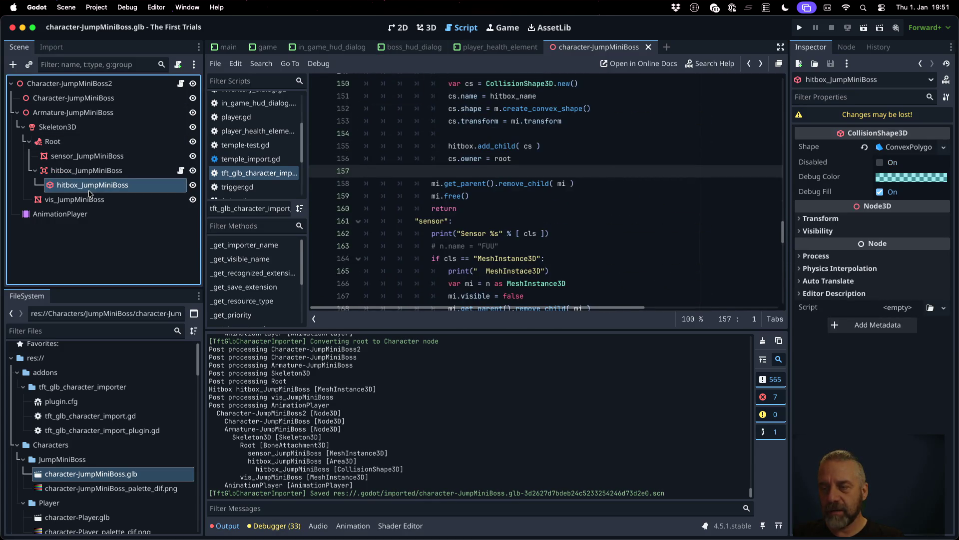
{"action": "mouse_move", "coordinate": [908, 181]}
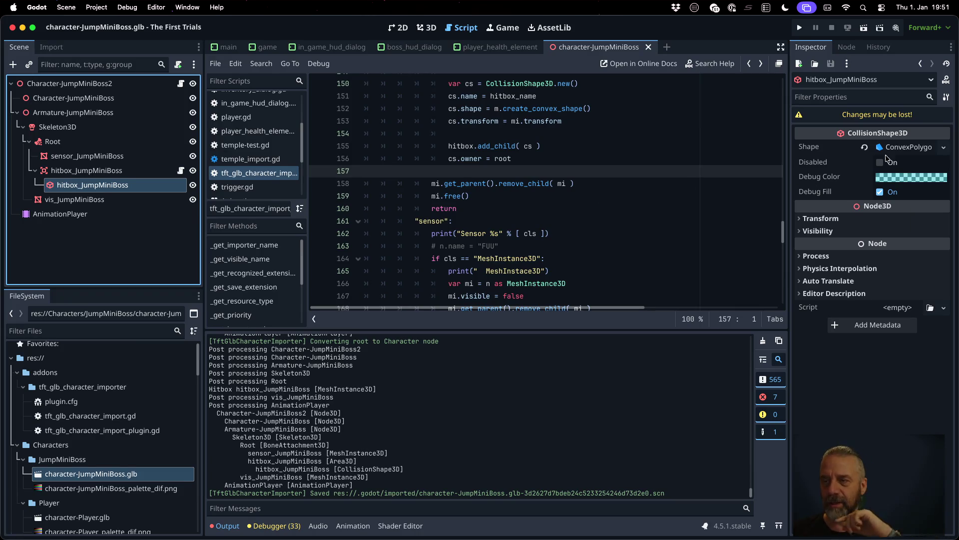
{"action": "left_click", "coordinate": [609, 133]}
Step: Add a cs.debug_color = Color() line below the transform assignment
{"action": "key", "text": "Up"}
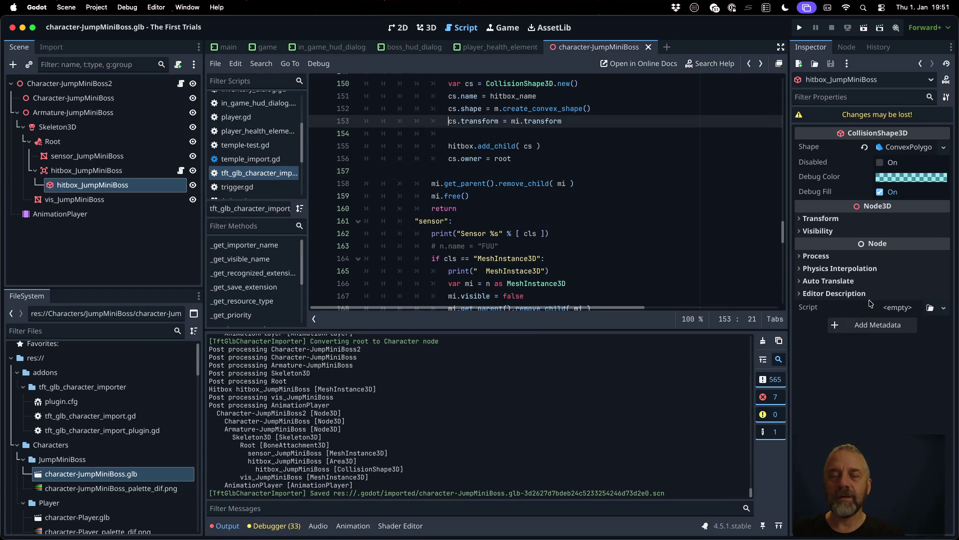
{"action": "key", "text": "End"}
{"action": "key", "text": "Return"}
{"action": "type", "text": "s."}
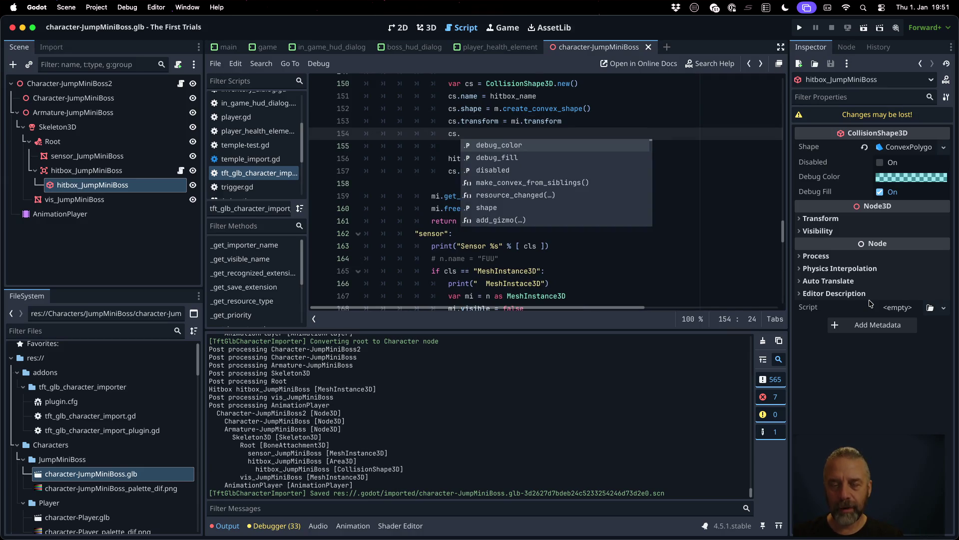
{"action": "key", "text": "Return"}
{"action": "type", "text": "Col"}
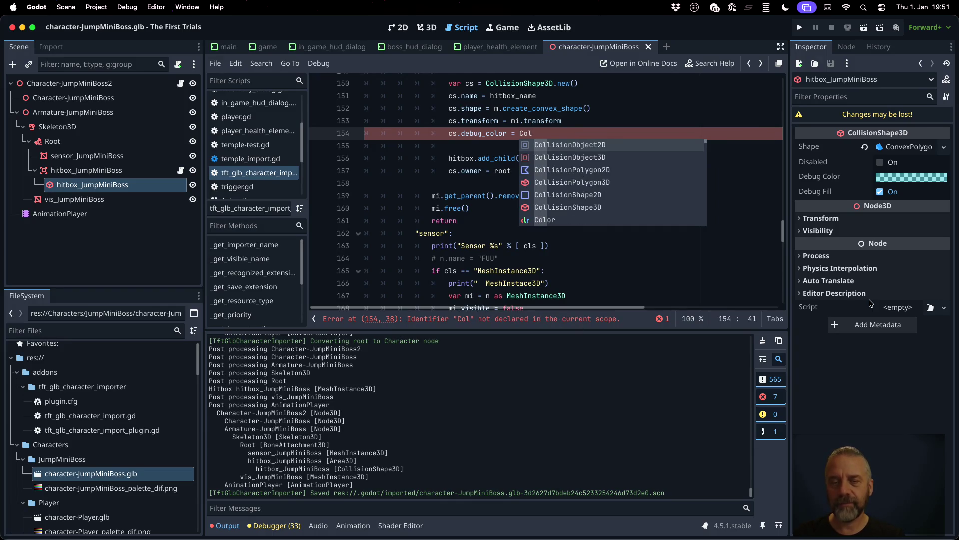
{"action": "key", "text": "Down"}
{"action": "key", "text": "Down"}
{"action": "key", "text": "Down"}
{"action": "key", "text": "Return"}
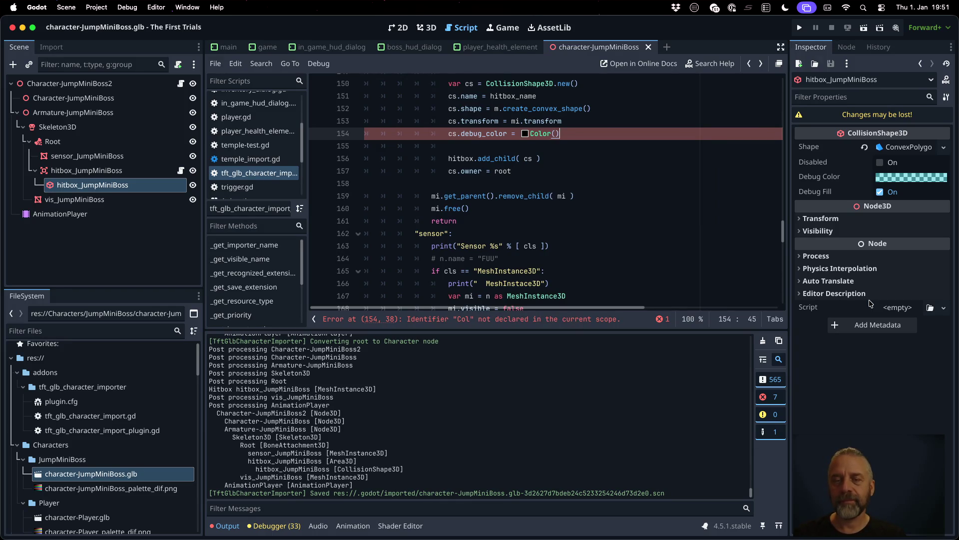
Step: Pick translucent dark red Color(0.694, 0.098, 0.004, 0.863) in the inline colour picker
{"action": "left_click", "coordinate": [525, 135]}
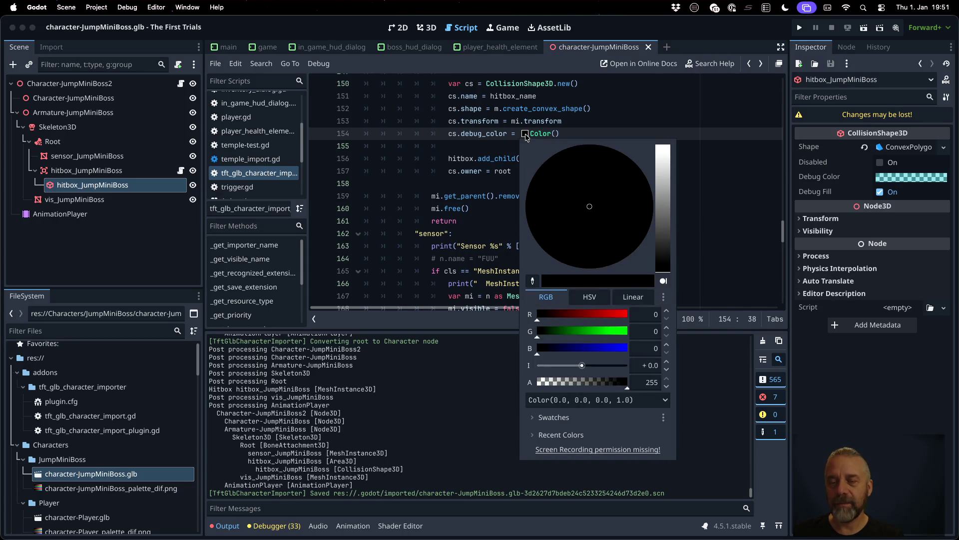
{"action": "left_click", "coordinate": [668, 205]}
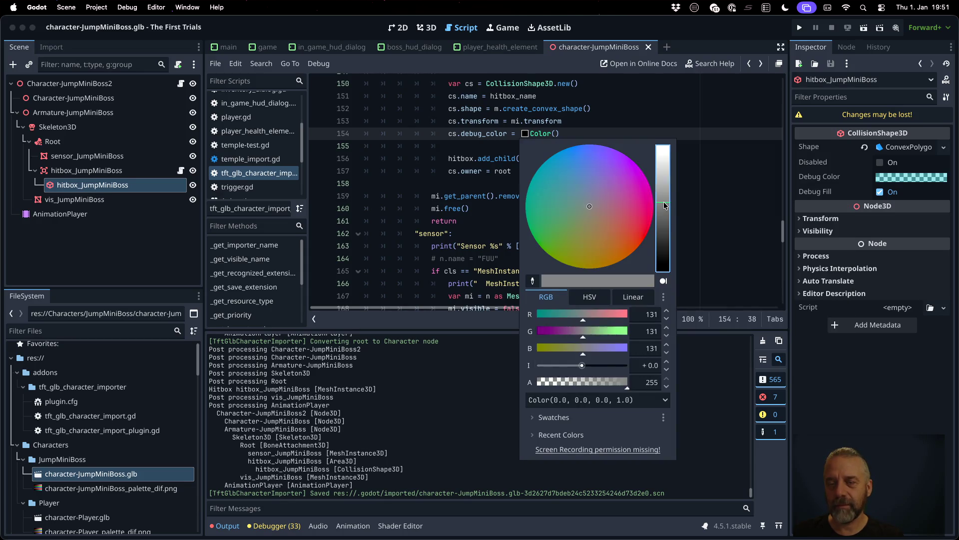
{"action": "left_click_drag", "start_coordinate": [638, 191], "coordinate": [655, 217]}
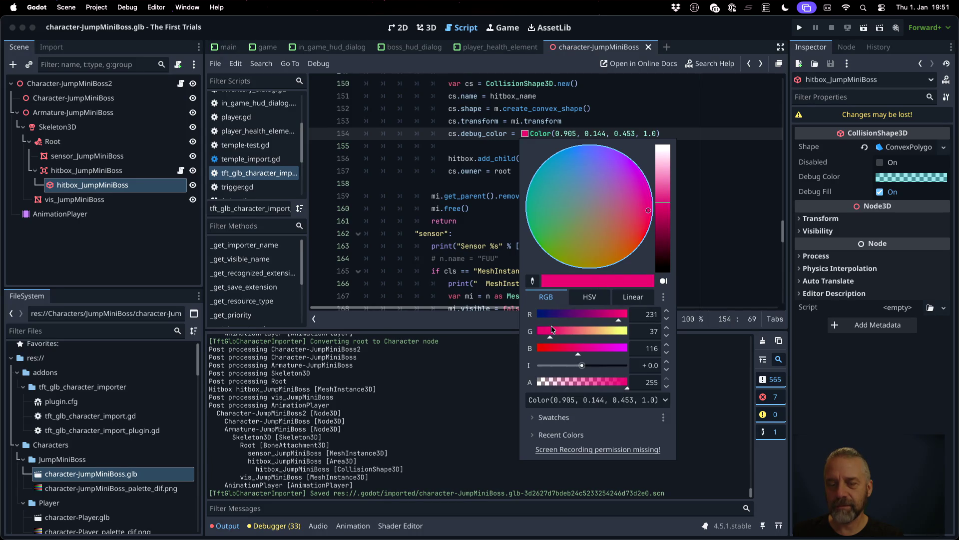
{"action": "left_click", "coordinate": [539, 348]}
{"action": "left_click_drag", "start_coordinate": [666, 212], "coordinate": [666, 220]}
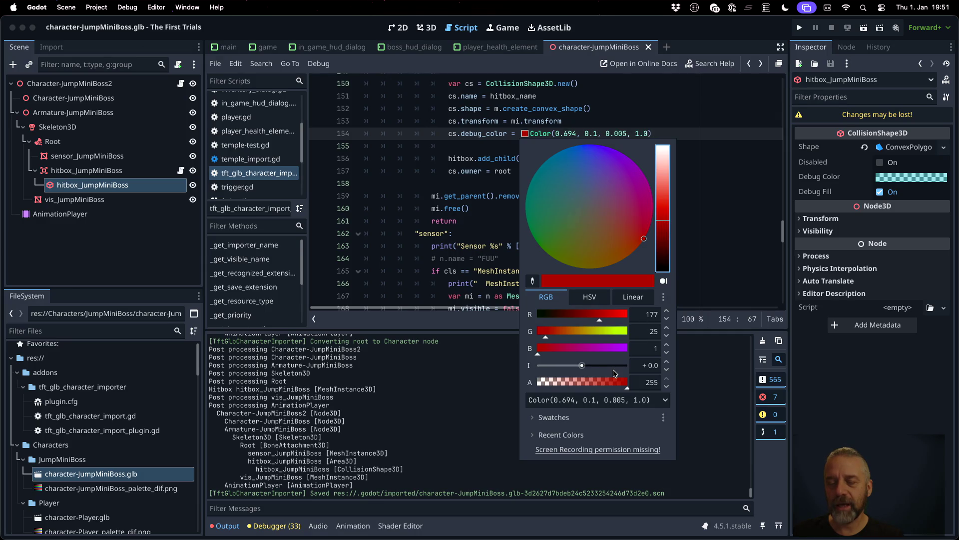
{"action": "left_click_drag", "start_coordinate": [617, 382], "coordinate": [615, 382]}
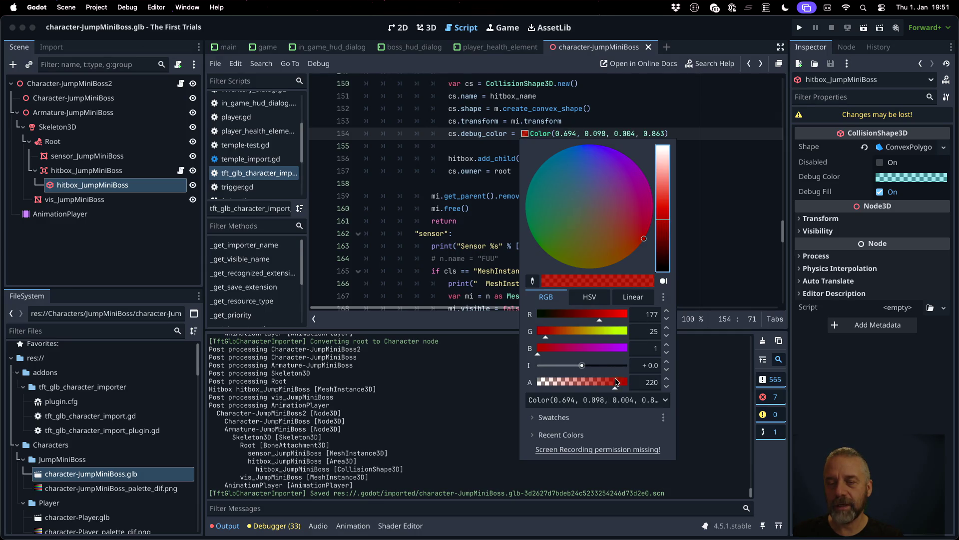
{"action": "left_click", "coordinate": [745, 172]}
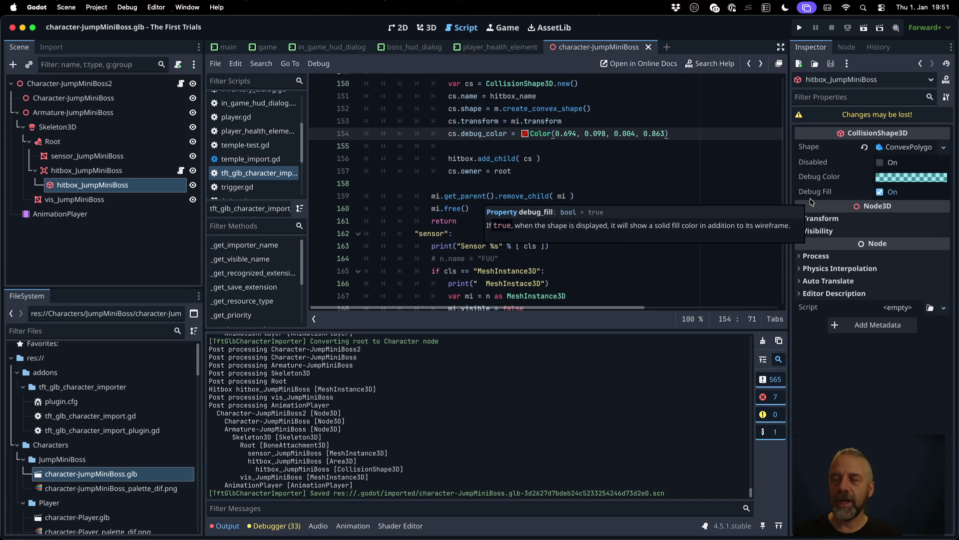
Step: Add cs.debug_fill = true on the next line
{"action": "key", "text": "Return"}
{"action": "type", "text": "cs.deb"}
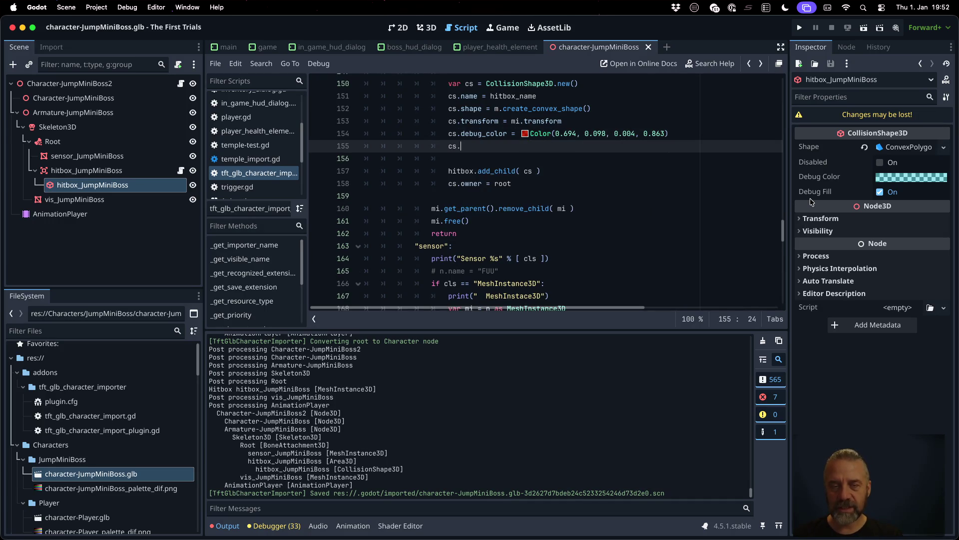
{"action": "key", "text": "Down"}
{"action": "key", "text": "Return"}
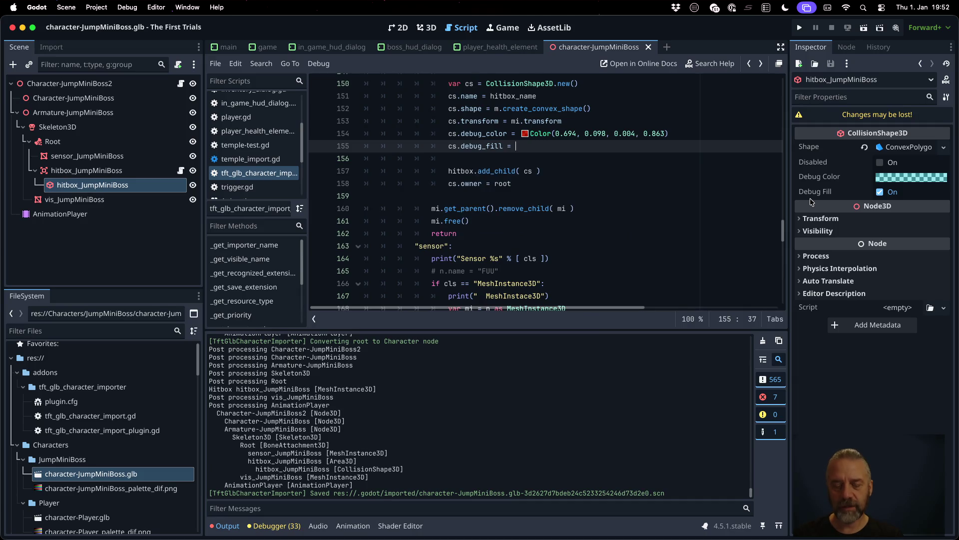
{"action": "type", "text": "true"}
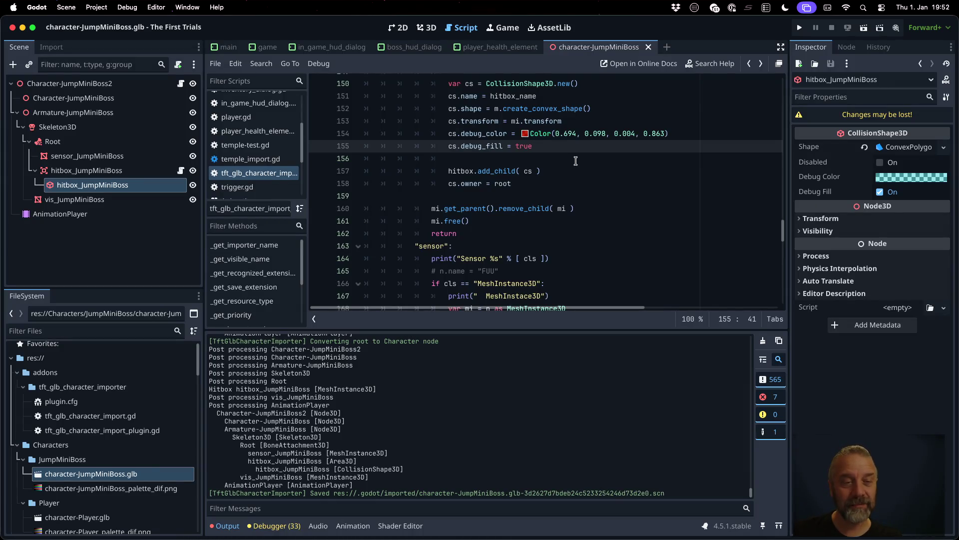
Step: Reimport character-JumpMiniBoss.glb, check the red hitbox in 3D, and enable Debug > Visible Collision Shapes
{"action": "right_click", "coordinate": [100, 473]}
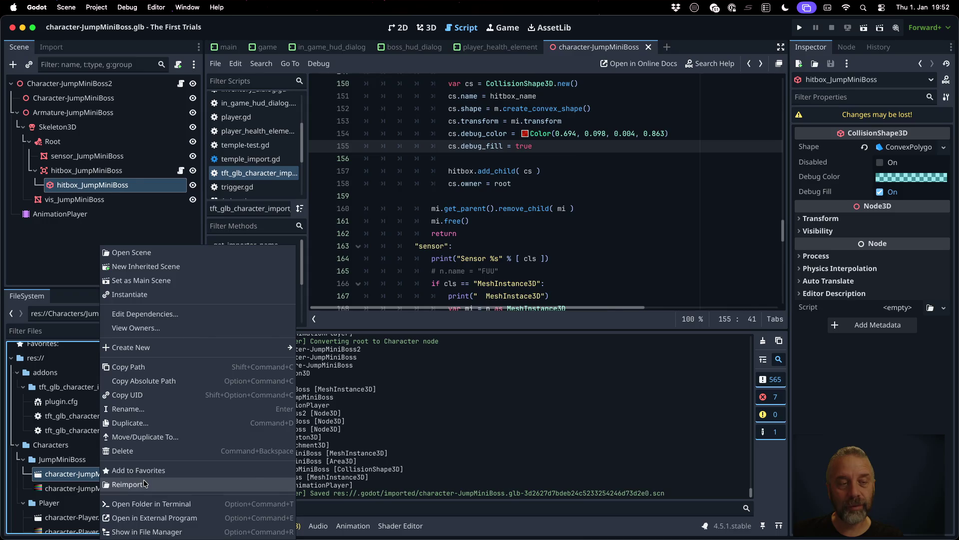
{"action": "left_click", "coordinate": [135, 487]}
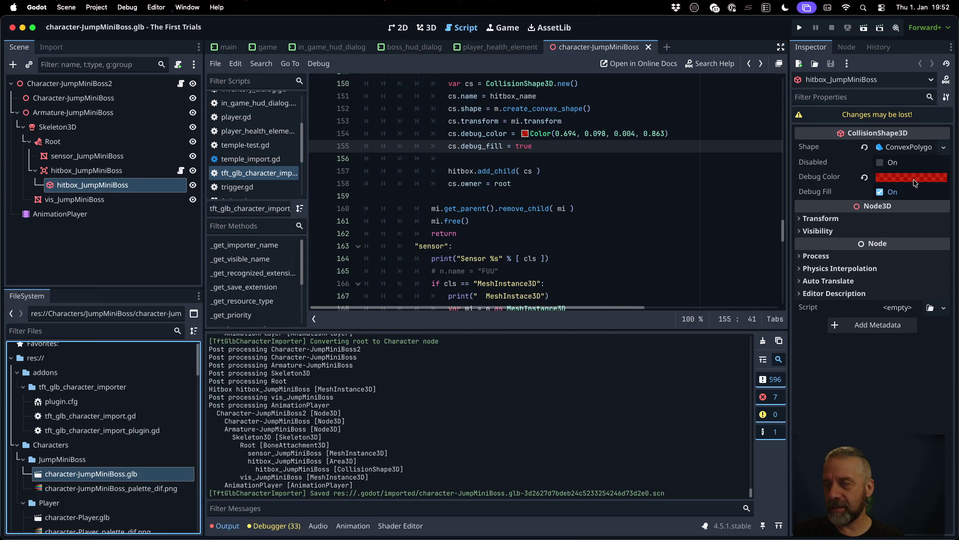
{"action": "mouse_move", "coordinate": [914, 181]}
{"action": "left_click", "coordinate": [427, 28]}
{"action": "scroll", "coordinate": [520, 220], "scroll_direction": "up", "scroll_amount": 10}
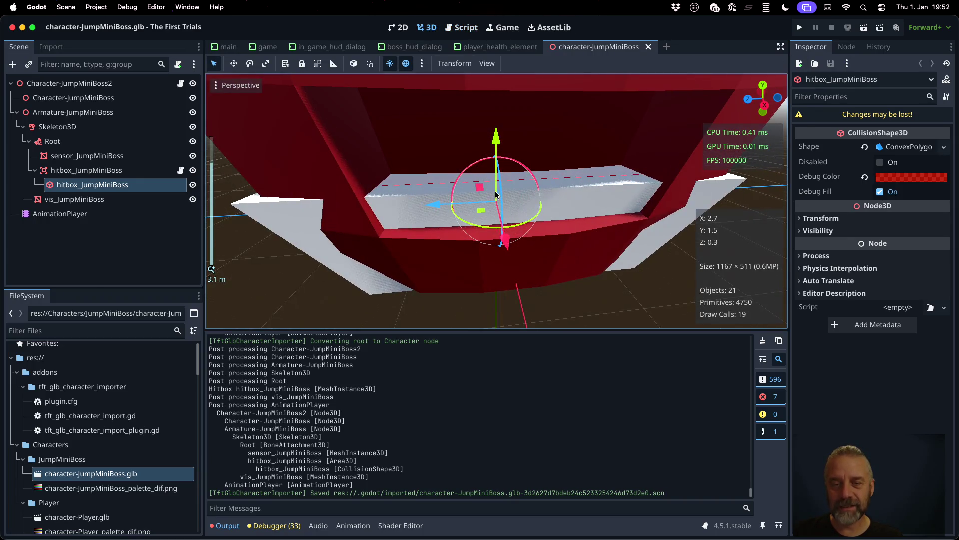
{"action": "scroll", "coordinate": [515, 182], "scroll_direction": "down", "scroll_amount": 4}
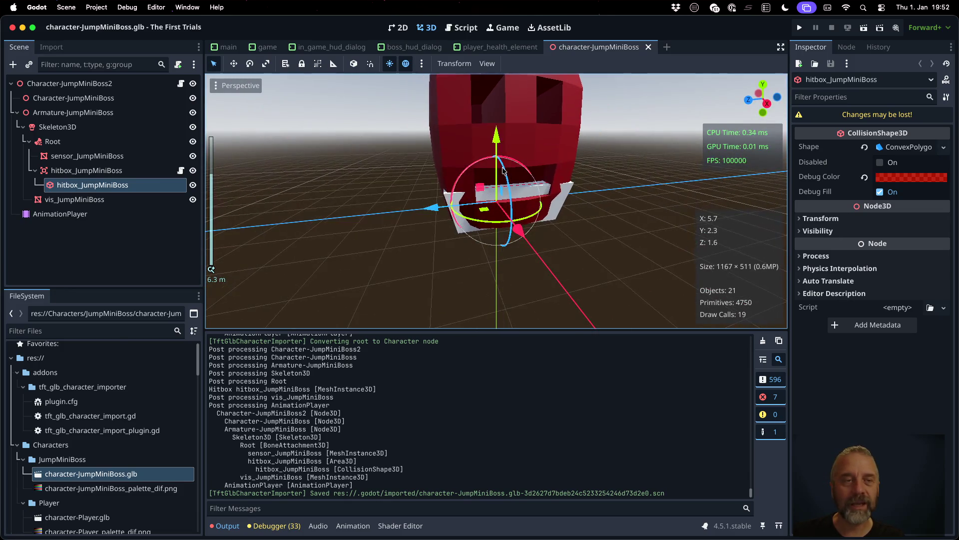
{"action": "left_click", "coordinate": [465, 28]}
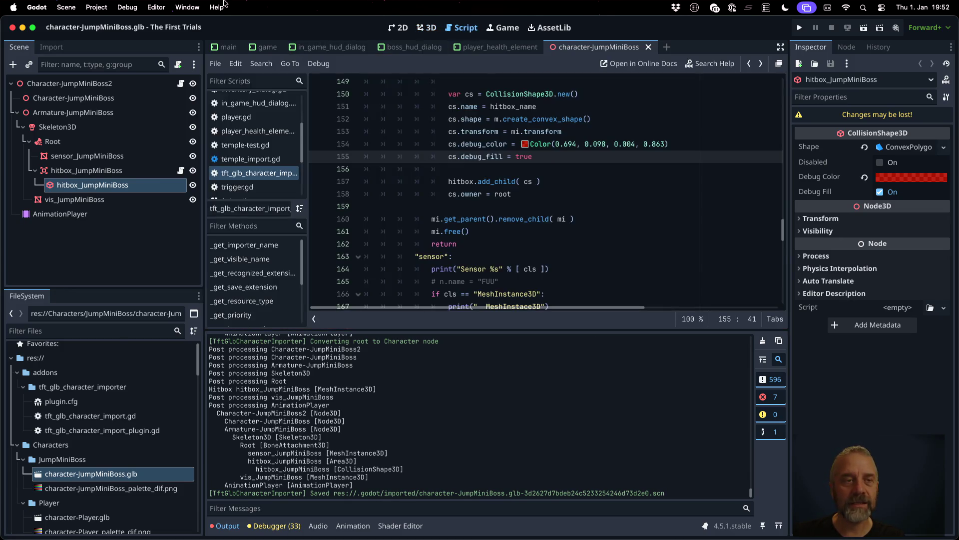
{"action": "left_click", "coordinate": [124, 8]}
{"action": "left_click", "coordinate": [147, 53]}
Step: Run the game and walk the character up the rainbow bridge toward the JumpMiniBoss
{"action": "key", "text": "super+b"}
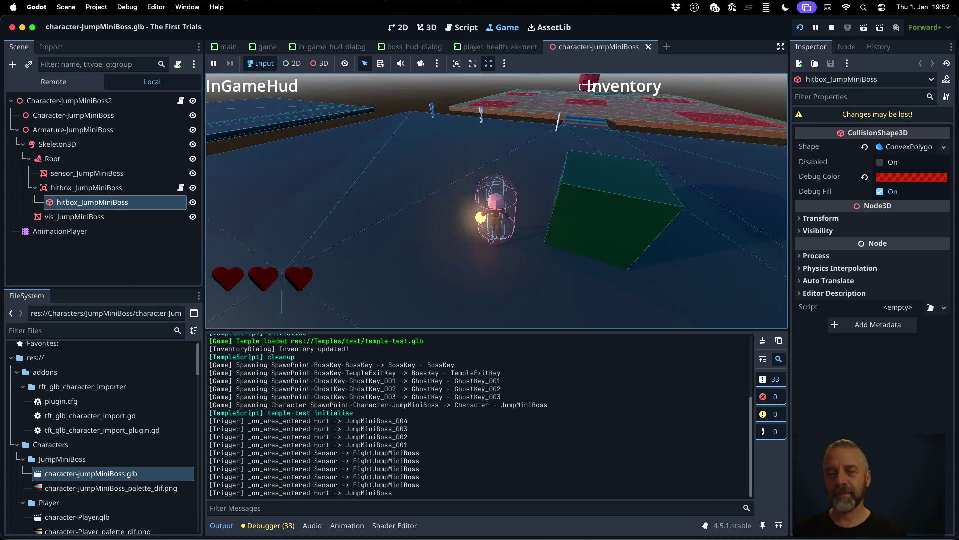
{"action": "key", "text": "w"}
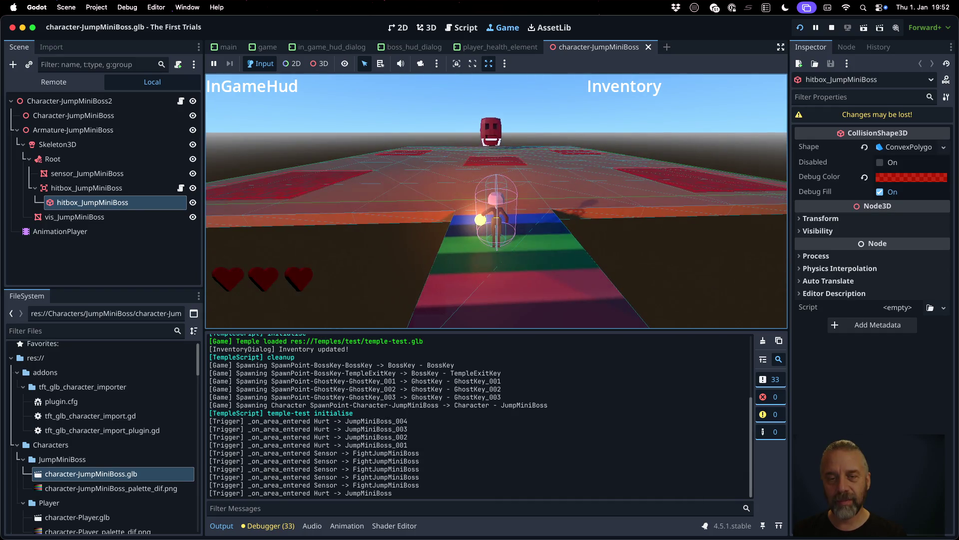
{"action": "key", "text": "w"}
{"action": "key", "text": "w"}
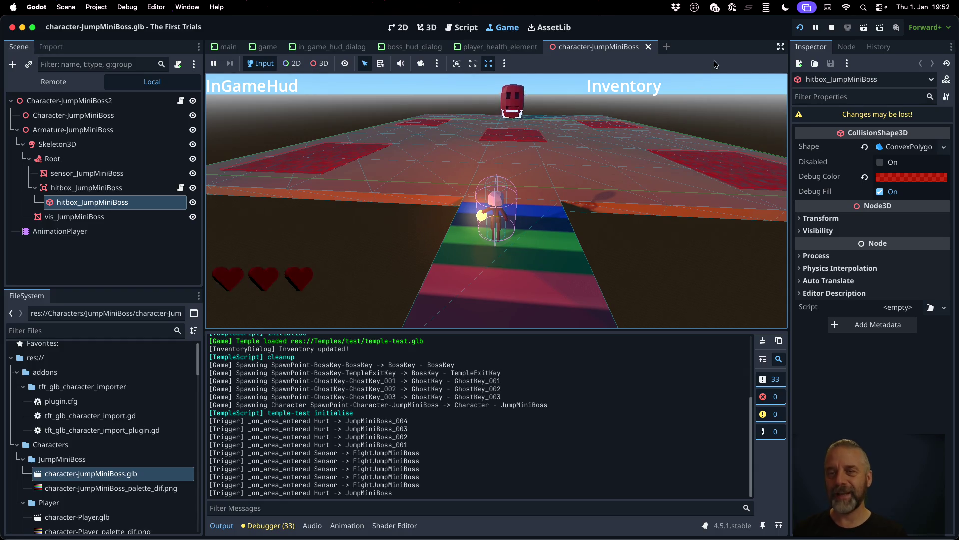
Step: Stop the game, select the hitbox_JumpMiniBoss Area3D, and bring the collision shape setup code into view
{"action": "left_click", "coordinate": [833, 29]}
{"action": "left_click", "coordinate": [621, 215]}
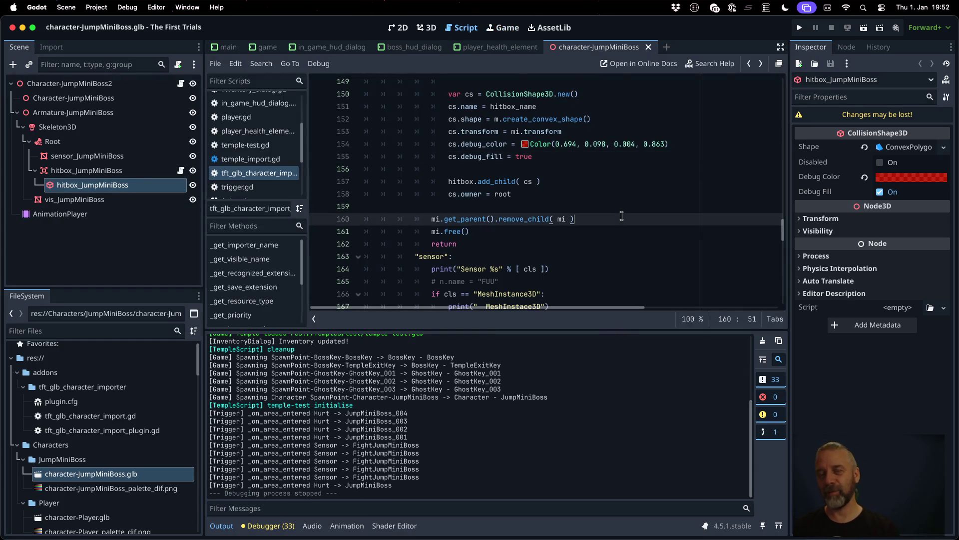
{"action": "scroll", "coordinate": [622, 216], "scroll_direction": "down", "scroll_amount": 10}
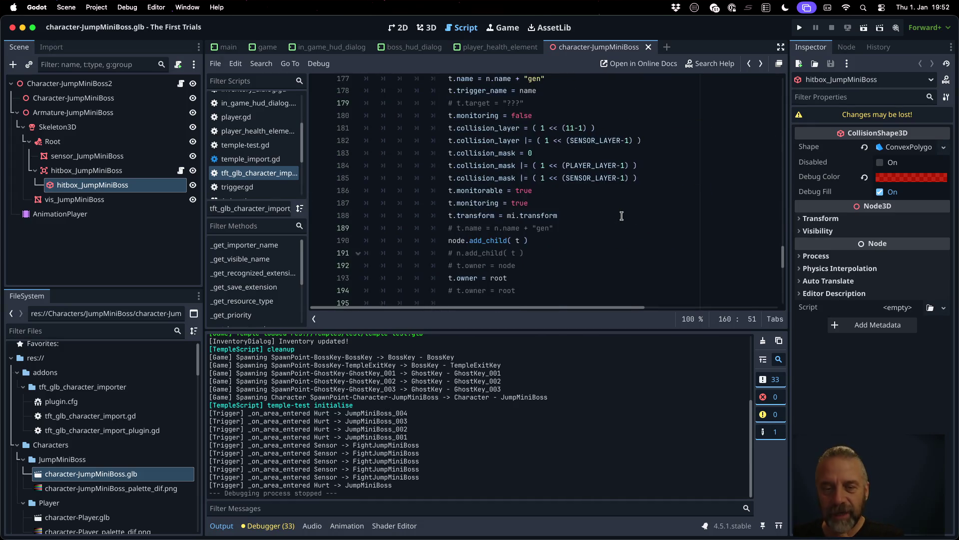
{"action": "scroll", "coordinate": [621, 216], "scroll_direction": "up", "scroll_amount": 14}
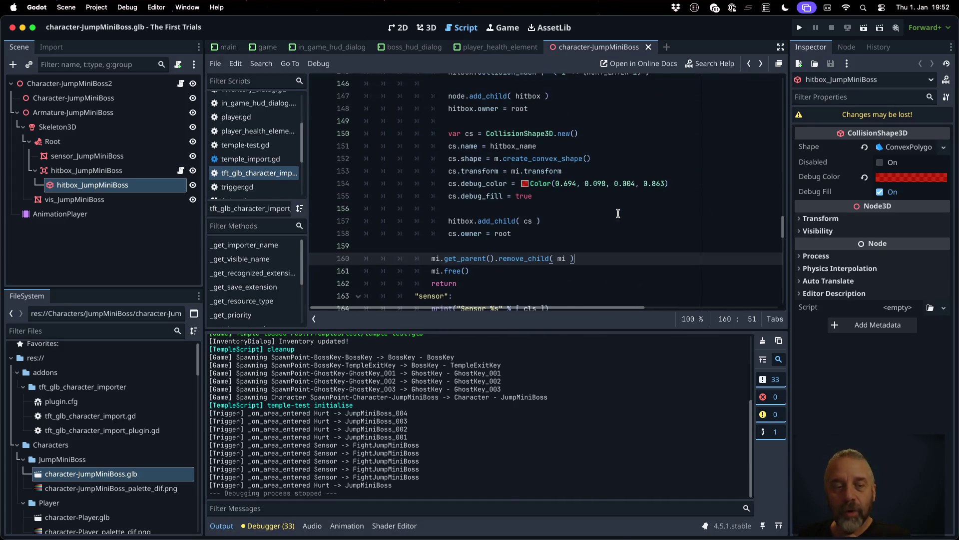
{"action": "left_click", "coordinate": [100, 170]}
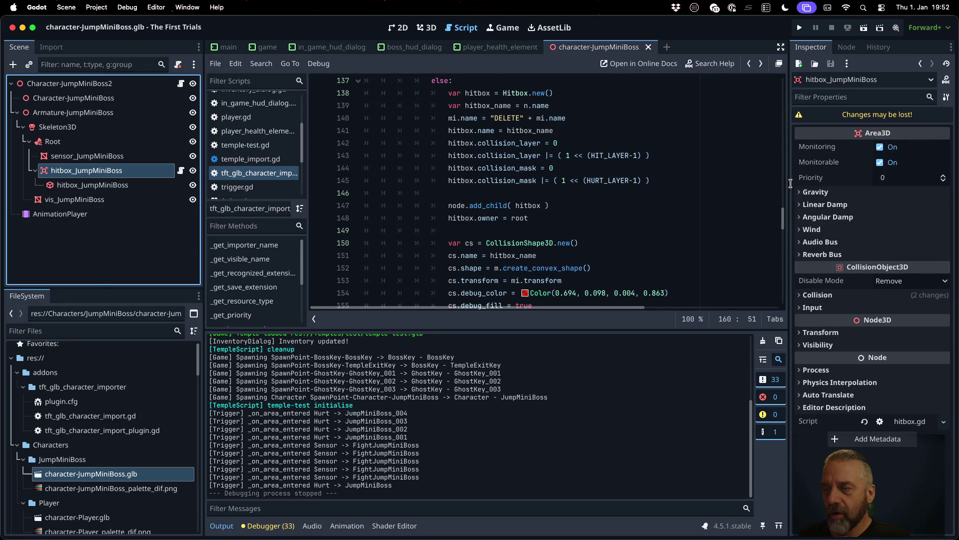
{"action": "mouse_move", "coordinate": [825, 170]}
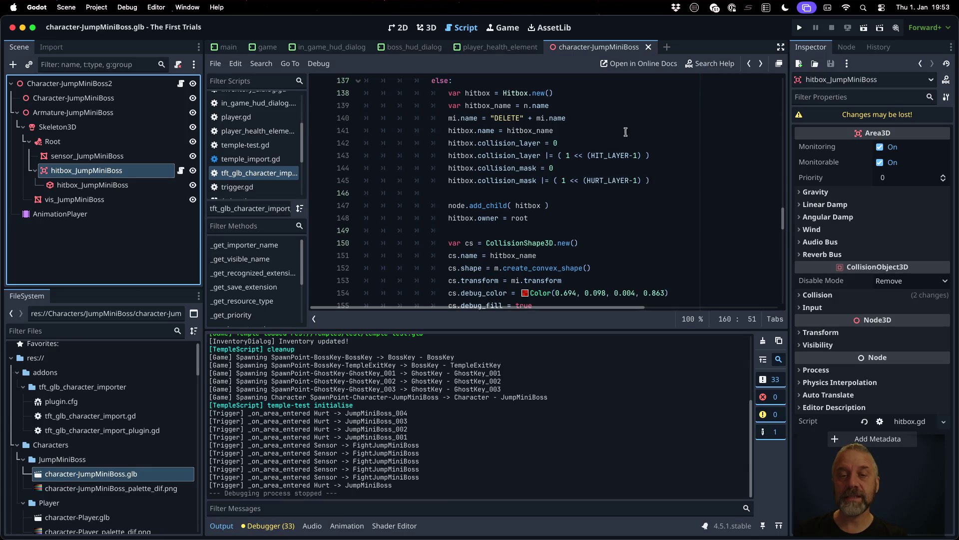
{"action": "key", "text": "super+z"}
{"action": "key", "text": "super+z"}
{"action": "key", "text": "super+z"}
{"action": "scroll", "coordinate": [673, 237], "scroll_direction": "down", "scroll_amount": 1}
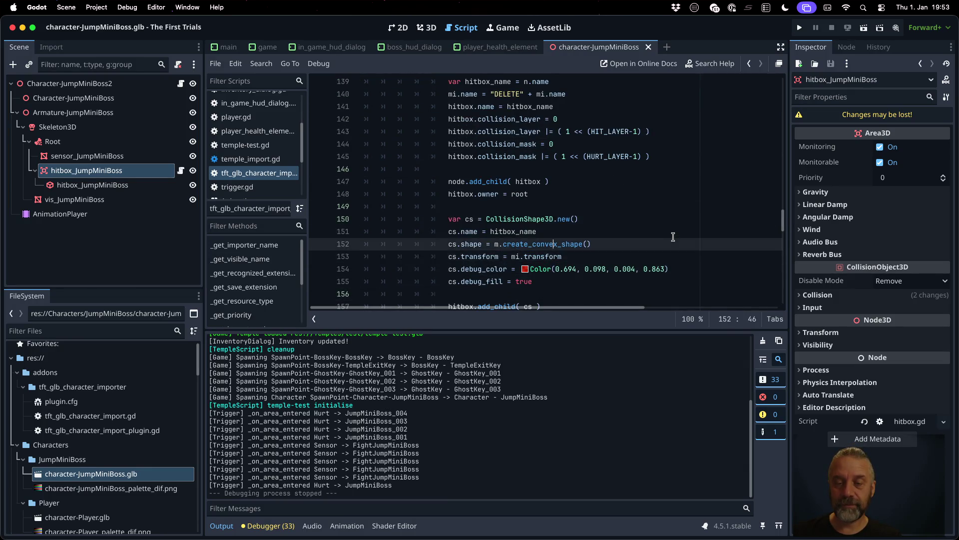
Step: Add hitbox.monitoring = true after the hitbox name line, discarding a mistaken cs.moni line
{"action": "key", "text": "Down"}
{"action": "key", "text": "End"}
{"action": "key", "text": "Return"}
{"action": "type", "text": "cs."}
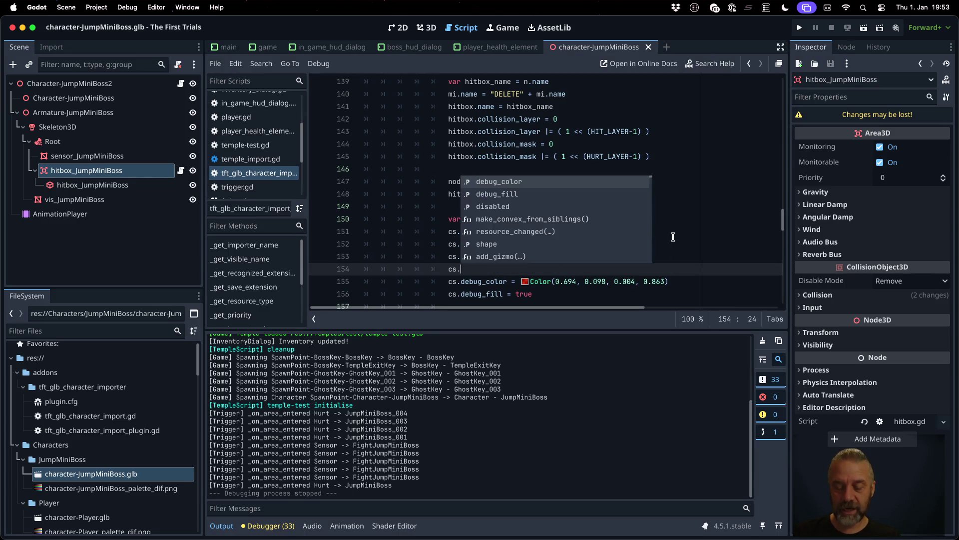
{"action": "type", "text": "mon"}
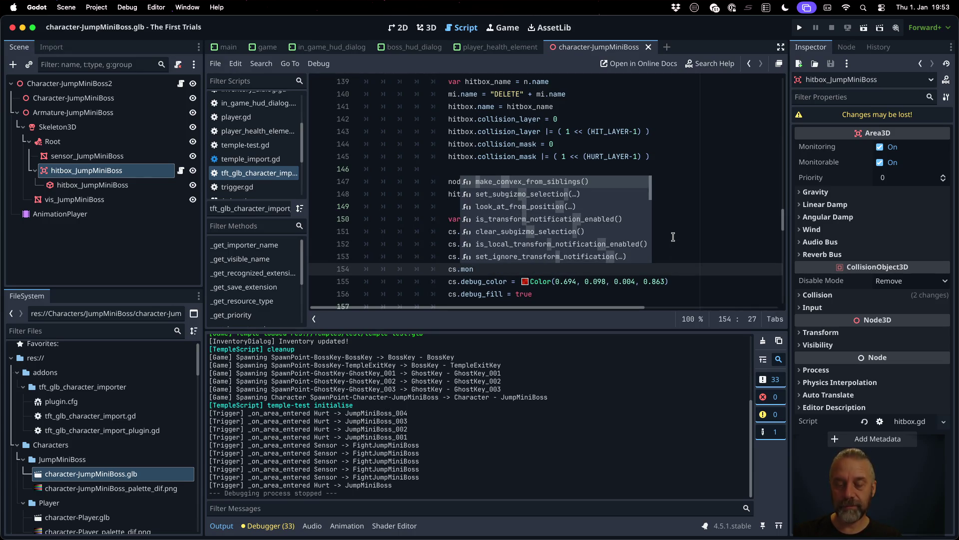
{"action": "type", "text": "i"}
{"action": "key", "text": "Escape"}
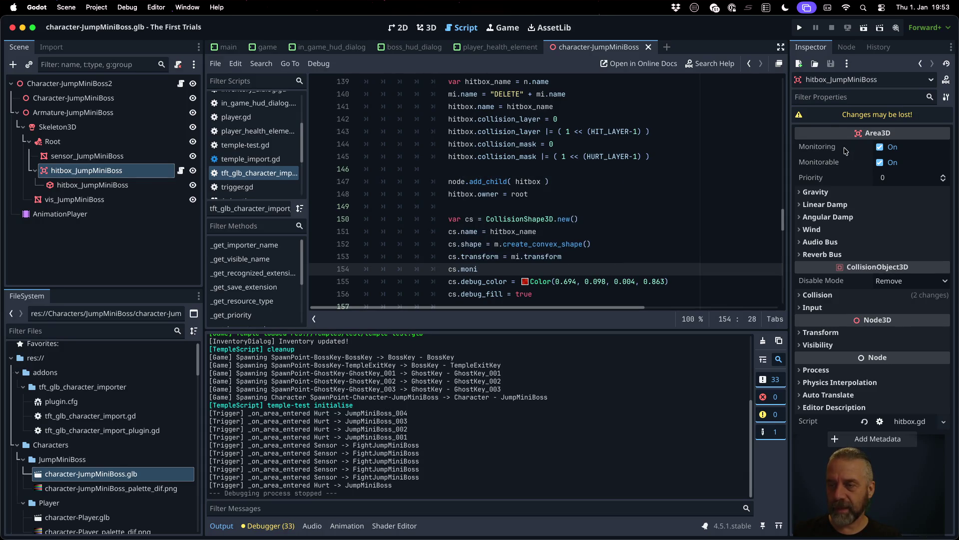
{"action": "key", "text": "shift+Home"}
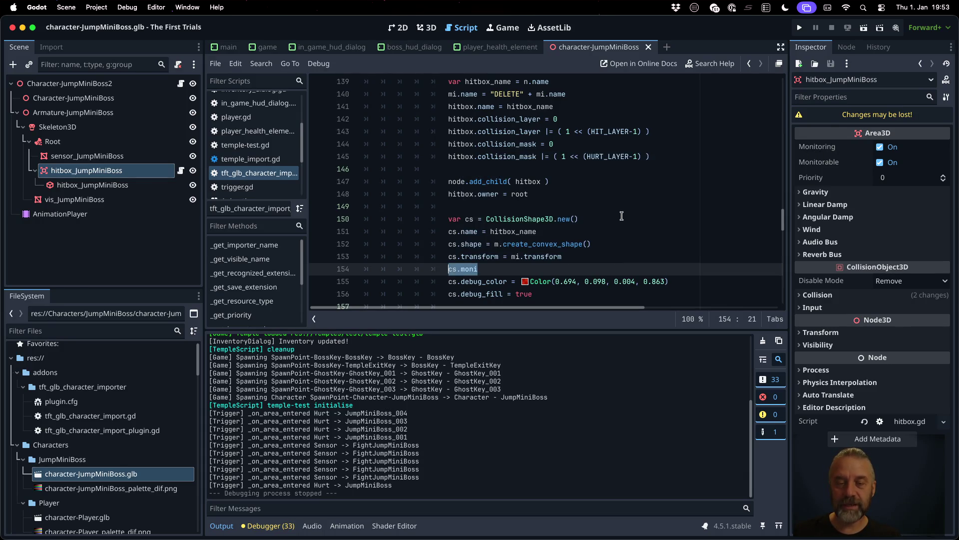
{"action": "key", "text": "BackSpace"}
{"action": "key", "text": "BackSpace"}
{"action": "key", "text": "Up"}
{"action": "key", "text": "Up"}
{"action": "key", "text": "Up"}
{"action": "key", "text": "Up"}
{"action": "key", "text": "Up"}
{"action": "key", "text": "Up"}
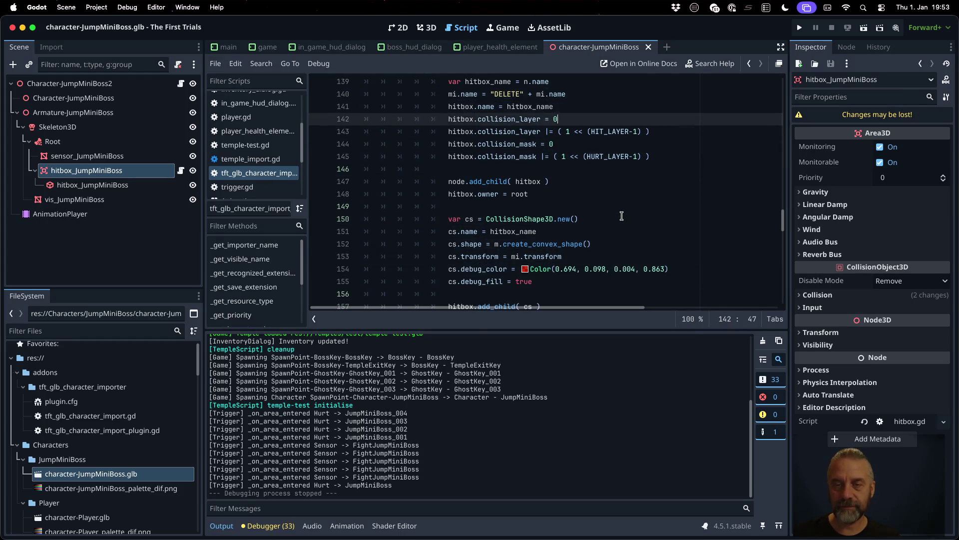
{"action": "key", "text": "Return"}
{"action": "type", "text": "hitbox"}
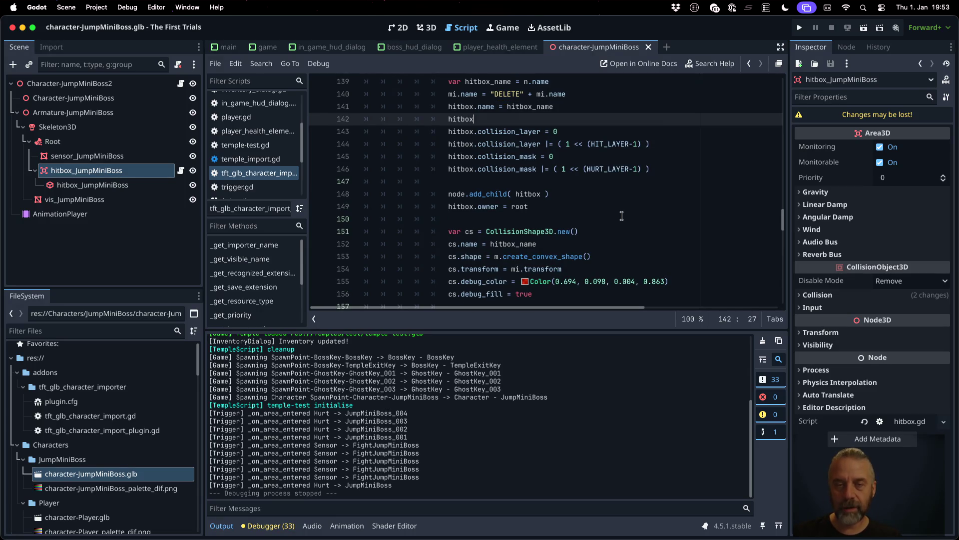
{"action": "type", "text": ".mo"}
{"action": "key", "text": "Down"}
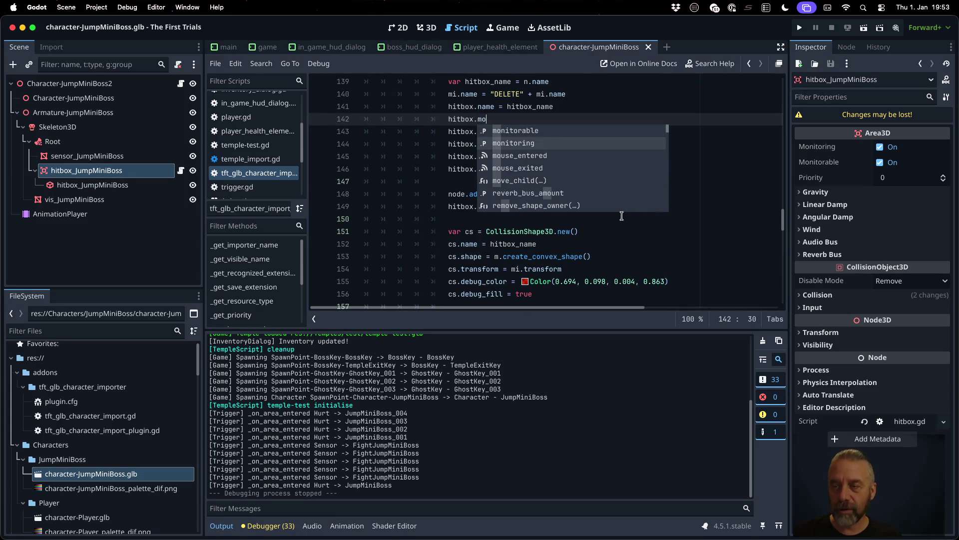
{"action": "key", "text": "Return"}
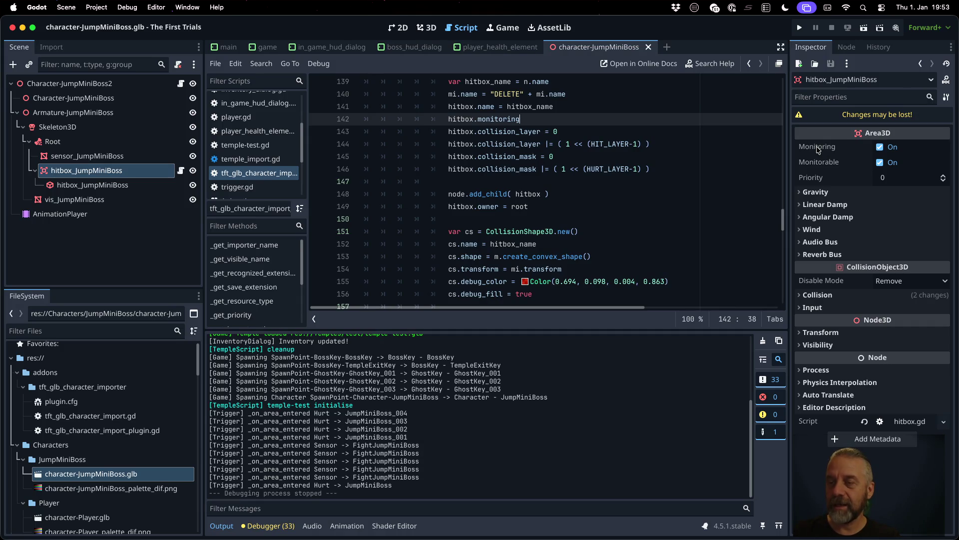
{"action": "mouse_move", "coordinate": [818, 150]}
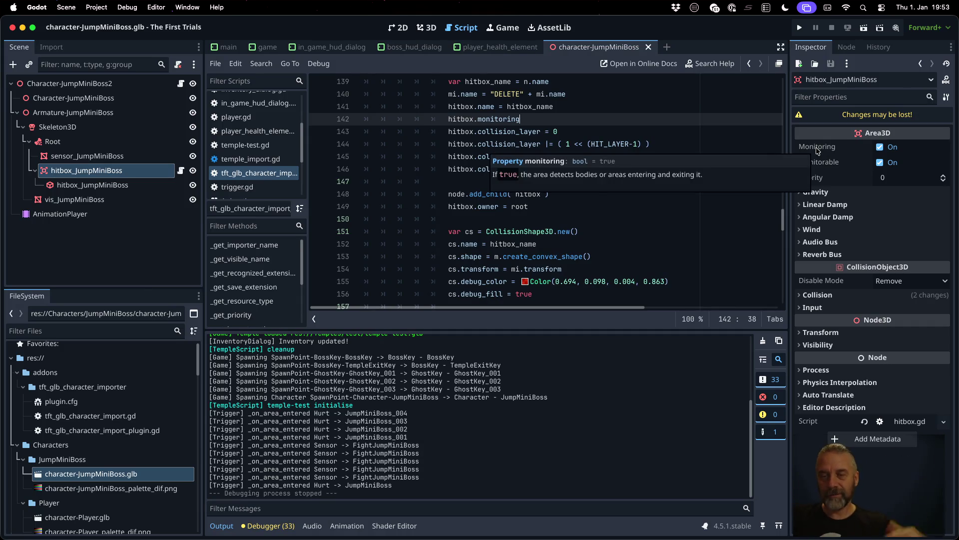
{"action": "type", "text": " = true"}
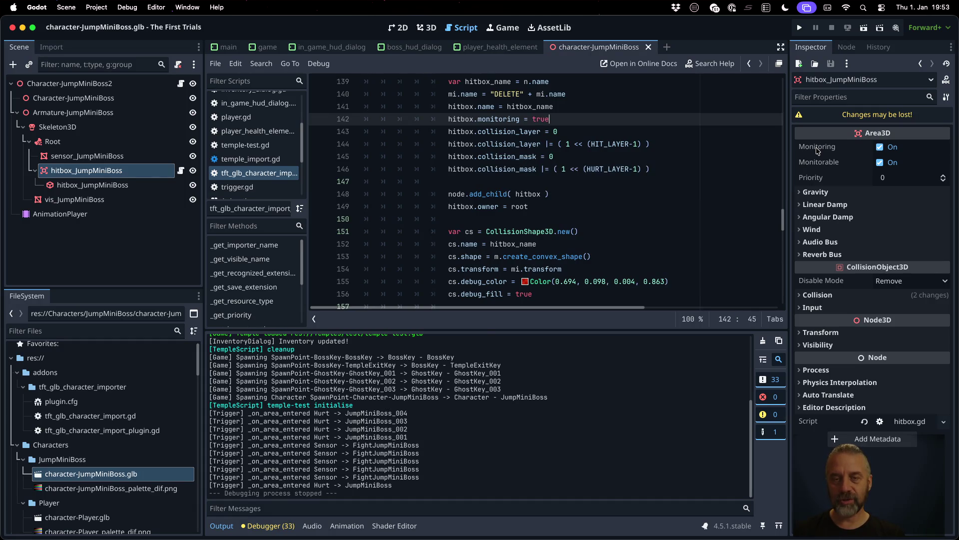
Step: Add hitbox.monitorable = false below it and save the script
{"action": "key", "text": "Return"}
{"action": "type", "text": "hitb"}
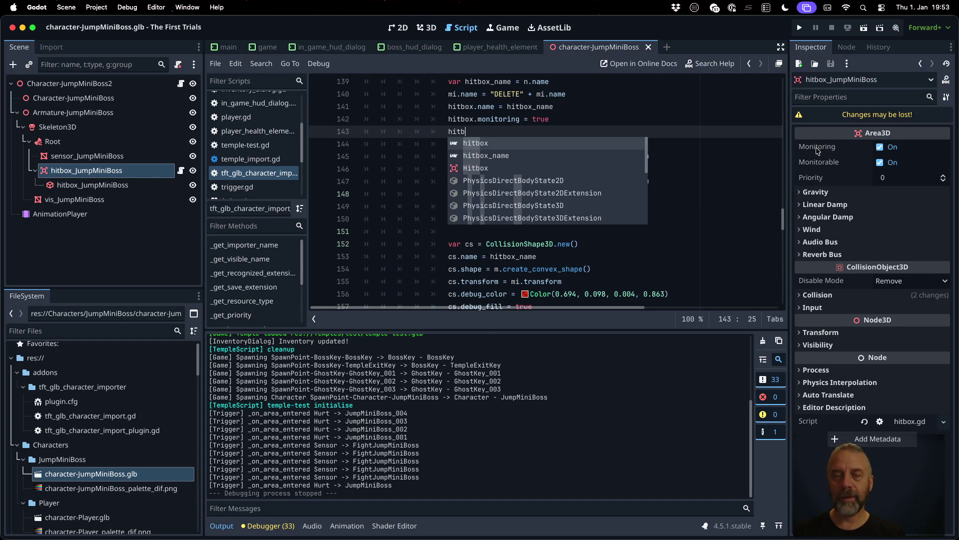
{"action": "key", "text": "Return"}
{"action": "type", "text": ".mon"}
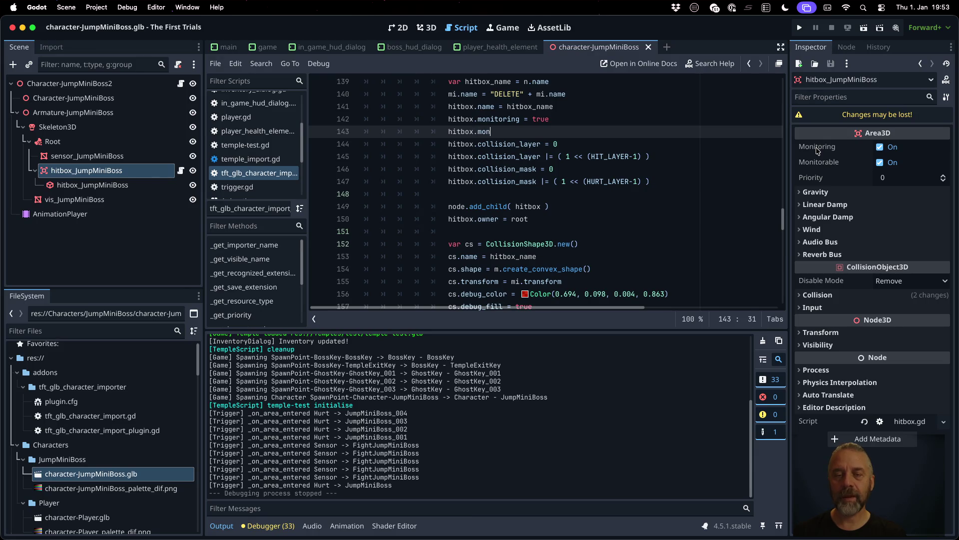
{"action": "key", "text": "Return"}
{"action": "type", "text": "= fals"}
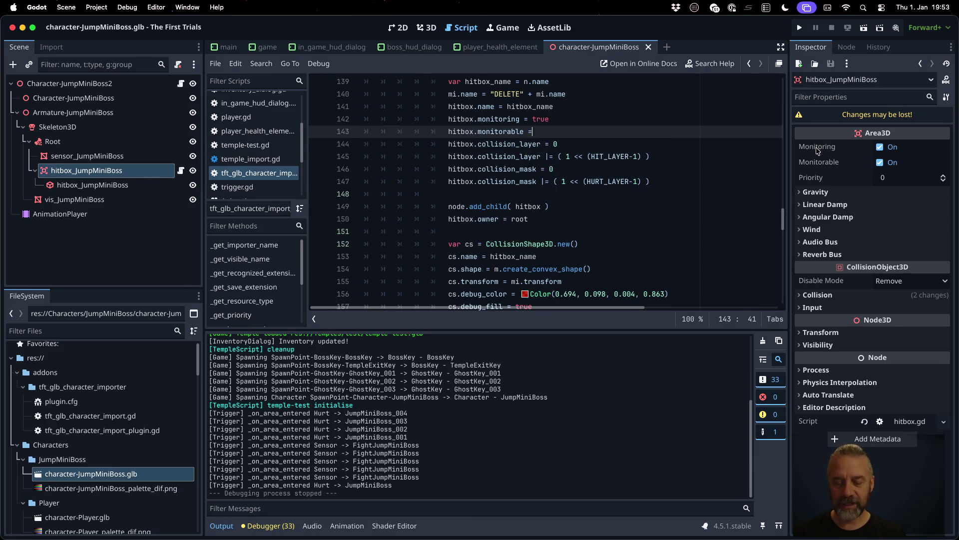
{"action": "key", "text": "Return"}
{"action": "key", "text": "ctrl+s"}
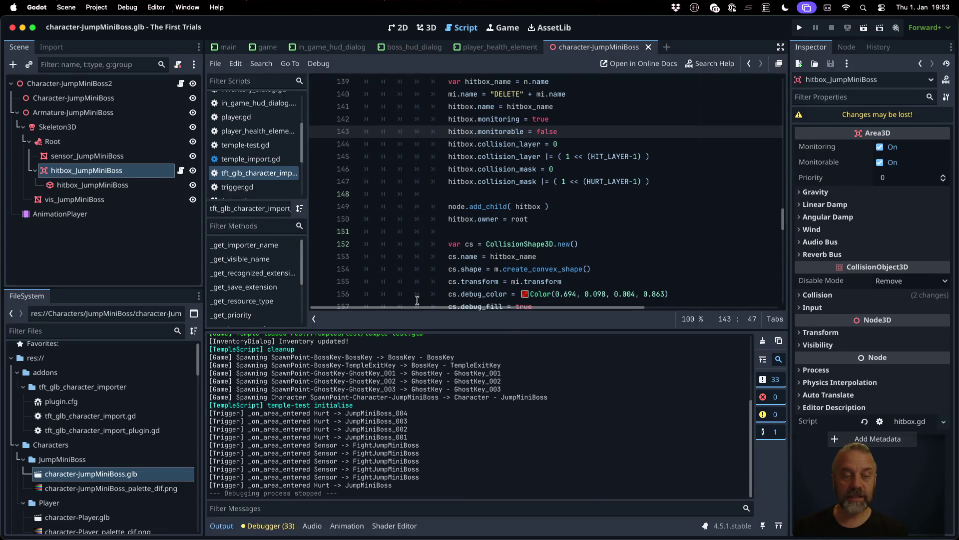
Step: Reimport the boss glb and list the hitbox's signals in the Node tab
{"action": "right_click", "coordinate": [151, 474]}
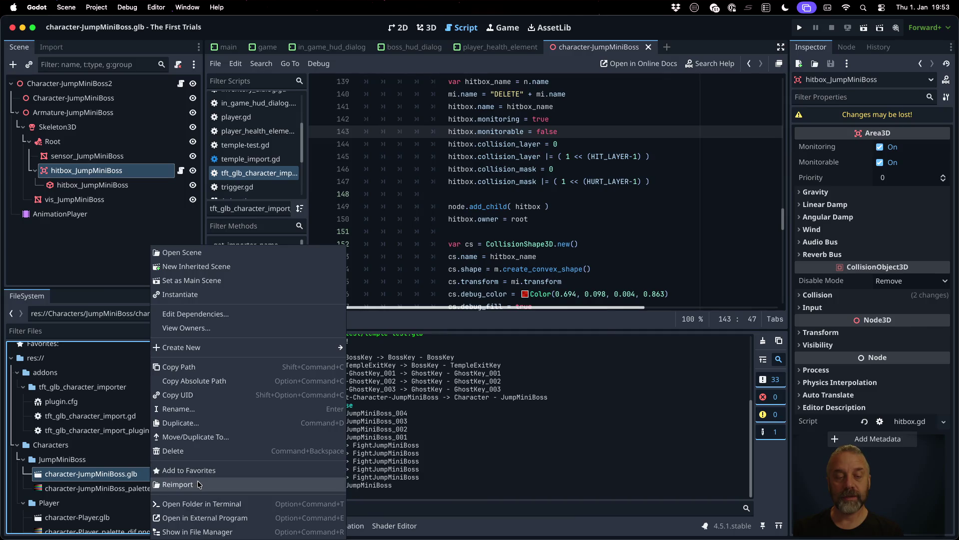
{"action": "left_click", "coordinate": [197, 483]}
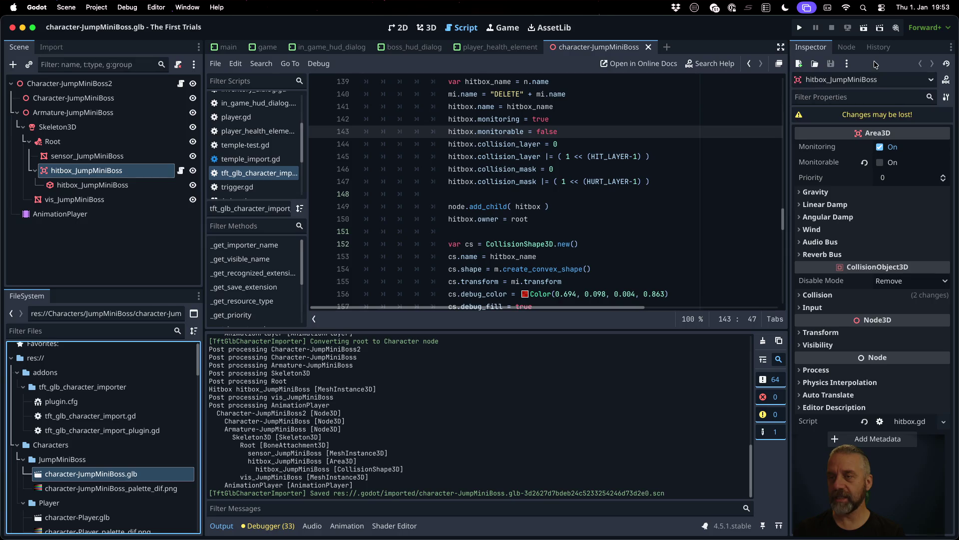
{"action": "left_click", "coordinate": [847, 47]}
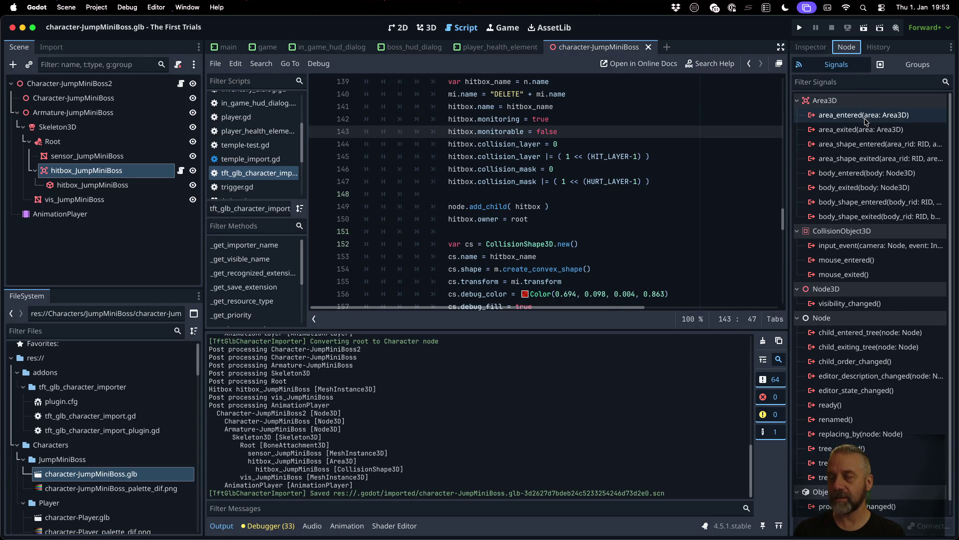
{"action": "left_click", "coordinate": [668, 181]}
Step: Start a hitbox.area_entered connect call after the collision_mask line, scrolling through the script for reference
{"action": "key", "text": "Return"}
{"action": "type", "text": "hitbox.are"}
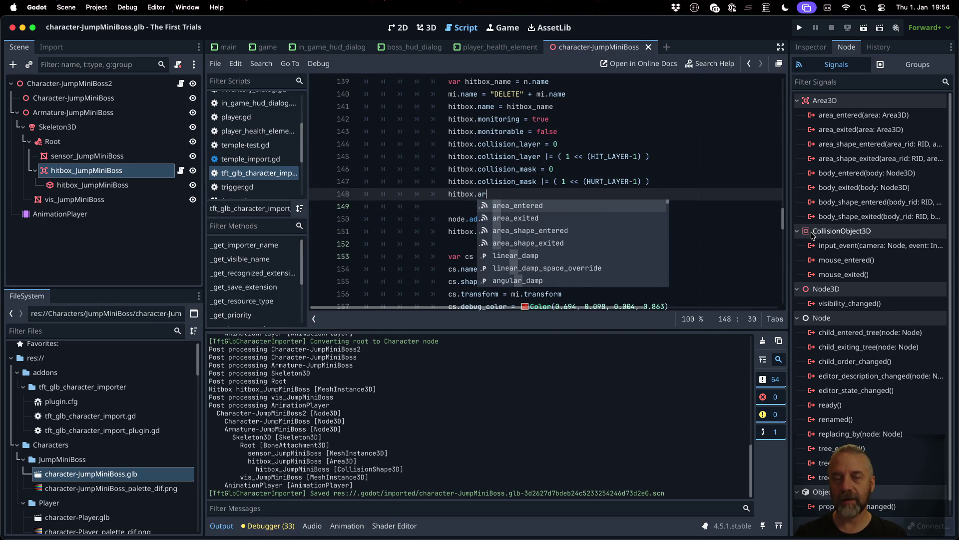
{"action": "key", "text": "Return"}
{"action": "type", "text": ".conn"}
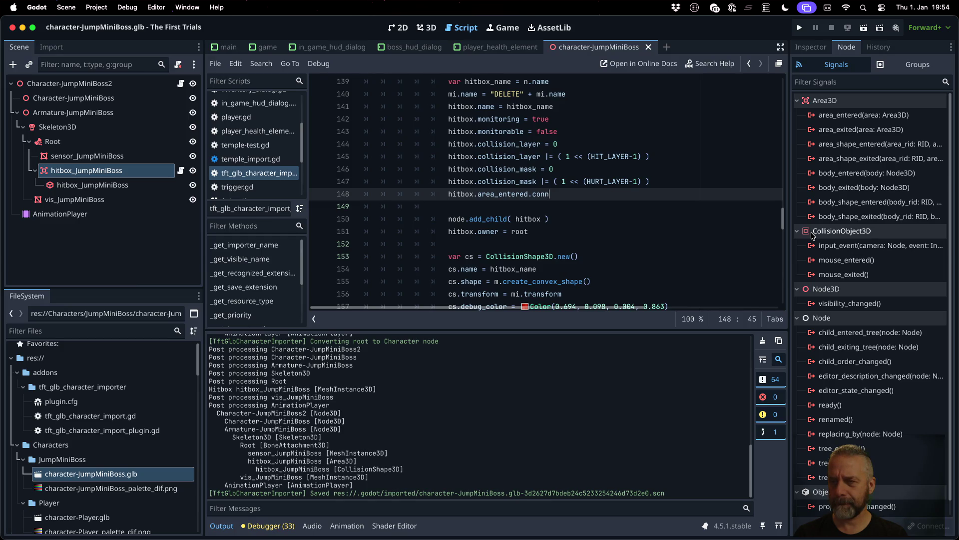
{"action": "key", "text": "BackSpace"}
{"action": "key", "text": "BackSpace"}
{"action": "key", "text": "BackSpace"}
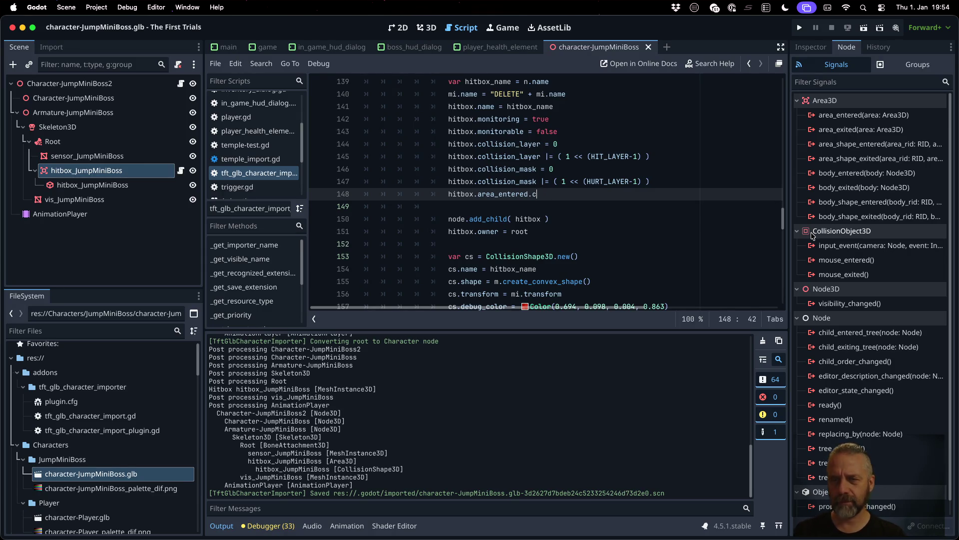
{"action": "scroll", "coordinate": [812, 235], "scroll_direction": "down", "scroll_amount": 1}
{"action": "scroll", "coordinate": [613, 205], "scroll_direction": "down", "scroll_amount": 6}
{"action": "scroll", "coordinate": [613, 206], "scroll_direction": "down", "scroll_amount": 10}
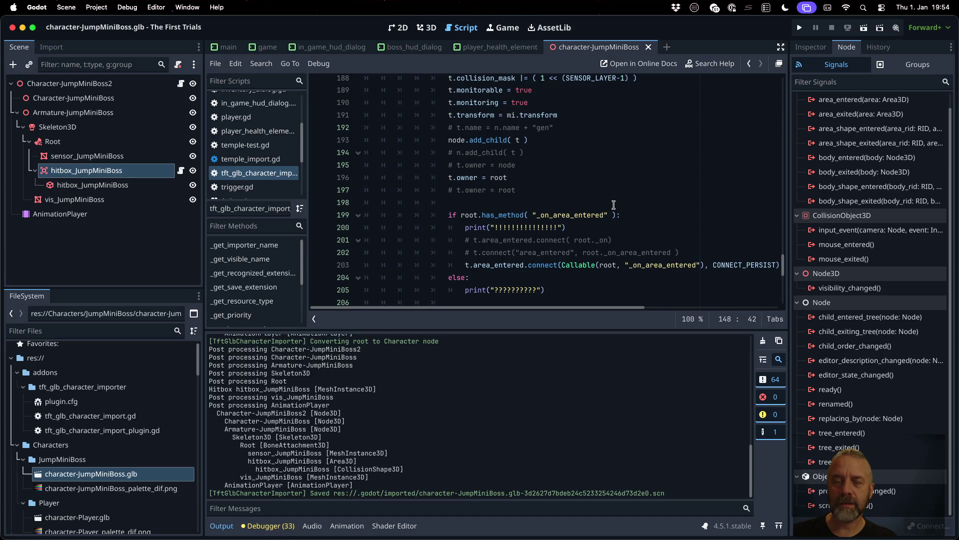
{"action": "scroll", "coordinate": [614, 204], "scroll_direction": "up", "scroll_amount": 14}
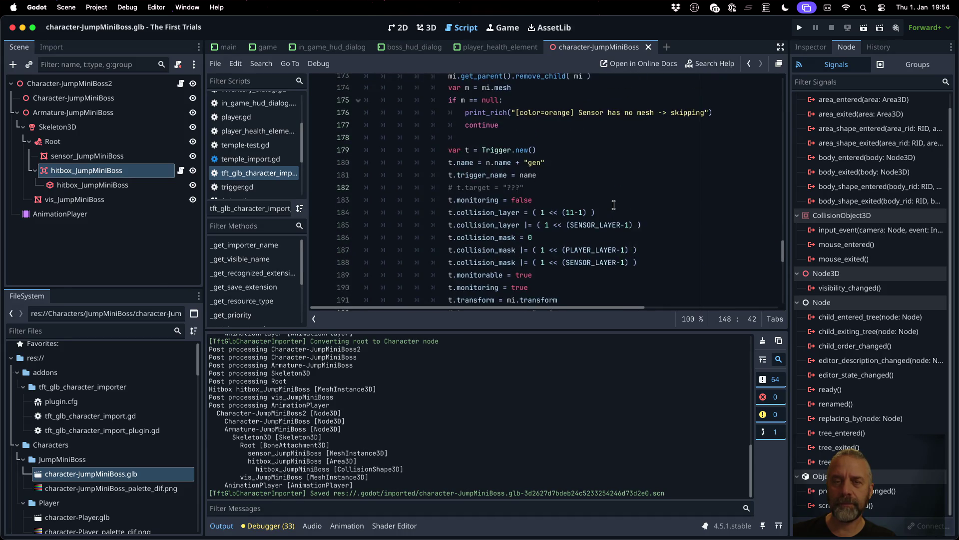
{"action": "scroll", "coordinate": [613, 205], "scroll_direction": "up", "scroll_amount": 2}
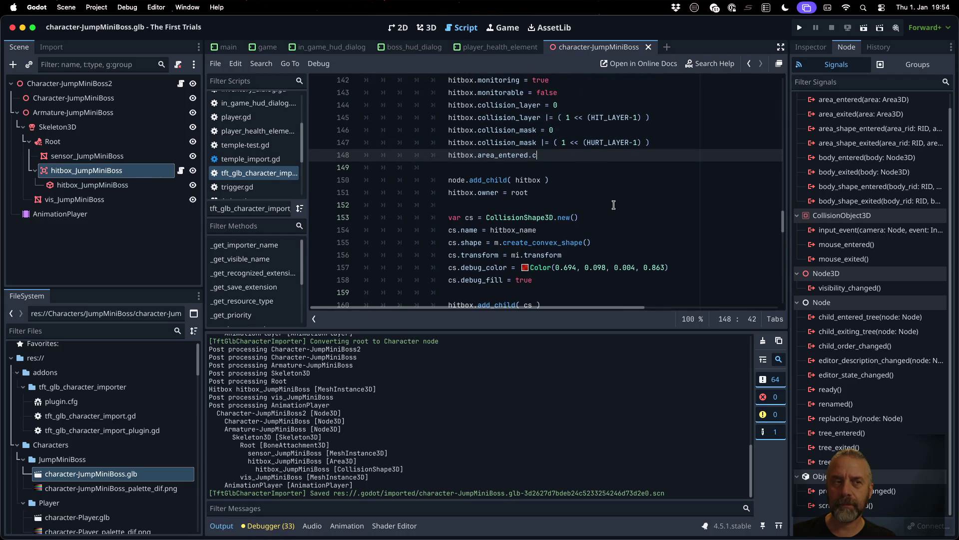
{"action": "scroll", "coordinate": [614, 205], "scroll_direction": "up", "scroll_amount": 1}
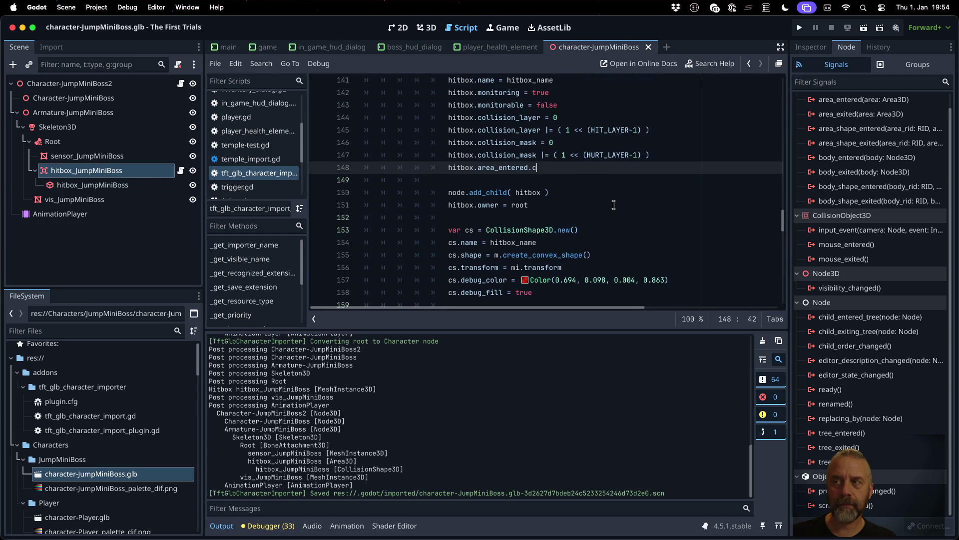
{"action": "scroll", "coordinate": [613, 205], "scroll_direction": "up", "scroll_amount": 1}
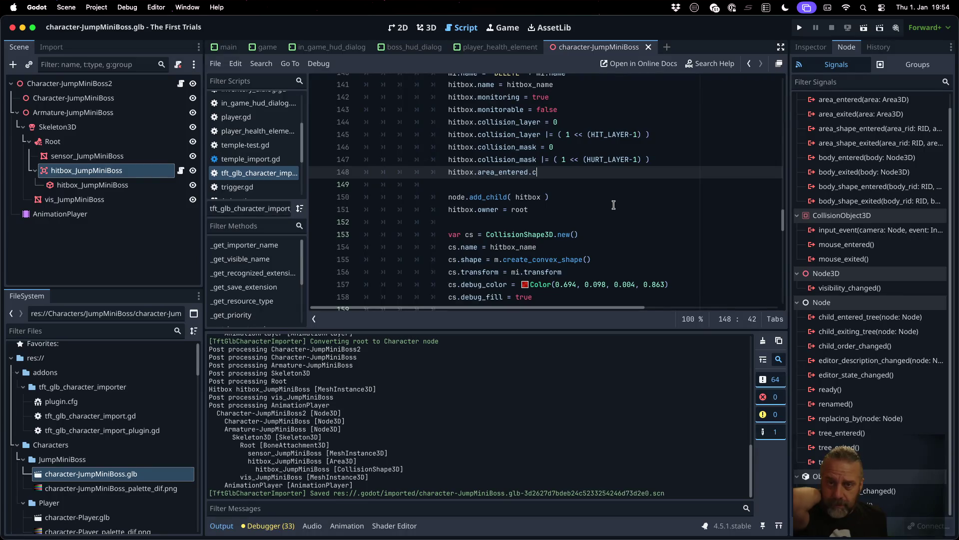
Step: Complete it as hitbox.area_entered.connect(), save, and select the hitbox's CollisionShape3D
{"action": "type", "text": "onnect("}
{"action": "key", "text": "super+s"}
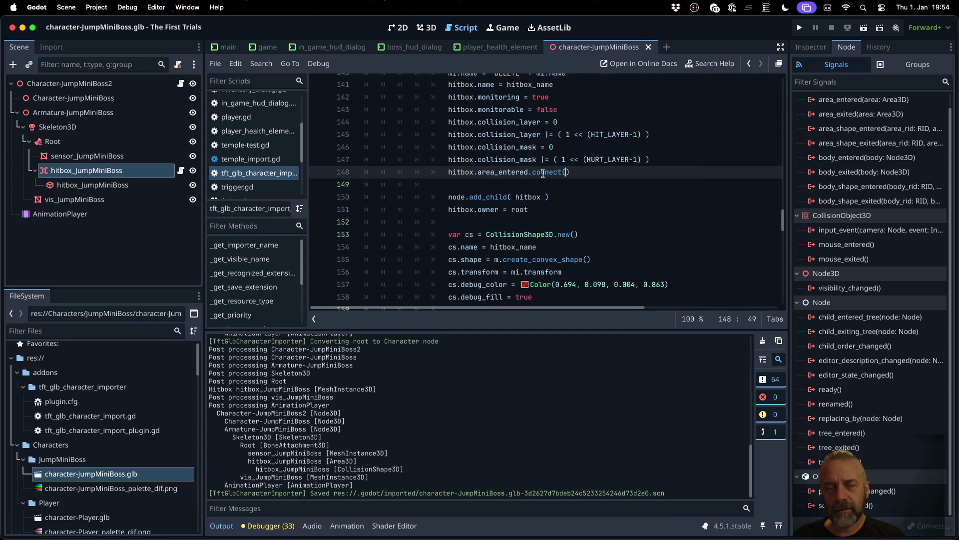
{"action": "scroll", "coordinate": [543, 174], "scroll_direction": "up", "scroll_amount": 3}
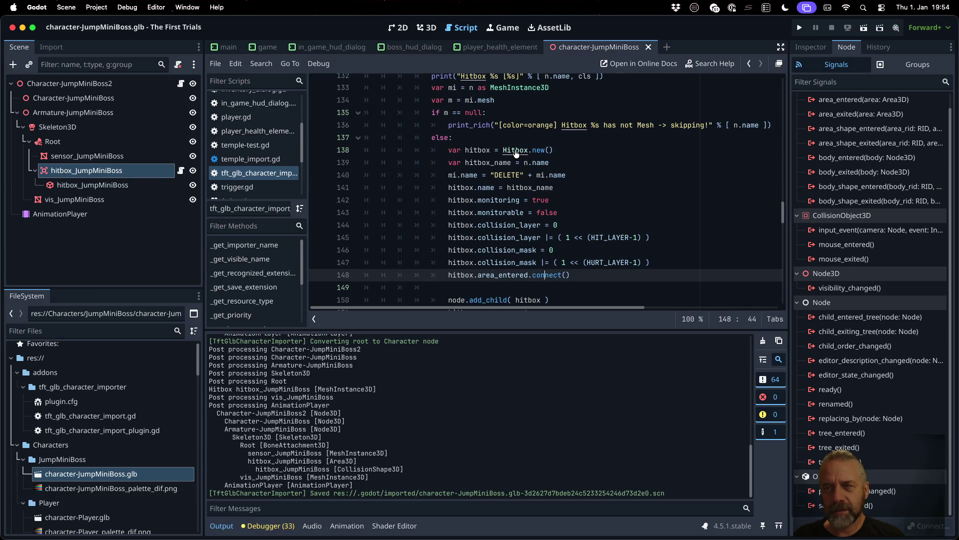
{"action": "left_click", "coordinate": [98, 175]}
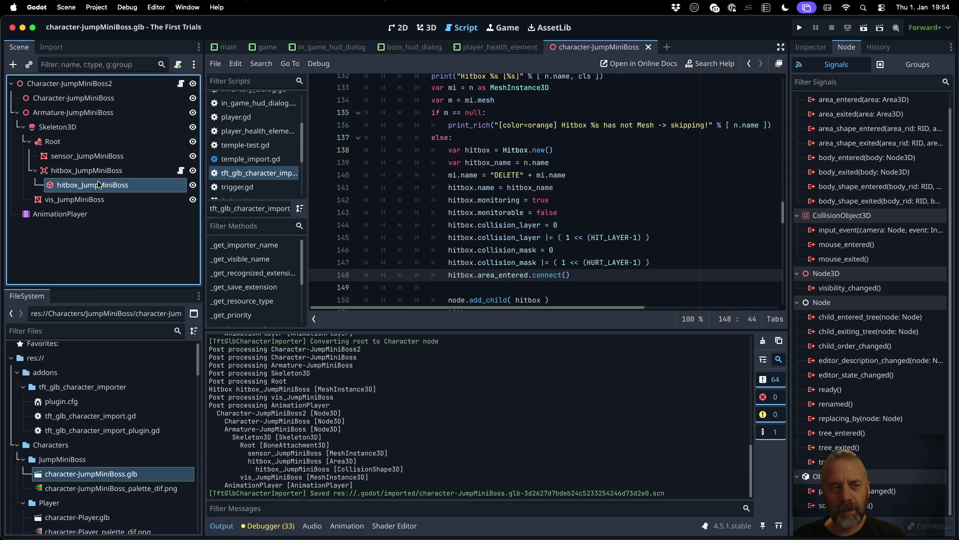
Step: Open hitbox.gd via Quick Open Script with 'hit', showing class_name Hitbox and extends Area3D
{"action": "left_click", "coordinate": [811, 46]}
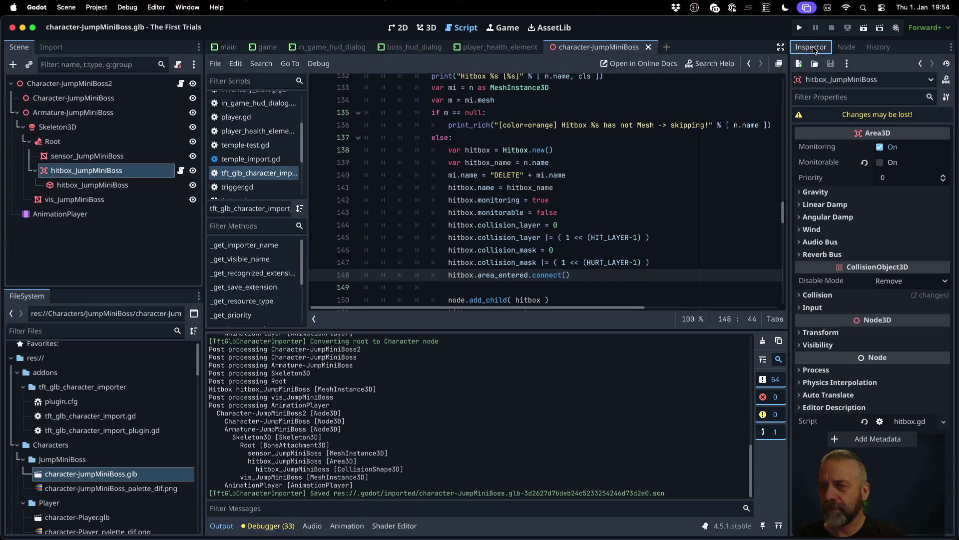
{"action": "mouse_move", "coordinate": [874, 133]}
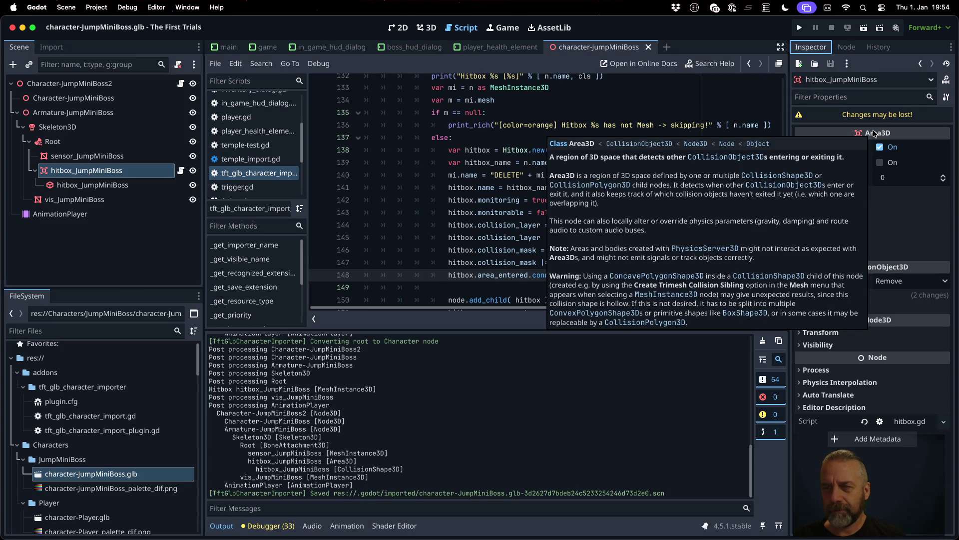
{"action": "left_click", "coordinate": [495, 124]}
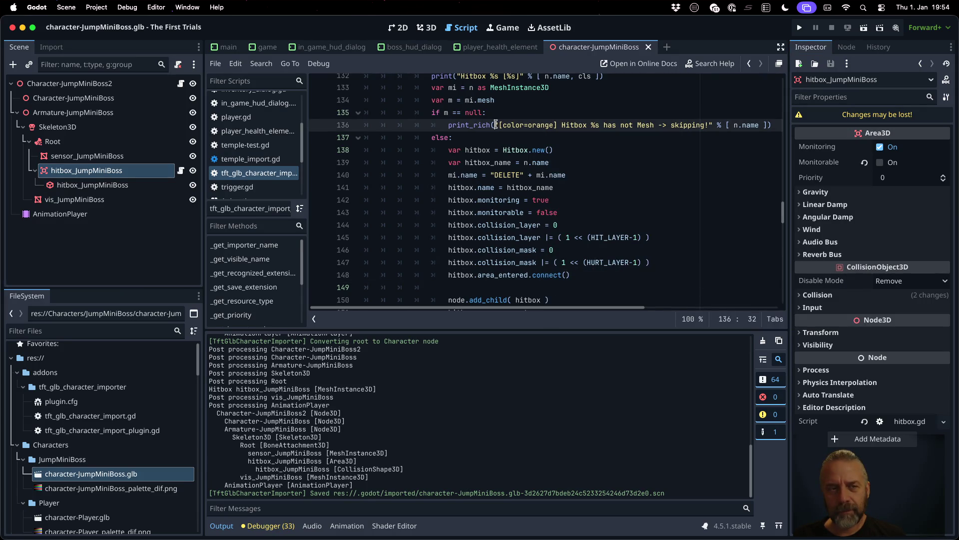
{"action": "key", "text": "ctrl+alt+o"}
{"action": "type", "text": "hit"}
{"action": "key", "text": "Return"}
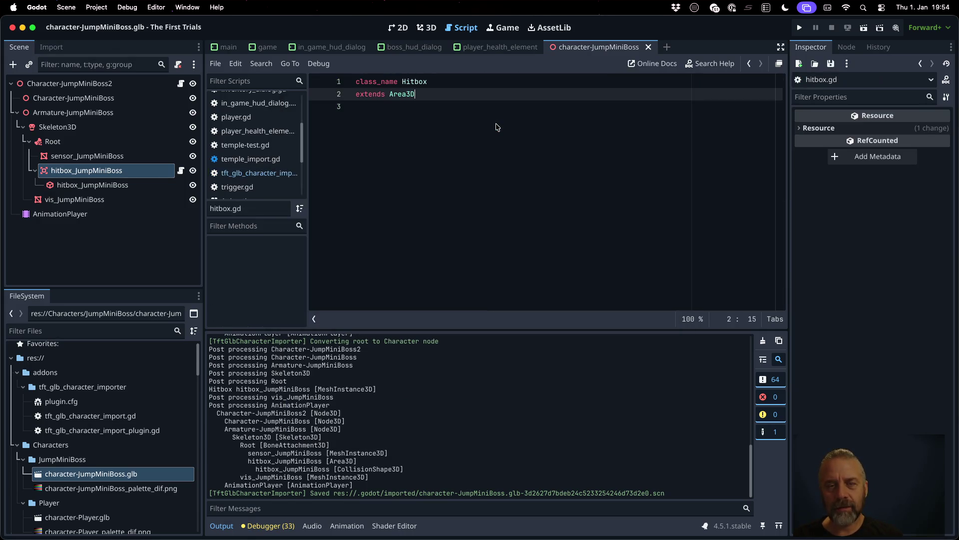
{"action": "left_click", "coordinate": [419, 81]}
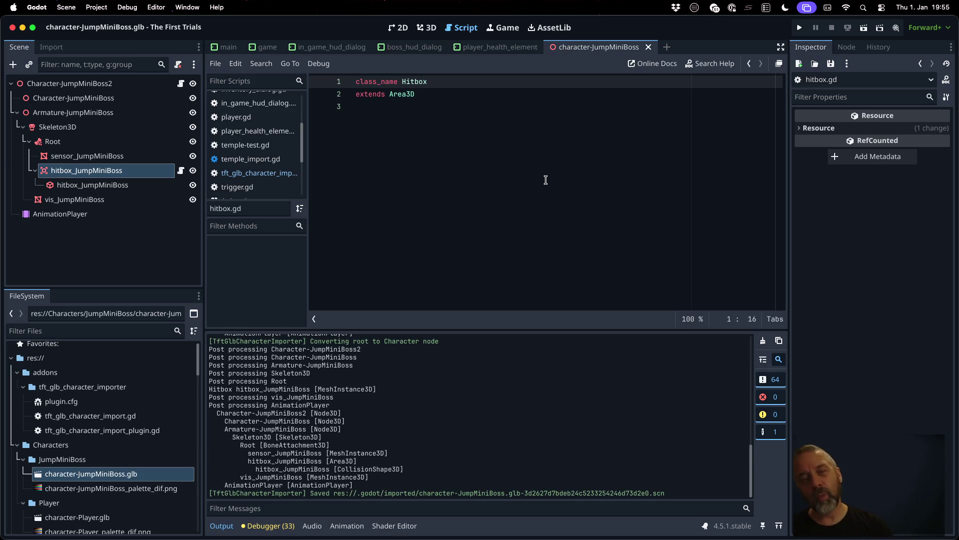
Step: Add a _ready() -> void function containing pass, then begin func _on_area_entered( below it
{"action": "key", "text": "Down"}
{"action": "key", "text": "Down"}
{"action": "key", "text": "Return"}
{"action": "type", "text": "func _re"}
{"action": "key", "text": "Return"}
{"action": "key", "text": "Return"}
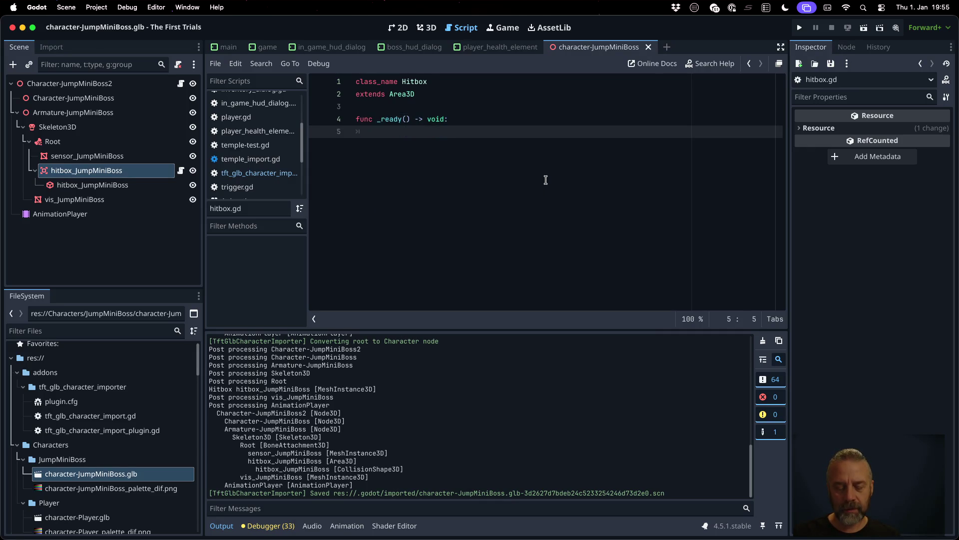
{"action": "type", "text": "pass"}
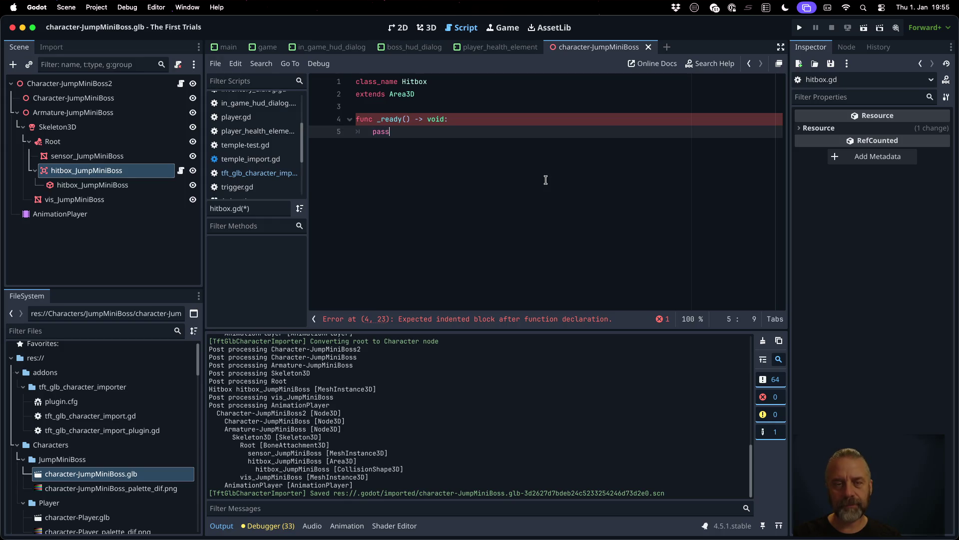
{"action": "key", "text": "Return"}
{"action": "key", "text": "Return"}
{"action": "type", "text": "func "}
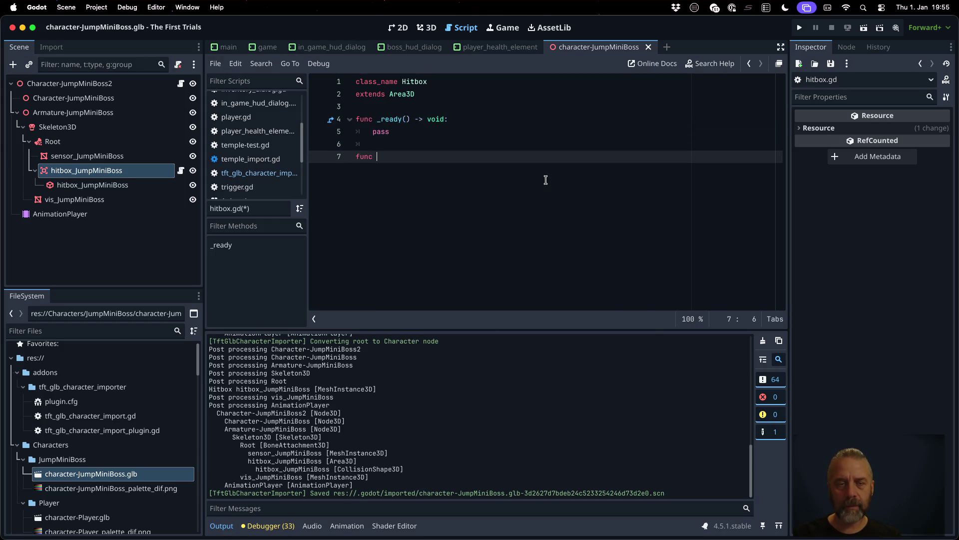
{"action": "type", "text": "_on_area_eneter"}
{"action": "key", "text": "BackSpace"}
{"action": "key", "text": "BackSpace"}
{"action": "key", "text": "BackSpace"}
{"action": "type", "text": "tered("}
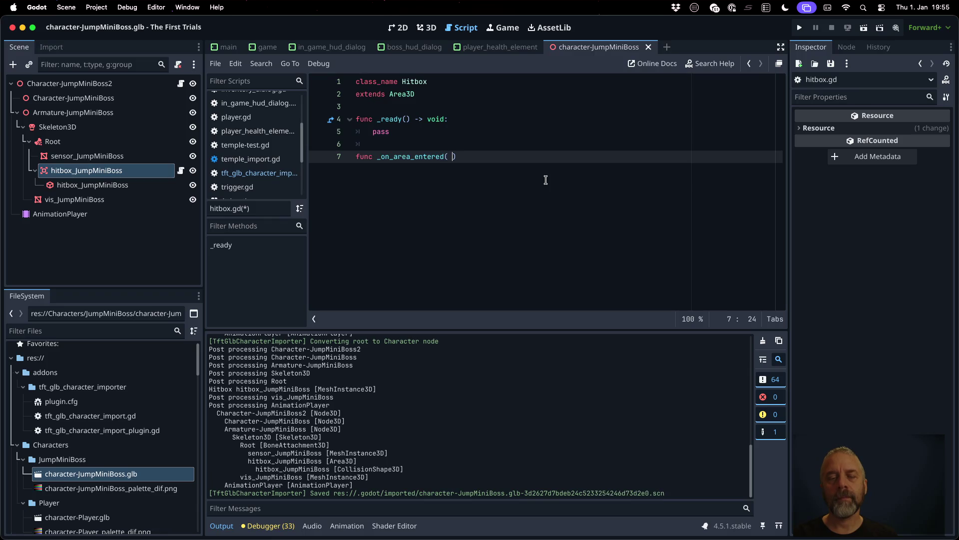
Step: Check the hitbox's signals, then complete _on_area_entered(area: Area3D) -> void with a pass body
{"action": "left_click", "coordinate": [846, 47]}
{"action": "left_click", "coordinate": [169, 172]}
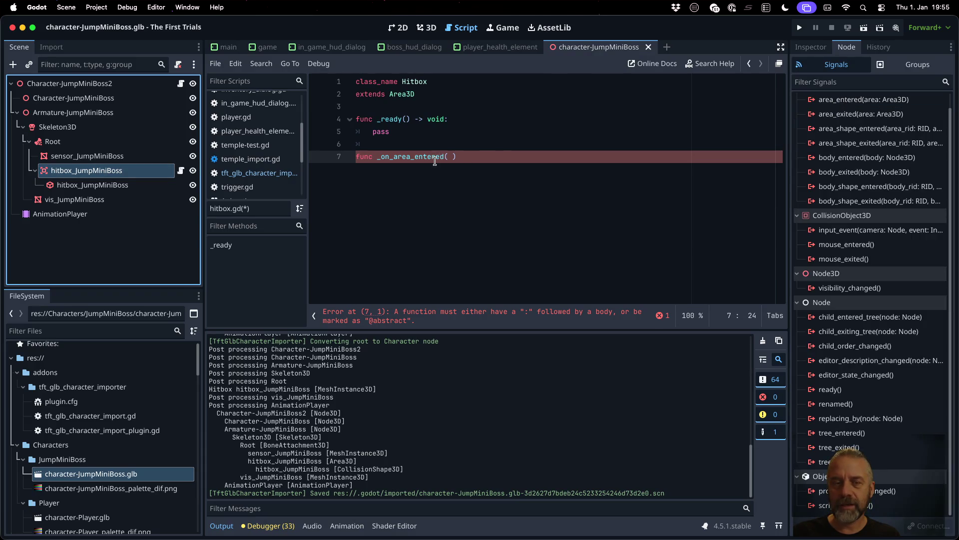
{"action": "left_click", "coordinate": [451, 157]}
{"action": "type", "text": "area: A"}
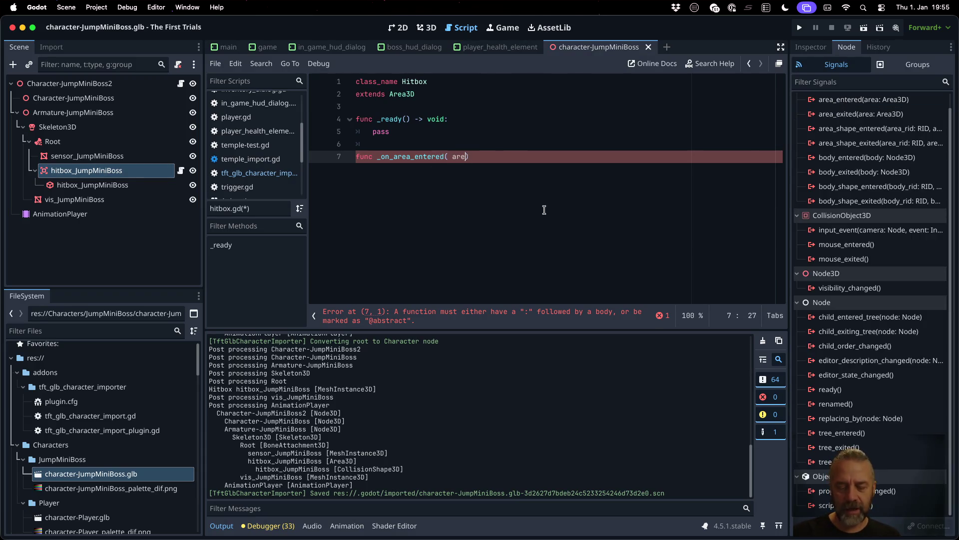
{"action": "type", "text": "rea3D"}
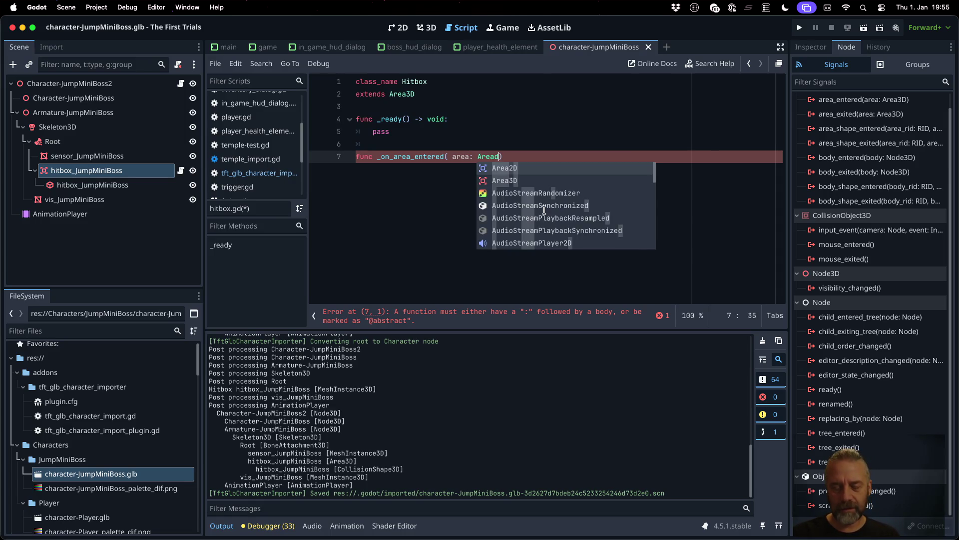
{"action": "key", "text": "Escape"}
{"action": "key", "text": "End"}
{"action": "type", "text": "-> void:"}
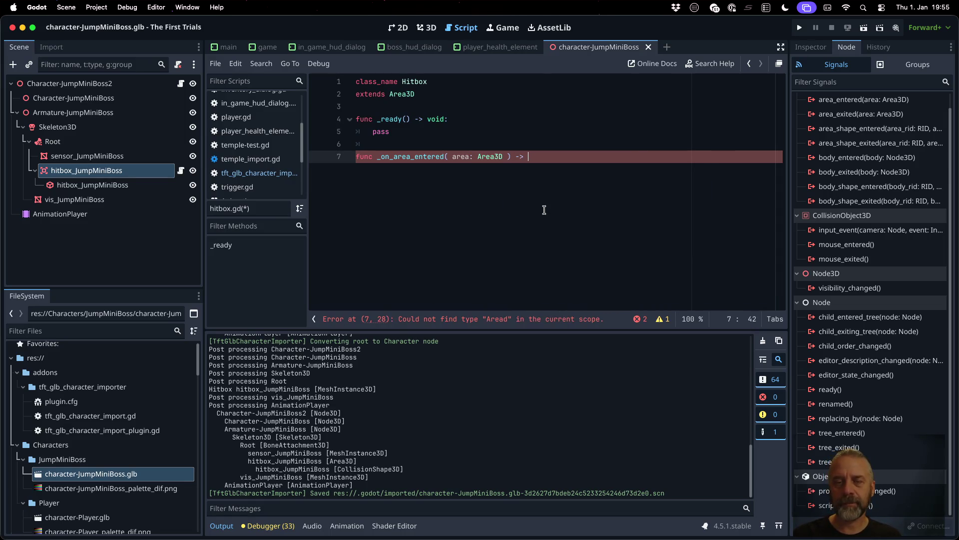
{"action": "key", "text": "Return"}
{"action": "type", "text": "pass"}
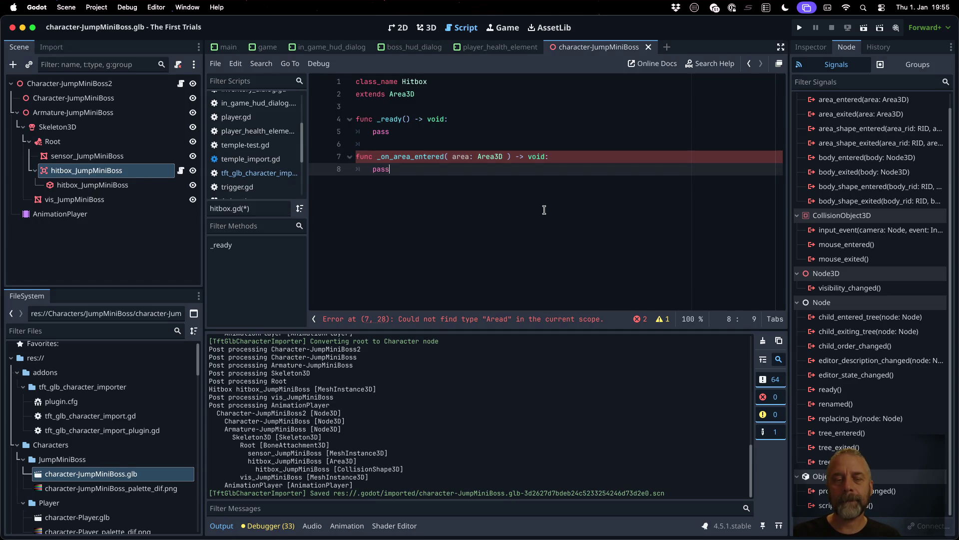
{"action": "key", "text": "Return"}
Step: In _ready, add self.area_entered.connect(_on_area_entered) and delete the leftover pass line
{"action": "key", "text": "Up"}
{"action": "key", "text": "Up"}
{"action": "key", "text": "Up"}
{"action": "key", "text": "Up"}
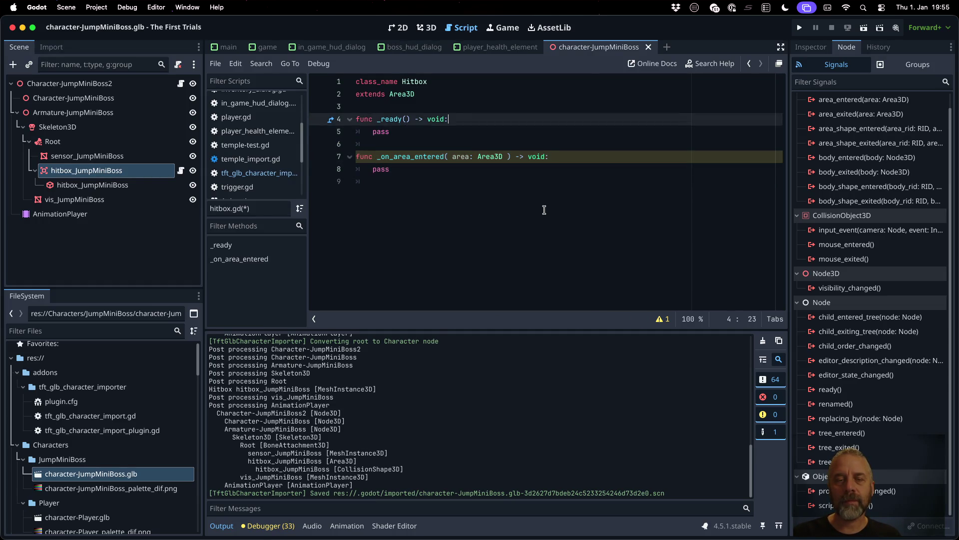
{"action": "key", "text": "End"}
{"action": "key", "text": "Return"}
{"action": "type", "text": "self._"}
{"action": "key", "text": "Return"}
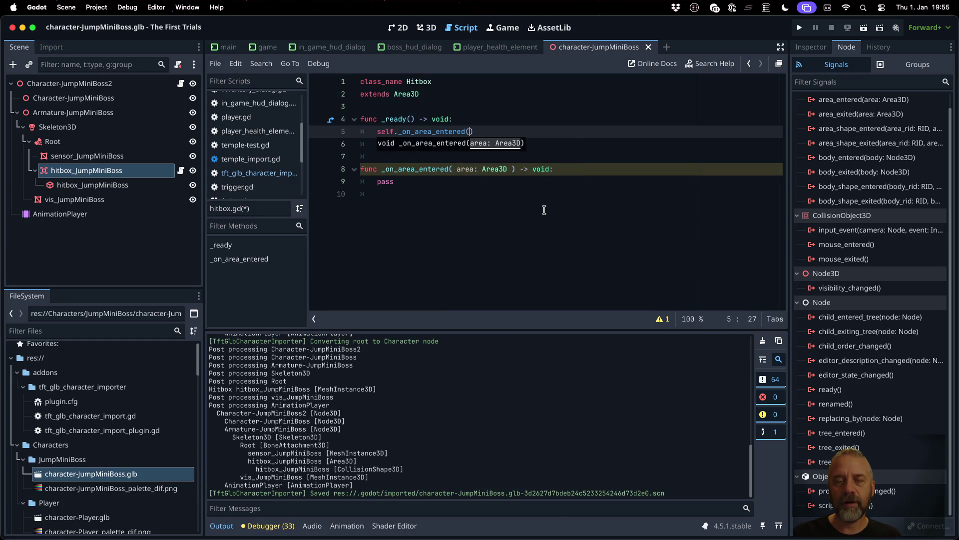
{"action": "key", "text": "BackSpace"}
{"action": "key", "text": "BackSpace"}
{"action": "key", "text": "BackSpace"}
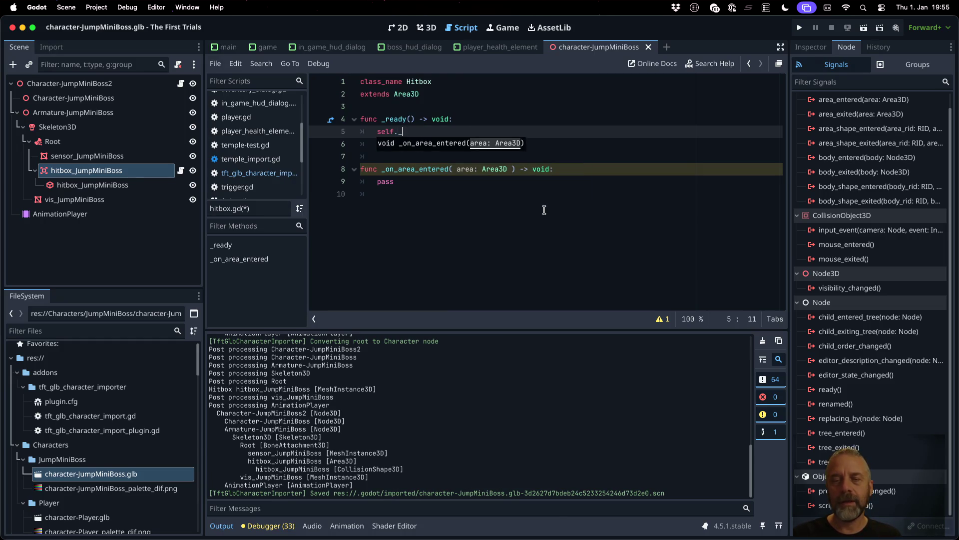
{"action": "type", "text": "area"}
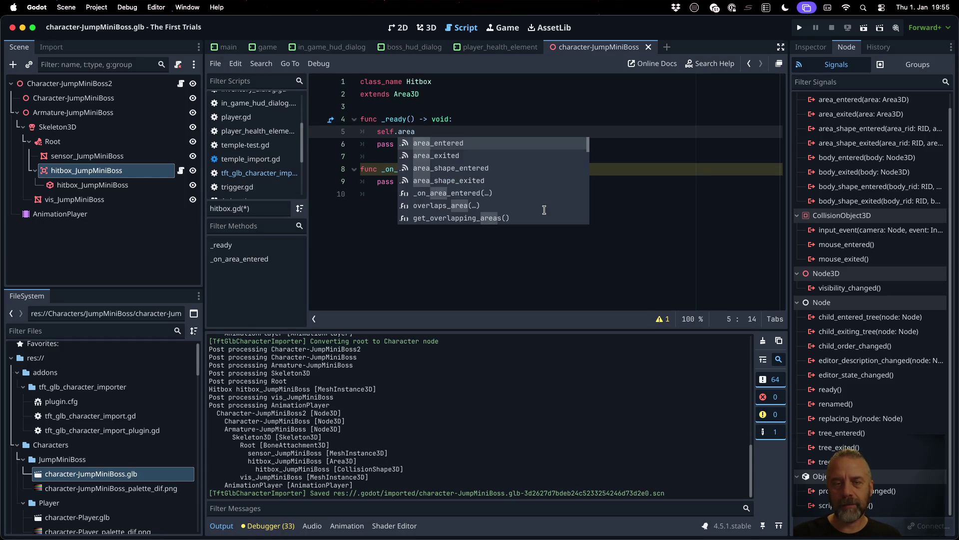
{"action": "key", "text": "Return"}
{"action": "type", "text": ".conn"}
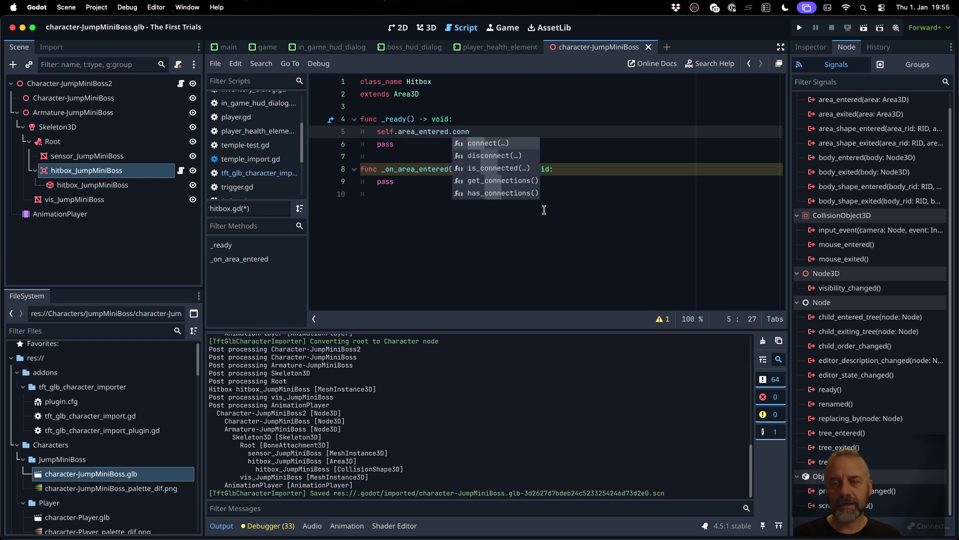
{"action": "key", "text": "Return"}
{"action": "type", "text": "_on_"}
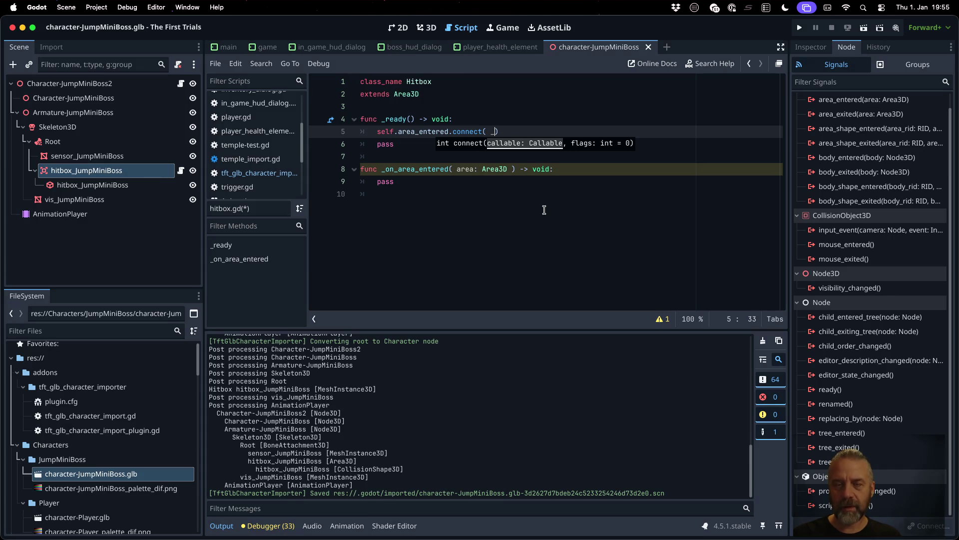
{"action": "key", "text": "Return"}
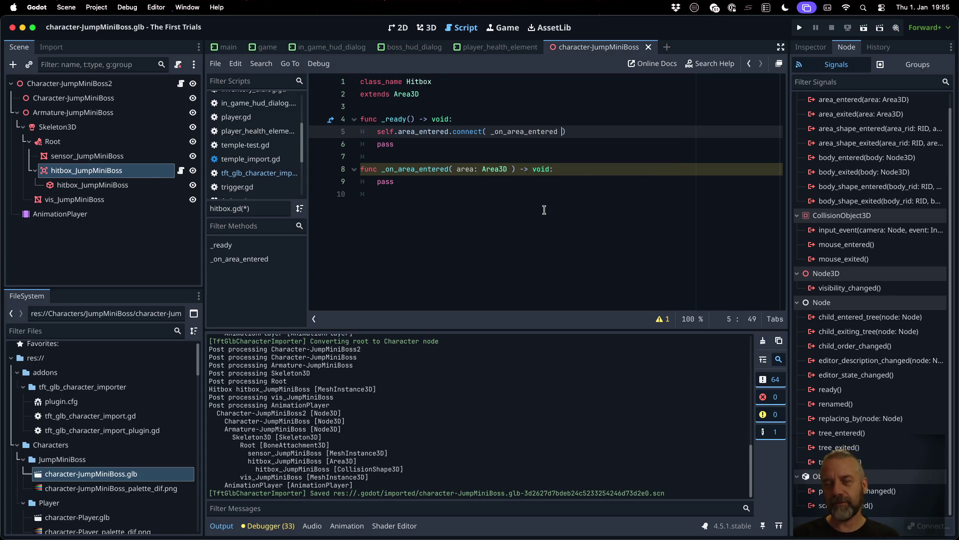
{"action": "key", "text": "Down"}
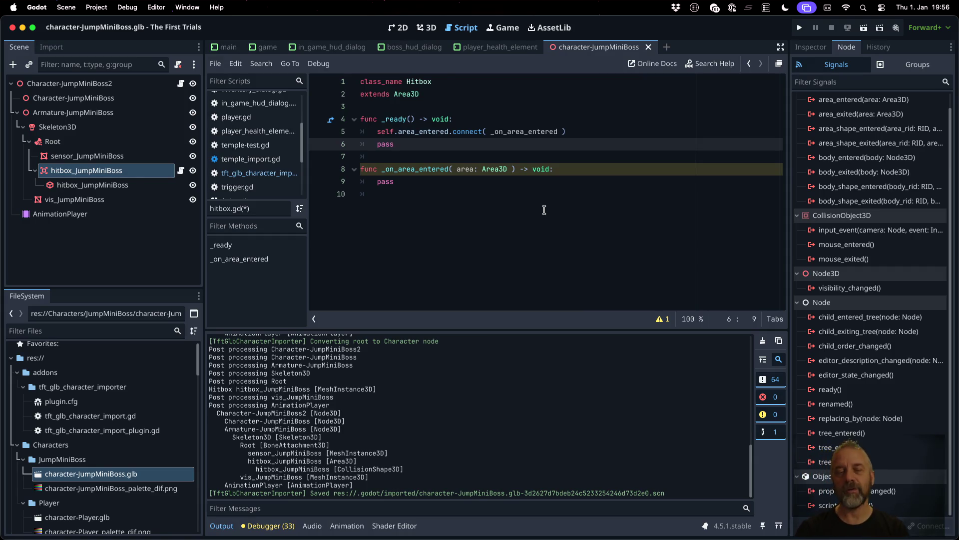
{"action": "key", "text": "super+shift+k"}
Step: Insert a blank line below extends for a new signal declaration
{"action": "key", "text": "Up"}
{"action": "key", "text": "Up"}
{"action": "key", "text": "Up"}
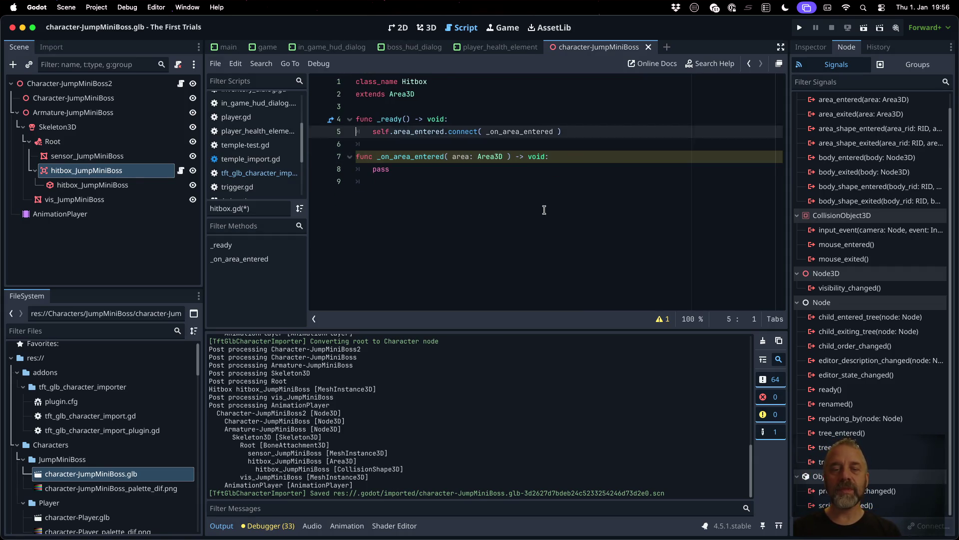
{"action": "key", "text": "Down"}
{"action": "key", "text": "Return"}
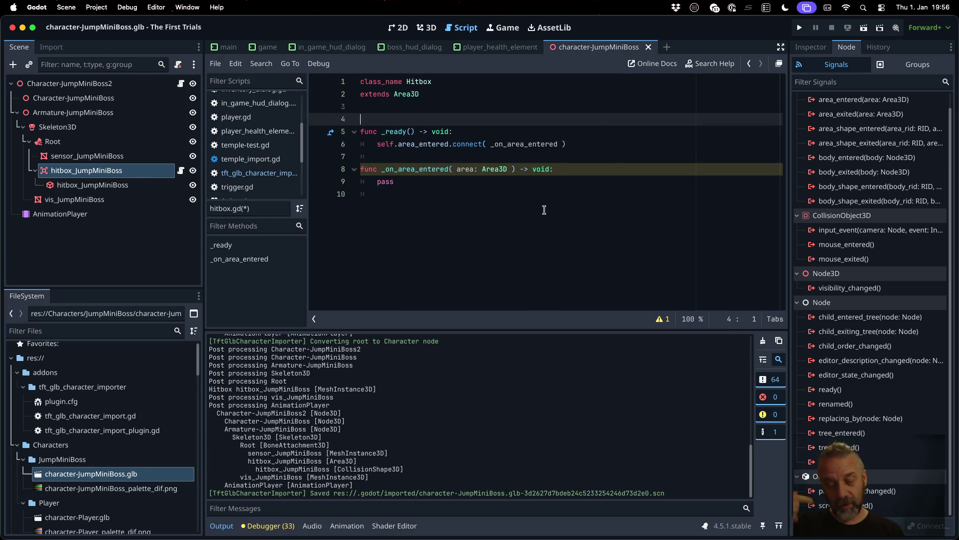
Step: Declare signal hitbox_entered( hitbox: Hitbox, other: Area3D ) and save hitbox.gd
{"action": "type", "text": "signal"}
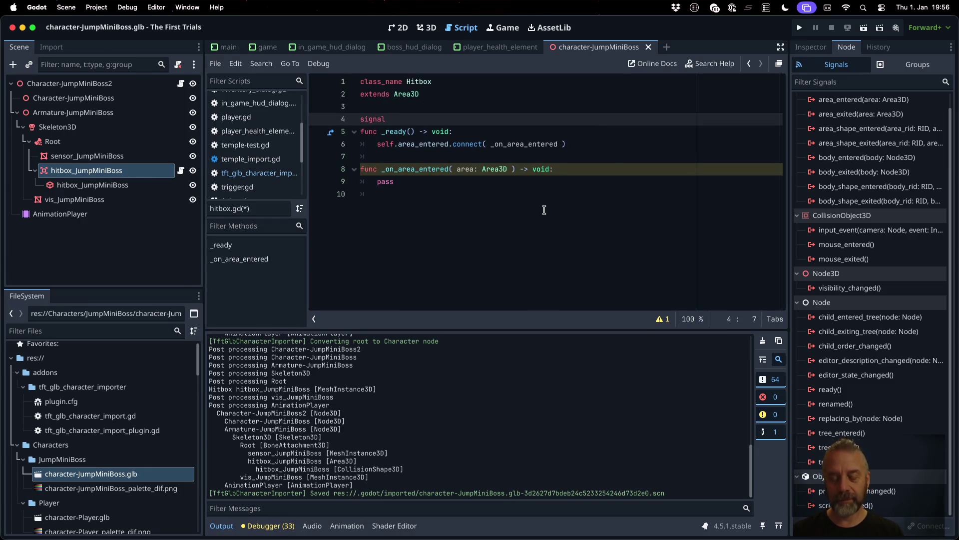
{"action": "type", "text": " hitbox_enet"}
{"action": "key", "text": "BackSpace"}
{"action": "key", "text": "BackSpace"}
{"action": "type", "text": "tered( "}
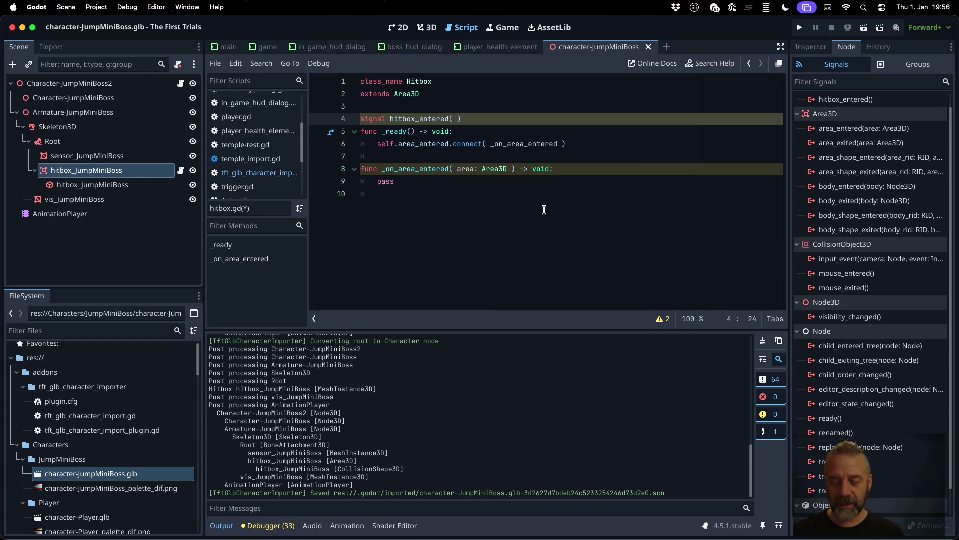
{"action": "type", "text": "hitbox: H"}
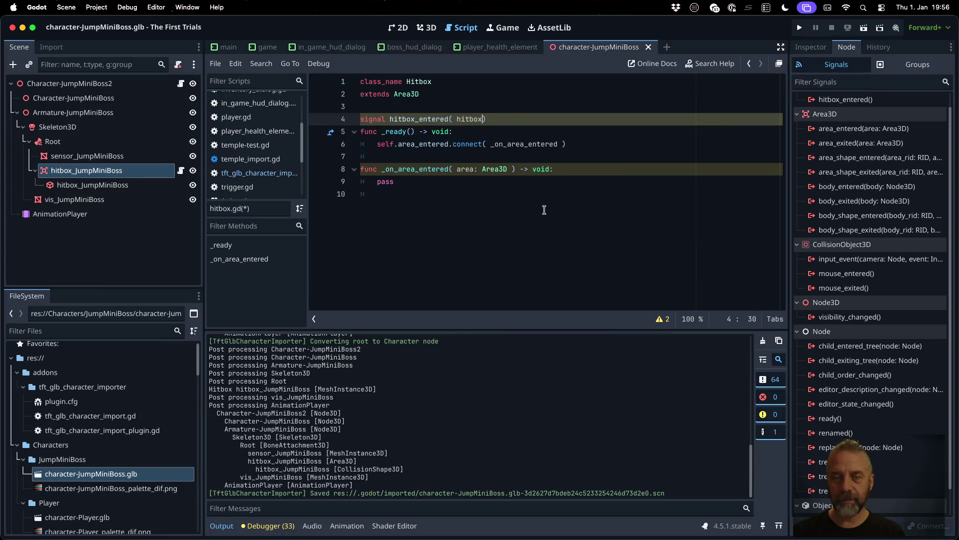
{"action": "type", "text": "itbox"}
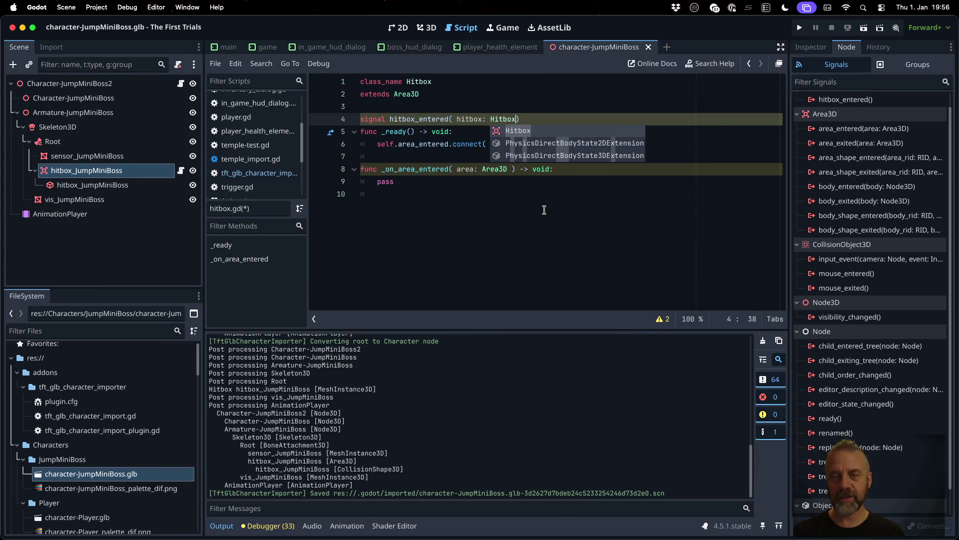
{"action": "type", "text": ", area:"}
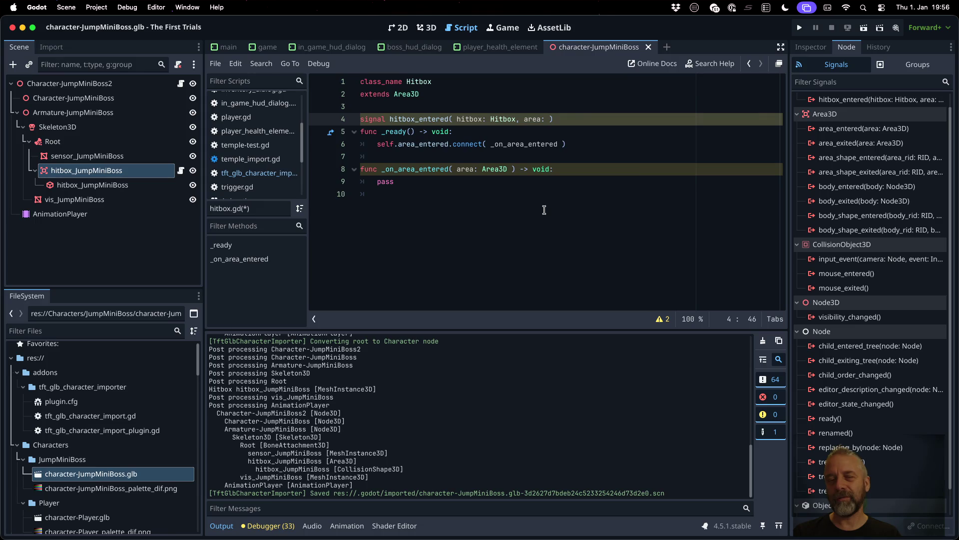
{"action": "type", "text": "Area"}
{"action": "key", "text": "BackSpace"}
{"action": "key", "text": "BackSpace"}
{"action": "key", "text": "BackSpace"}
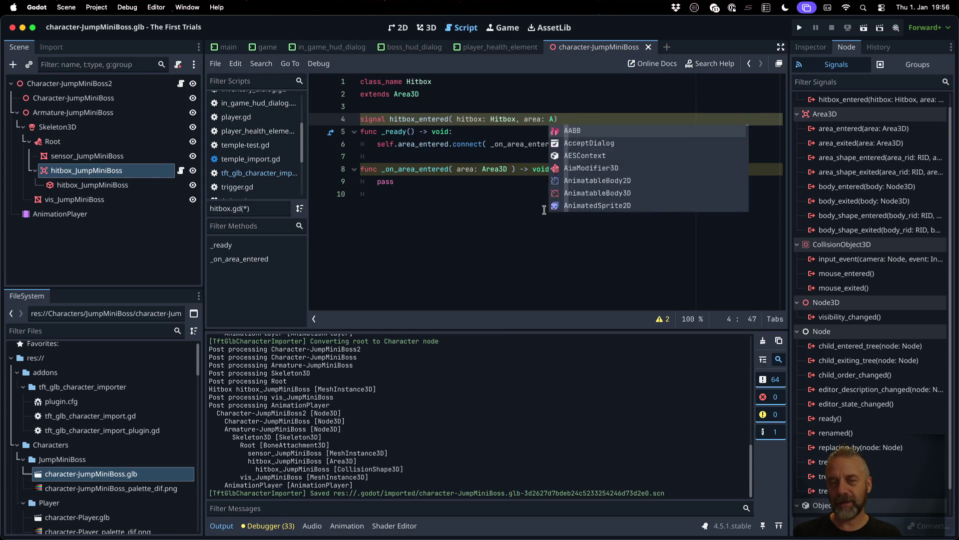
{"action": "type", "text": "other: "}
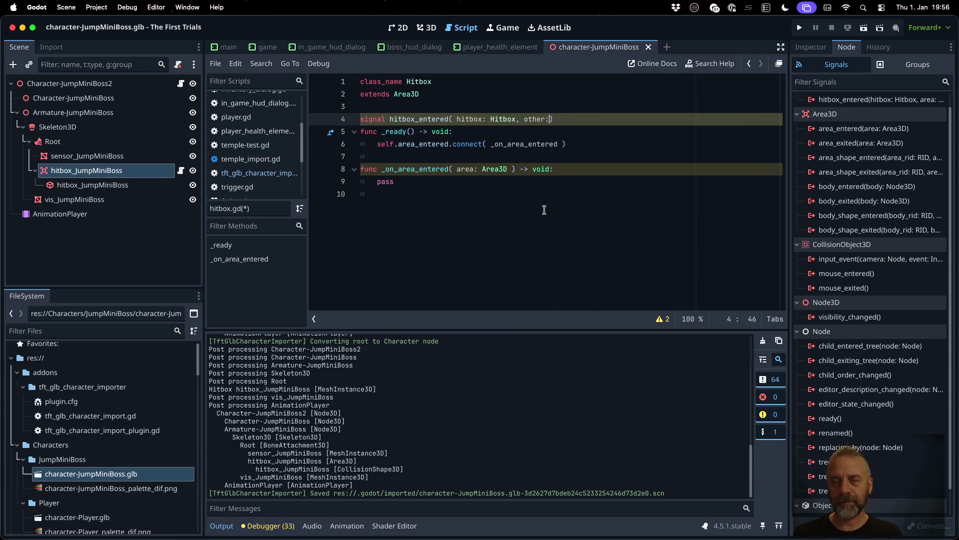
{"action": "type", "text": "Area3D"}
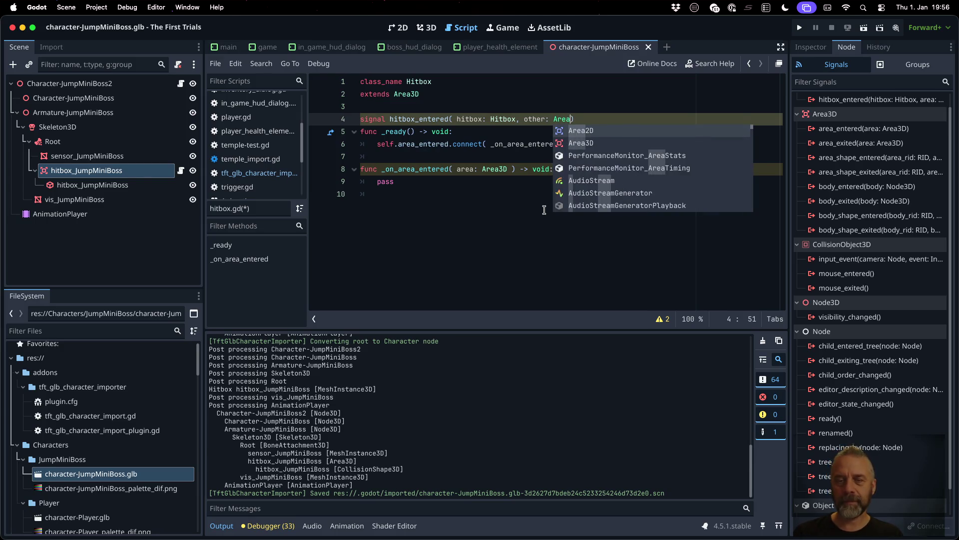
{"action": "key", "text": "Down"}
{"action": "key", "text": "Down"}
{"action": "key", "text": "Down"}
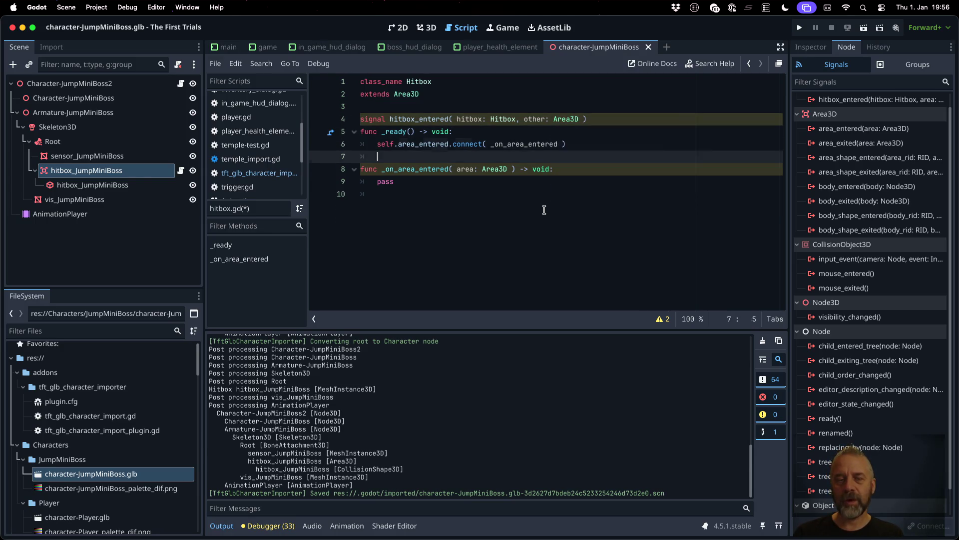
{"action": "key", "text": "Up"}
{"action": "key", "text": "Up"}
{"action": "key", "text": "Up"}
{"action": "key", "text": "Up"}
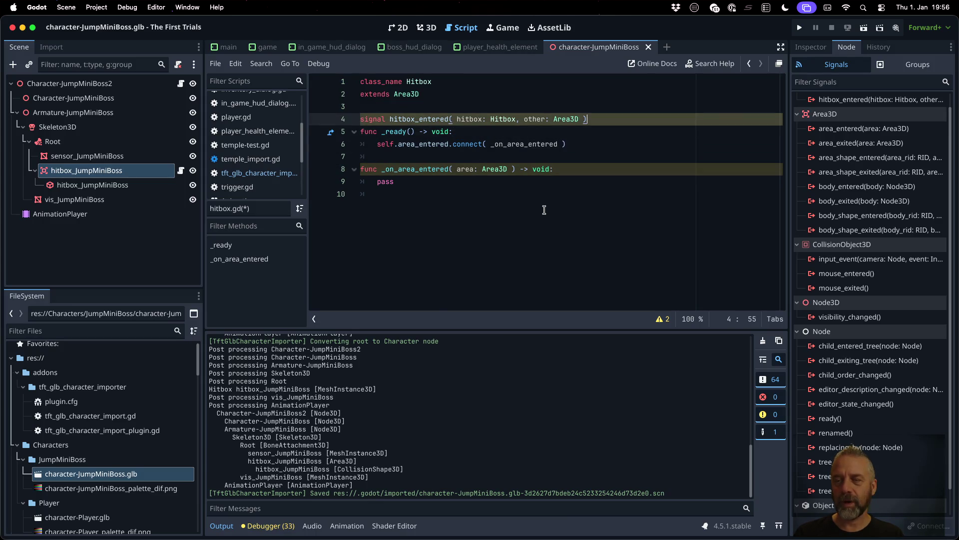
{"action": "key", "text": "Return"}
{"action": "key", "text": "ctrl+s"}
{"action": "key", "text": "Return"}
{"action": "key", "text": "Down"}
{"action": "key", "text": "Down"}
{"action": "key", "text": "Down"}
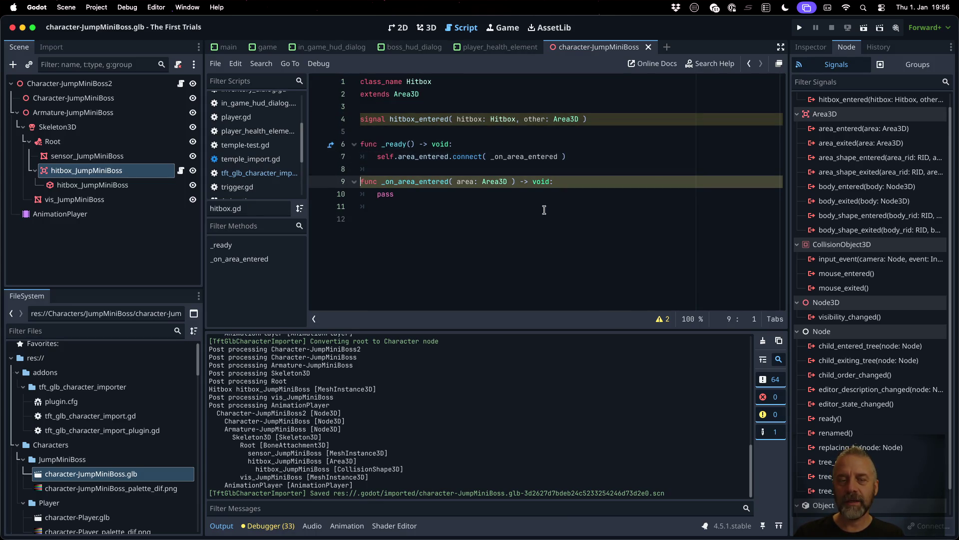
Step: Replace pass in _on_area_entered with self.hitbox_entered.emit( self, area ) and save
{"action": "key", "text": "End"}
{"action": "key", "text": "Return"}
{"action": "type", "text": "self.hitbox_entered"}
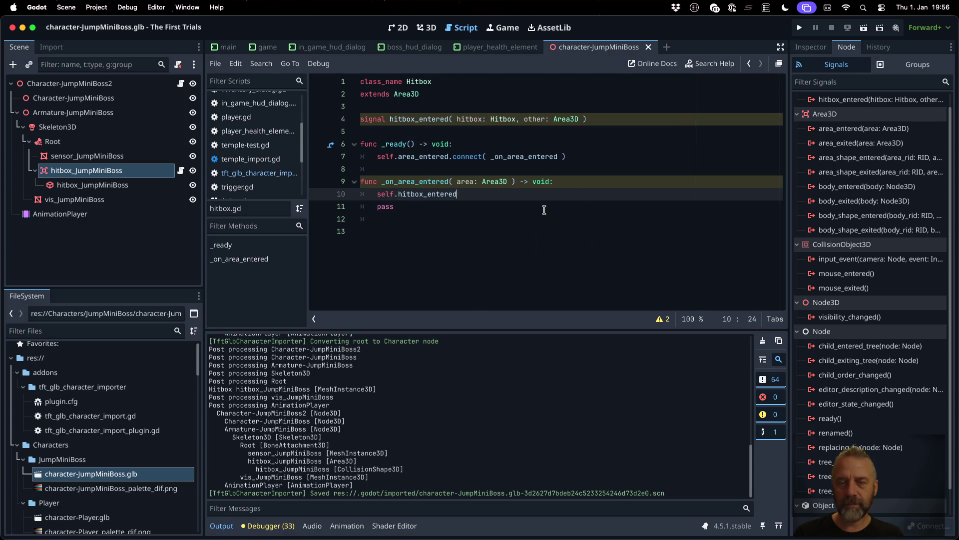
{"action": "type", "text": ".emit( se"}
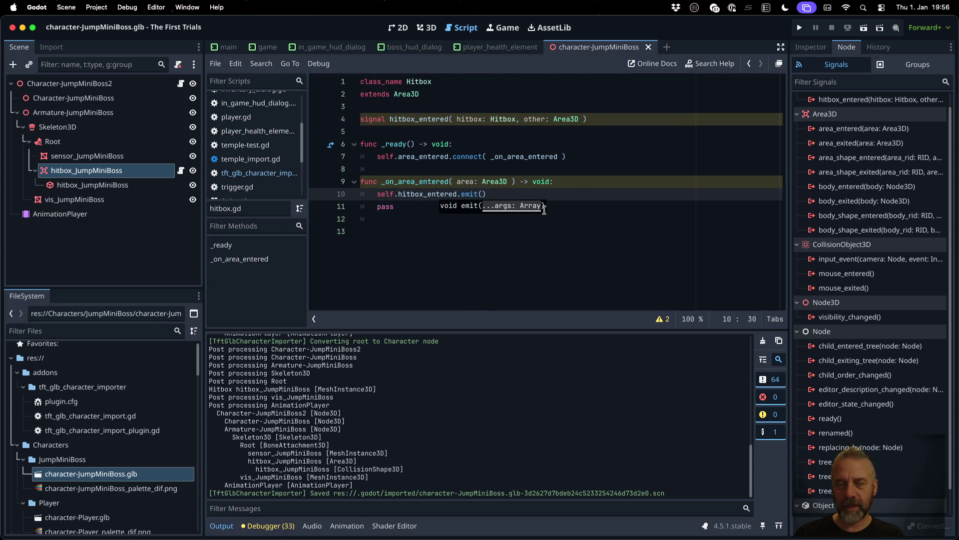
{"action": "type", "text": "lf, area"}
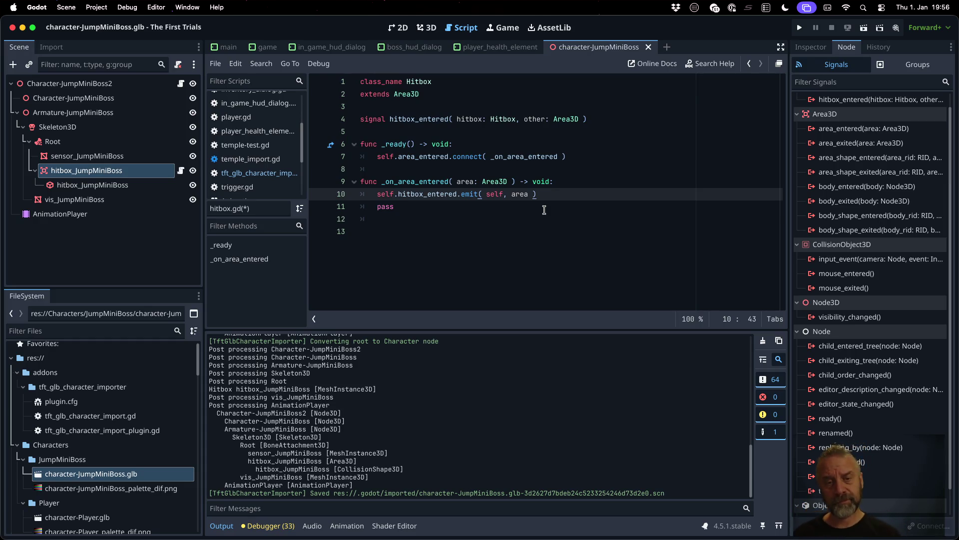
{"action": "left_click", "coordinate": [544, 210]}
{"action": "key", "text": "super+shift+k"}
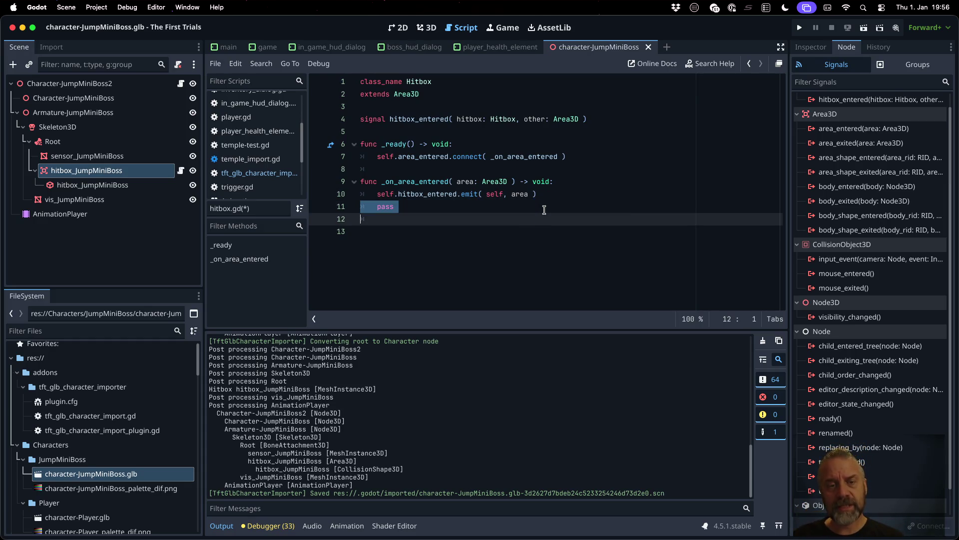
{"action": "key", "text": "super+s"}
{"action": "key", "text": "Return"}
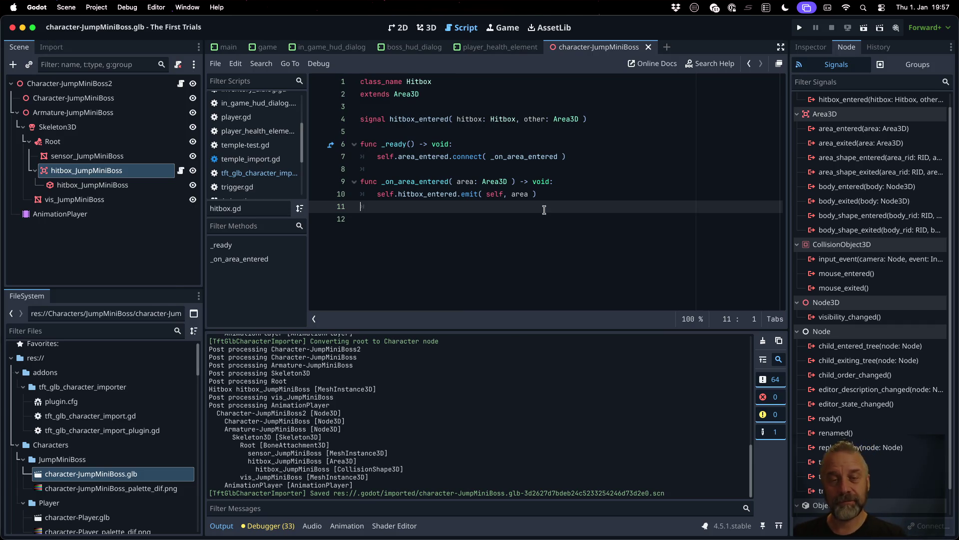
Step: Select and copy the hitbox_entered signal signature
{"action": "key", "text": "Up"}
{"action": "key", "text": "Up"}
{"action": "key", "text": "Up"}
{"action": "key", "text": "Down"}
{"action": "key", "text": "Down"}
{"action": "key", "text": "shift+Down"}
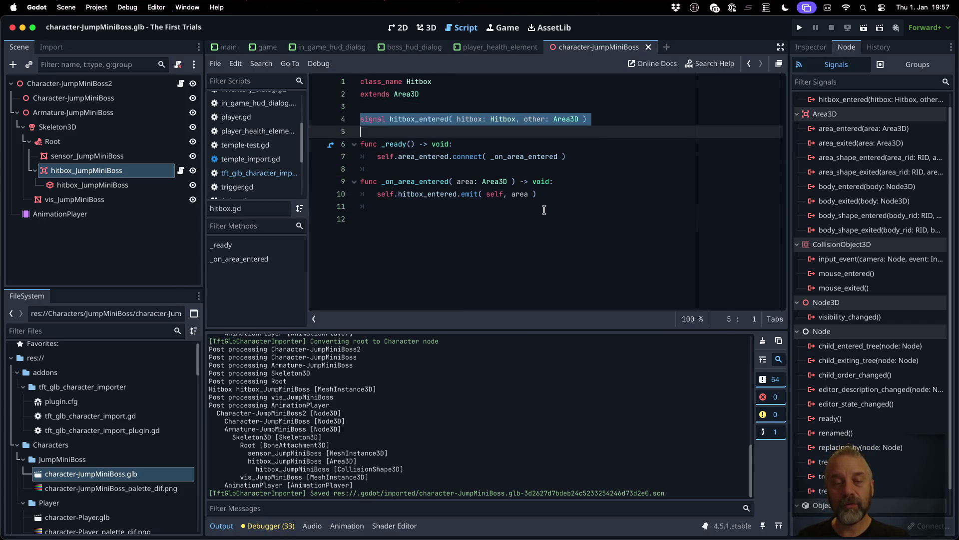
{"action": "key", "text": "ctrl+shift+End"}
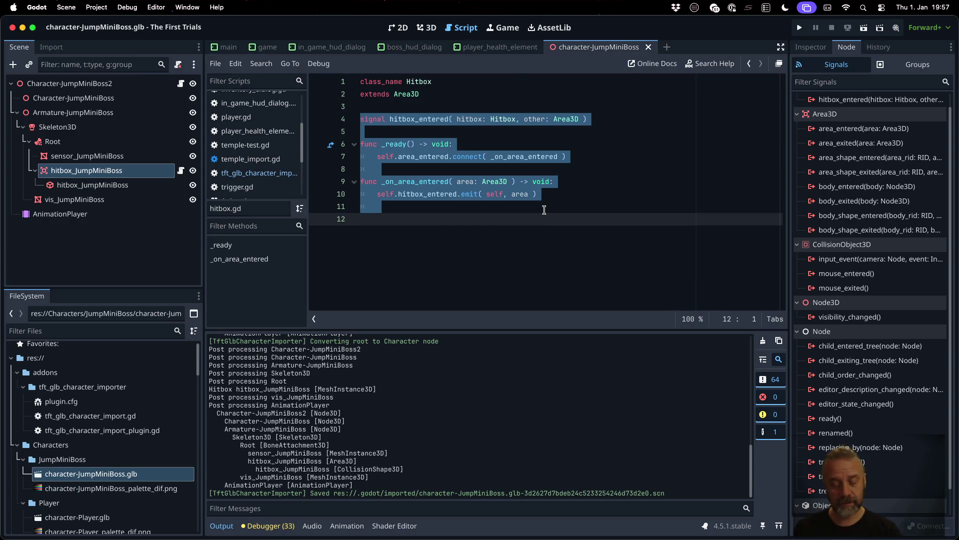
{"action": "key", "text": "Return"}
{"action": "key", "text": "Right"}
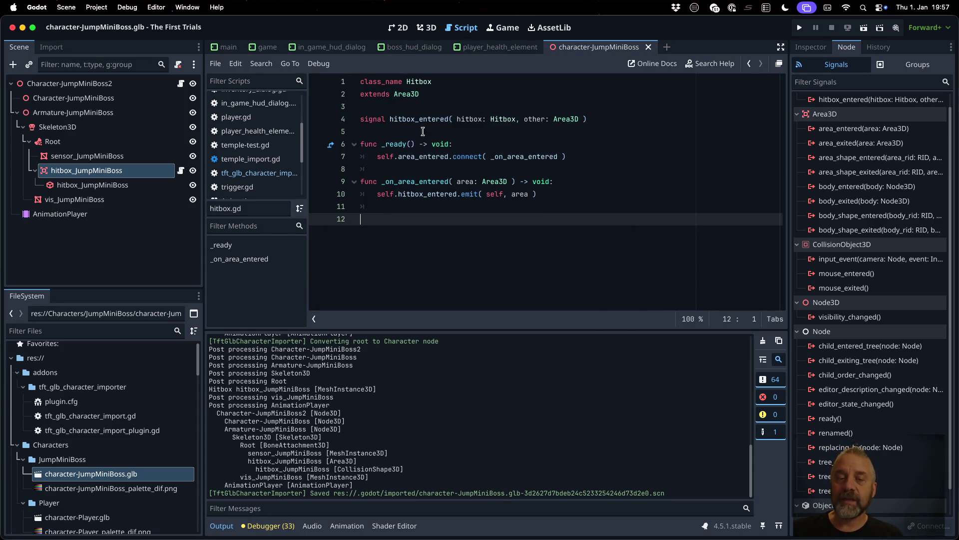
{"action": "left_click", "coordinate": [390, 119]}
{"action": "key", "text": "shift+End"}
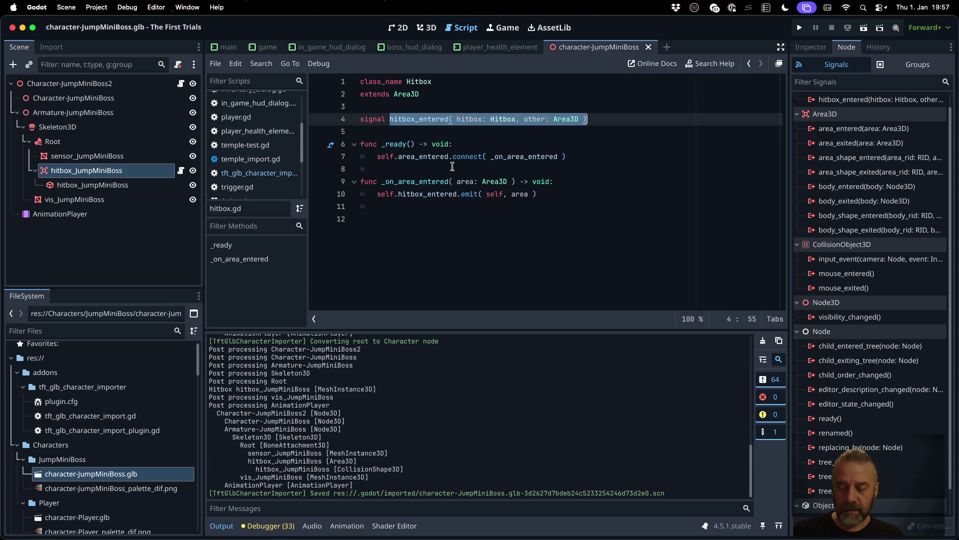
{"action": "key", "text": "shift+alt+o"}
Step: Search 'Chara' in Quick Open and open character.gd
{"action": "type", "text": "Chara"}
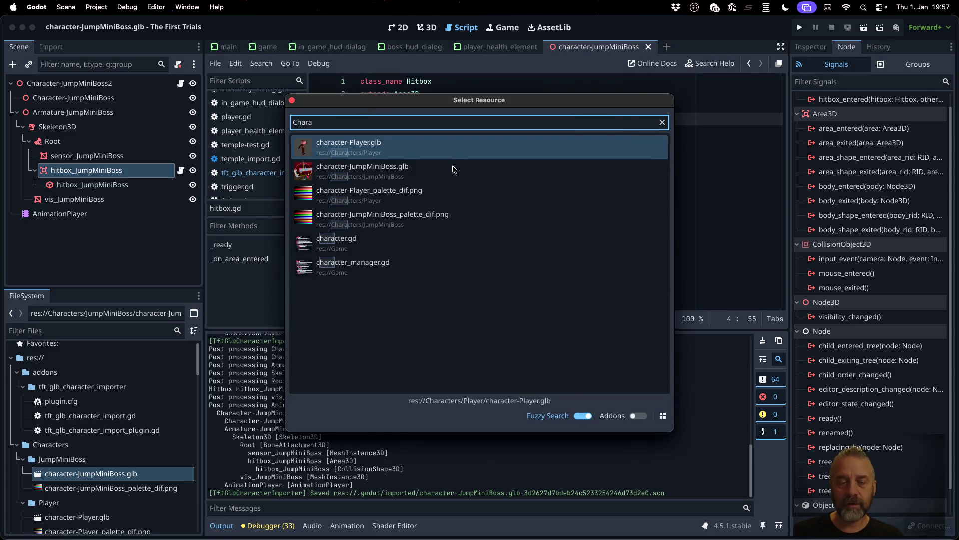
{"action": "key", "text": "Down"}
{"action": "key", "text": "Down"}
{"action": "key", "text": "Down"}
{"action": "key", "text": "Up"}
{"action": "key", "text": "Return"}
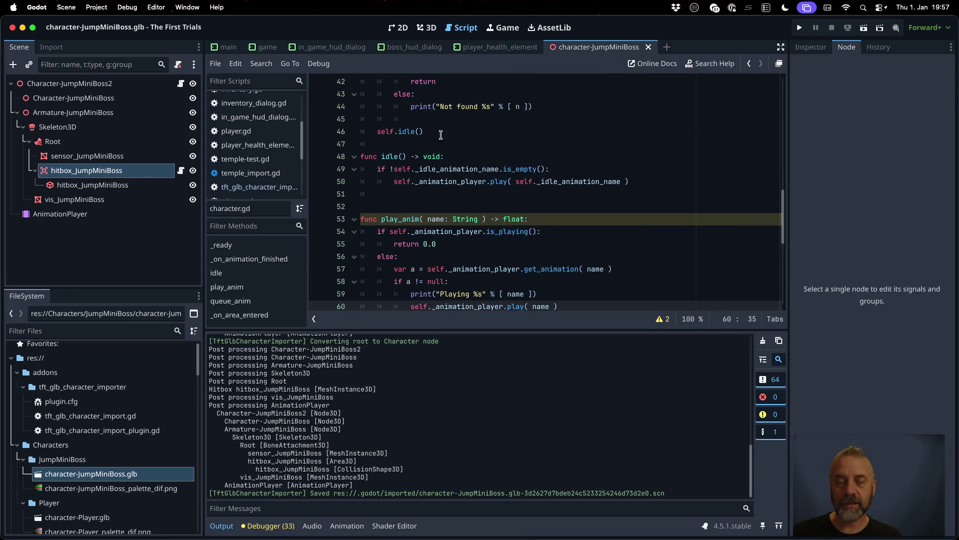
Step: At the end of character.gd, add func _on_hitbox_entered( hitbox: Hitbox, other: Area3D ) -> void: pass and save
{"action": "scroll", "coordinate": [440, 135], "scroll_direction": "down", "scroll_amount": 7}
{"action": "left_click", "coordinate": [505, 312]}
{"action": "key", "text": "super+v"}
{"action": "type", "text": "func _on_"}
{"action": "key", "text": "End"}
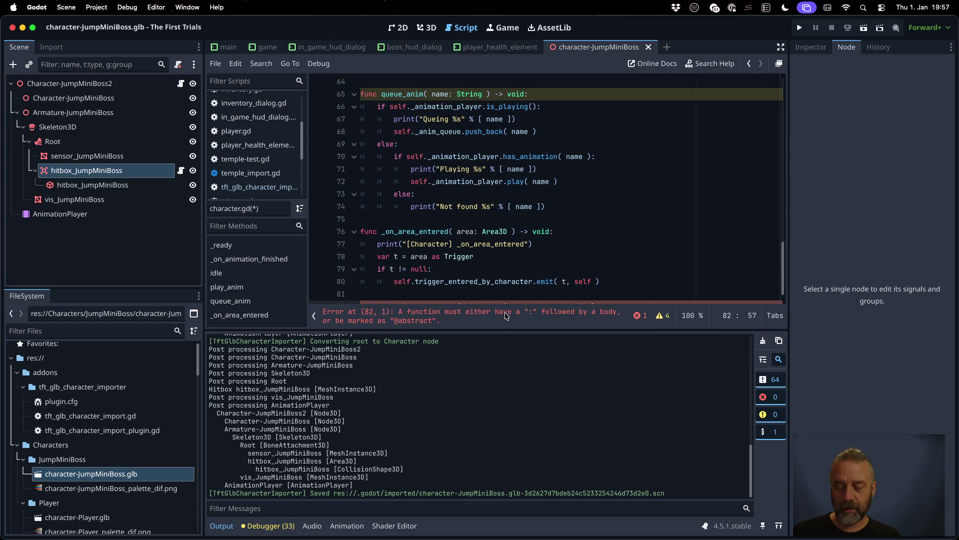
{"action": "type", "text": "-> void:"}
{"action": "key", "text": "Return"}
{"action": "type", "text": "pass"}
{"action": "key", "text": "Return"}
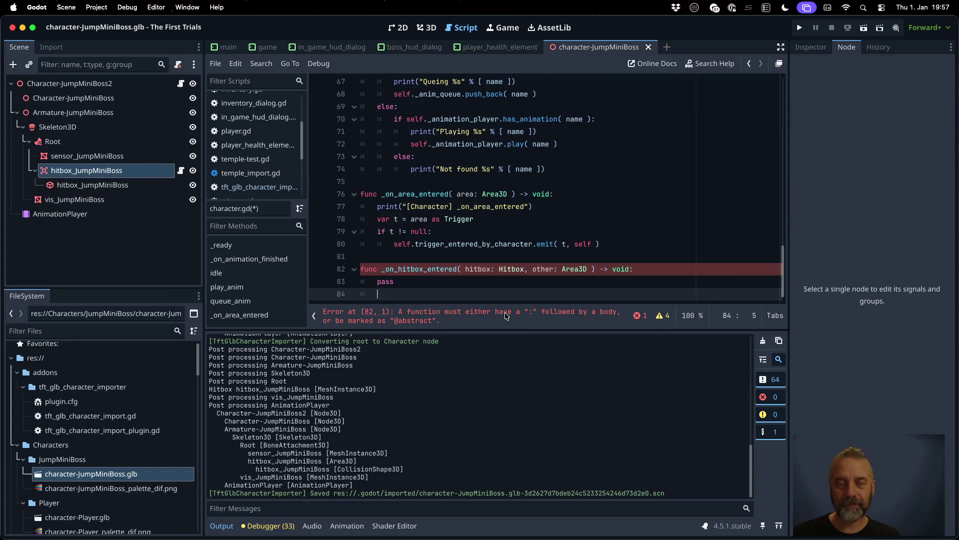
{"action": "key", "text": "ctrl+s"}
{"action": "left_click", "coordinate": [480, 278]}
Step: Check the new handler name, then switch to temple_import.gd
{"action": "left_click", "coordinate": [434, 269]}
{"action": "double_click", "coordinate": [434, 269]}
{"action": "key", "text": "Right"}
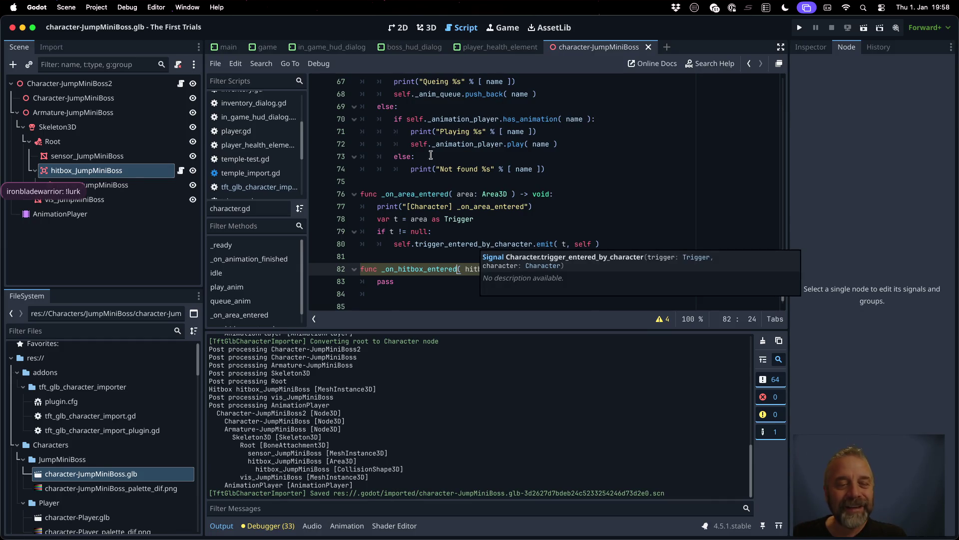
{"action": "left_click", "coordinate": [275, 172]}
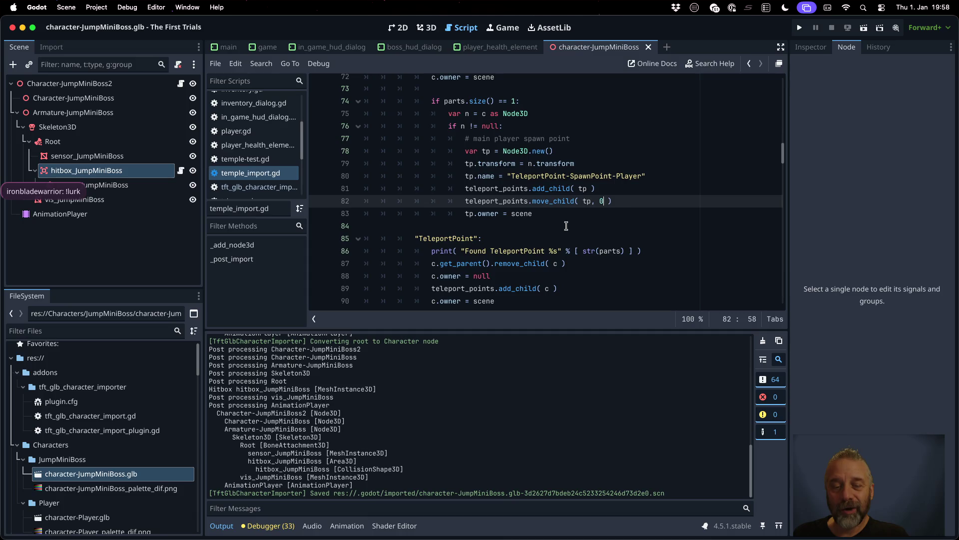
Step: Open tft_glb_character_import and place the caret at the hitbox.area_entered.connect() line near 148
{"action": "scroll", "coordinate": [593, 230], "scroll_direction": "down", "scroll_amount": 4}
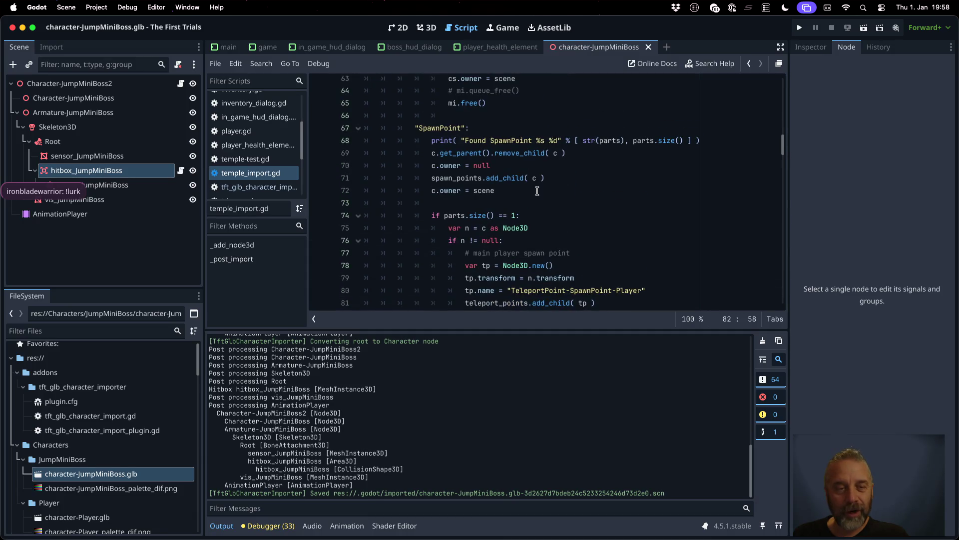
{"action": "left_click", "coordinate": [276, 188]}
{"action": "scroll", "coordinate": [539, 235], "scroll_direction": "down", "scroll_amount": 5}
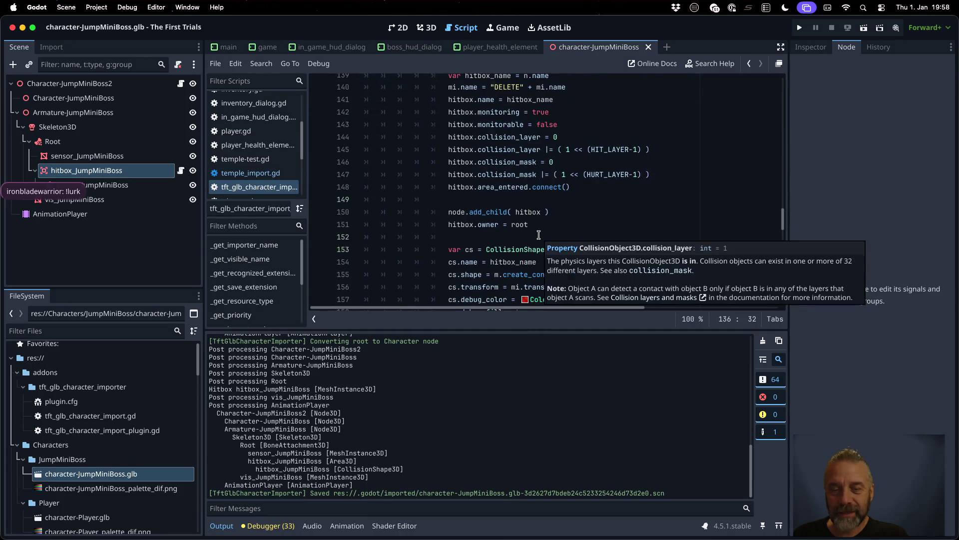
{"action": "scroll", "coordinate": [539, 235], "scroll_direction": "up", "scroll_amount": 5}
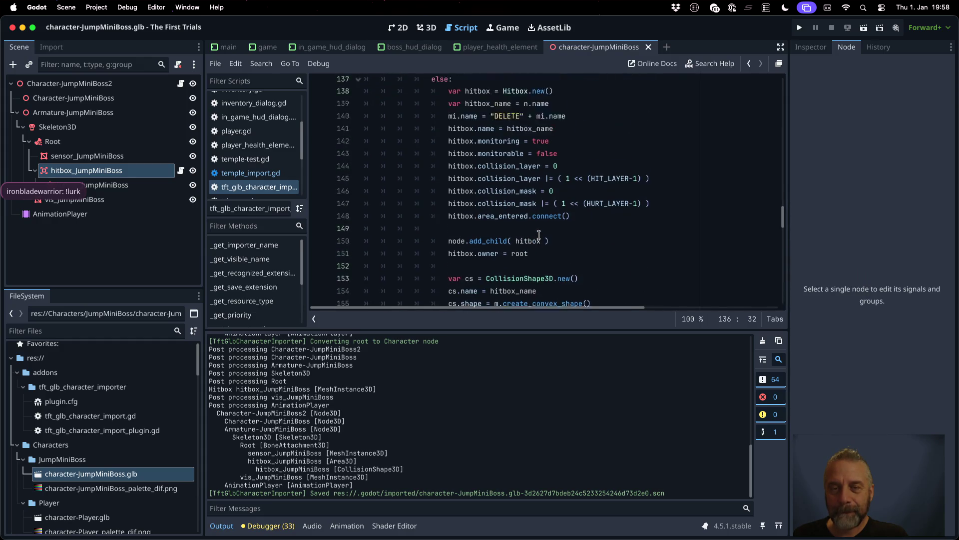
{"action": "scroll", "coordinate": [538, 235], "scroll_direction": "down", "scroll_amount": 2}
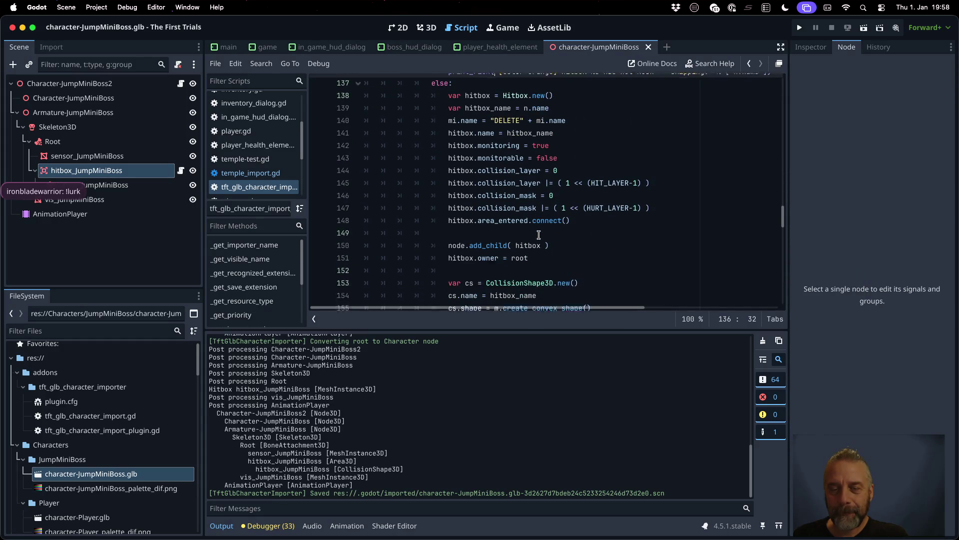
{"action": "left_click", "coordinate": [586, 217]}
{"action": "key", "text": "Up"}
{"action": "key", "text": "End"}
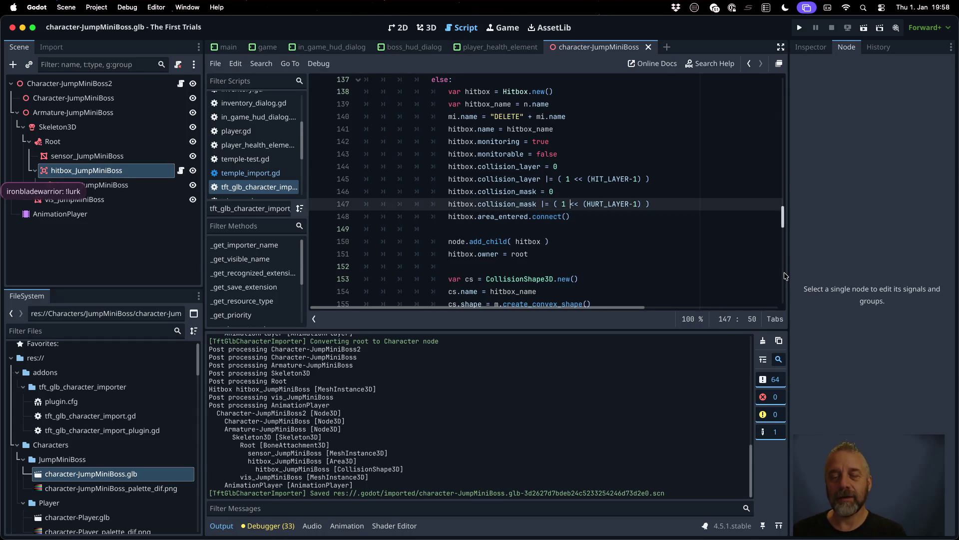
Step: Wrap the connect call in if root.has_method("_on_hitbox_entered"): and save the importer
{"action": "key", "text": "Return"}
{"action": "type", "text": "if "}
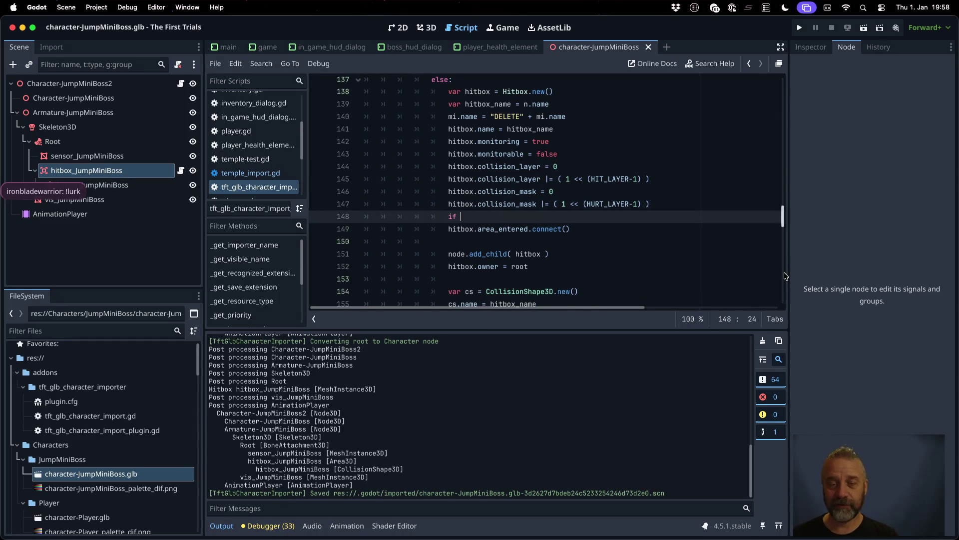
{"action": "type", "text": "root.has"}
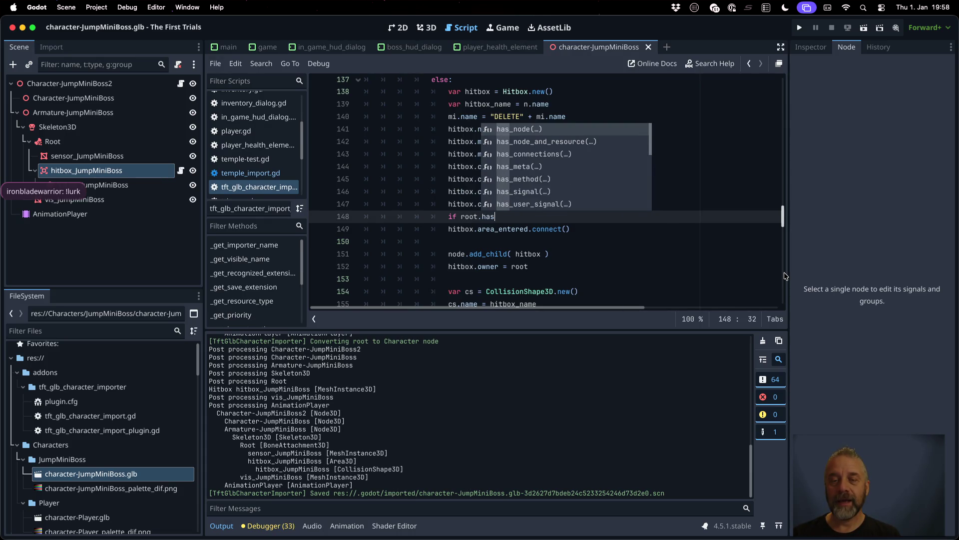
{"action": "type", "text": "_m"}
{"action": "key", "text": "Down"}
{"action": "key", "text": "Return"}
{"action": "type", "text": "\"_on_hitbox_entered\")"}
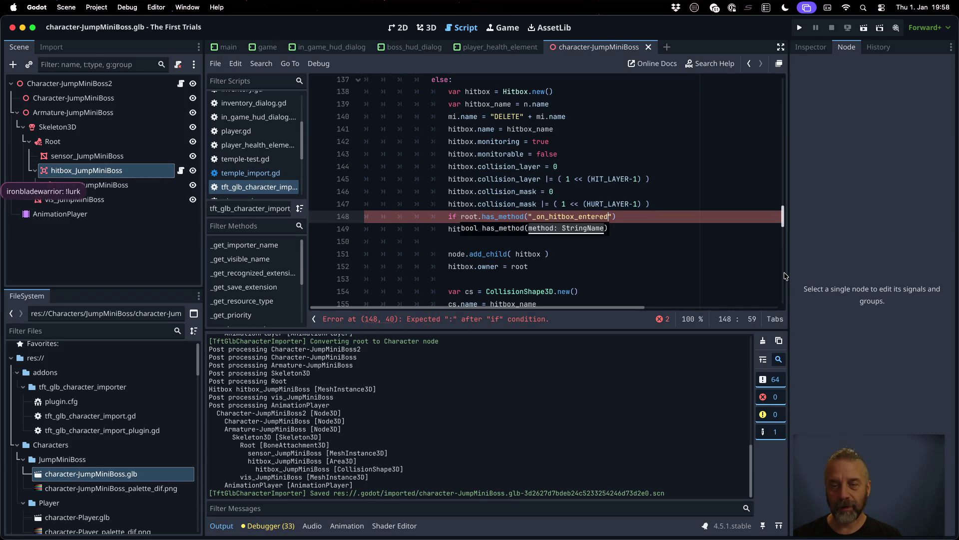
{"action": "type", "text": ":"}
{"action": "key", "text": "Return"}
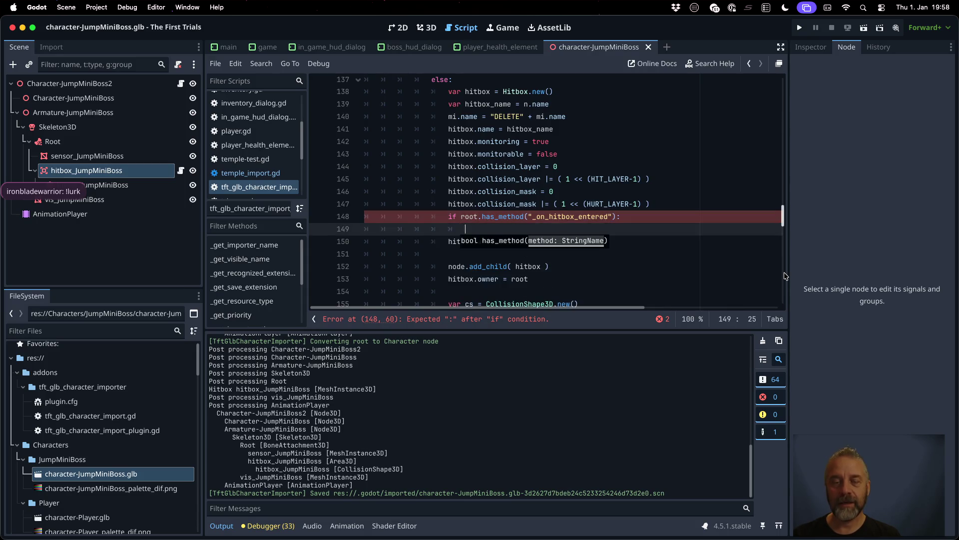
{"action": "key", "text": "Down"}
{"action": "key", "text": "BackSpace"}
{"action": "key", "text": "BackSpace"}
{"action": "key", "text": "BackSpace"}
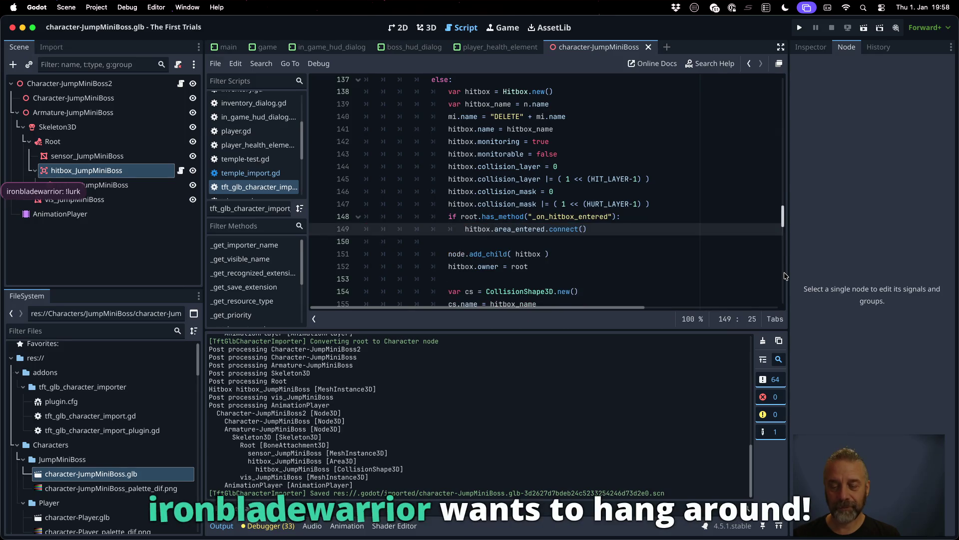
{"action": "key", "text": "super+s"}
{"action": "key", "text": "Return"}
Step: Change area_entered.connect() to hitbox_entered.connect and begin a root._ argument
{"action": "key", "text": "Right"}
{"action": "key", "text": "Right"}
{"action": "key", "text": "Right"}
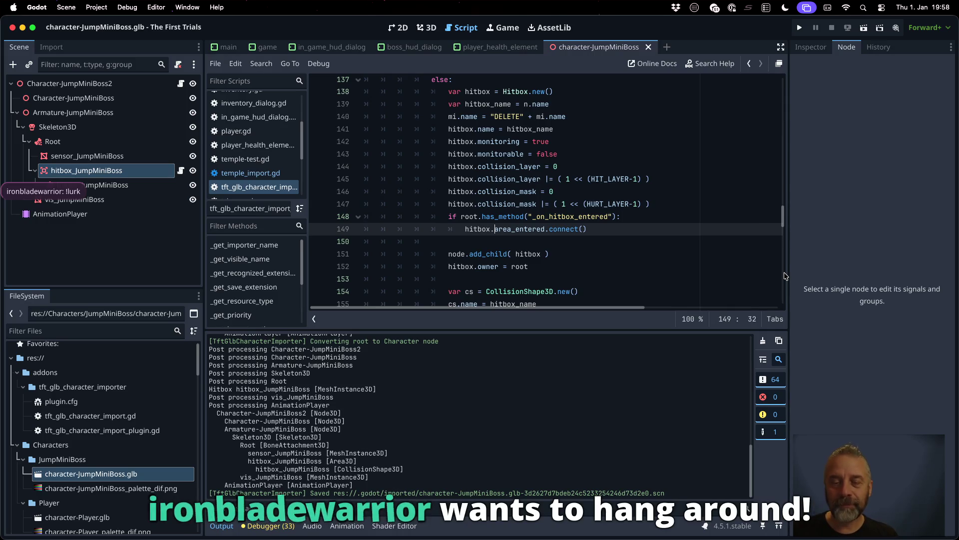
{"action": "key", "text": "shift+End"}
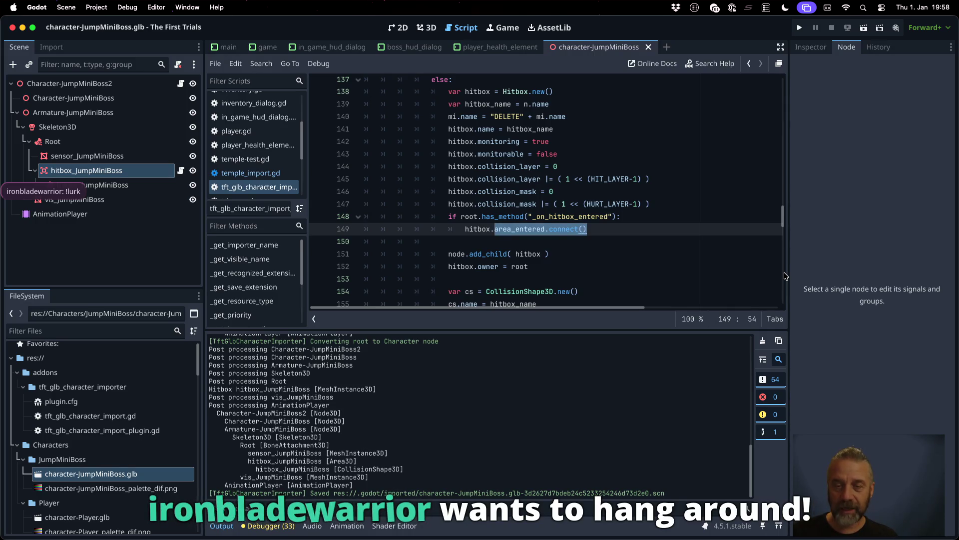
{"action": "type", "text": "hitbox.hit"}
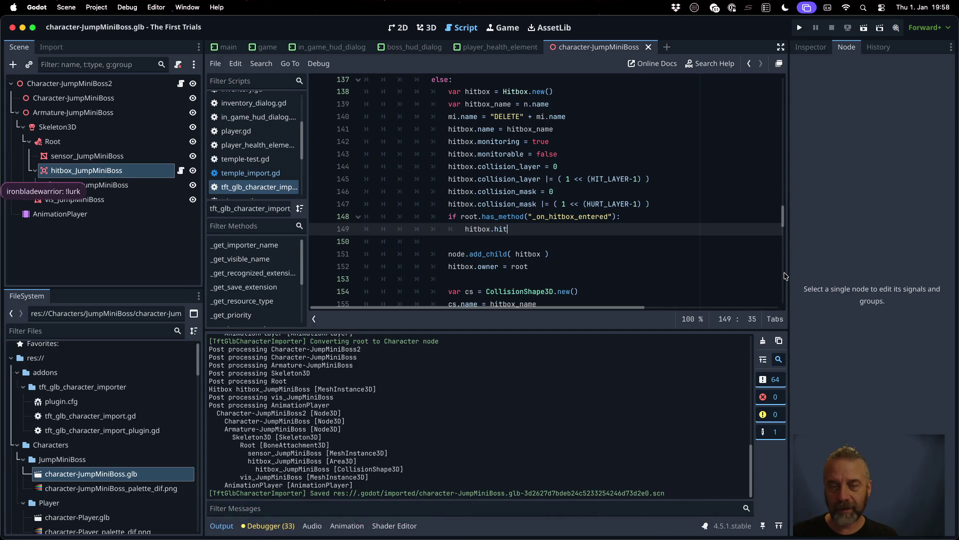
{"action": "key", "text": "Return"}
{"action": "type", "text": ".co"}
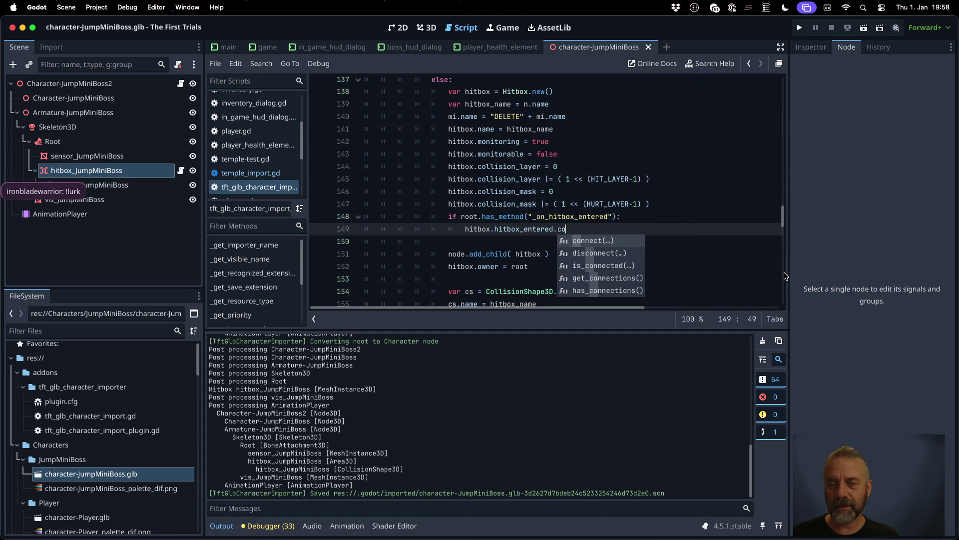
{"action": "key", "text": "Return"}
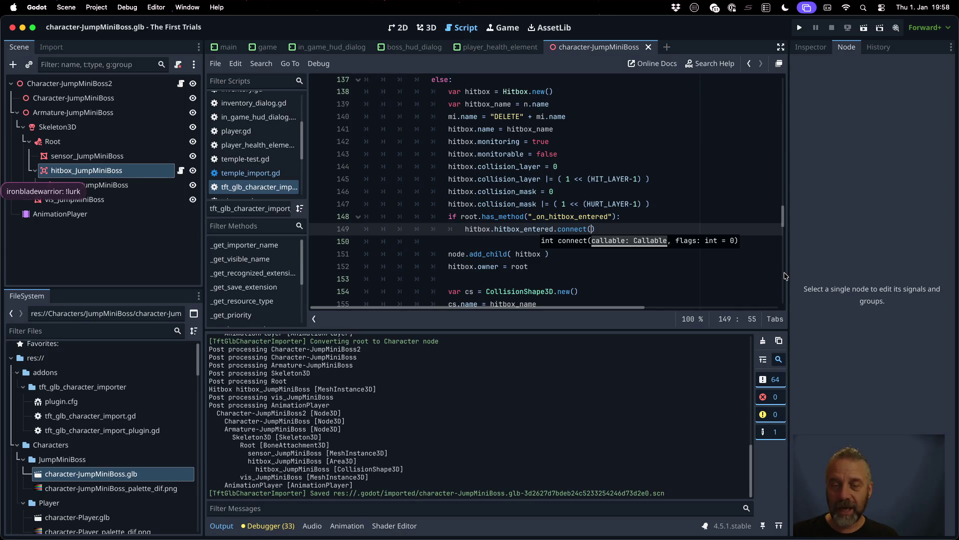
{"action": "type", "text": "root."}
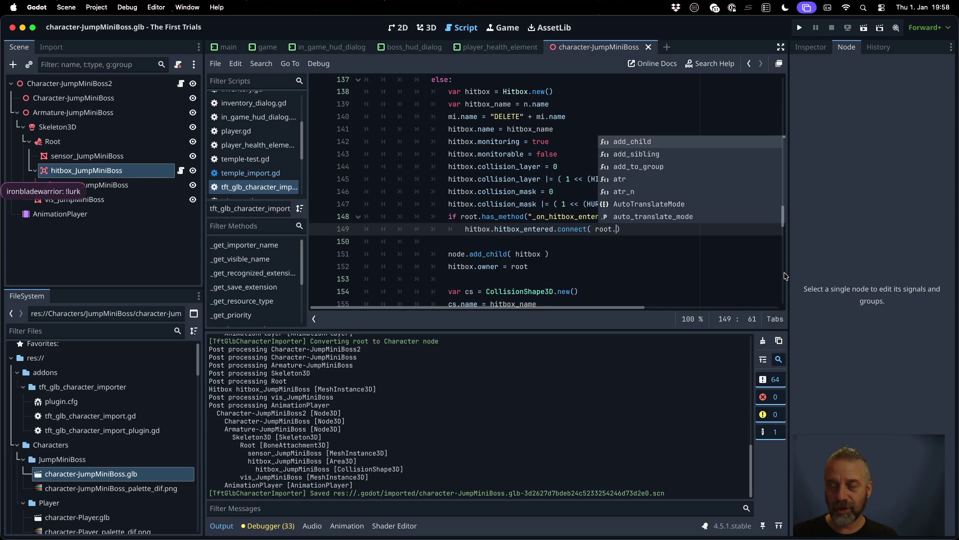
{"action": "type", "text": "_"}
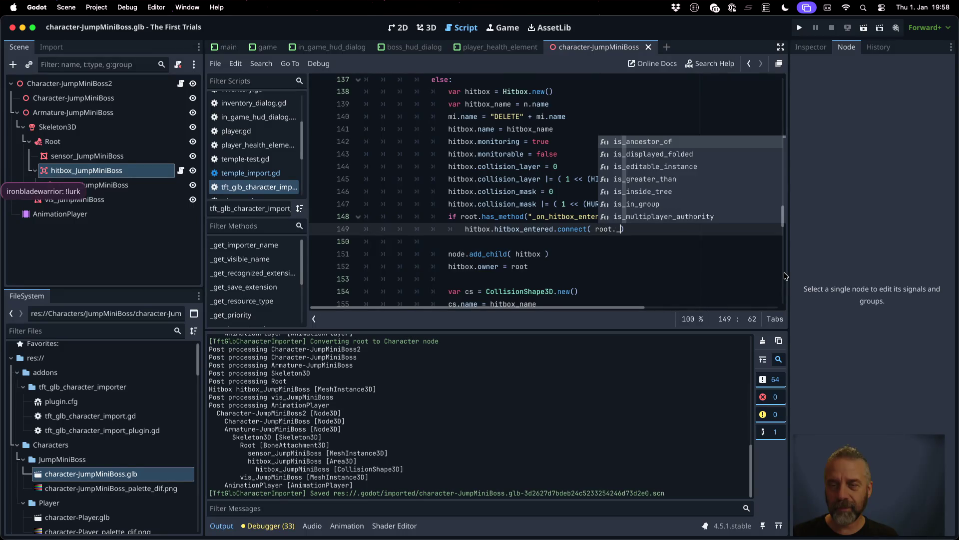
{"action": "key", "text": "Escape"}
{"action": "scroll", "coordinate": [771, 210], "scroll_direction": "down", "scroll_amount": 15}
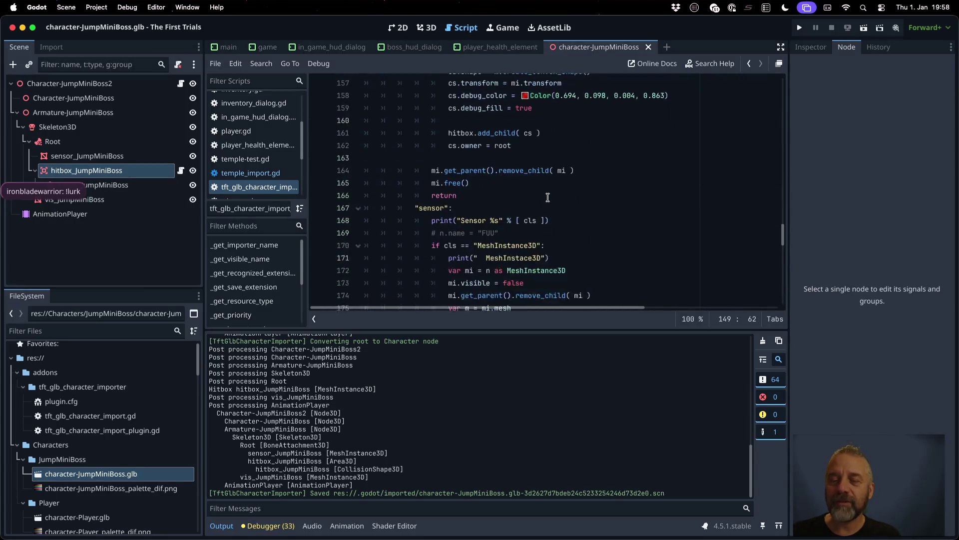
Step: Replace the unfinished root._ argument with Callable( root, "
{"action": "scroll", "coordinate": [582, 216], "scroll_direction": "up", "scroll_amount": 11}
{"action": "scroll", "coordinate": [583, 219], "scroll_direction": "up", "scroll_amount": 3}
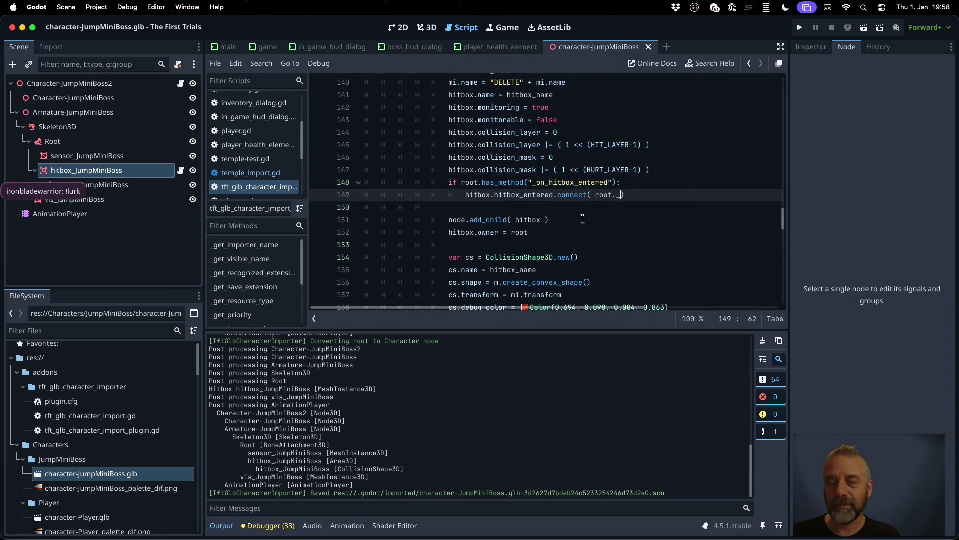
{"action": "left_click_drag", "start_coordinate": [595, 195], "coordinate": [625, 195]}
{"action": "key", "text": "BackSpace"}
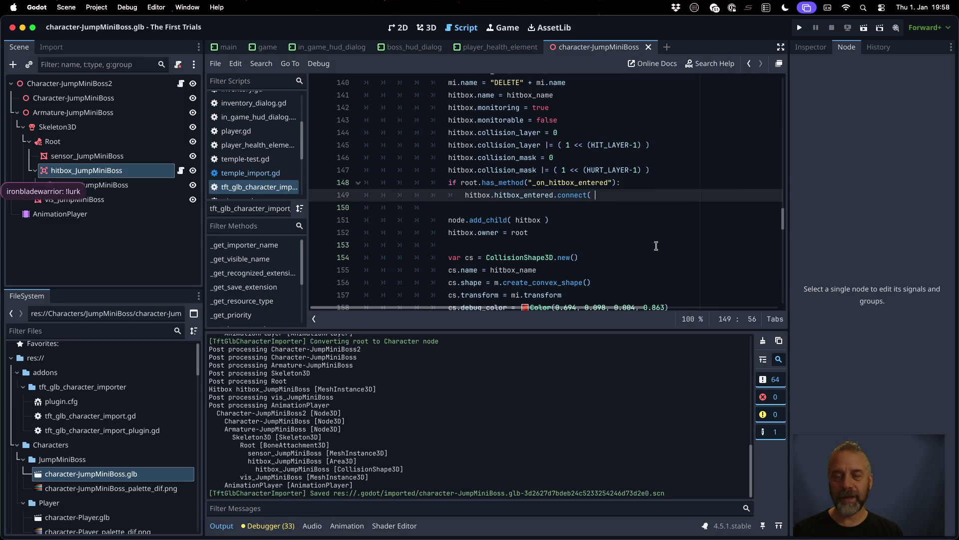
{"action": "type", "text": "Call"}
{"action": "key", "text": "Return"}
{"action": "type", "text": "( root, \""}
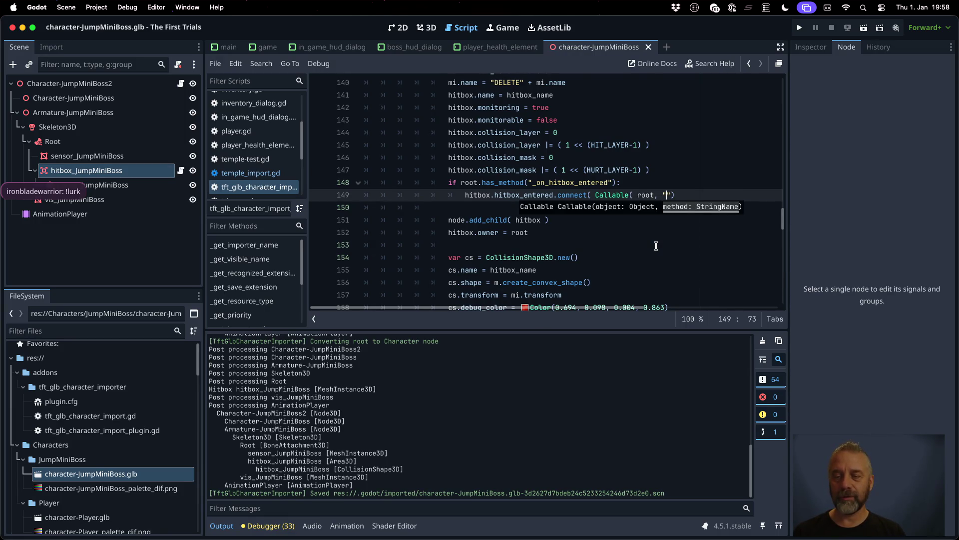
Step: Paste _on_hitbox_entered into the quotes, close the brackets, and view connect() documentation
{"action": "left_click_drag", "start_coordinate": [529, 182], "coordinate": [608, 182]}
{"action": "double_click", "coordinate": [607, 183]}
{"action": "key", "text": "super+c"}
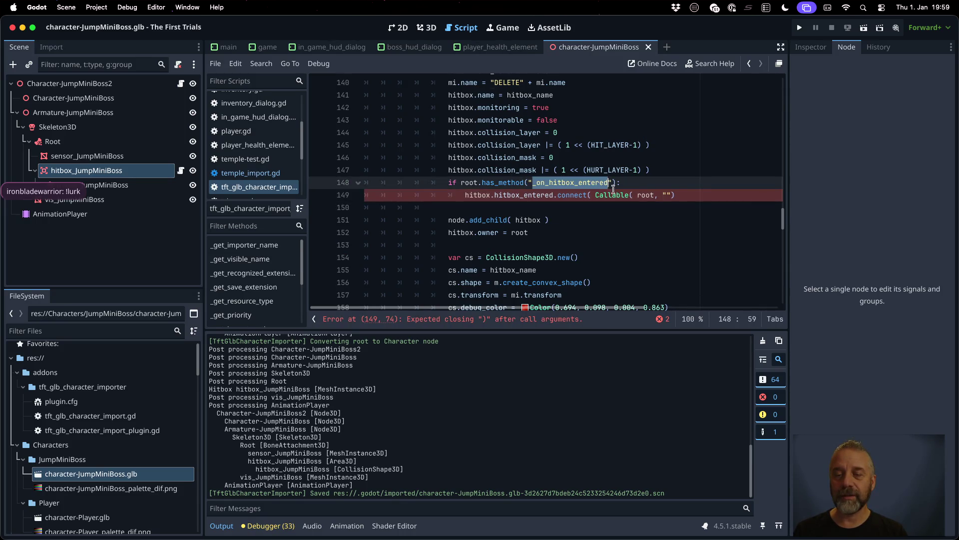
{"action": "left_click", "coordinate": [666, 196]}
{"action": "key", "text": "super+v"}
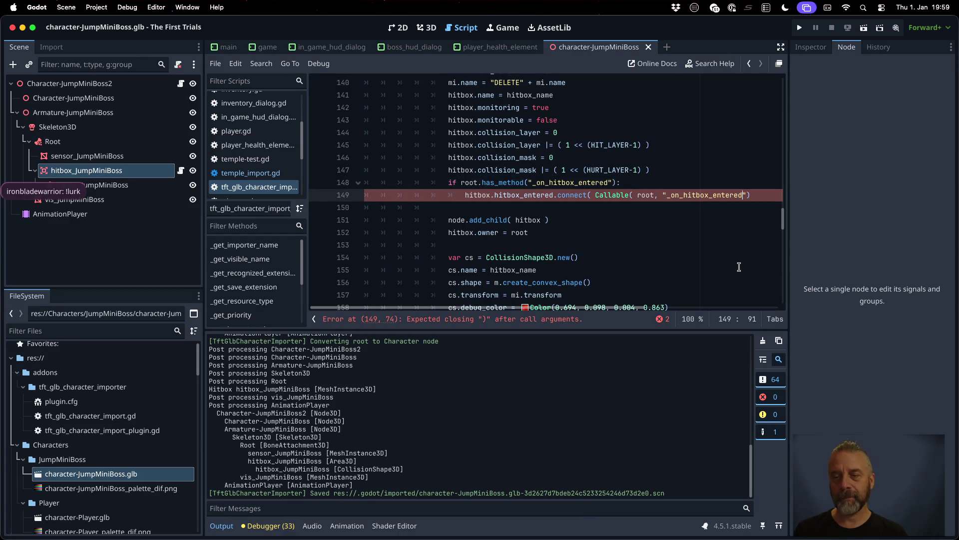
{"action": "type", "text": ") )"}
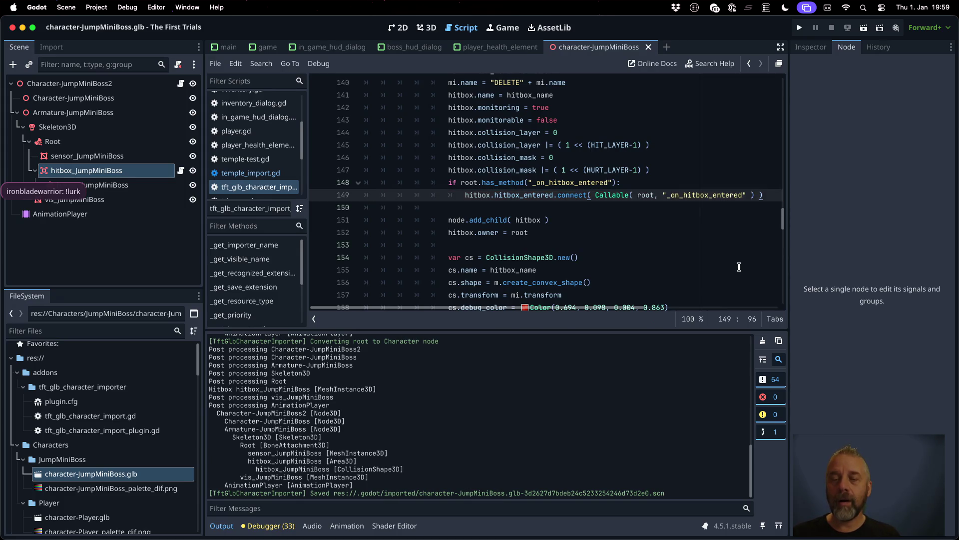
{"action": "key", "text": "Return"}
{"action": "left_click", "coordinate": [572, 195], "text": "ctrl"}
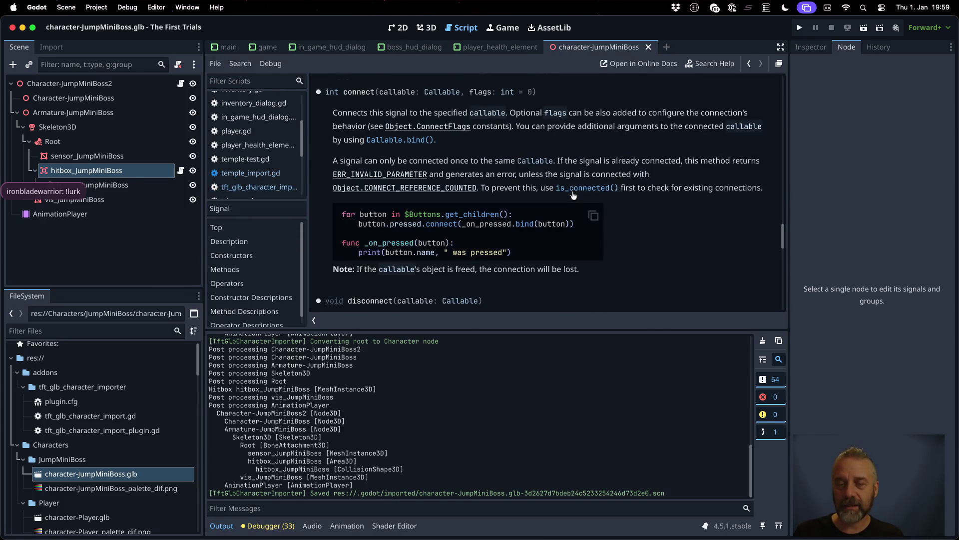
Step: Reimport the JumpMiniBoss model and find hitbox_entered in hitbox_JumpMiniBoss's signals
{"action": "right_click", "coordinate": [131, 473]}
{"action": "left_click", "coordinate": [180, 484]}
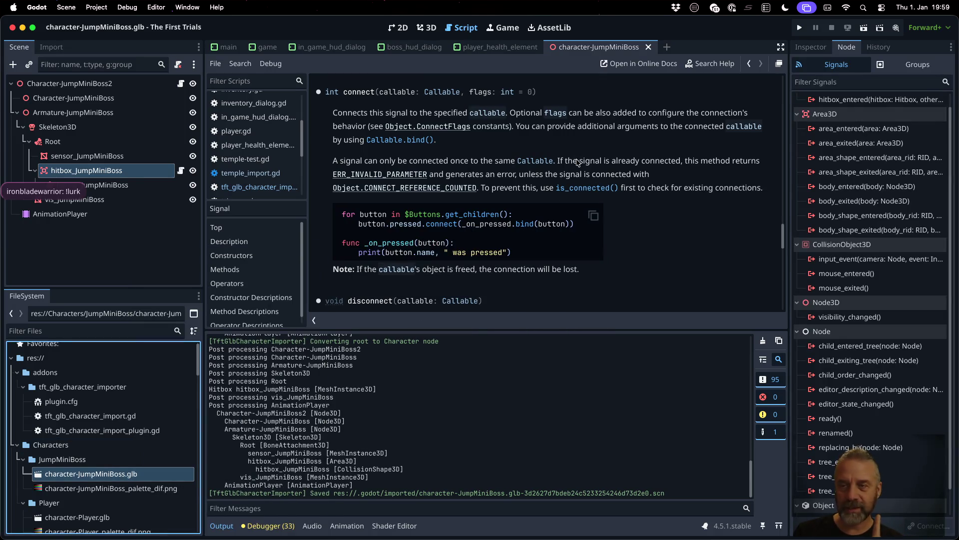
{"action": "left_click", "coordinate": [115, 155]}
{"action": "left_click", "coordinate": [124, 173]}
{"action": "left_click", "coordinate": [870, 102]}
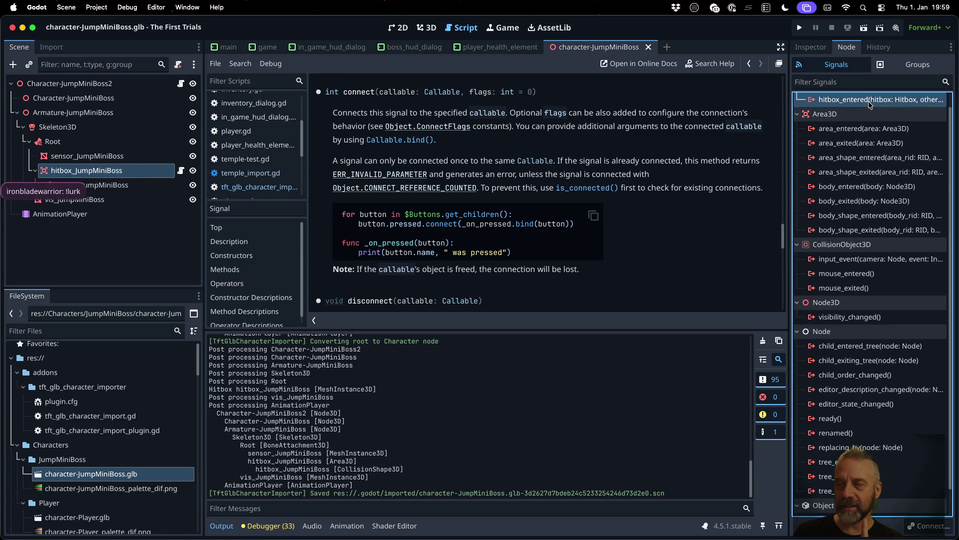
Step: Open the root node's character.gd, then recheck hitbox_entered's connections on hitbox_JumpMiniBoss
{"action": "left_click", "coordinate": [140, 83]}
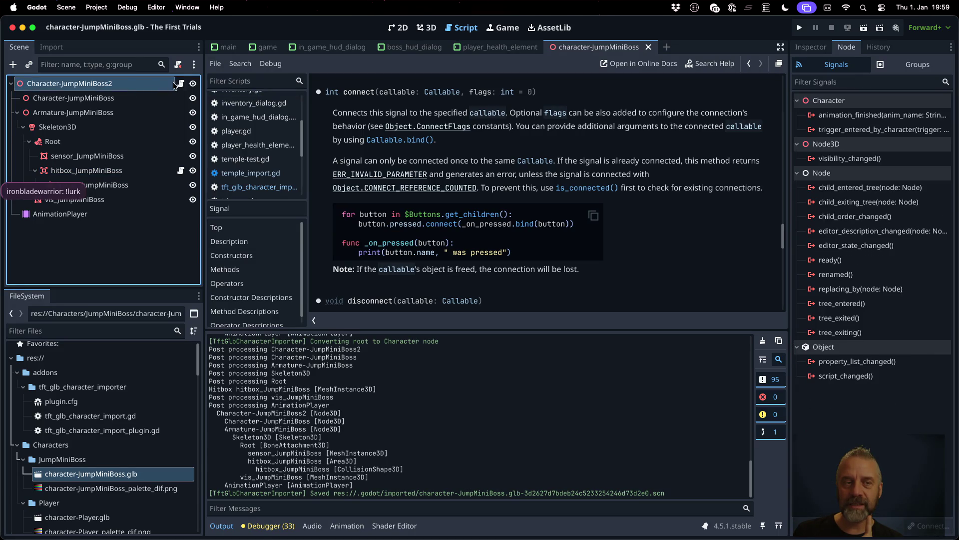
{"action": "left_click", "coordinate": [181, 84]}
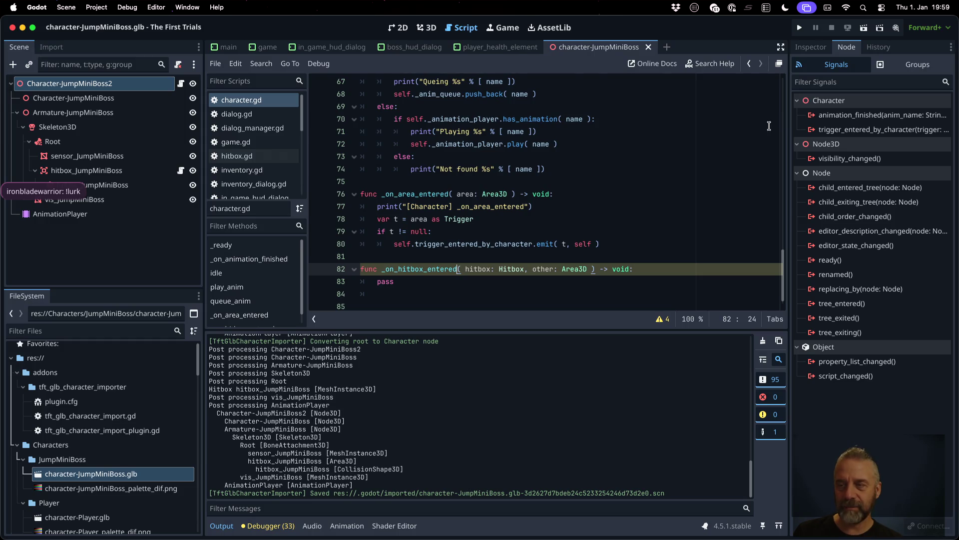
{"action": "left_click", "coordinate": [114, 172]}
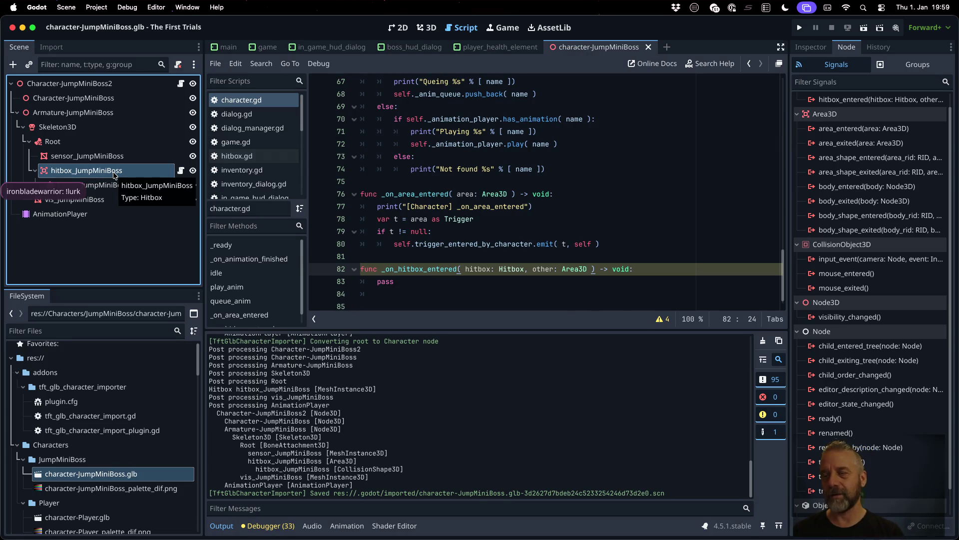
{"action": "left_click", "coordinate": [856, 103]}
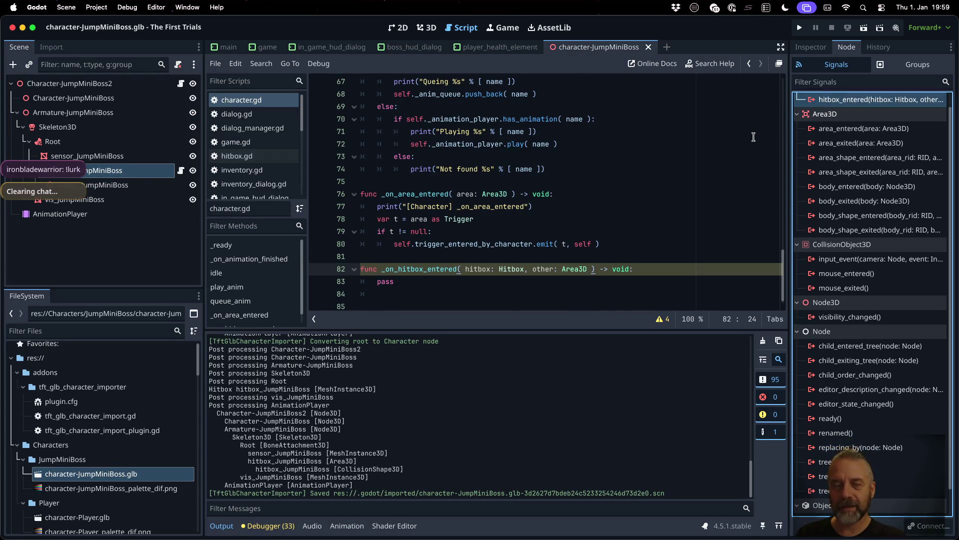
Step: Return to the importer's connect line and show the connect() documentation
{"action": "scroll", "coordinate": [259, 175], "scroll_direction": "down", "scroll_amount": 4}
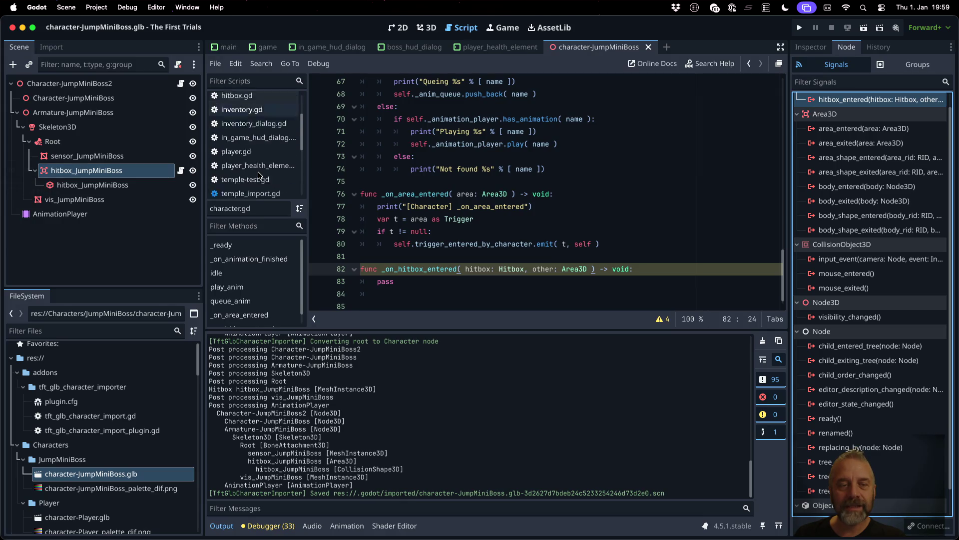
{"action": "scroll", "coordinate": [258, 175], "scroll_direction": "down", "scroll_amount": 3}
{"action": "left_click", "coordinate": [257, 162]}
{"action": "left_click", "coordinate": [563, 214]}
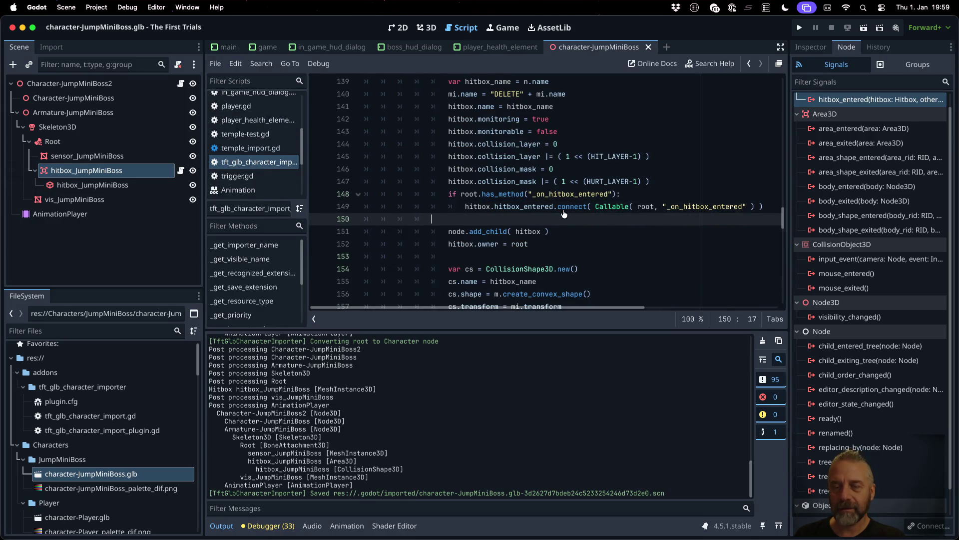
{"action": "left_click", "coordinate": [563, 210], "text": "ctrl"}
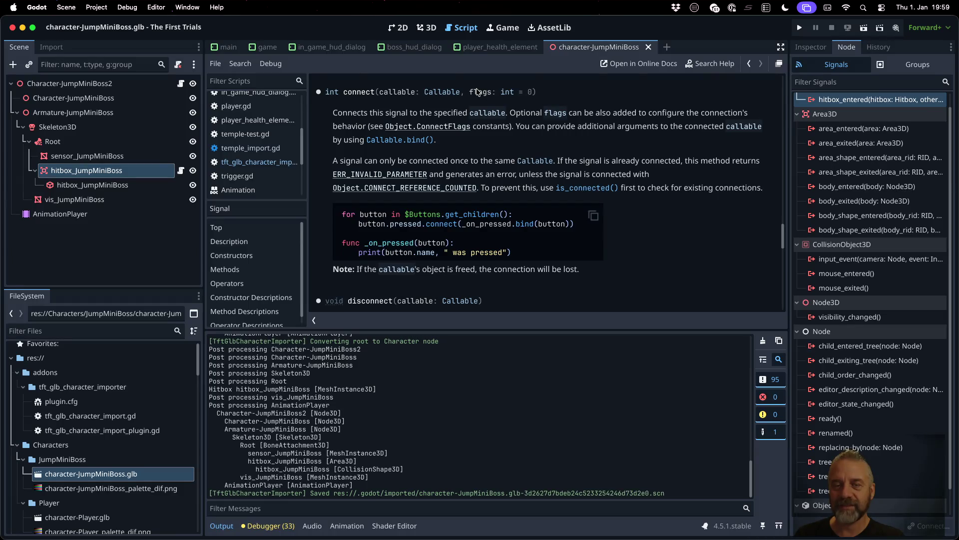
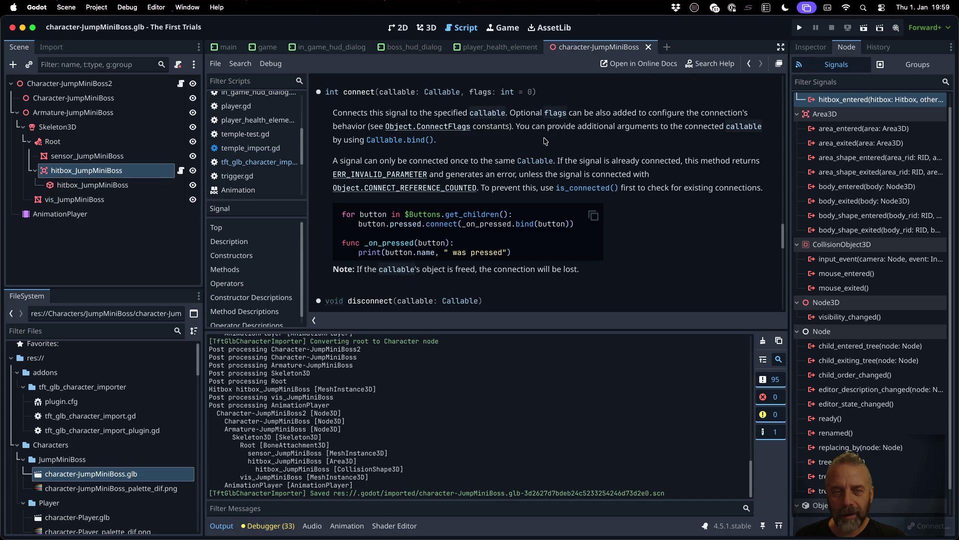
Step: Copy CONNECT_PERSIST from line 204 and paste it as the flags argument on line 149
{"action": "left_click", "coordinate": [259, 162]}
{"action": "scroll", "coordinate": [589, 181], "scroll_direction": "down", "scroll_amount": 8}
{"action": "scroll", "coordinate": [666, 194], "scroll_direction": "down", "scroll_amount": 10}
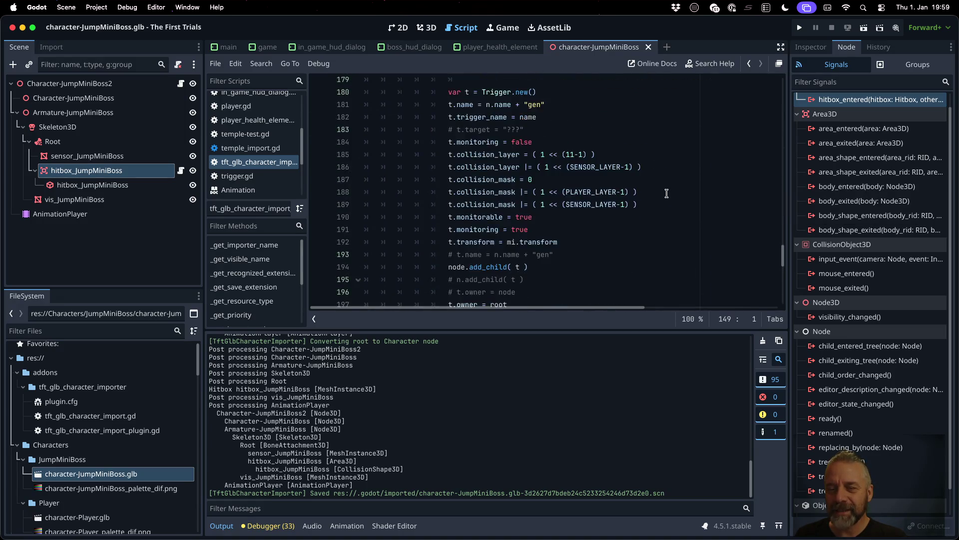
{"action": "double_click", "coordinate": [726, 136]}
{"action": "key", "text": "ctrl+c"}
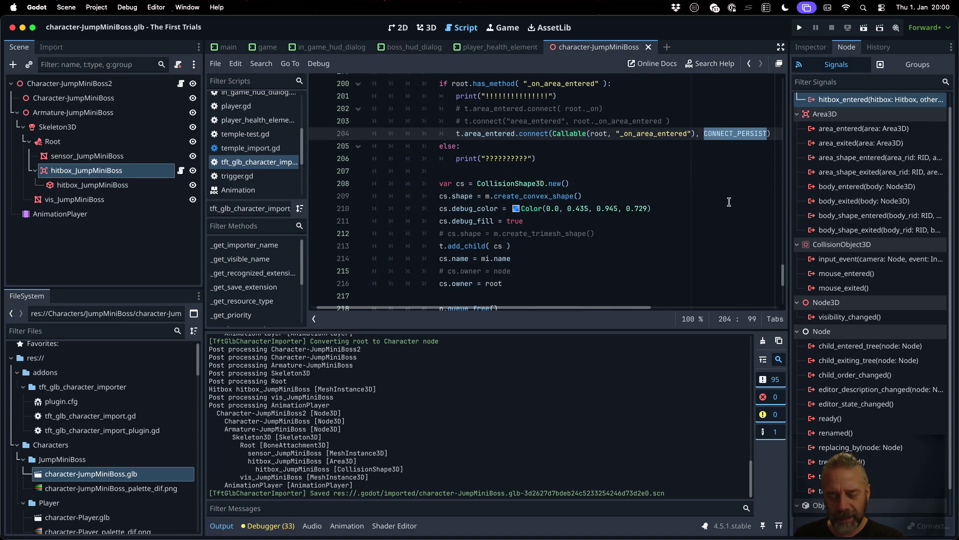
{"action": "scroll", "coordinate": [703, 204], "scroll_direction": "up", "scroll_amount": 18}
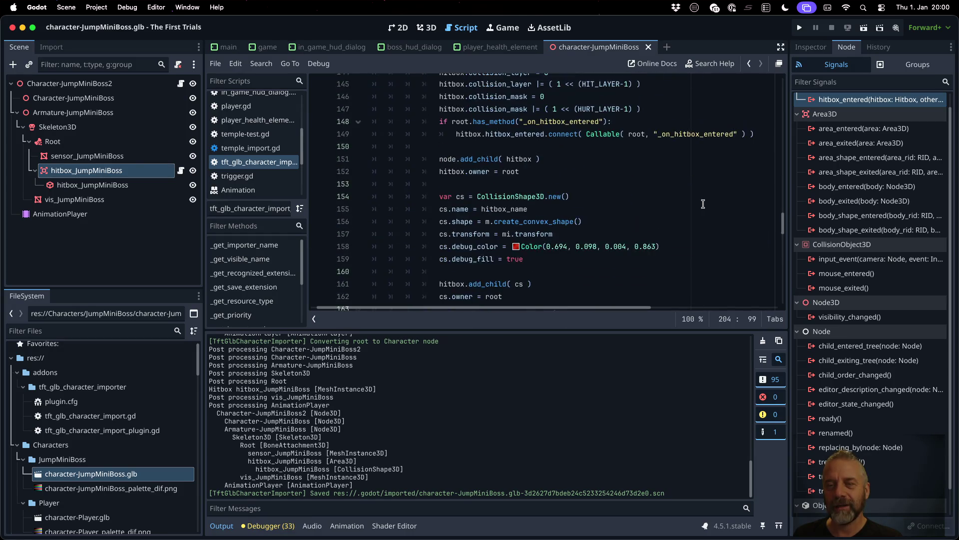
{"action": "left_click", "coordinate": [751, 135]}
{"action": "key", "text": "ctrl+v"}
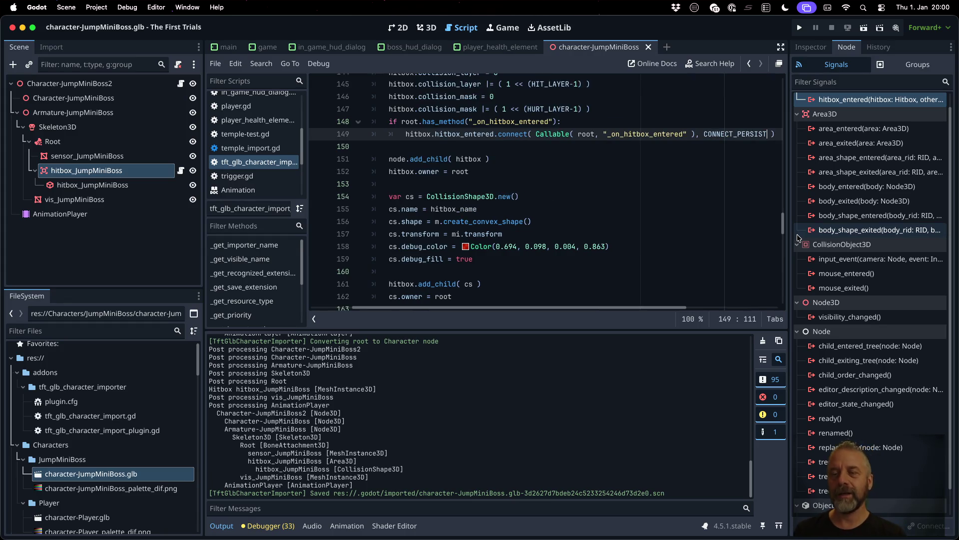
Step: Check the ConnectFlags documentation for CONNECT_PERSIST and save the importer script
{"action": "left_click", "coordinate": [735, 136], "text": "ctrl"}
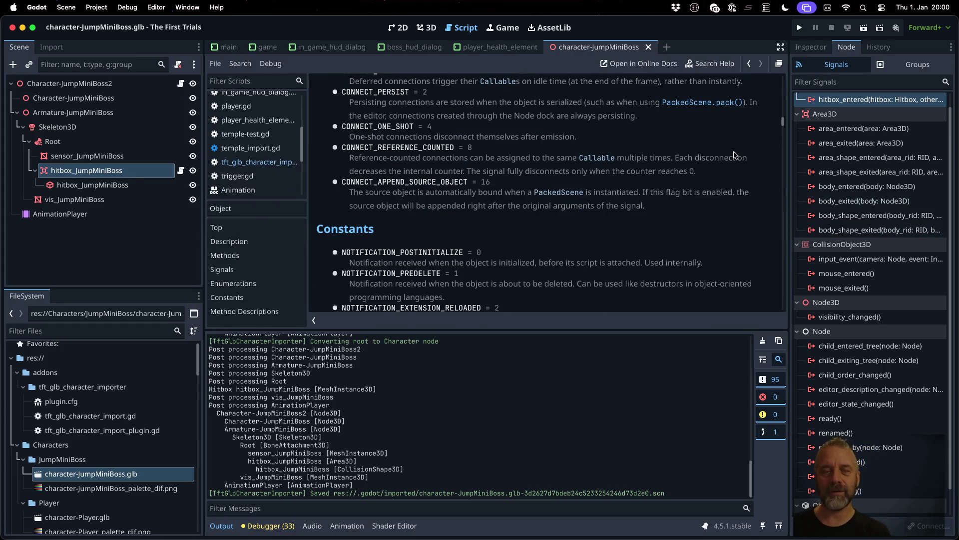
{"action": "scroll", "coordinate": [631, 186], "scroll_direction": "up", "scroll_amount": 2}
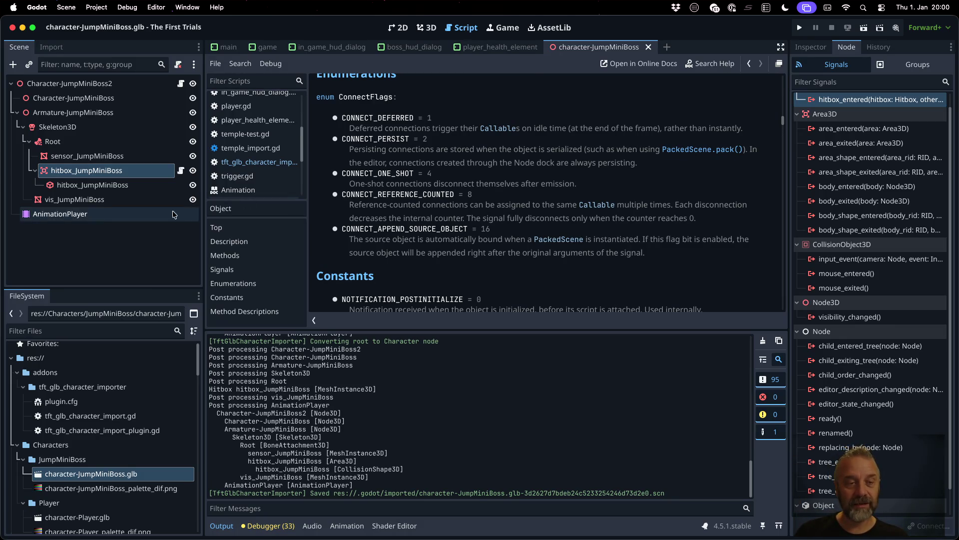
{"action": "left_click", "coordinate": [134, 171]}
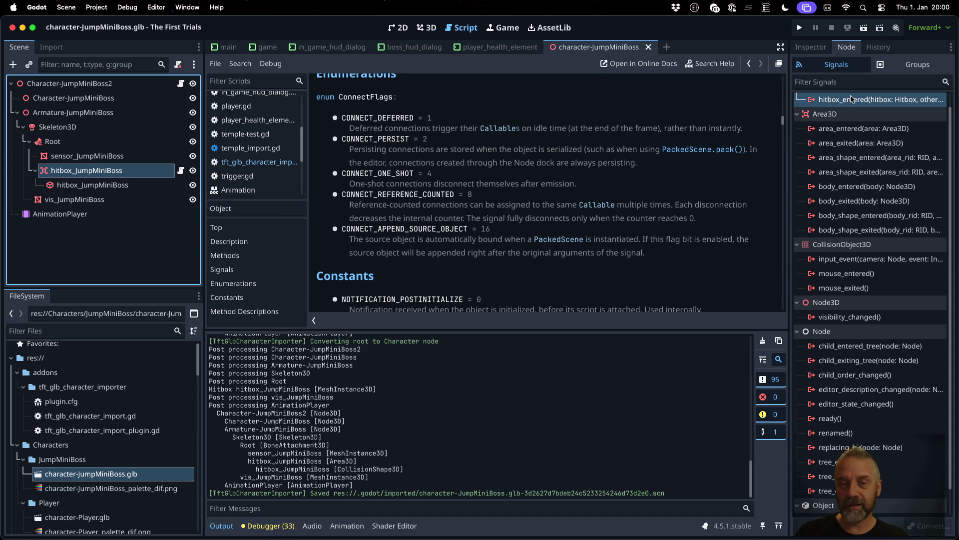
{"action": "left_click", "coordinate": [260, 162]}
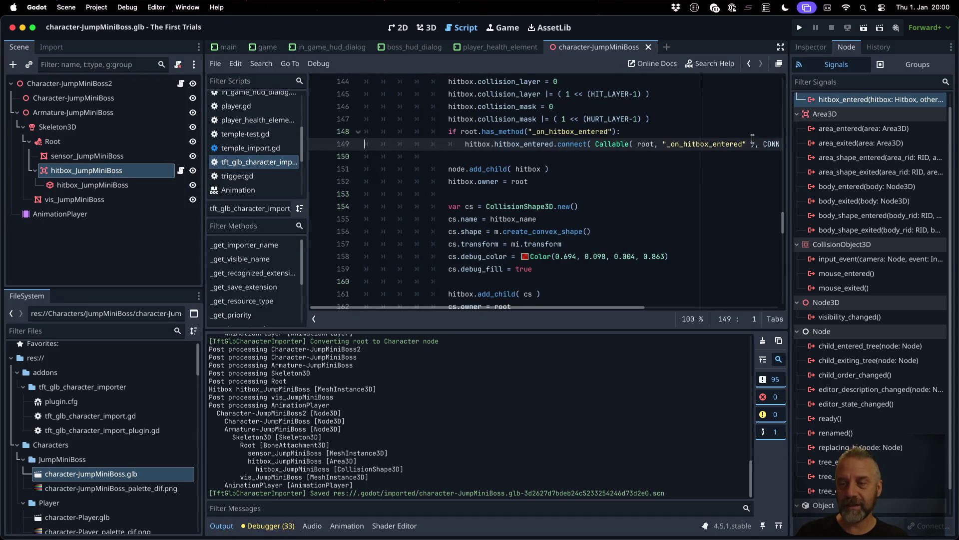
{"action": "key", "text": "super+s"}
{"action": "key", "text": "Return"}
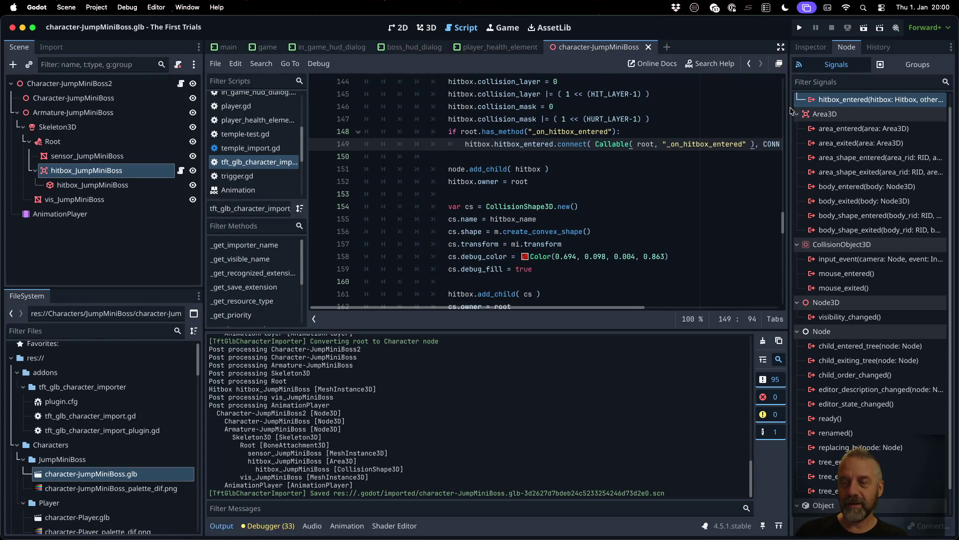
{"action": "right_click", "coordinate": [143, 474]}
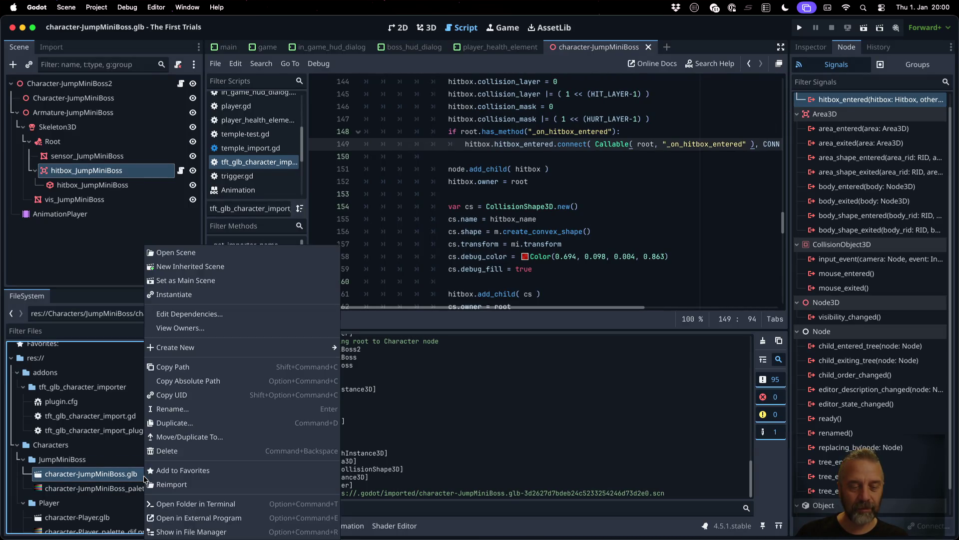
Step: Reimport the JumpMiniBoss glb and copy the _on_area_entered print line into _on_hitbox_entered
{"action": "left_click", "coordinate": [183, 486]}
{"action": "double_click", "coordinate": [882, 114]}
{"action": "key", "text": "Up"}
{"action": "key", "text": "Up"}
{"action": "key", "text": "Up"}
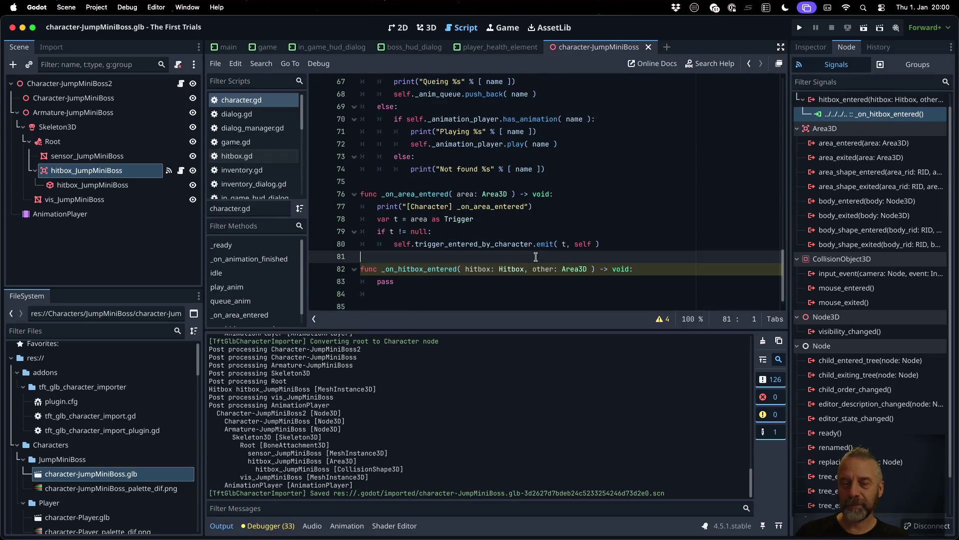
{"action": "key", "text": "shift+Down"}
{"action": "key", "text": "ctrl+c"}
{"action": "key", "text": "Down"}
{"action": "key", "text": "Down"}
{"action": "key", "text": "Down"}
{"action": "key", "text": "ctrl+v"}
{"action": "key", "text": "Up"}
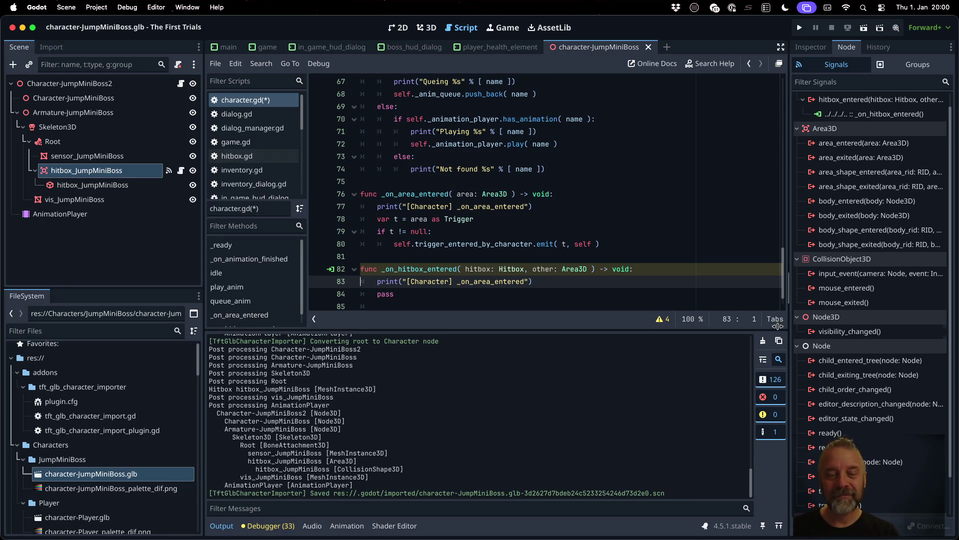
Step: Make the pasted line print _on_hitbox_entered, add a breakpoint there, save character.gd, and run
{"action": "double_click", "coordinate": [421, 271]}
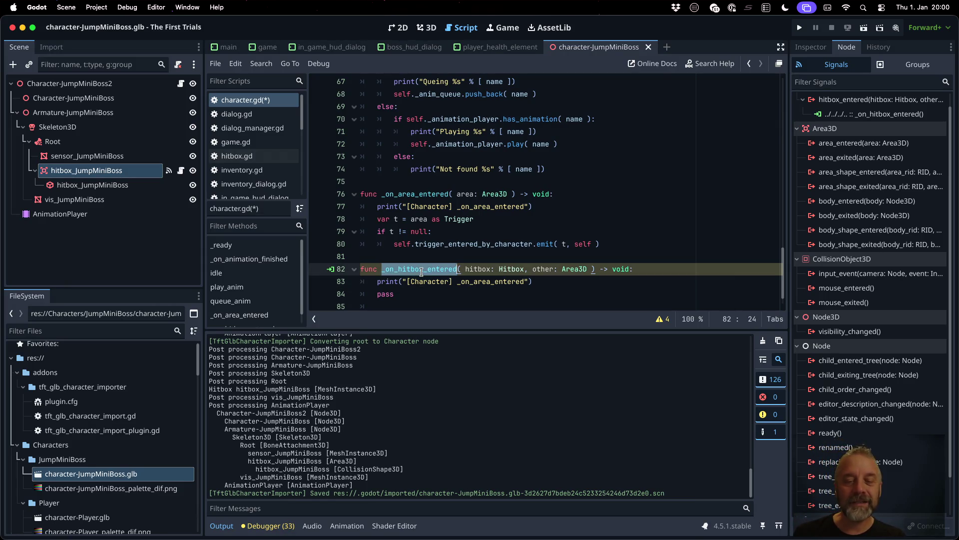
{"action": "double_click", "coordinate": [485, 282]}
{"action": "key", "text": "ctrl+v"}
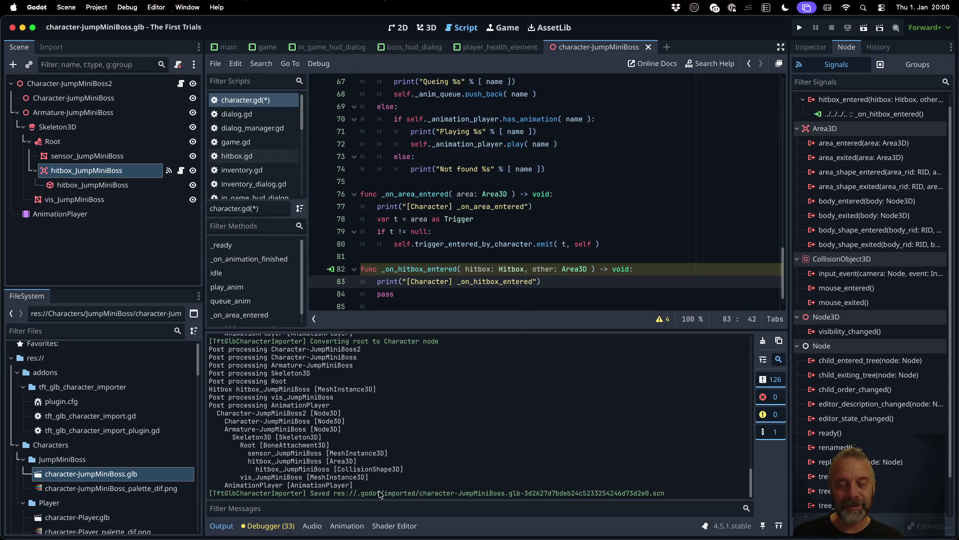
{"action": "left_click", "coordinate": [318, 282]}
{"action": "key", "text": "ctrl+s"}
{"action": "left_click", "coordinate": [799, 29]}
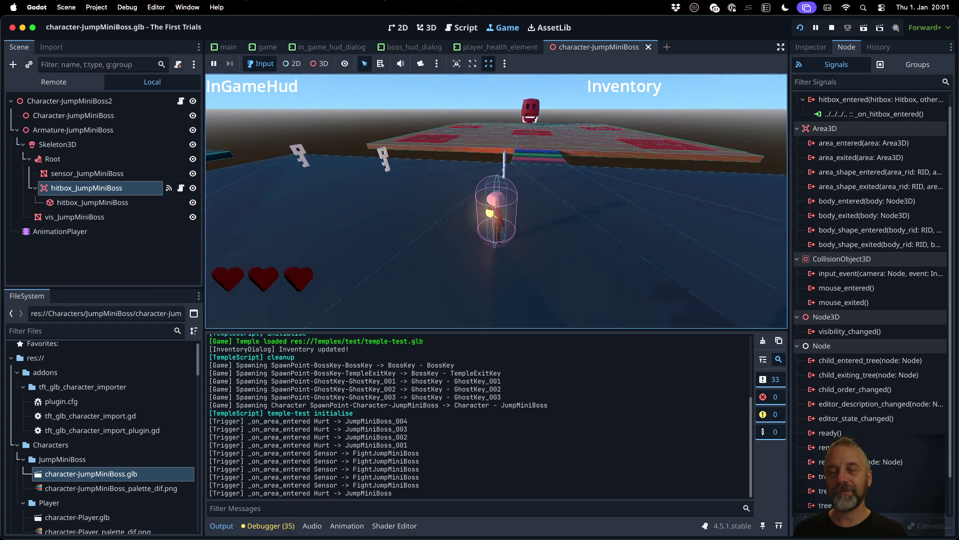
Step: Walk the player into the boss arena, enlarge the game view over the log, then stop the run
{"action": "key", "text": "w"}
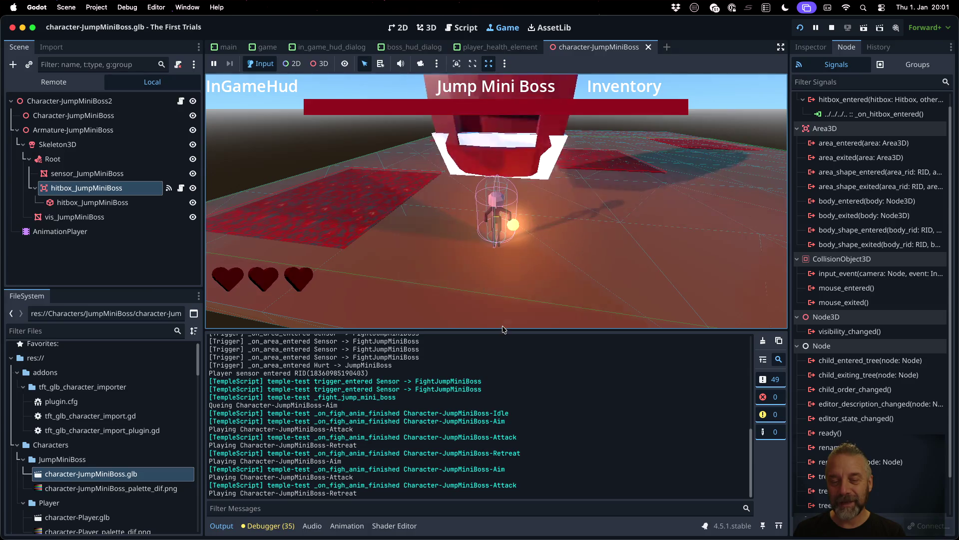
{"action": "left_click_drag", "start_coordinate": [506, 330], "coordinate": [548, 516]}
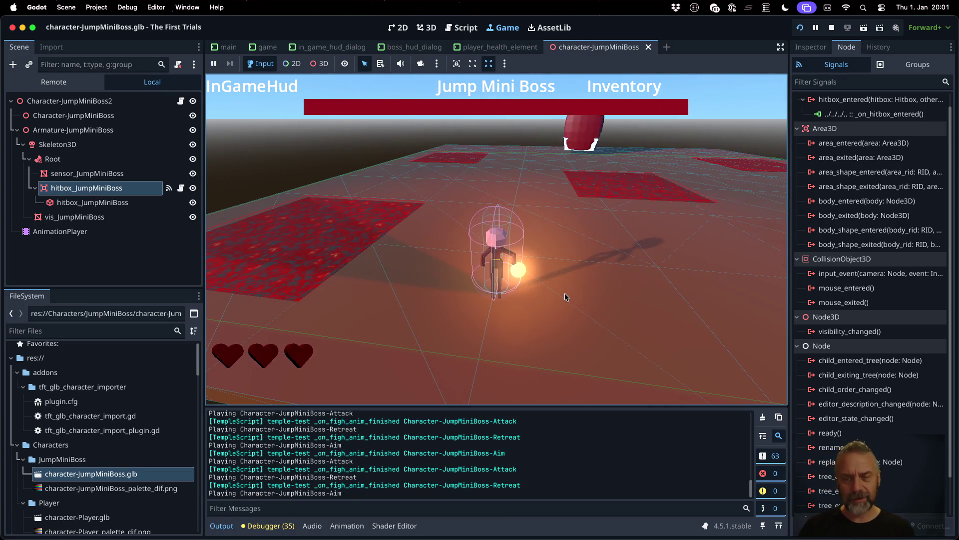
{"action": "left_click", "coordinate": [832, 28]}
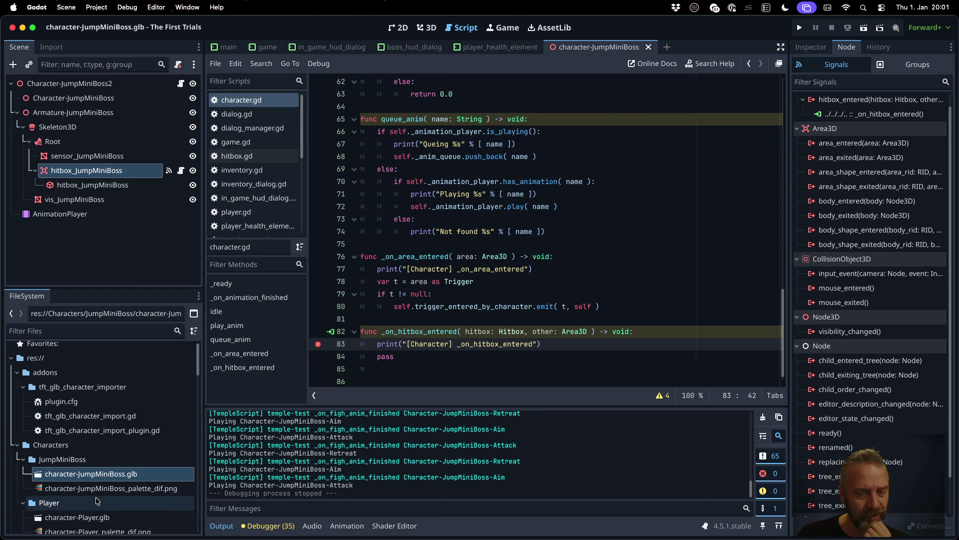
Step: Reimport character-Player.glb with Import As set to TFT - GLB Character Importer
{"action": "left_click", "coordinate": [80, 518]}
{"action": "left_click", "coordinate": [53, 46]}
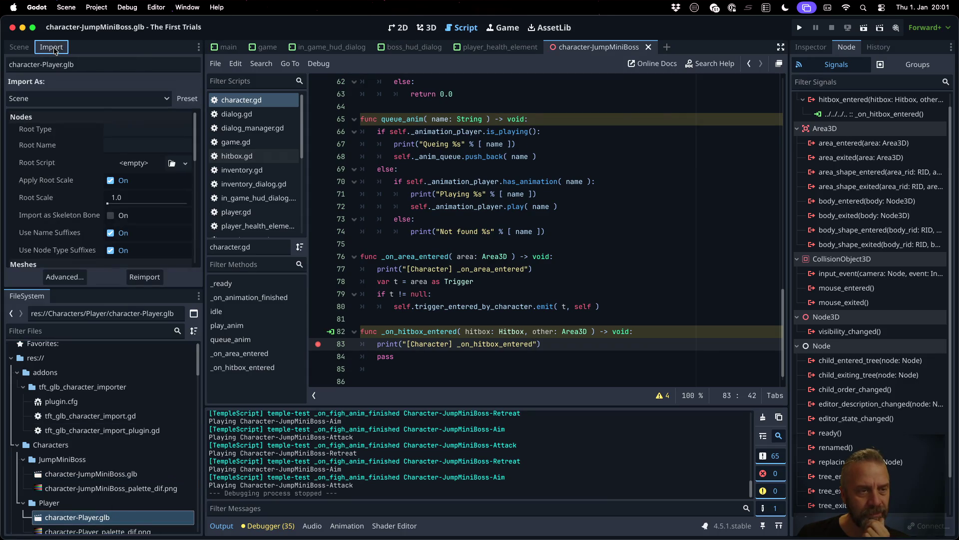
{"action": "scroll", "coordinate": [98, 165], "scroll_direction": "down", "scroll_amount": 5}
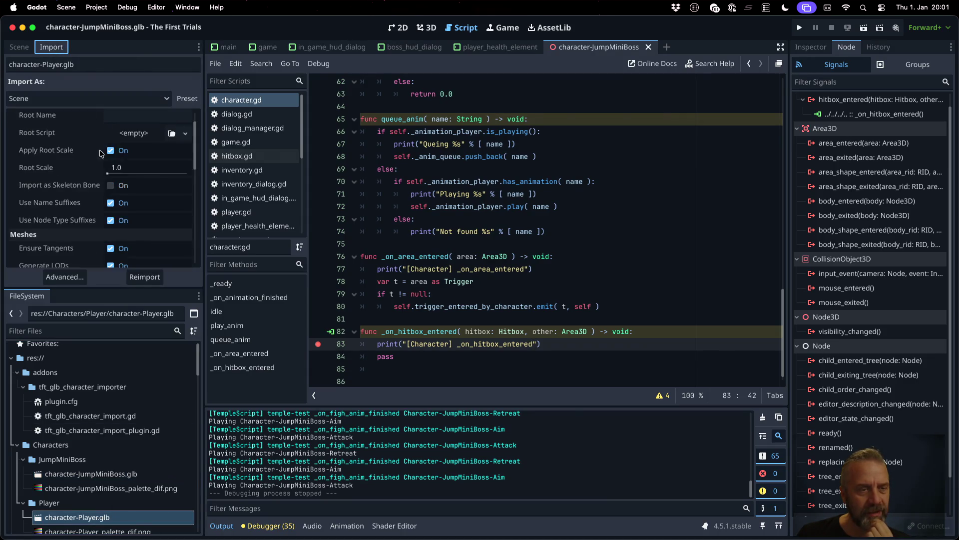
{"action": "scroll", "coordinate": [100, 187], "scroll_direction": "down", "scroll_amount": 3}
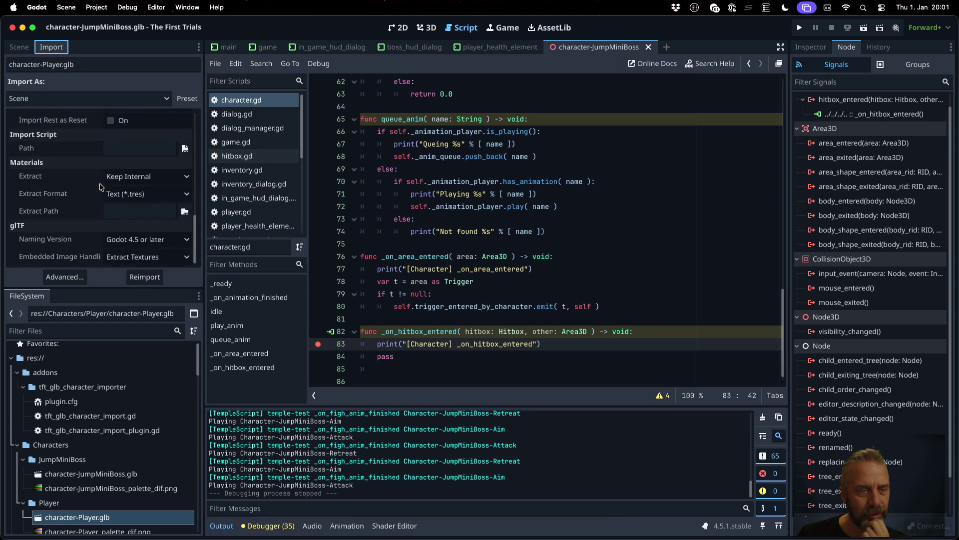
{"action": "left_click", "coordinate": [97, 98]}
{"action": "left_click", "coordinate": [98, 143]}
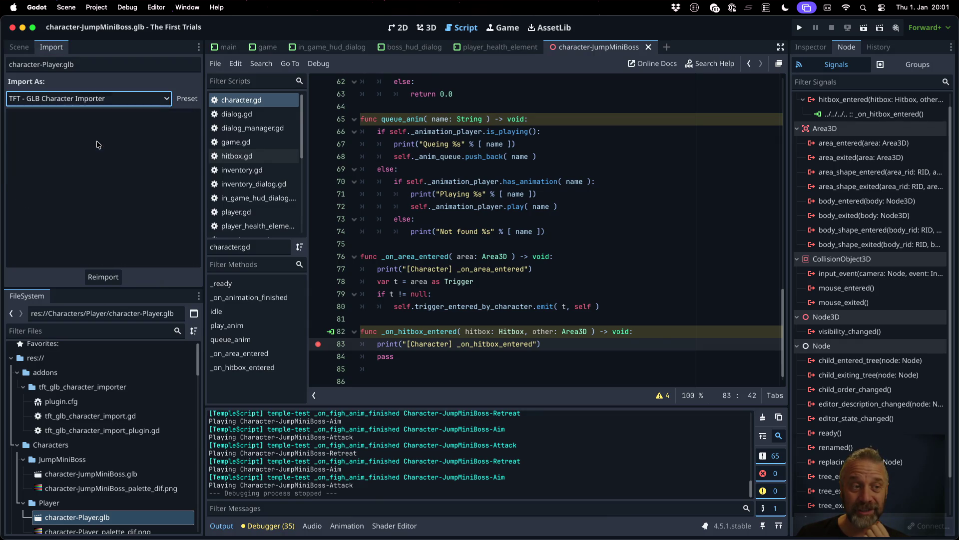
{"action": "left_click", "coordinate": [104, 276]}
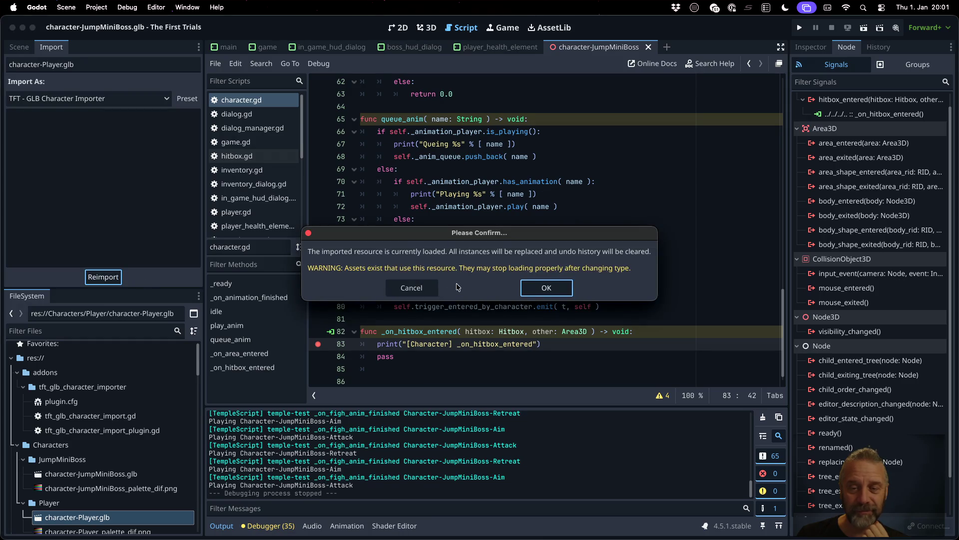
{"action": "left_click", "coordinate": [540, 287]}
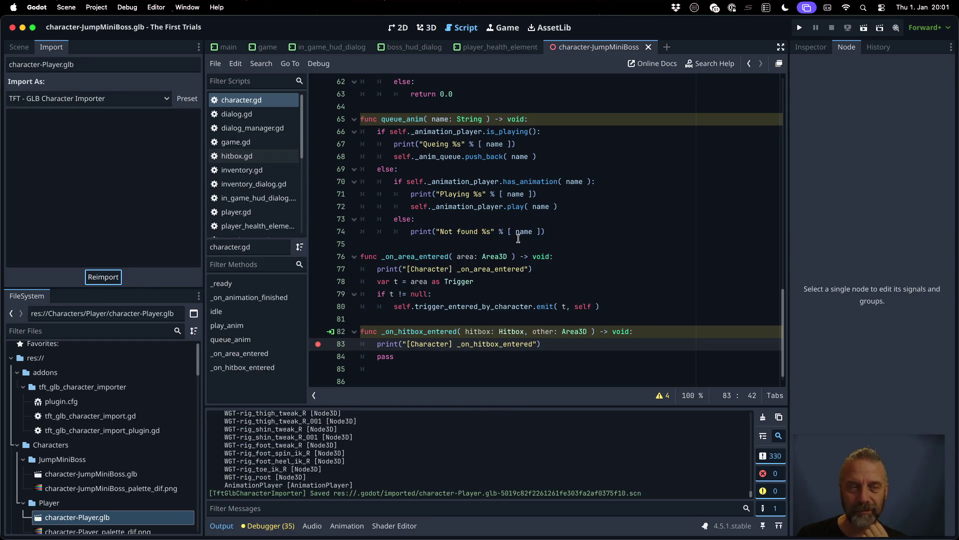
{"action": "left_click", "coordinate": [518, 239]}
Step: Open player.tscn from the game scene's node tree
{"action": "left_click", "coordinate": [266, 46]}
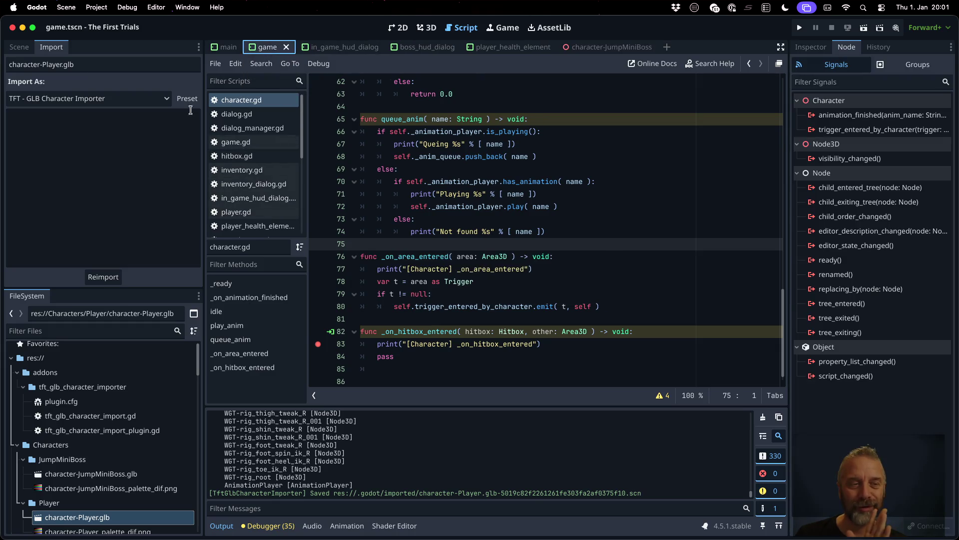
{"action": "left_click", "coordinate": [15, 47]}
{"action": "scroll", "coordinate": [107, 226], "scroll_direction": "down", "scroll_amount": 3}
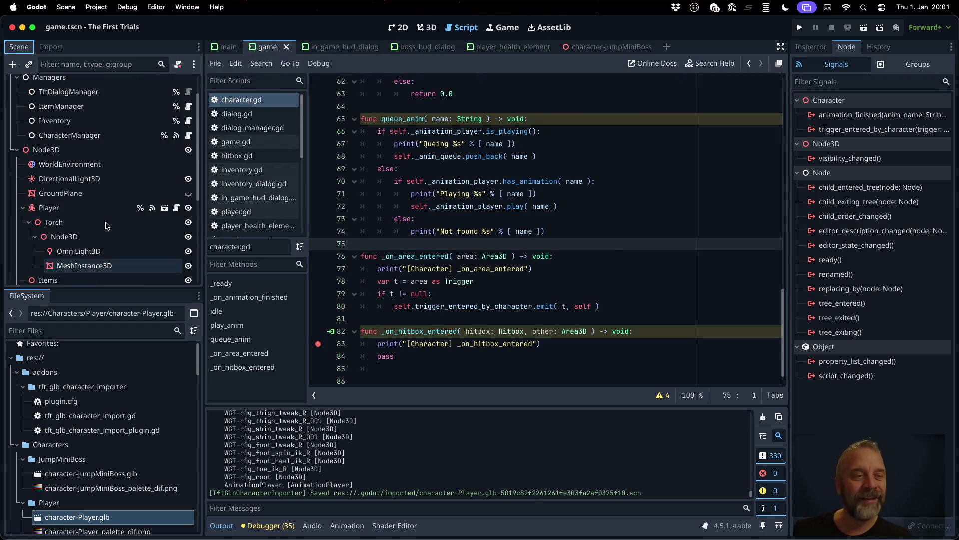
{"action": "left_click", "coordinate": [164, 202]}
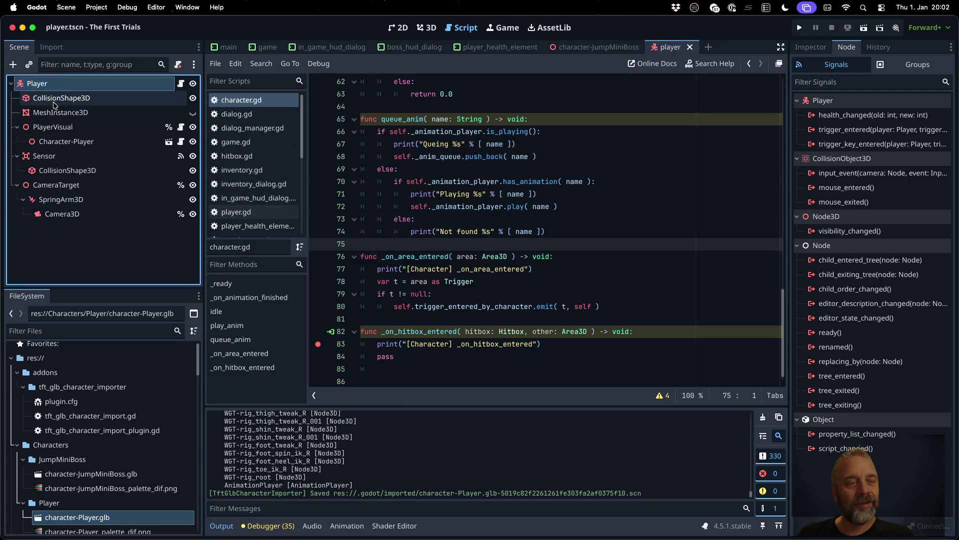
Step: Open the Character-Player model scene despite the import warning and view it in 3D
{"action": "left_click", "coordinate": [54, 129]}
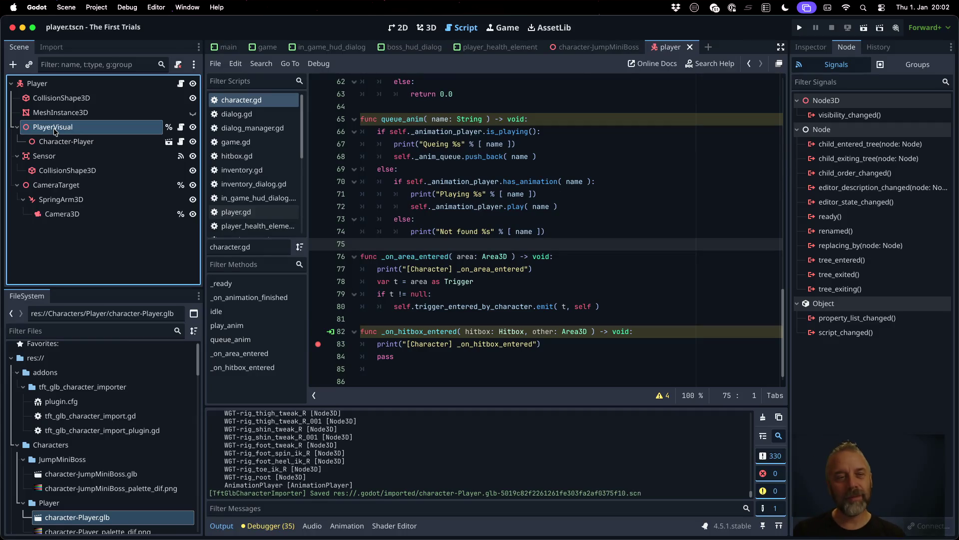
{"action": "left_click", "coordinate": [108, 145]}
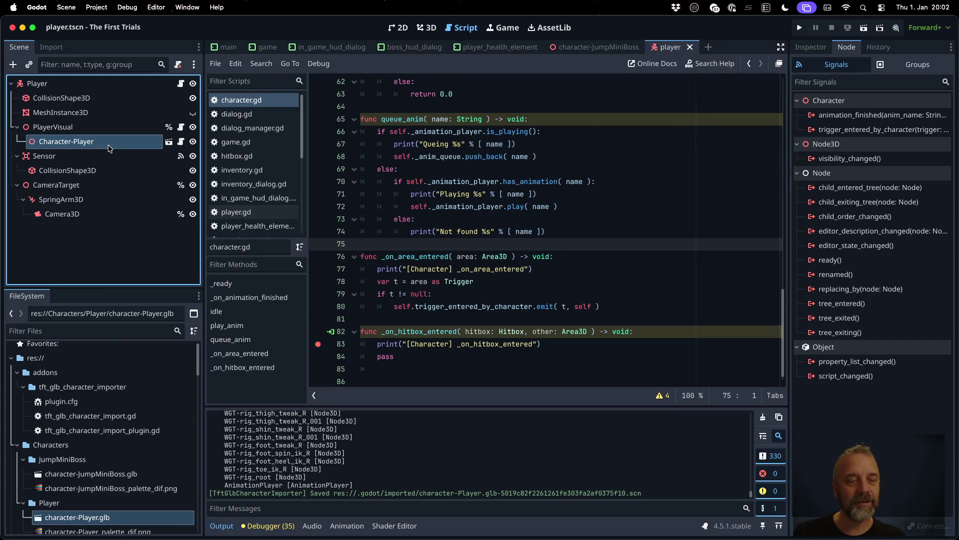
{"action": "left_click", "coordinate": [170, 144]}
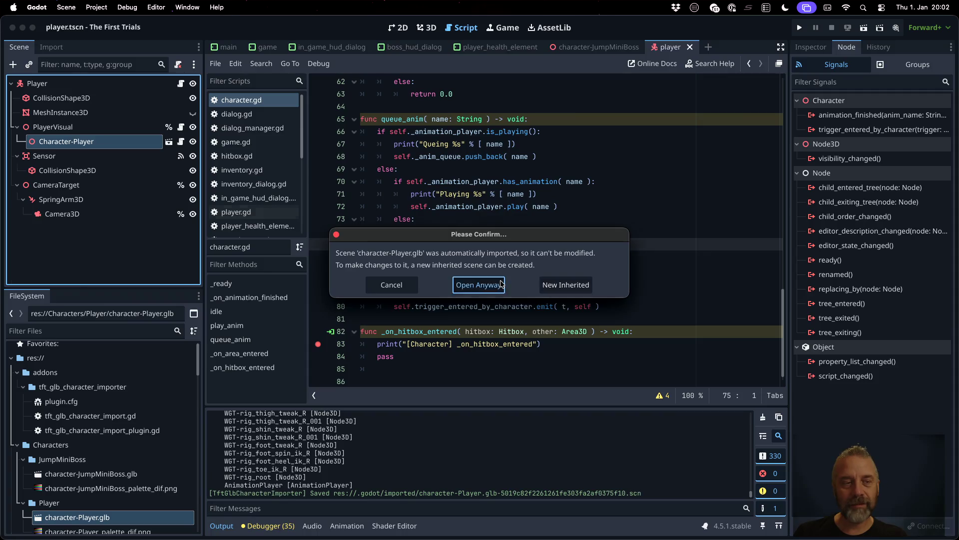
{"action": "left_click", "coordinate": [479, 284]}
{"action": "scroll", "coordinate": [119, 148], "scroll_direction": "down", "scroll_amount": 15}
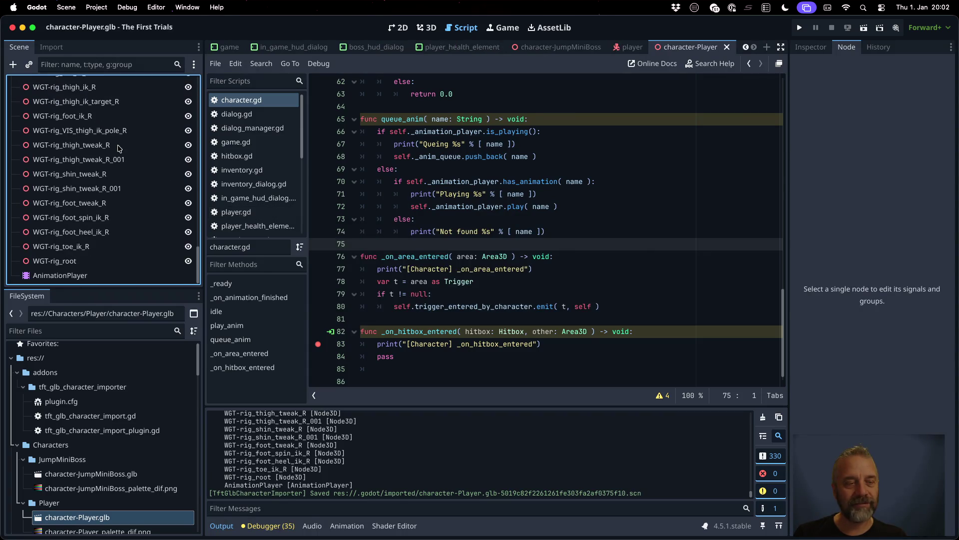
{"action": "scroll", "coordinate": [119, 149], "scroll_direction": "up", "scroll_amount": 15}
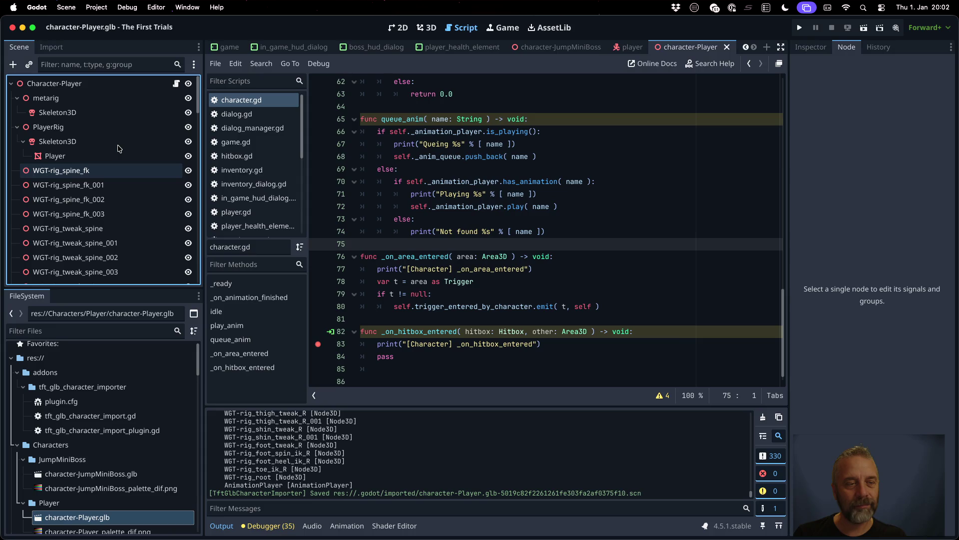
{"action": "scroll", "coordinate": [119, 150], "scroll_direction": "down", "scroll_amount": 15}
{"action": "scroll", "coordinate": [118, 154], "scroll_direction": "up", "scroll_amount": 6}
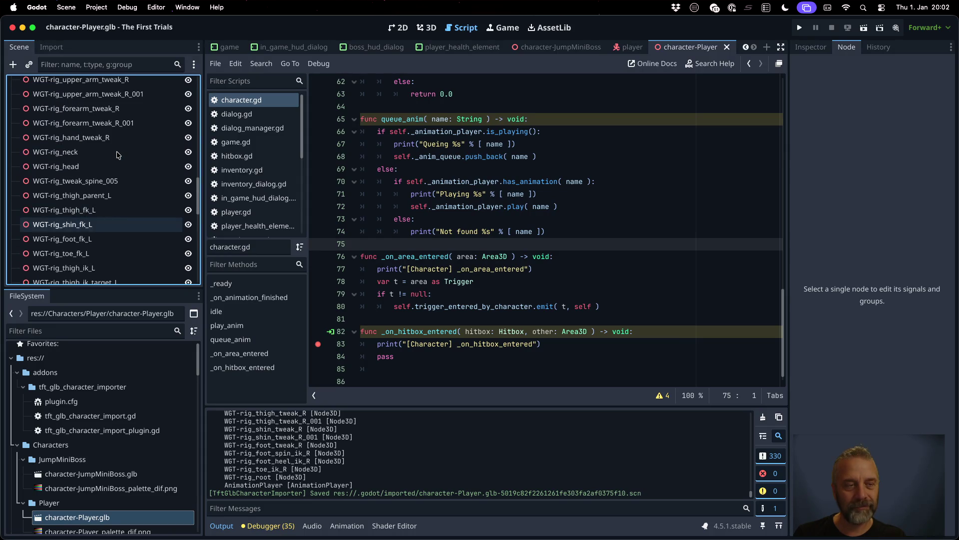
{"action": "scroll", "coordinate": [118, 154], "scroll_direction": "down", "scroll_amount": 6}
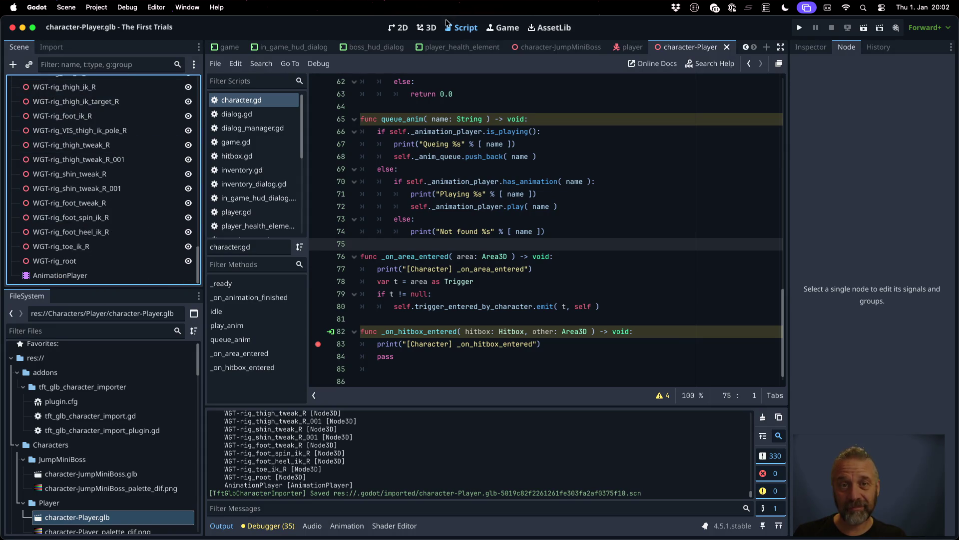
{"action": "left_click", "coordinate": [435, 28]}
{"action": "scroll", "coordinate": [454, 188], "scroll_direction": "down", "scroll_amount": 3}
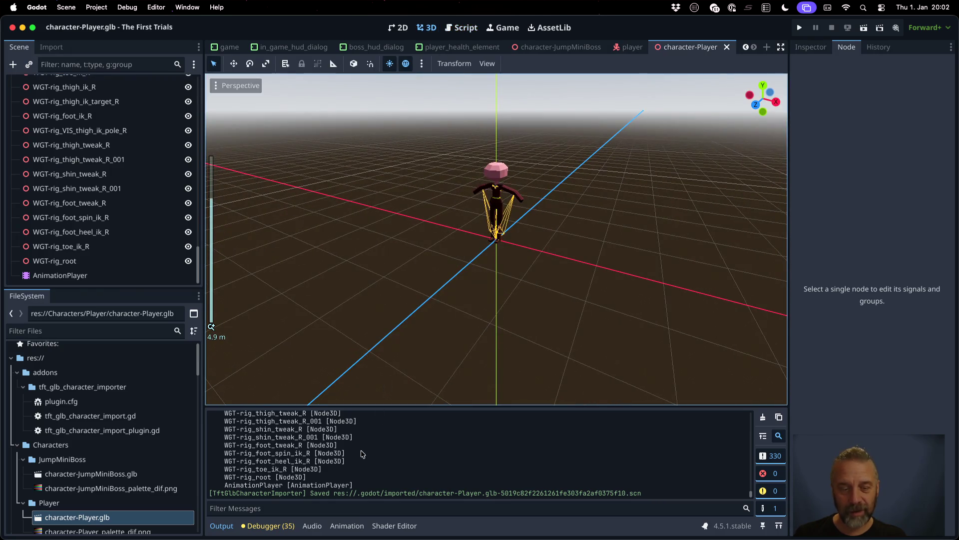
Step: Preview the Jump animation on the AnimationPlayer at a mid-jump pose, then run the project
{"action": "left_click", "coordinate": [88, 276]}
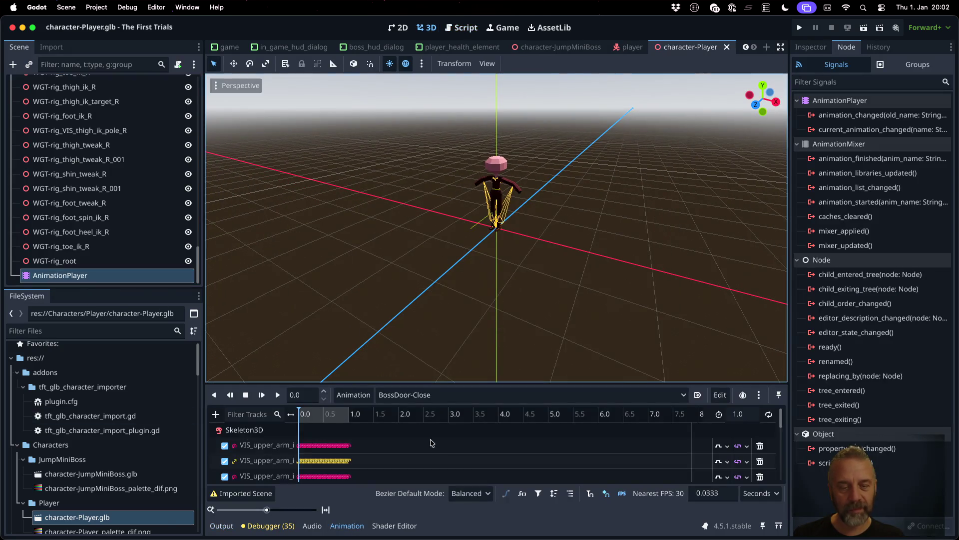
{"action": "mouse_move", "coordinate": [311, 418]}
{"action": "left_mouse_down"}
{"action": "mouse_move", "coordinate": [339, 418]}
{"action": "mouse_move", "coordinate": [300, 418]}
{"action": "mouse_move", "coordinate": [349, 417]}
{"action": "mouse_move", "coordinate": [299, 417]}
{"action": "left_mouse_up"}
{"action": "left_click", "coordinate": [433, 396]}
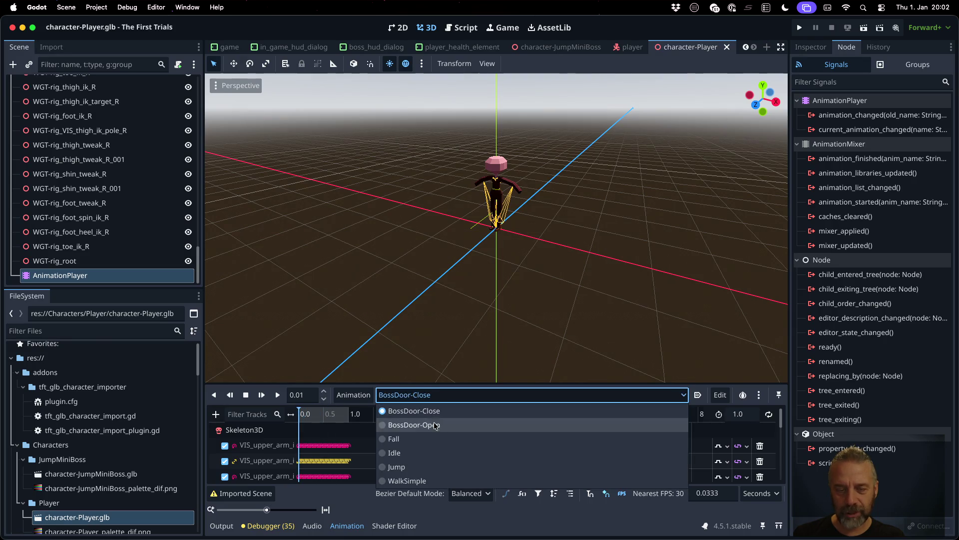
{"action": "left_click", "coordinate": [438, 466]}
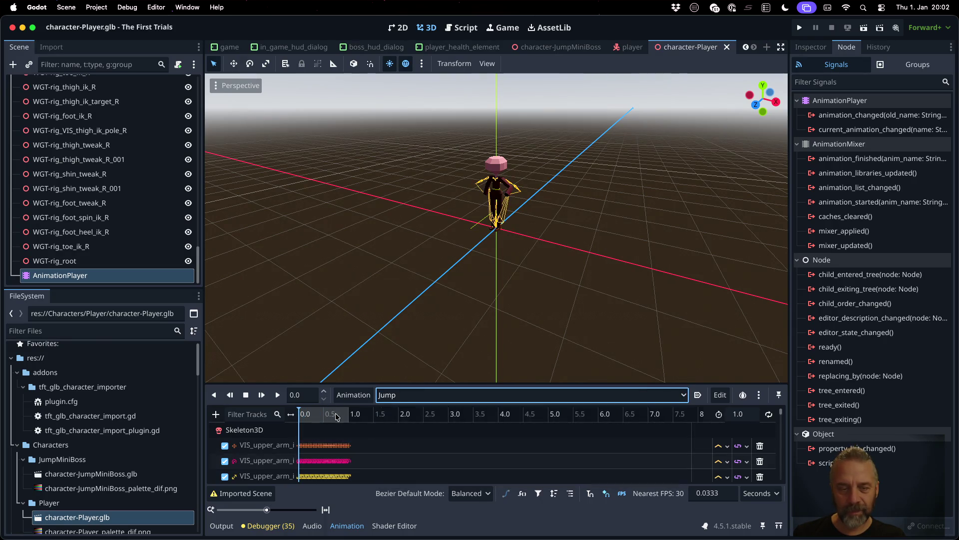
{"action": "left_click_drag", "start_coordinate": [298, 412], "coordinate": [318, 413]}
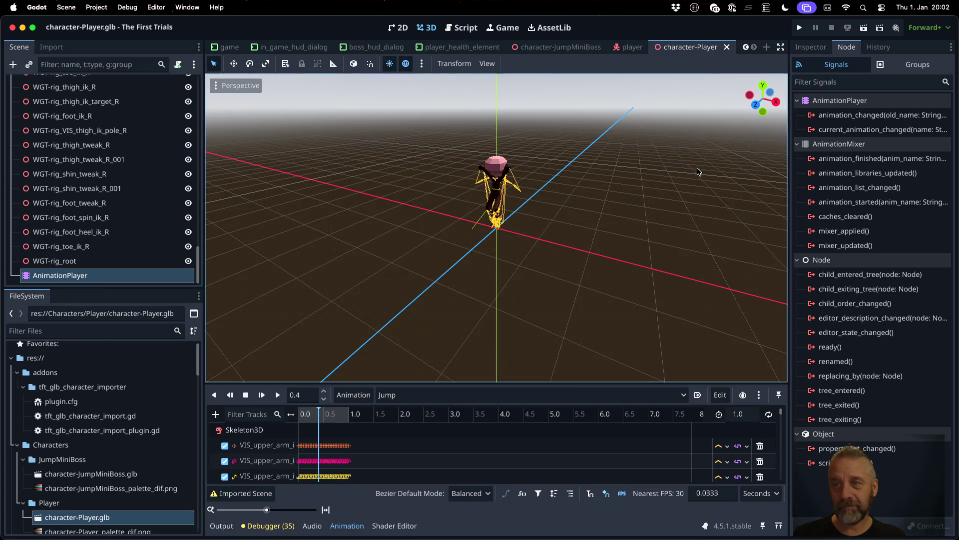
{"action": "left_click", "coordinate": [799, 27]}
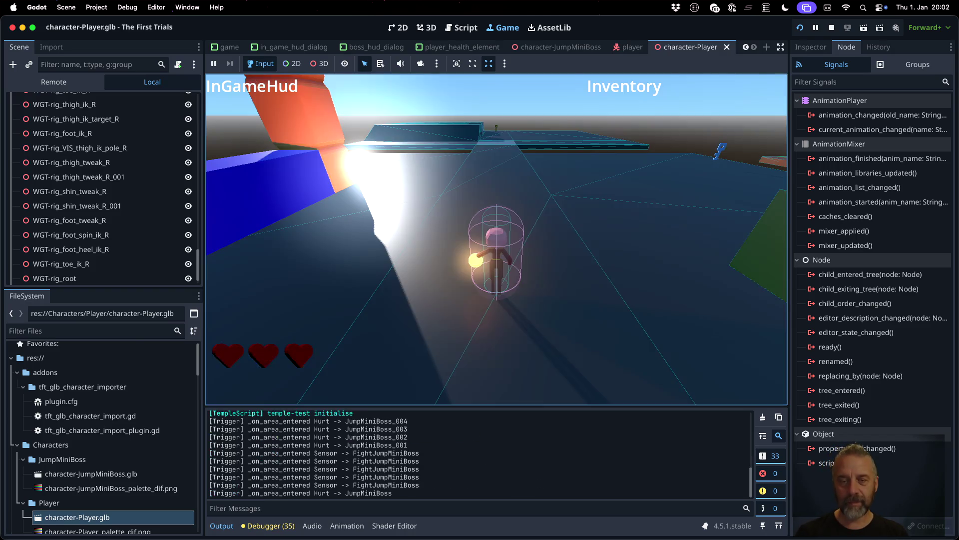
Step: Jump with Space, turn the camera left twice, then stop the test run
{"action": "key", "text": "space"}
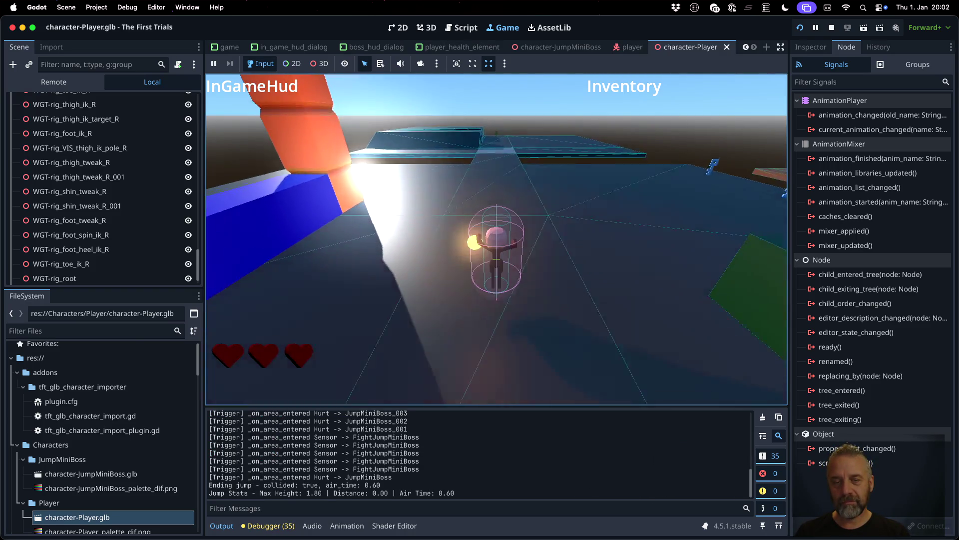
{"action": "key", "text": "Left"}
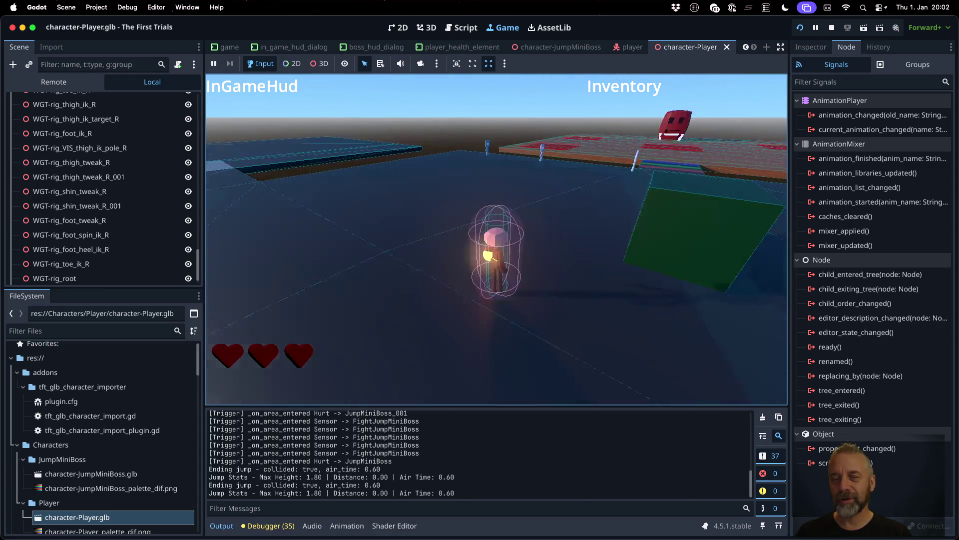
{"action": "key", "text": "Left"}
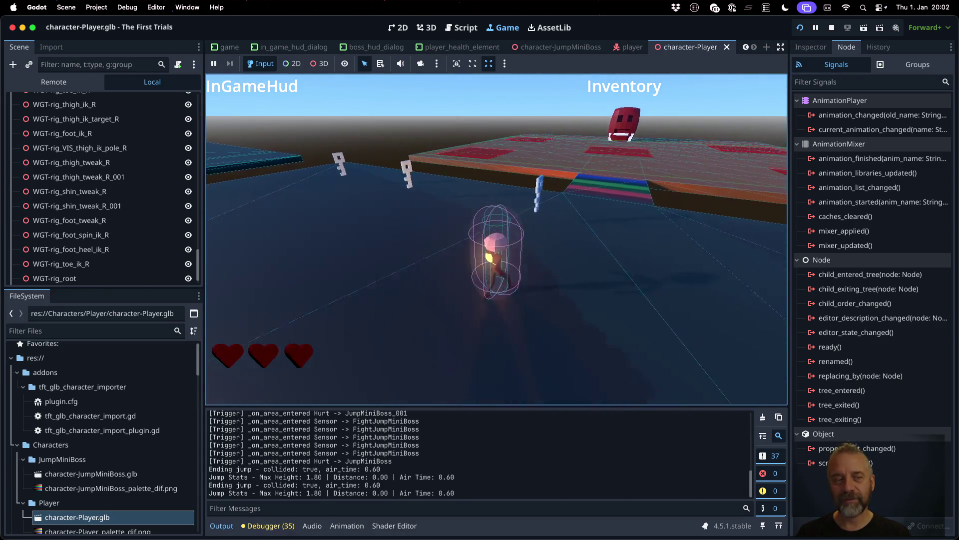
{"action": "left_click", "coordinate": [832, 27]}
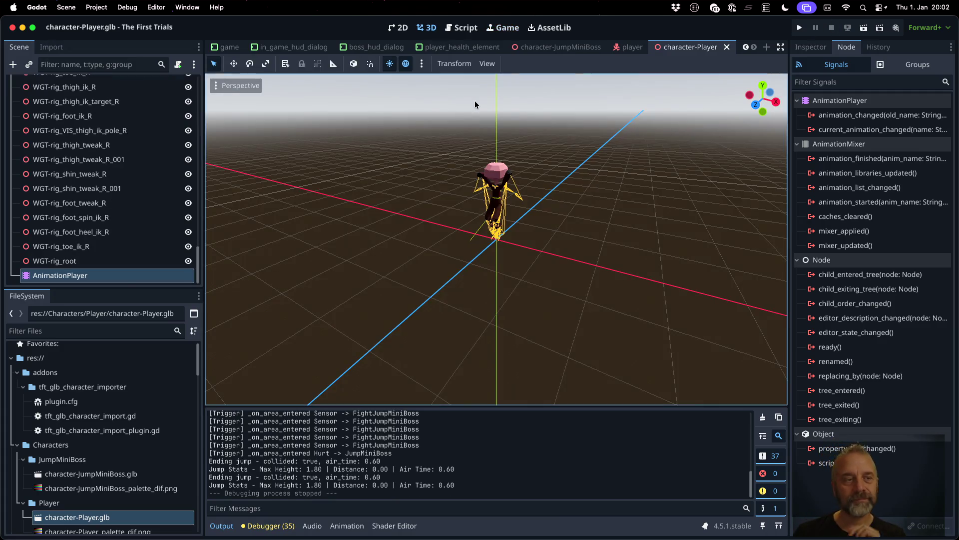
Step: Open the Player instance from the game level, select its root node, and start adding a child
{"action": "scroll", "coordinate": [117, 135], "scroll_direction": "up", "scroll_amount": 15}
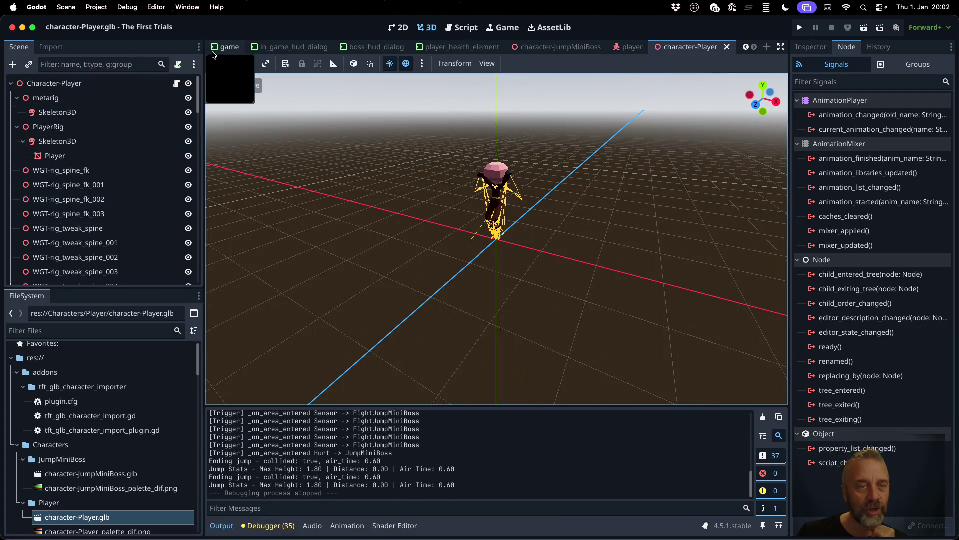
{"action": "left_click", "coordinate": [224, 47]}
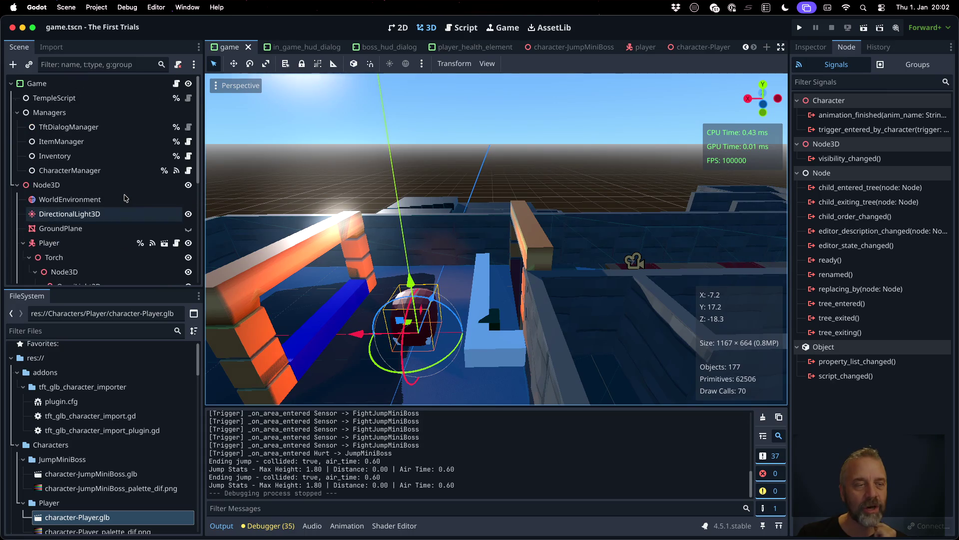
{"action": "scroll", "coordinate": [125, 197], "scroll_direction": "down", "scroll_amount": 3}
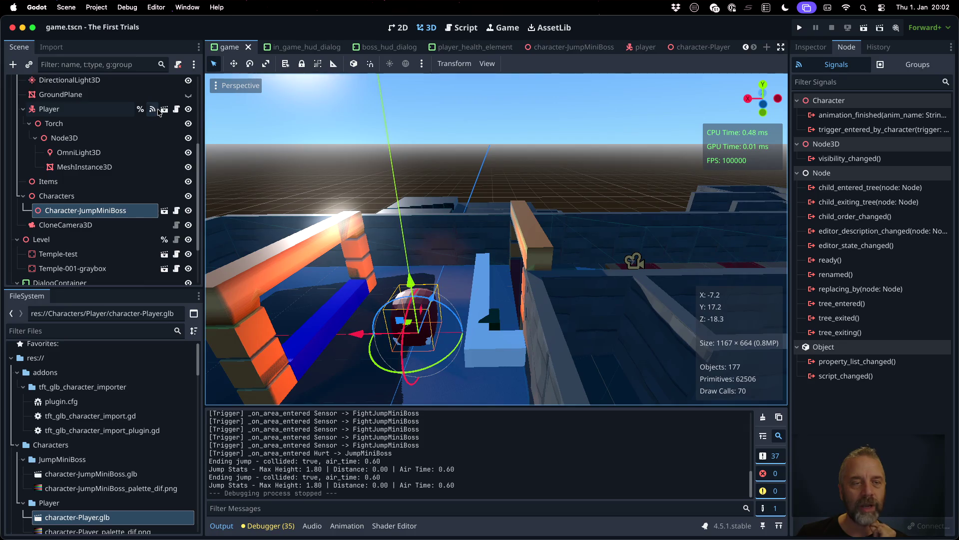
{"action": "left_click", "coordinate": [162, 109]}
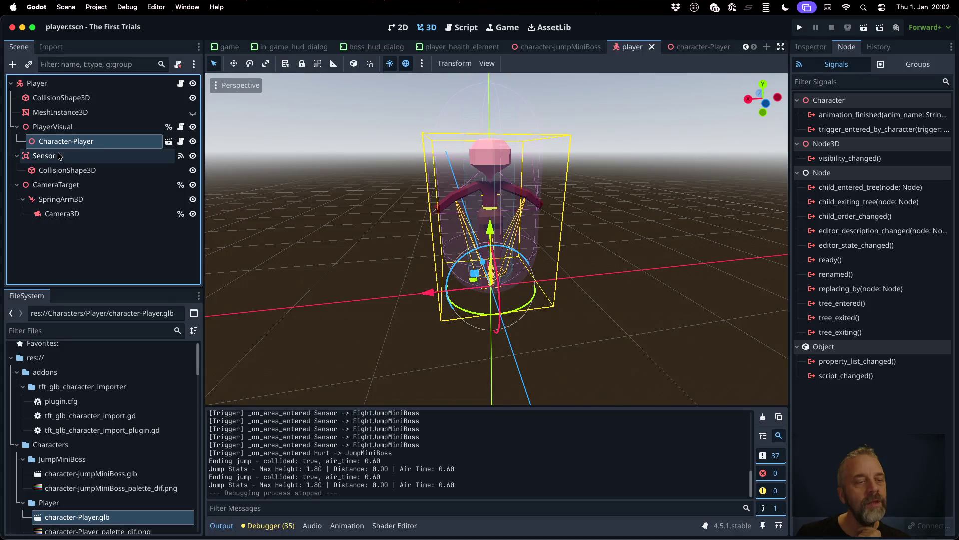
{"action": "left_click", "coordinate": [50, 85]}
{"action": "right_click", "coordinate": [49, 89]}
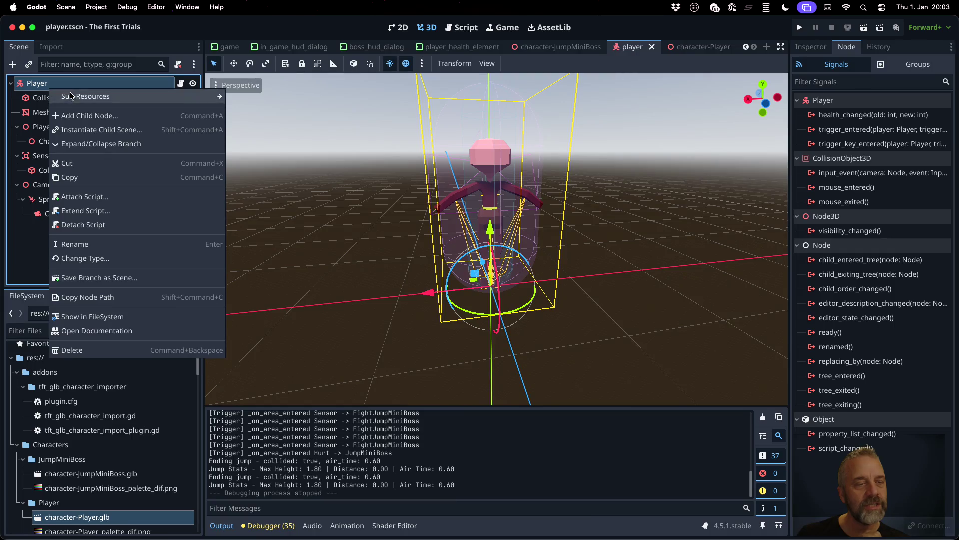
{"action": "mouse_move", "coordinate": [103, 100]}
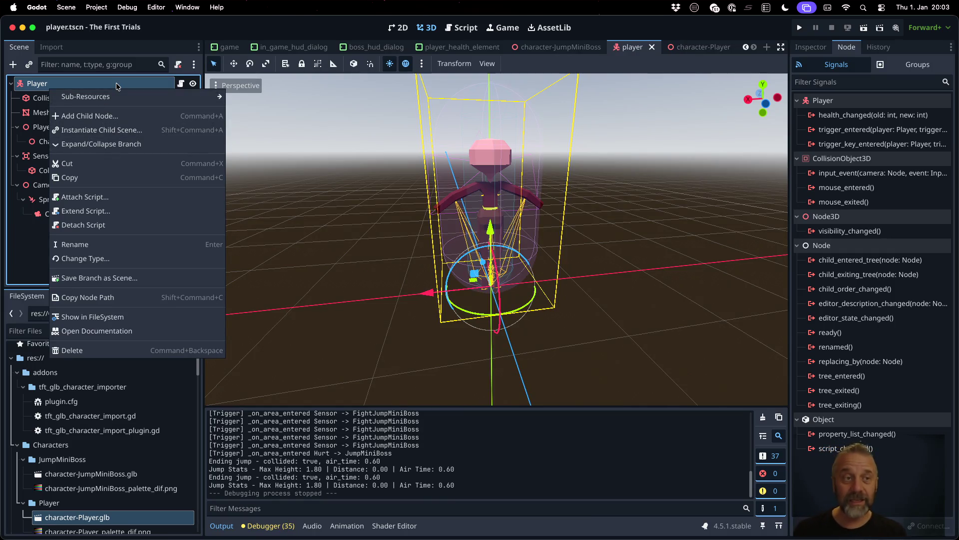
{"action": "left_click", "coordinate": [116, 86]}
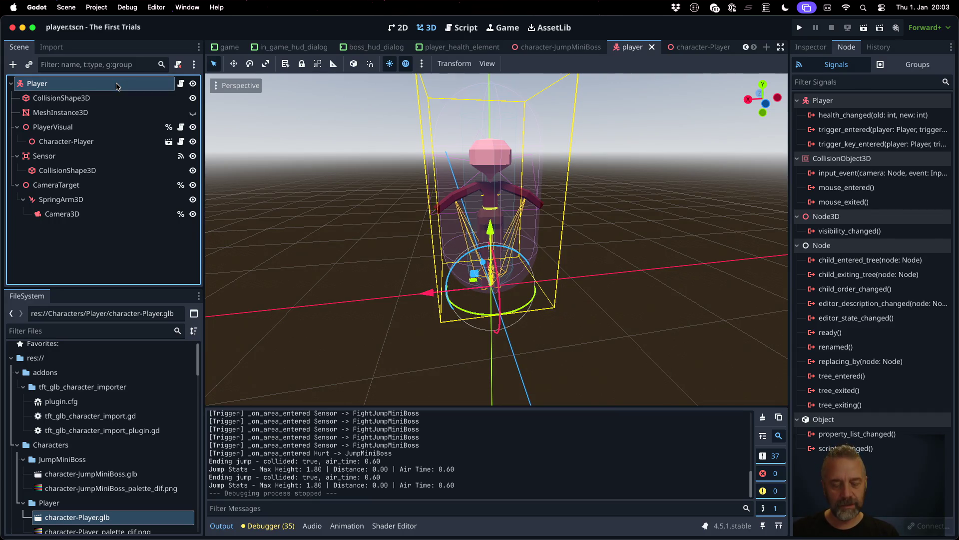
{"action": "key", "text": "super+a"}
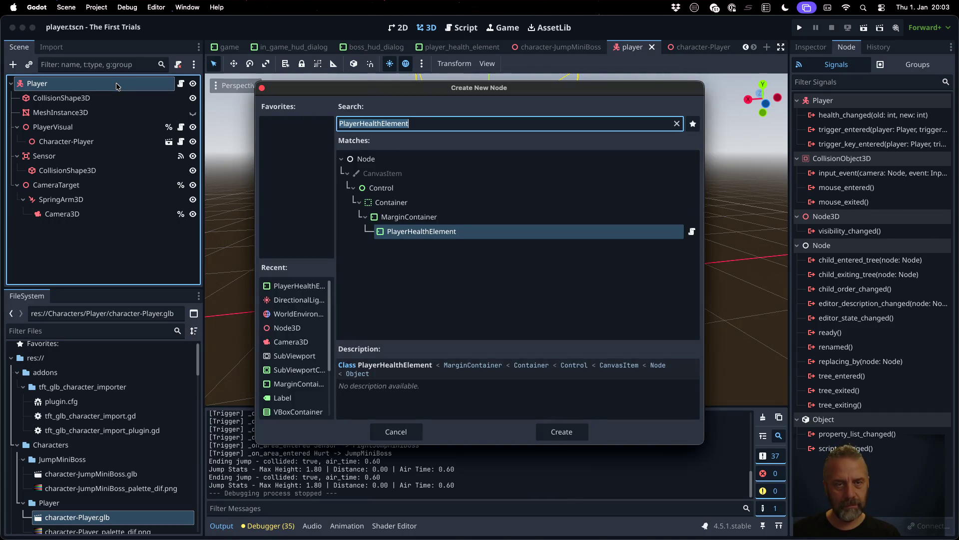
Step: Add a CollisionShape3D child under Player and rename it Hurtbox
{"action": "type", "text": "Coll"}
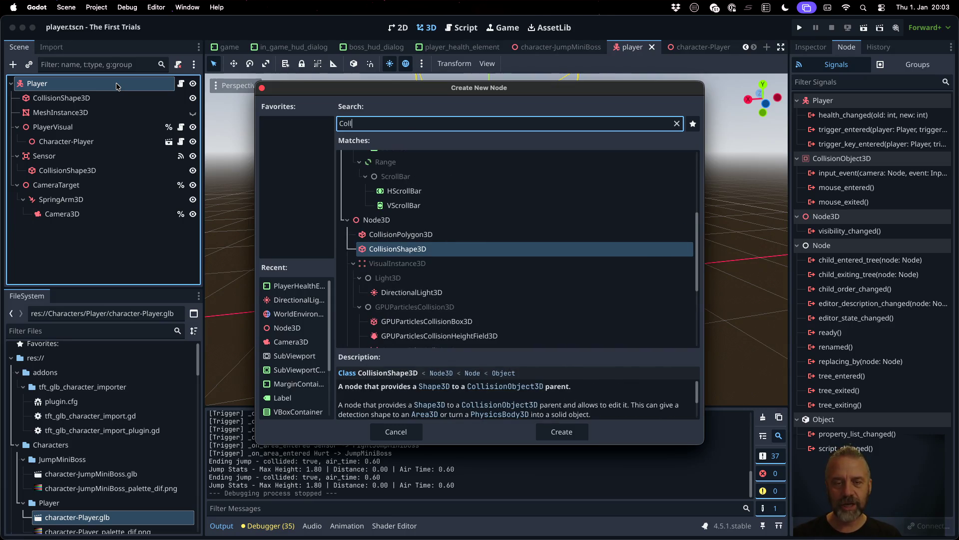
{"action": "key", "text": "Return"}
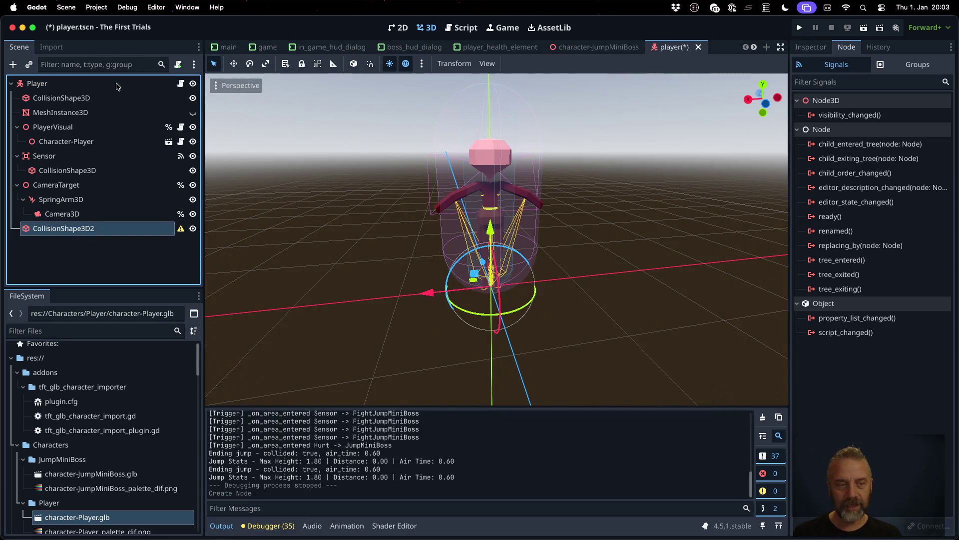
{"action": "key", "text": "Return"}
{"action": "type", "text": "Hurtbox"}
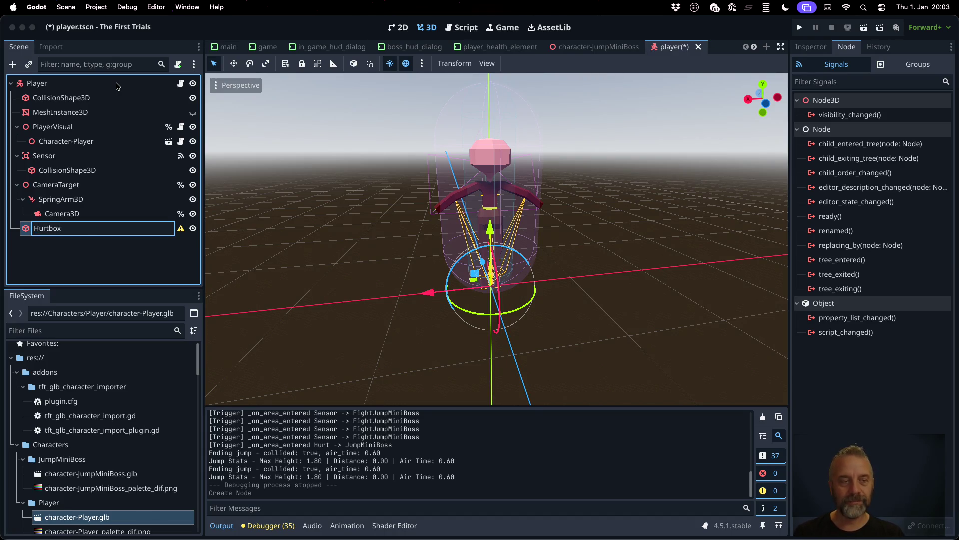
{"action": "key", "text": "Return"}
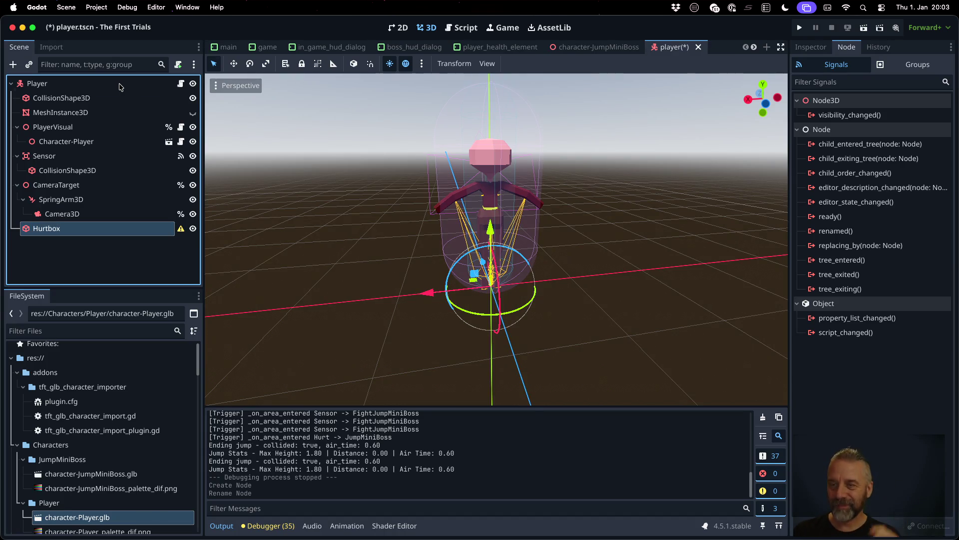
Step: Assign a SphereShape3D as the Hurtbox's shape in the Inspector
{"action": "left_click", "coordinate": [811, 48]}
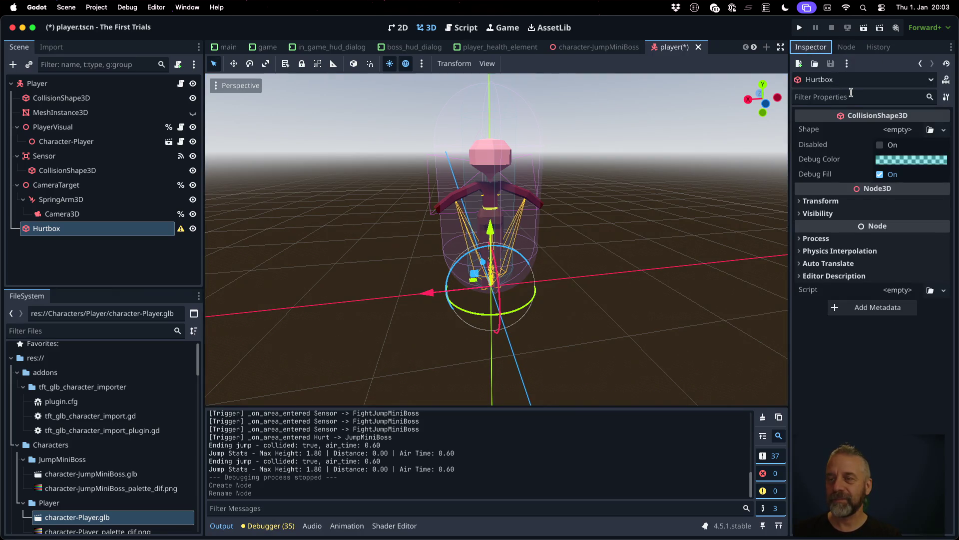
{"action": "left_click", "coordinate": [894, 131]}
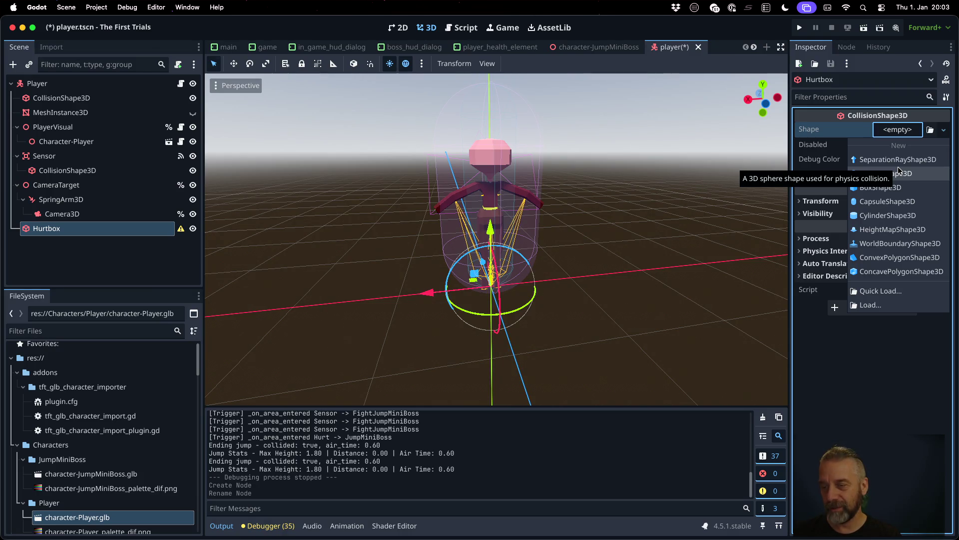
{"action": "left_click", "coordinate": [877, 176]}
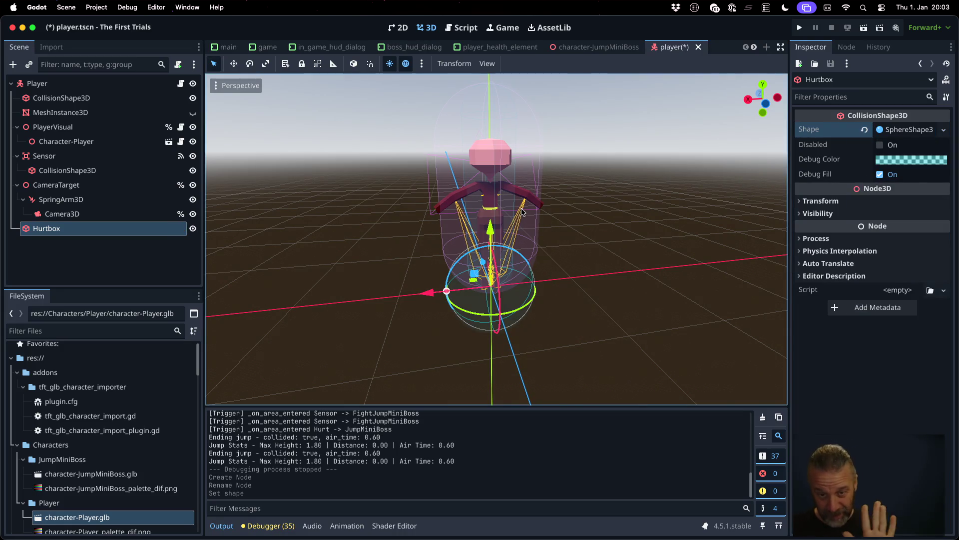
Step: Raise the Hurtbox sphere to the character's head and give it a yellow debug colour
{"action": "left_click_drag", "start_coordinate": [503, 227], "coordinate": [504, 70]}
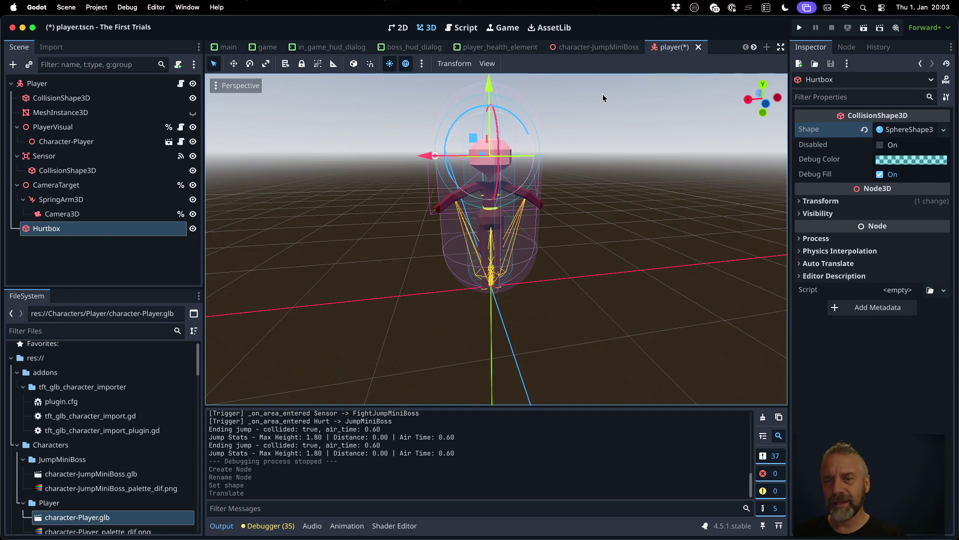
{"action": "left_click", "coordinate": [895, 163]}
{"action": "mouse_move", "coordinate": [903, 190]}
{"action": "left_mouse_down"}
{"action": "mouse_move", "coordinate": [922, 205]}
{"action": "mouse_move", "coordinate": [884, 274]}
{"action": "mouse_move", "coordinate": [851, 297]}
{"action": "mouse_move", "coordinate": [862, 289]}
{"action": "mouse_move", "coordinate": [831, 272]}
{"action": "mouse_move", "coordinate": [865, 271]}
{"action": "mouse_move", "coordinate": [887, 284]}
{"action": "mouse_move", "coordinate": [858, 284]}
{"action": "mouse_move", "coordinate": [914, 203]}
{"action": "left_mouse_up"}
{"action": "left_click_drag", "start_coordinate": [949, 247], "coordinate": [948, 260]}
{"action": "mouse_move", "coordinate": [890, 225]}
{"action": "left_mouse_down"}
{"action": "mouse_move", "coordinate": [854, 226]}
{"action": "mouse_move", "coordinate": [859, 291]}
{"action": "left_mouse_up"}
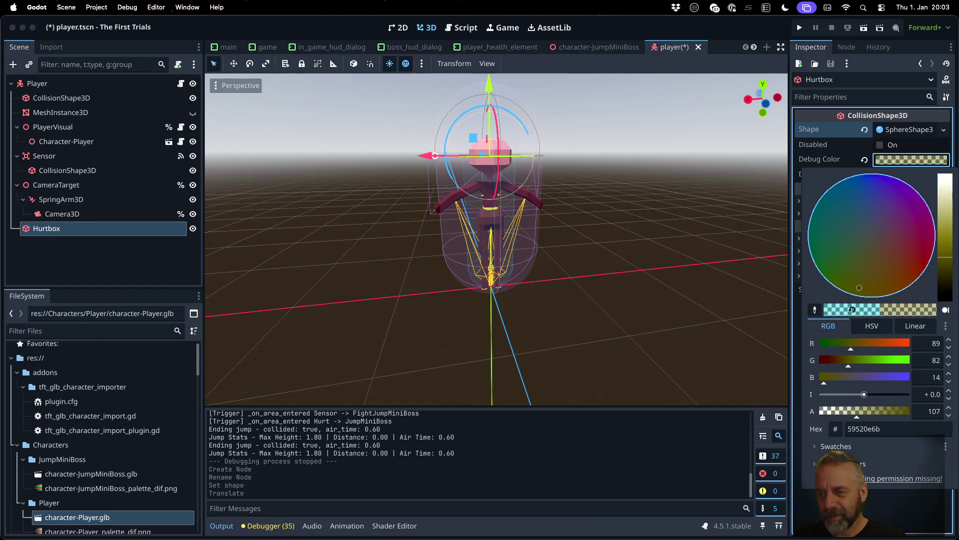
{"action": "left_click_drag", "start_coordinate": [946, 255], "coordinate": [946, 223]}
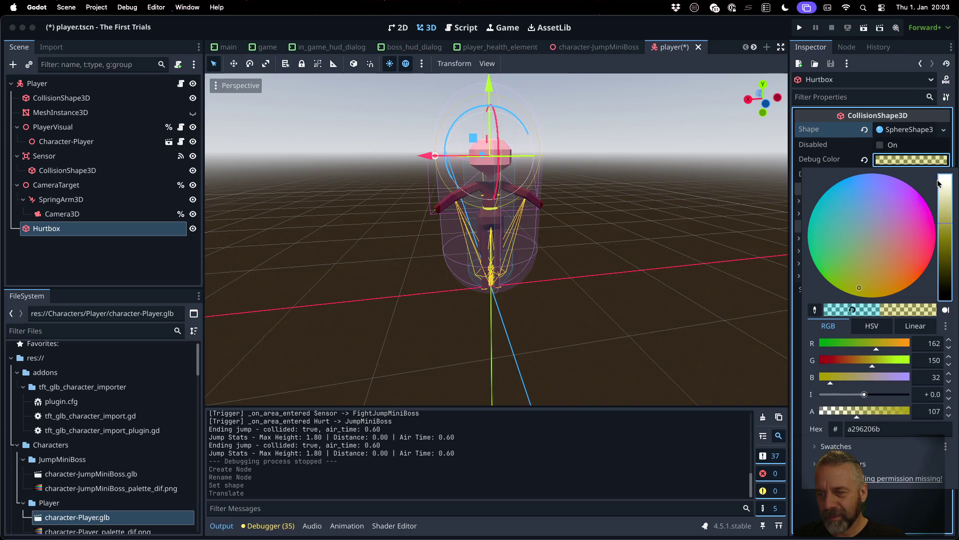
{"action": "left_click_drag", "start_coordinate": [875, 408], "coordinate": [901, 412]}
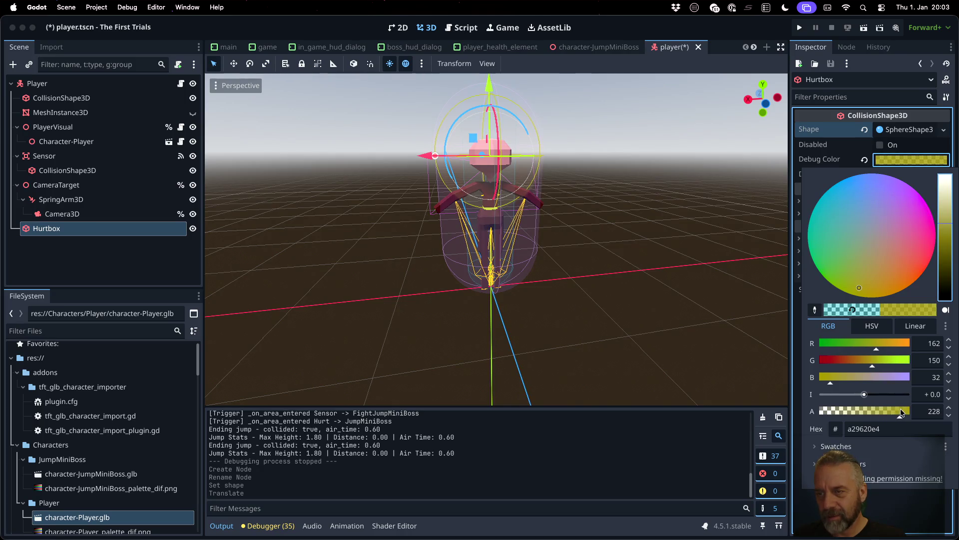
{"action": "left_click", "coordinate": [867, 152]}
Step: Save player.tscn and select the Player root node
{"action": "key", "text": "super+s"}
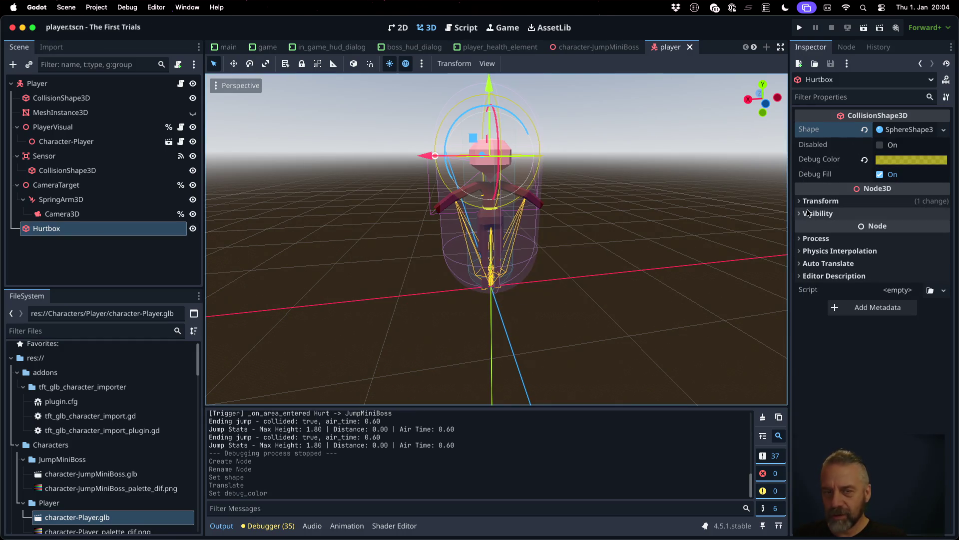
{"action": "left_click", "coordinate": [87, 236]}
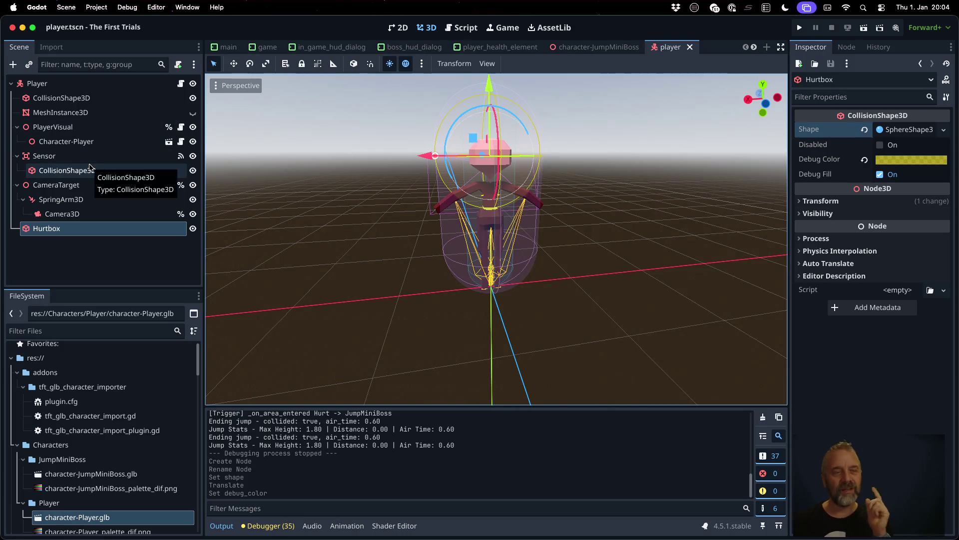
{"action": "left_click", "coordinate": [47, 82]}
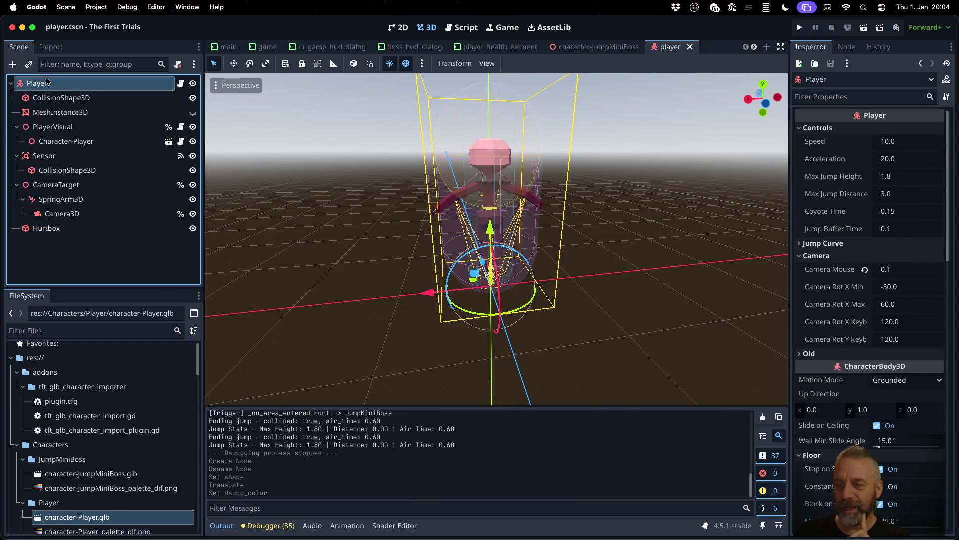
Step: Add an Area3D under Player, move Hurtbox into it, and rename it HurtboxArea3D
{"action": "scroll", "coordinate": [599, 240], "scroll_direction": "down", "scroll_amount": 1}
{"action": "scroll", "coordinate": [852, 251], "scroll_direction": "down", "scroll_amount": 6}
{"action": "scroll", "coordinate": [860, 252], "scroll_direction": "down", "scroll_amount": 8}
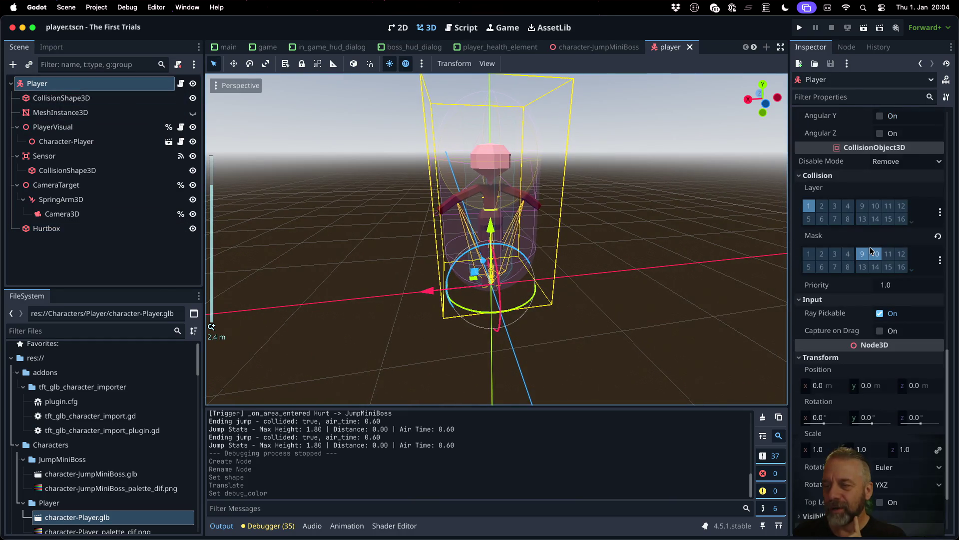
{"action": "scroll", "coordinate": [870, 251], "scroll_direction": "down", "scroll_amount": 5}
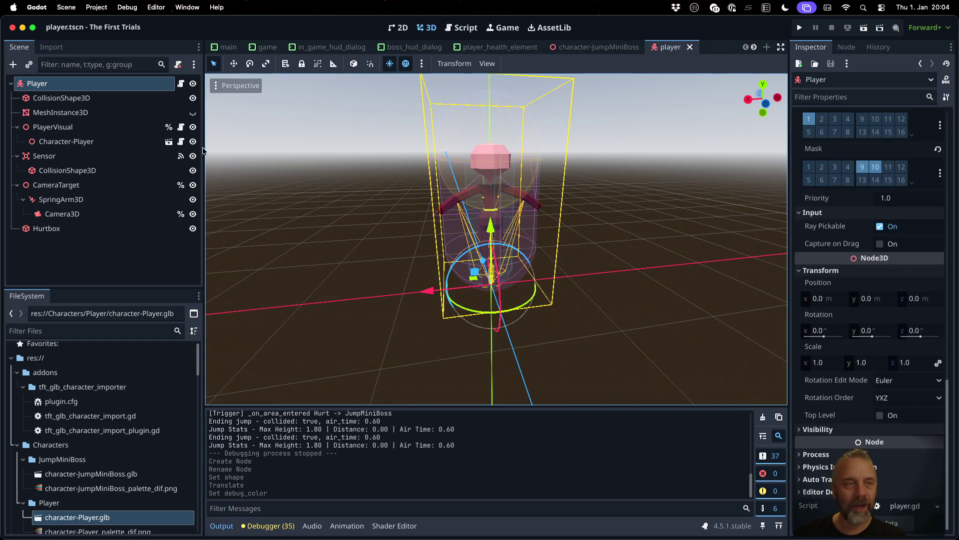
{"action": "left_click", "coordinate": [94, 84]}
{"action": "key", "text": "ctrl+a"}
{"action": "type", "text": "area"}
{"action": "key", "text": "Return"}
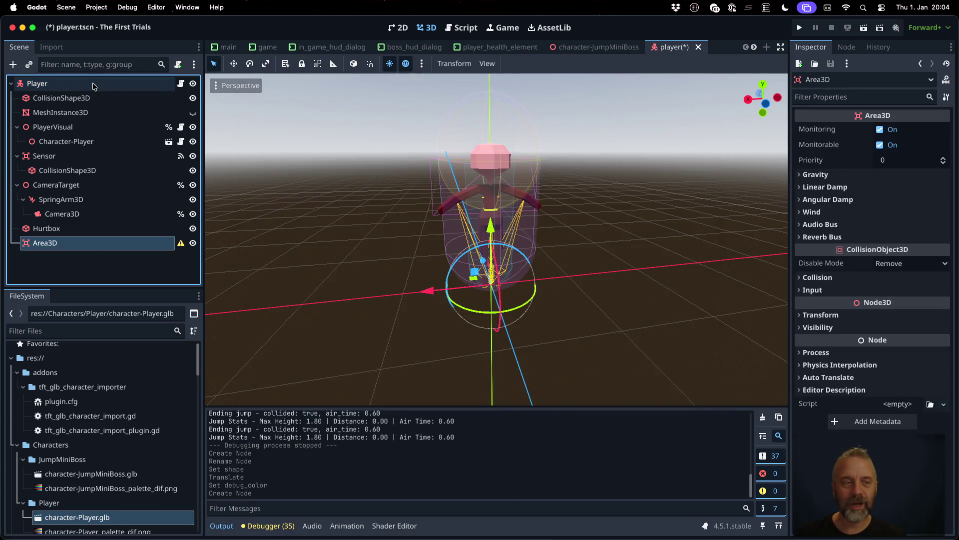
{"action": "left_click_drag", "start_coordinate": [58, 228], "coordinate": [60, 243]}
{"action": "left_click", "coordinate": [54, 232]}
{"action": "double_click", "coordinate": [54, 233]}
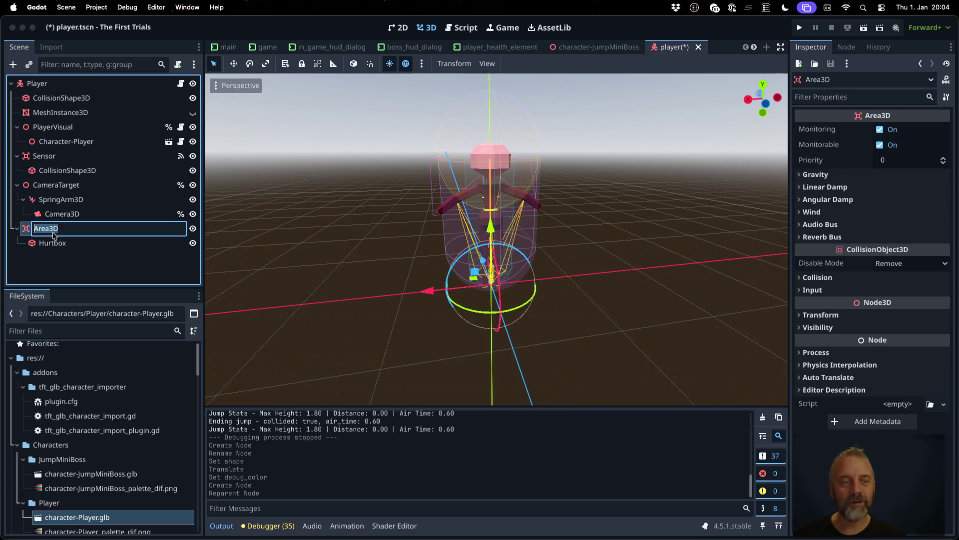
{"action": "key", "text": "Left"}
Step: Put HurtboxArea3D on collision layer 12 with no mask, save, and turn Monitoring off
{"action": "left_click", "coordinate": [809, 345]}
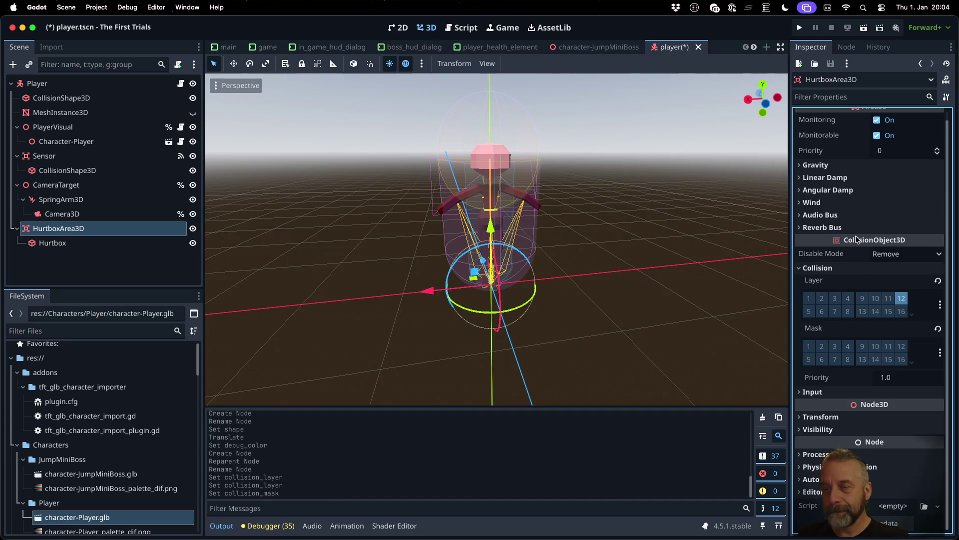
{"action": "scroll", "coordinate": [857, 240], "scroll_direction": "up", "scroll_amount": 1}
{"action": "key", "text": "ctrl+s"}
{"action": "left_click", "coordinate": [845, 46]}
{"action": "left_click", "coordinate": [811, 47]}
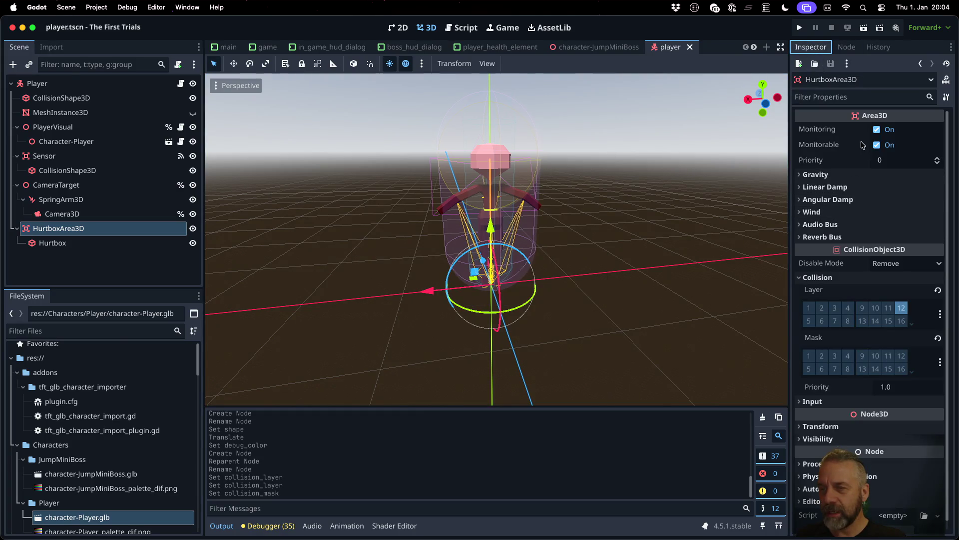
{"action": "mouse_move", "coordinate": [828, 146]}
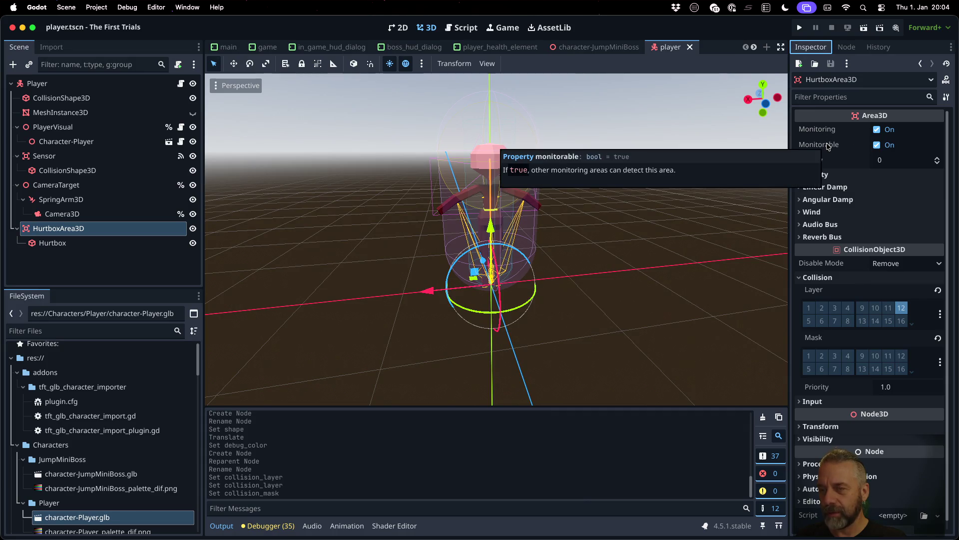
{"action": "left_click", "coordinate": [876, 131]}
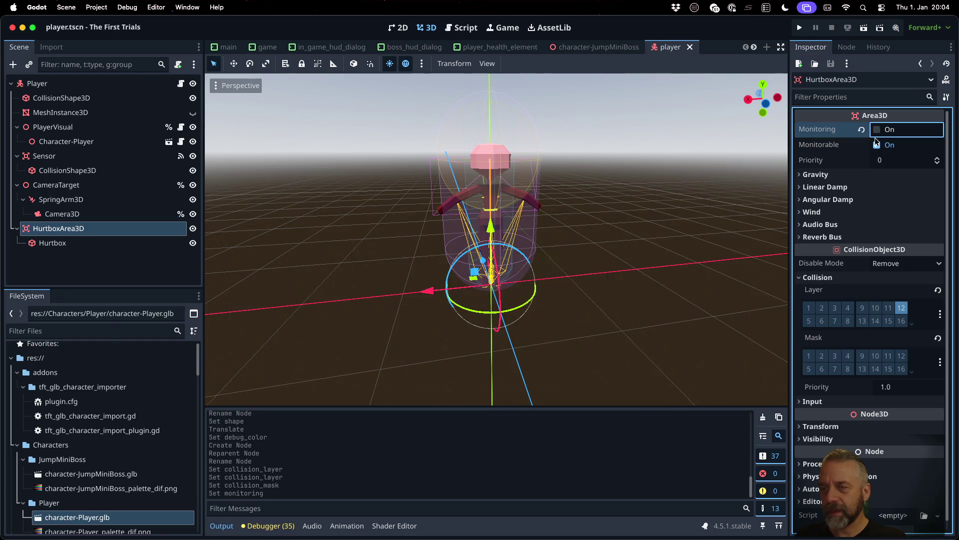
{"action": "left_click", "coordinate": [800, 28]}
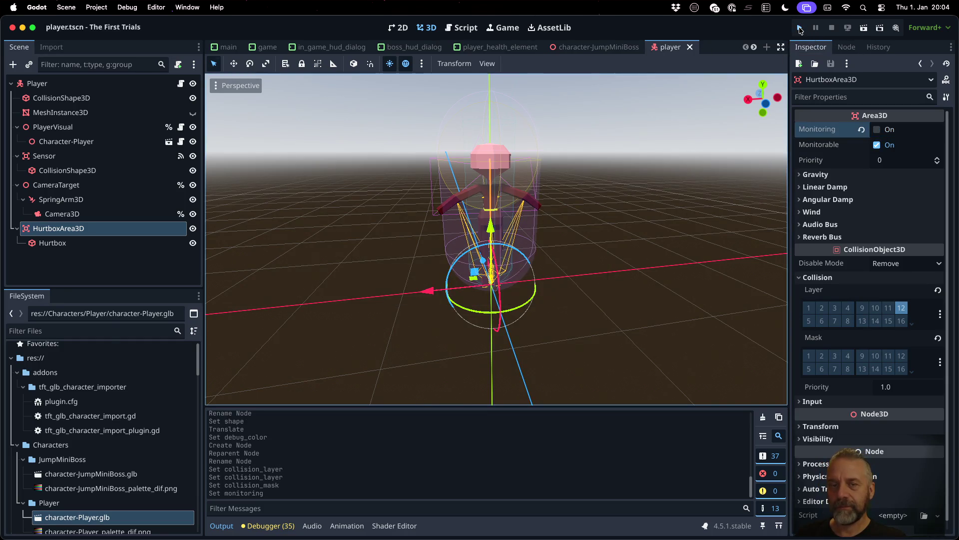
Step: Turn the camera toward the striped bridge and walk the player onto the arena's red pad
{"action": "key", "text": "d"}
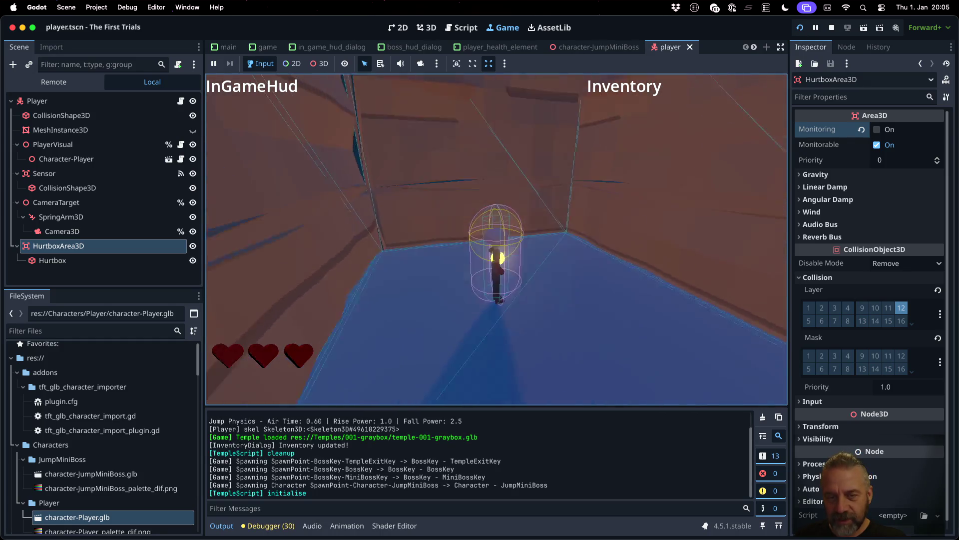
{"action": "key", "text": "d"}
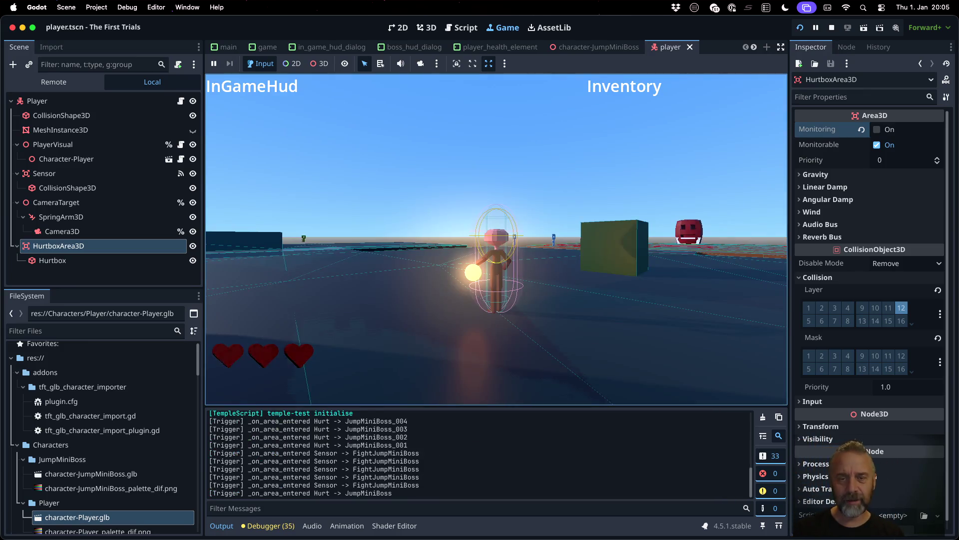
{"action": "key", "text": "d"}
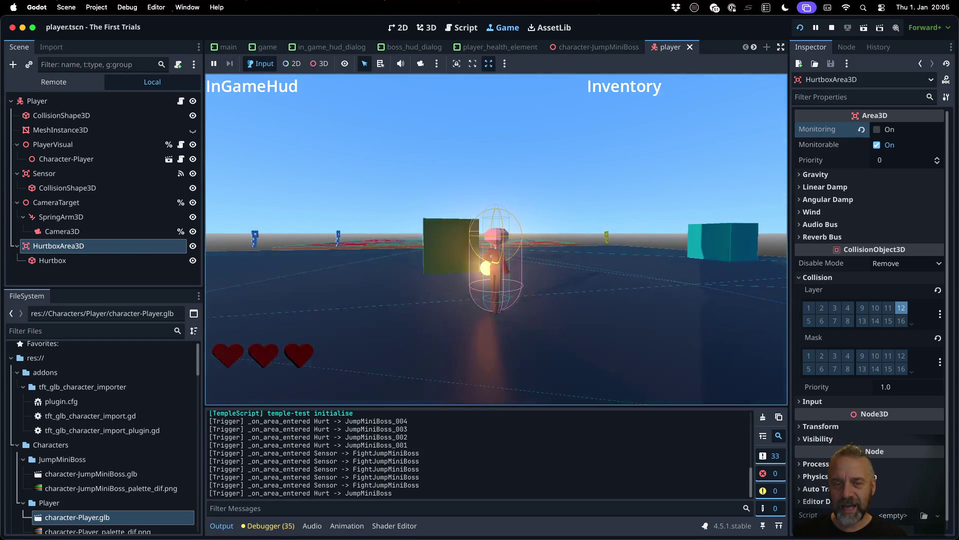
{"action": "key", "text": "d"}
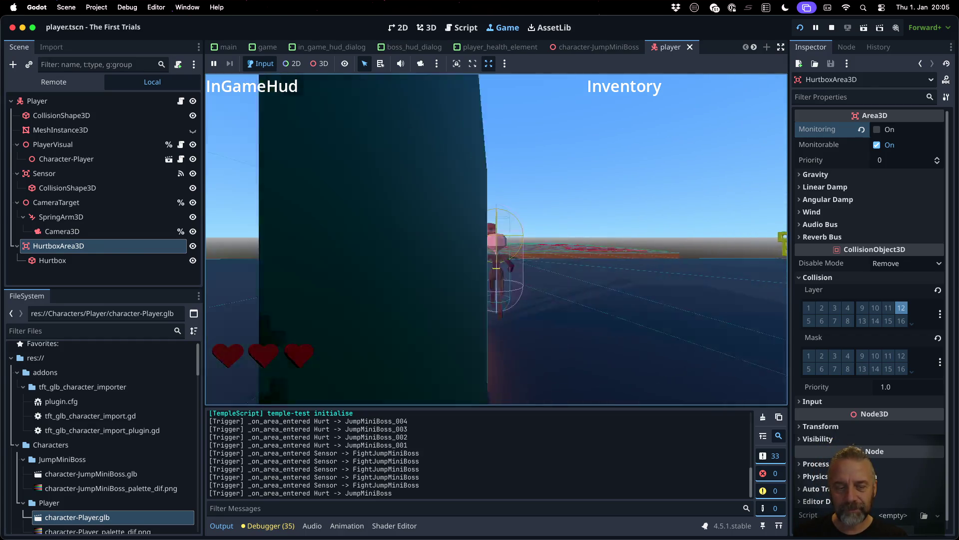
{"action": "key", "text": "d"}
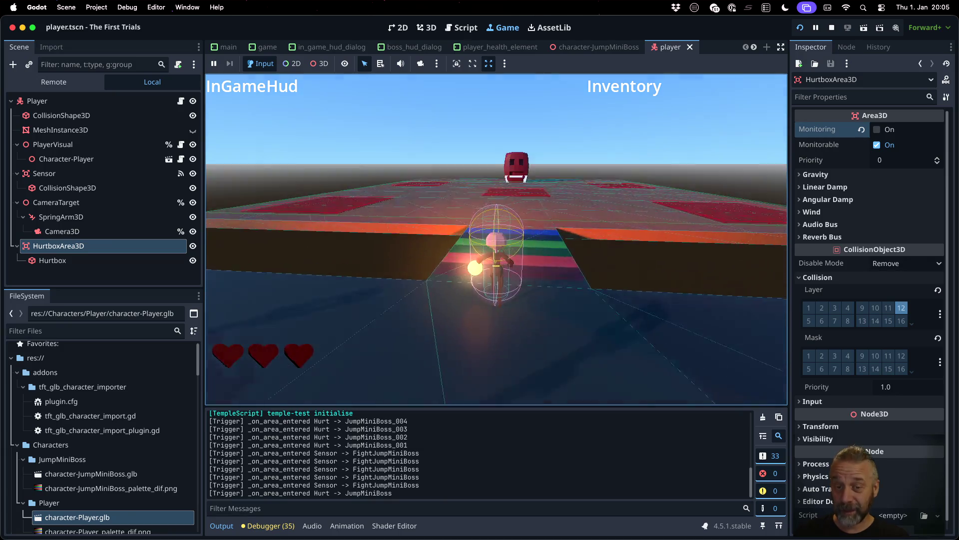
{"action": "key", "text": "w"}
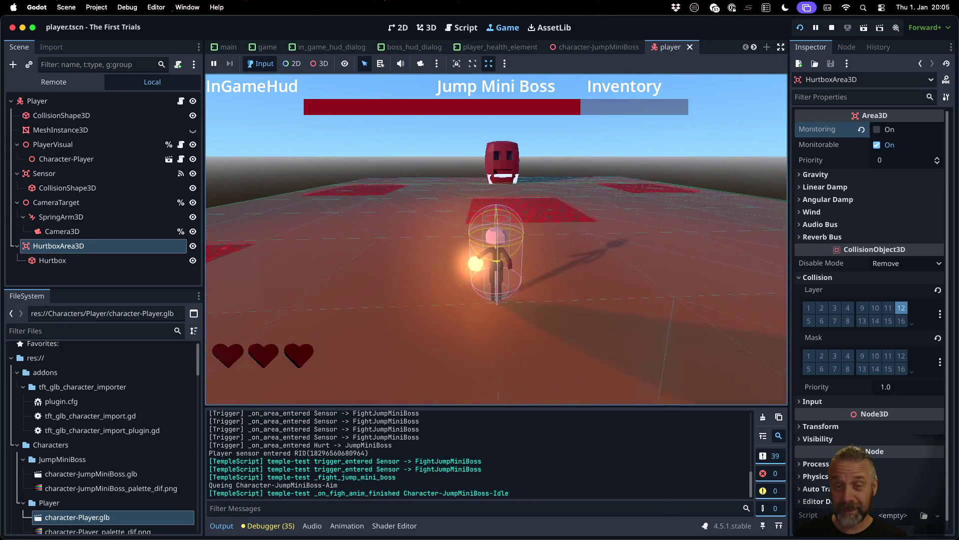
{"action": "key", "text": "w"}
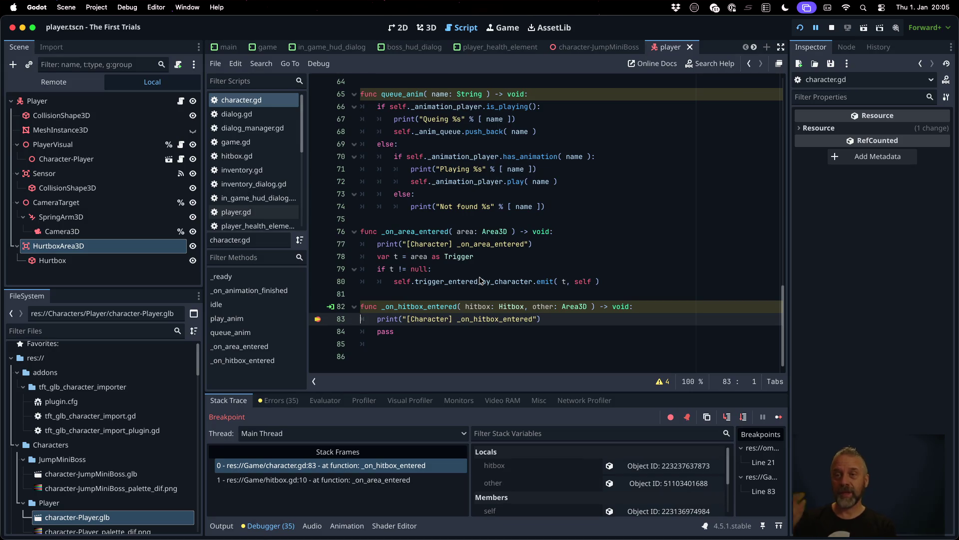
Step: Scroll to the top of character.gd and select the Character class name
{"action": "scroll", "coordinate": [522, 273], "scroll_direction": "up", "scroll_amount": 9}
{"action": "scroll", "coordinate": [522, 272], "scroll_direction": "up", "scroll_amount": 12}
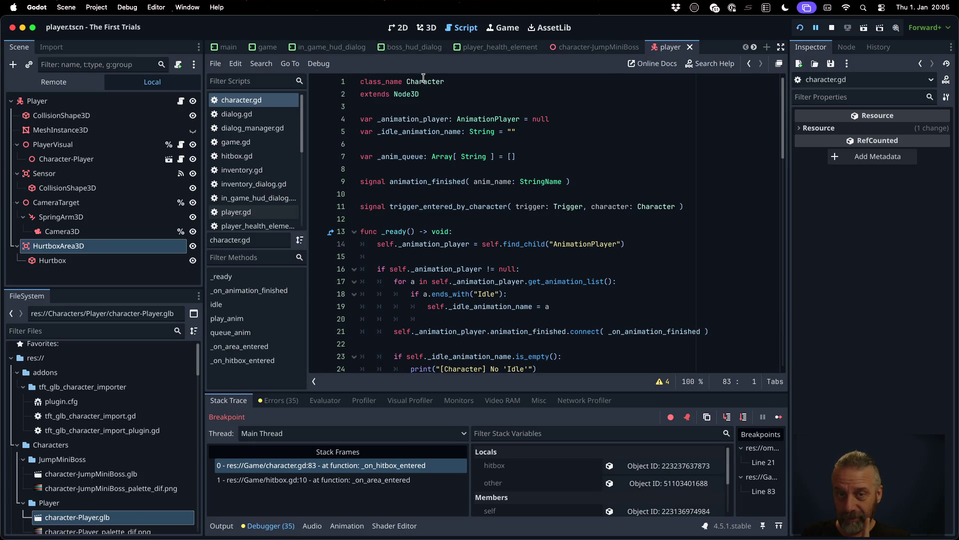
{"action": "double_click", "coordinate": [423, 81]}
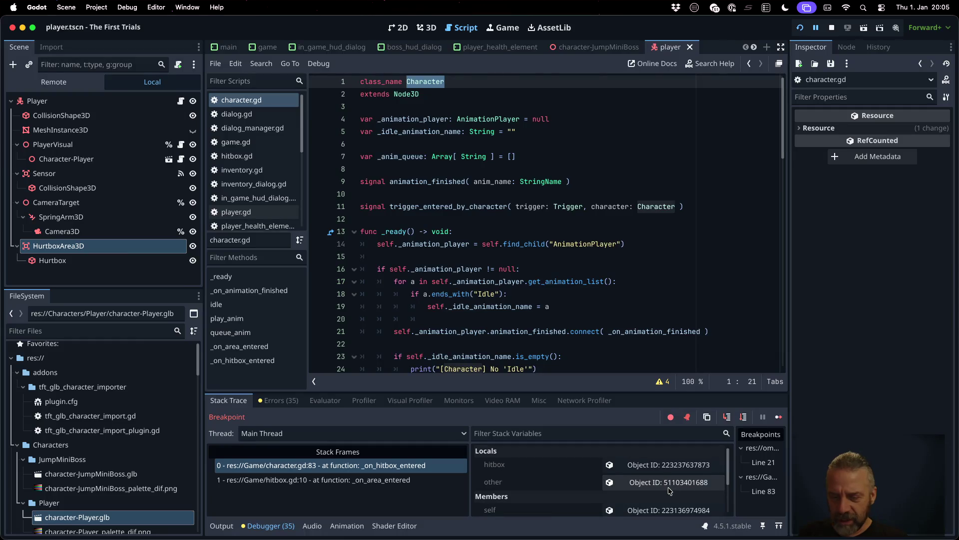
Step: Inspect the self and hitbox remote properties from the debugger, widening the Inspector
{"action": "left_click", "coordinate": [665, 508]}
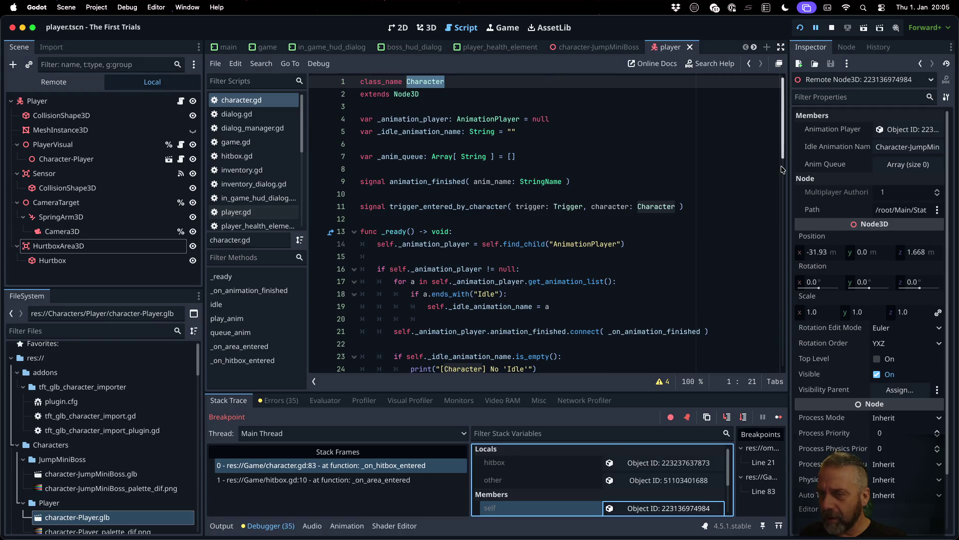
{"action": "left_click_drag", "start_coordinate": [787, 164], "coordinate": [709, 167]}
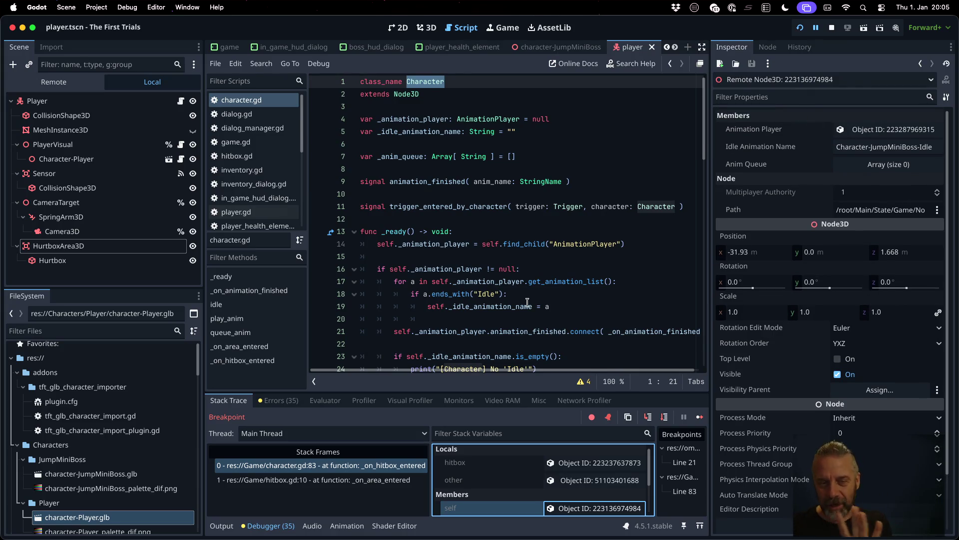
{"action": "scroll", "coordinate": [516, 282], "scroll_direction": "down", "scroll_amount": 20}
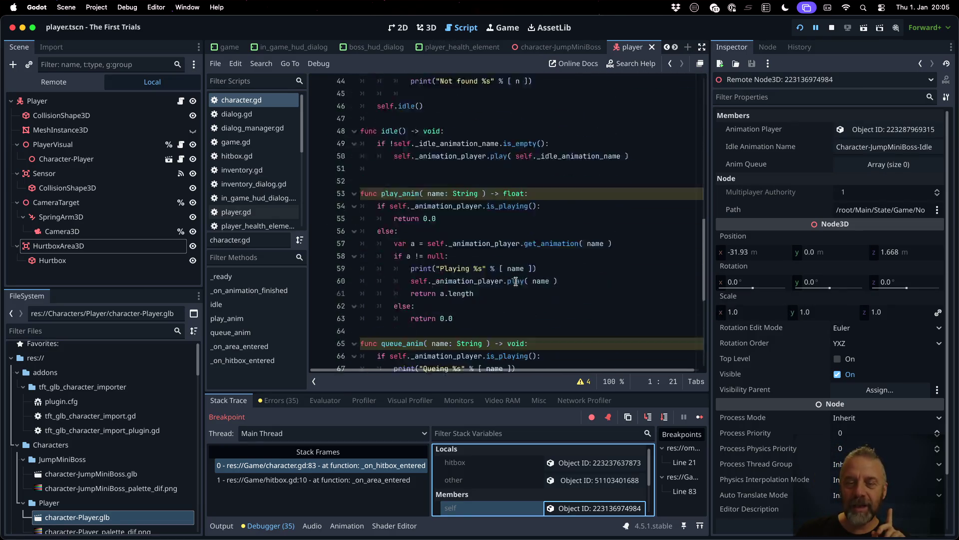
{"action": "left_click", "coordinate": [595, 463]}
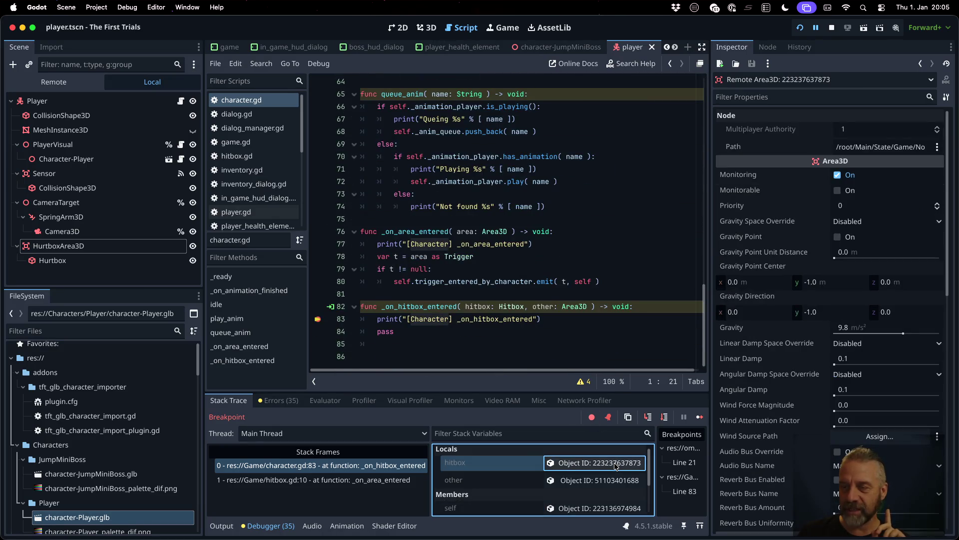
{"action": "left_click_drag", "start_coordinate": [710, 147], "coordinate": [276, 147]}
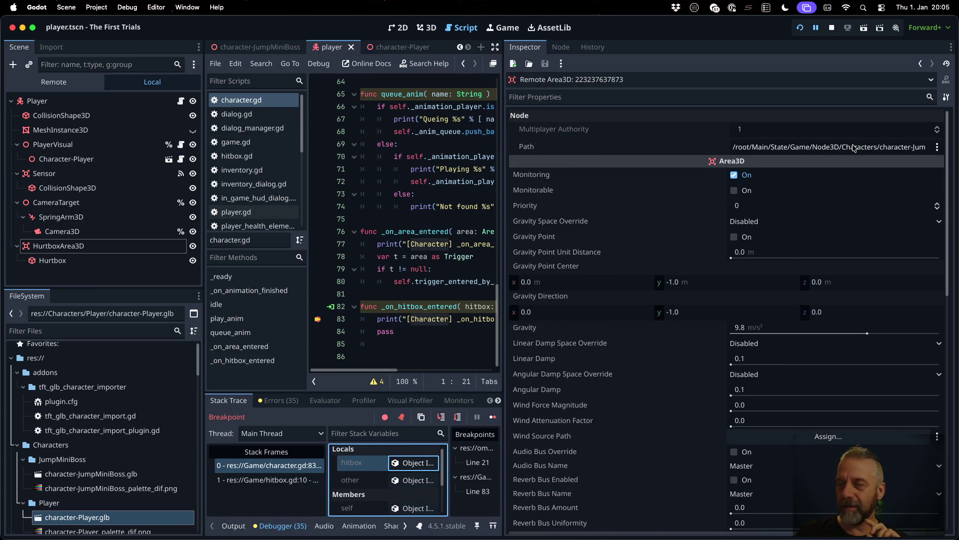
Step: Pick Hurtbox in the node picker for the area's path
{"action": "left_click", "coordinate": [873, 149]}
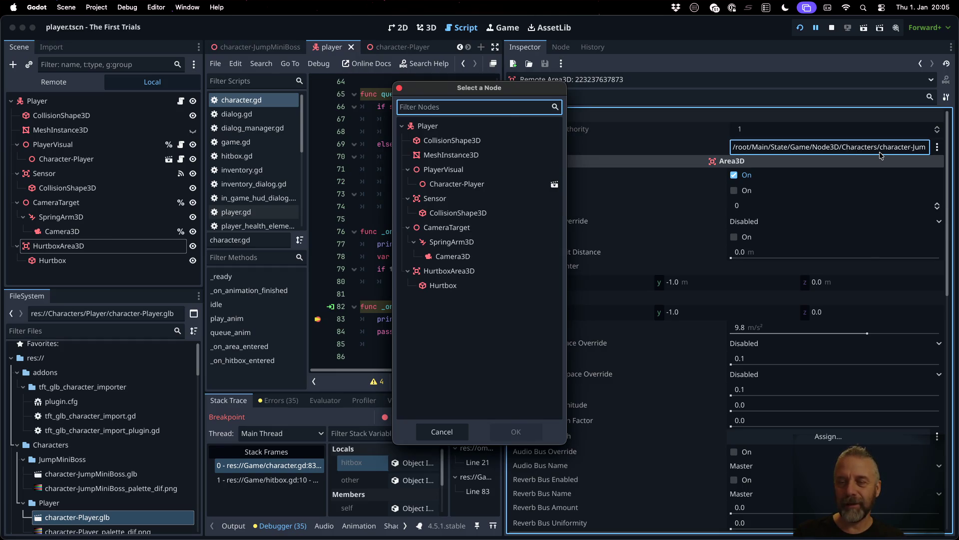
{"action": "key", "text": "Escape"}
{"action": "left_click", "coordinate": [871, 149]}
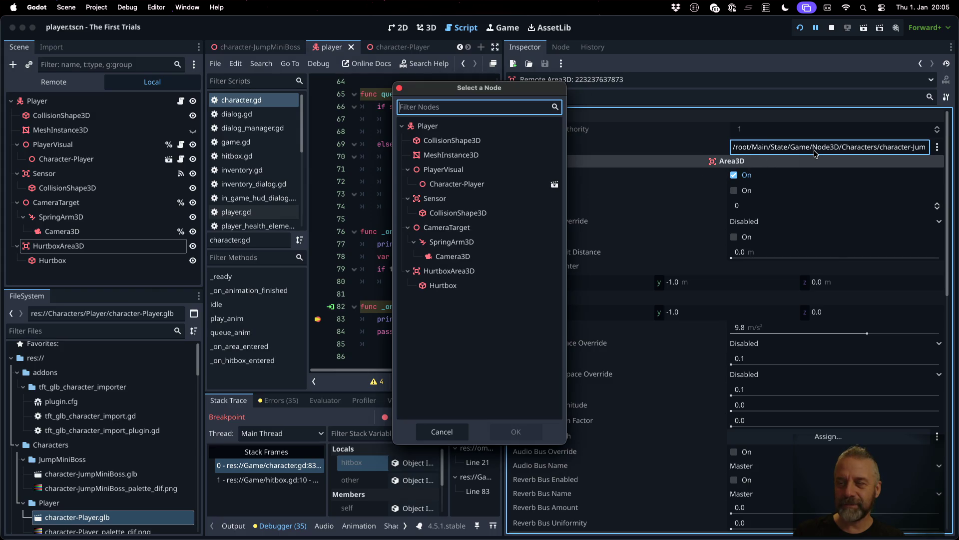
{"action": "double_click", "coordinate": [485, 286]}
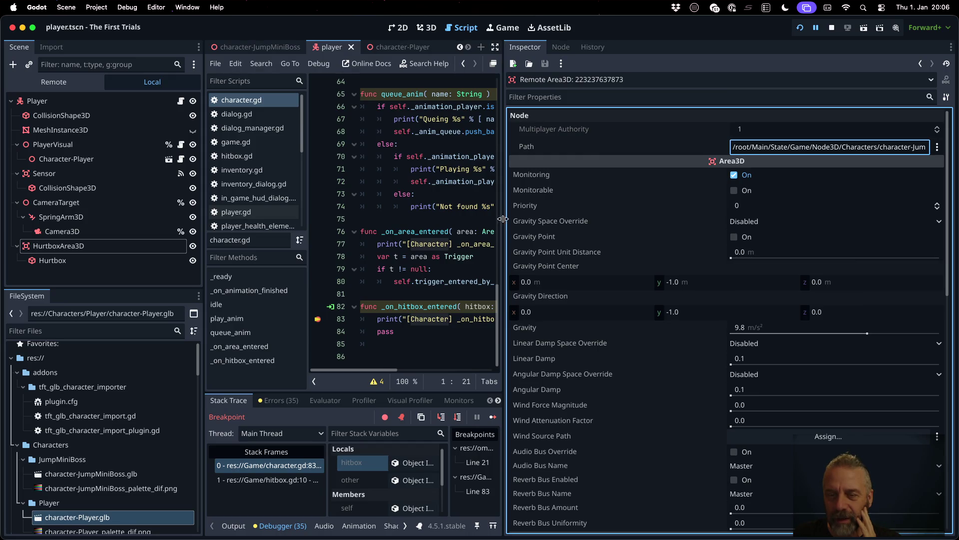
Step: Inspect the other colliding area's properties with a wider code editor, then view the output log
{"action": "left_click_drag", "start_coordinate": [503, 217], "coordinate": [736, 217]}
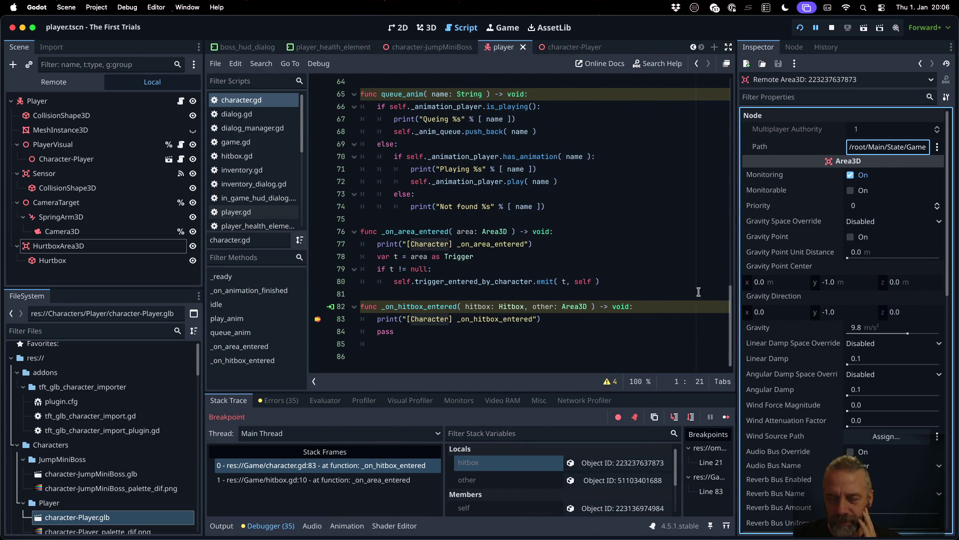
{"action": "left_click", "coordinate": [633, 478]}
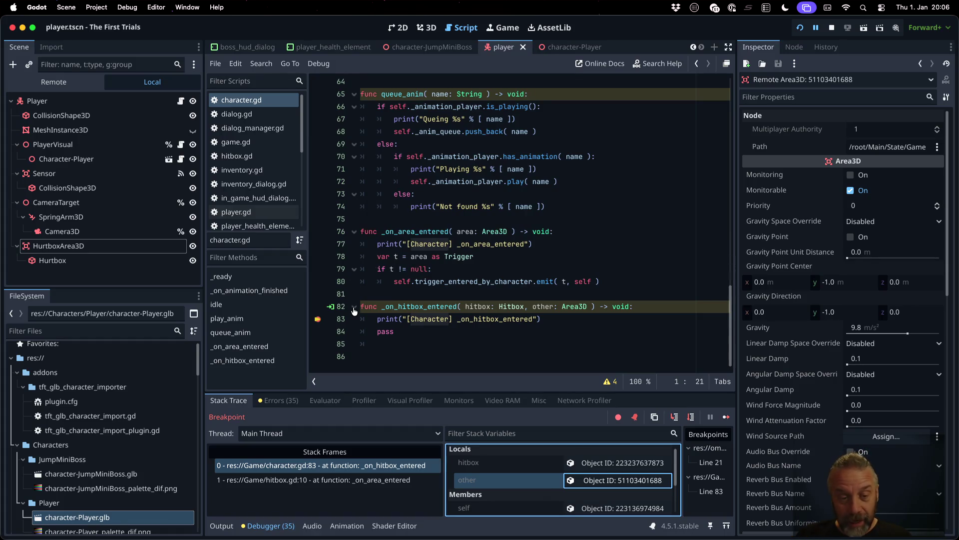
{"action": "left_click", "coordinate": [221, 525]}
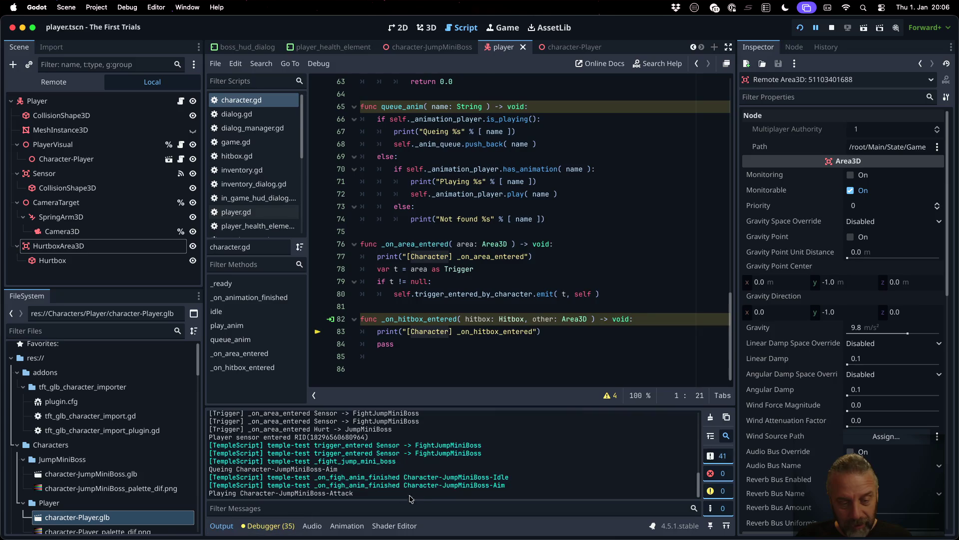
Step: Resume from the breakpoint, check the stack trace, then return to the output log
{"action": "left_click", "coordinate": [267, 525]}
{"action": "left_click", "coordinate": [726, 416]}
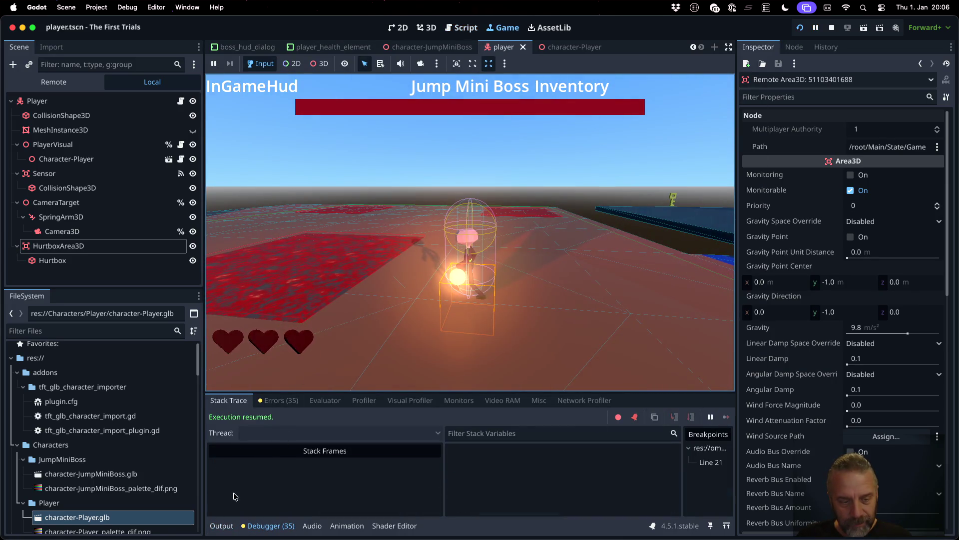
{"action": "left_click", "coordinate": [221, 525]}
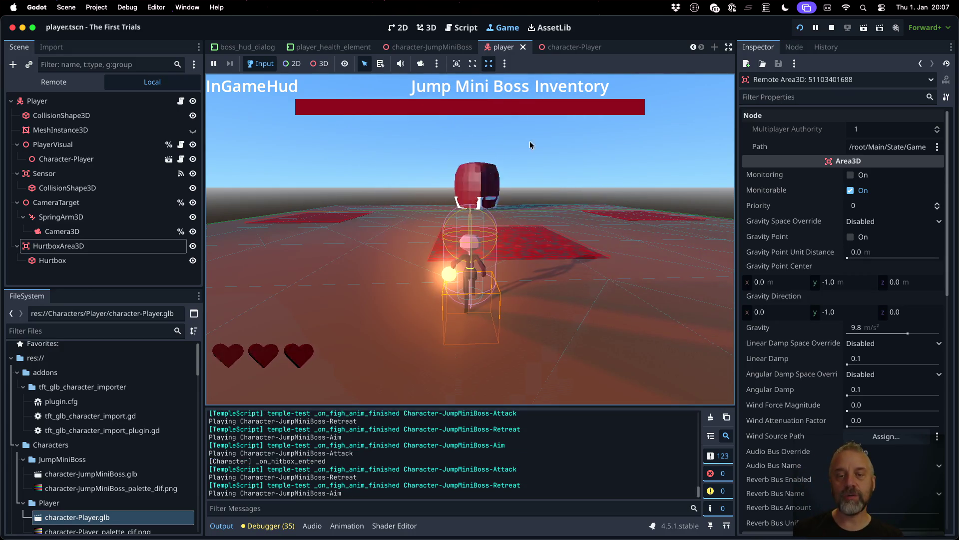
Step: Stop the running game and inspect the HurtboxArea3D node and its Hurtbox collision shape
{"action": "left_click", "coordinate": [830, 28]}
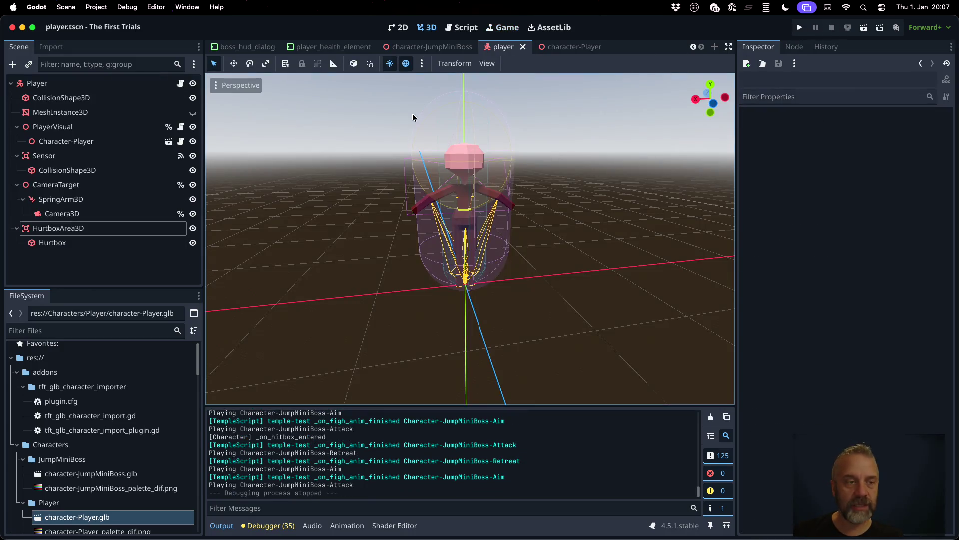
{"action": "left_click", "coordinate": [73, 234]}
{"action": "left_click", "coordinate": [73, 243]}
{"action": "double_click", "coordinate": [72, 228]}
{"action": "key", "text": "Escape"}
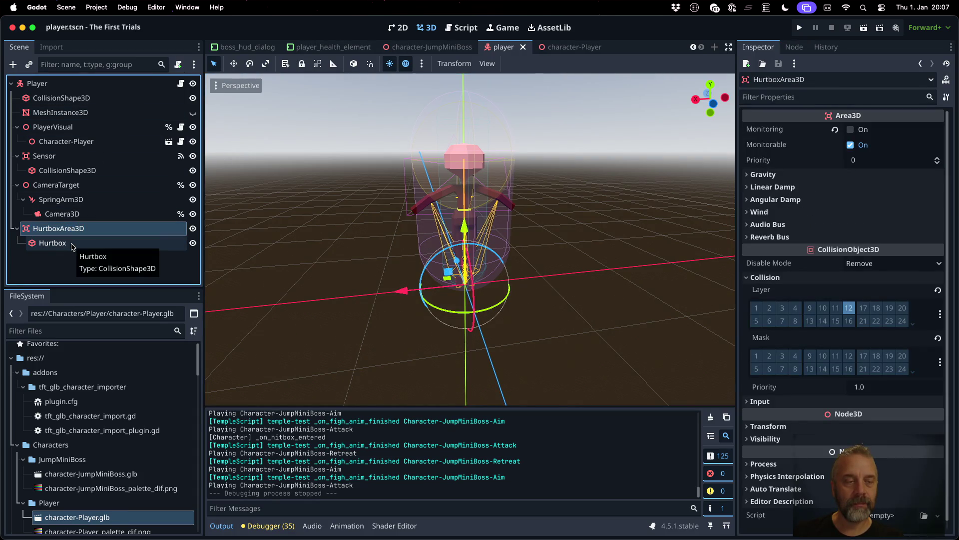
{"action": "left_click", "coordinate": [73, 242]}
{"action": "left_click", "coordinate": [73, 228]}
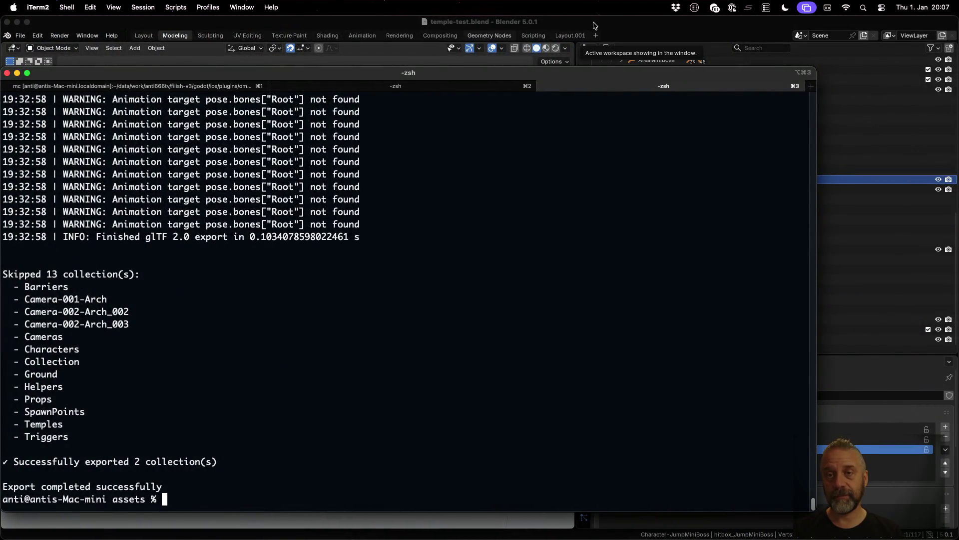
Step: Bring Blender's temple-test.blend forward and select the sensor_JumpMiniBoss mesh in the Outliner
{"action": "left_click", "coordinate": [595, 26]}
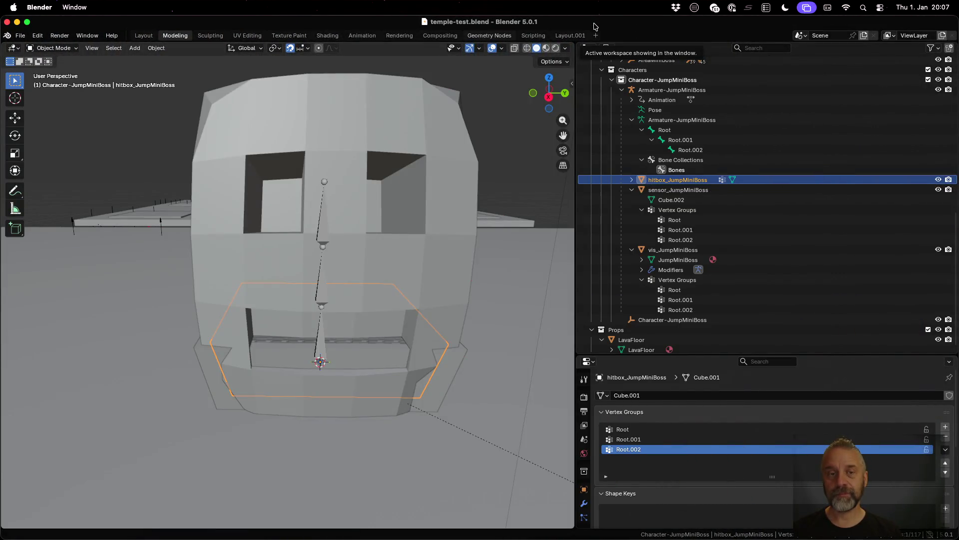
{"action": "left_click", "coordinate": [445, 376]}
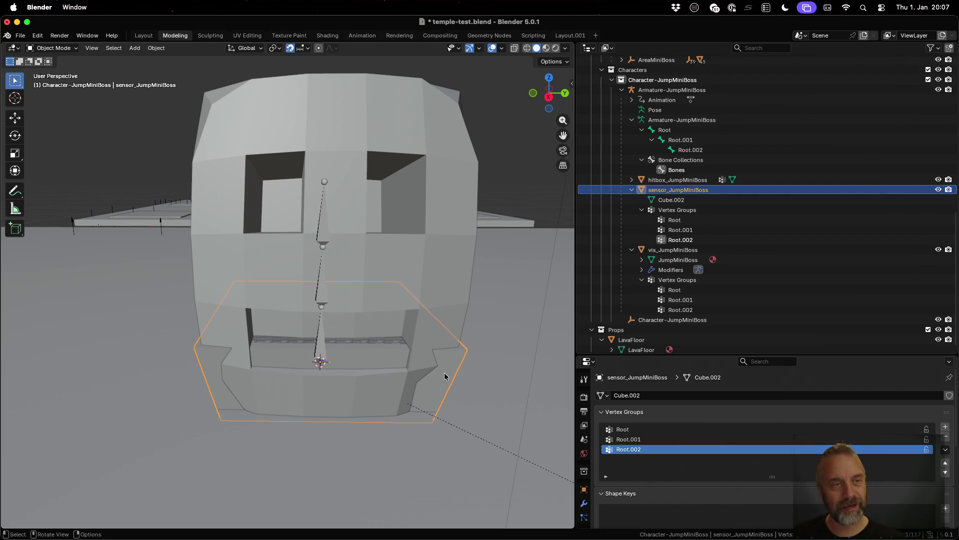
{"action": "left_click", "coordinate": [20, 35]}
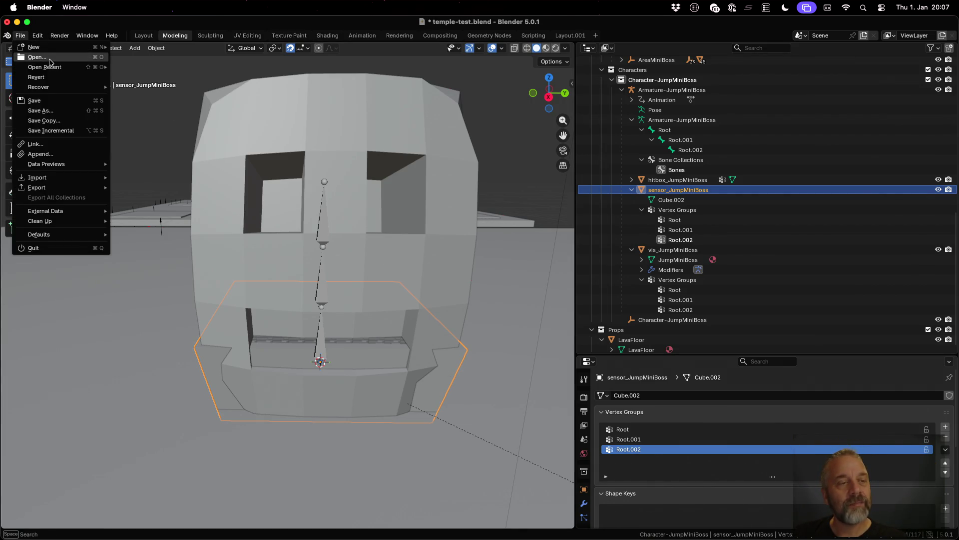
Step: Open assets/temples/001/temple-001-graybox.blend, discarding temple-test.blend's unsaved changes
{"action": "mouse_move", "coordinate": [54, 68]}
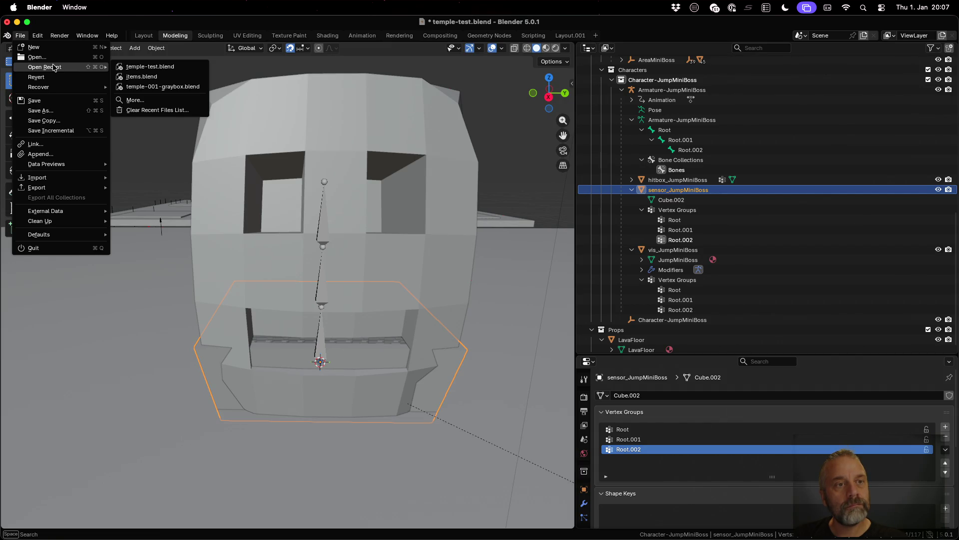
{"action": "left_click", "coordinate": [38, 57]}
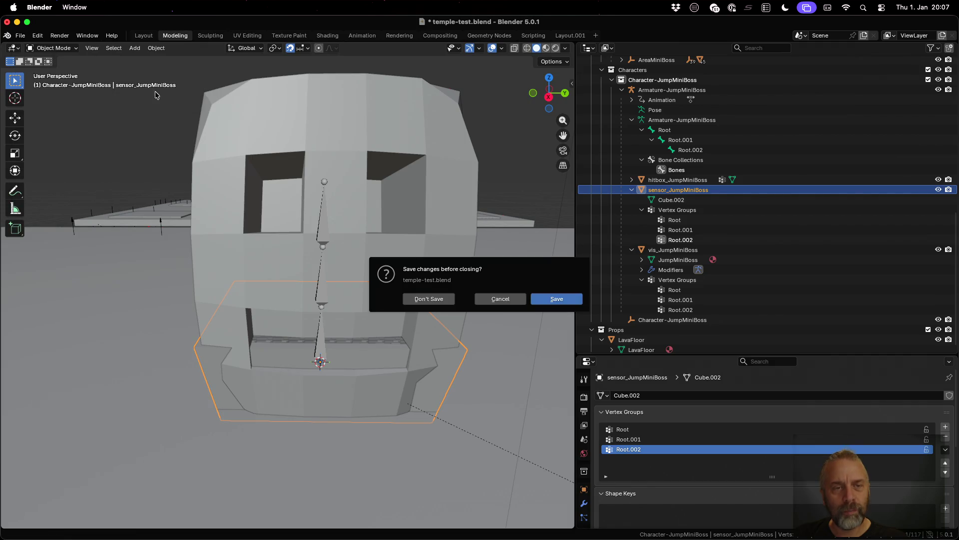
{"action": "left_click", "coordinate": [439, 301]}
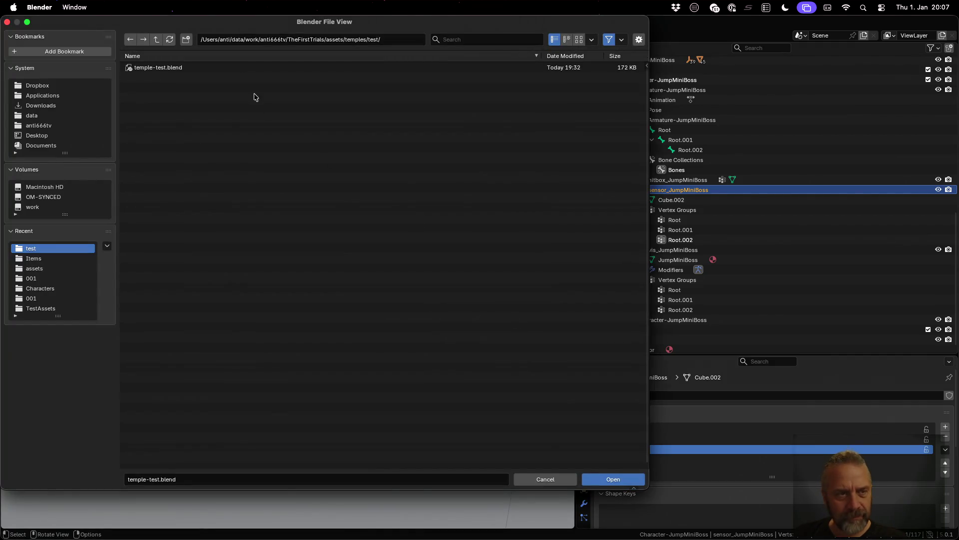
{"action": "left_click", "coordinate": [158, 44]}
{"action": "left_click", "coordinate": [158, 44]}
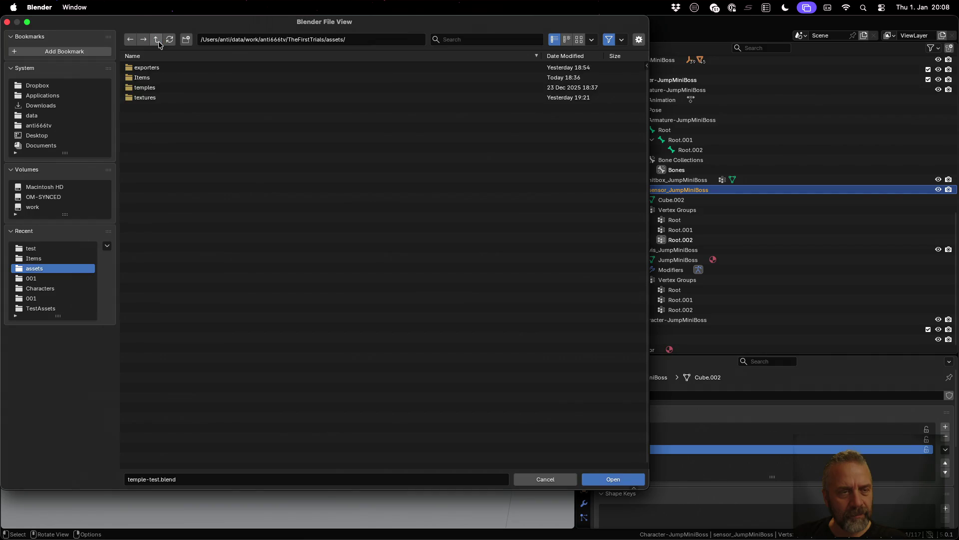
{"action": "left_click", "coordinate": [159, 44]}
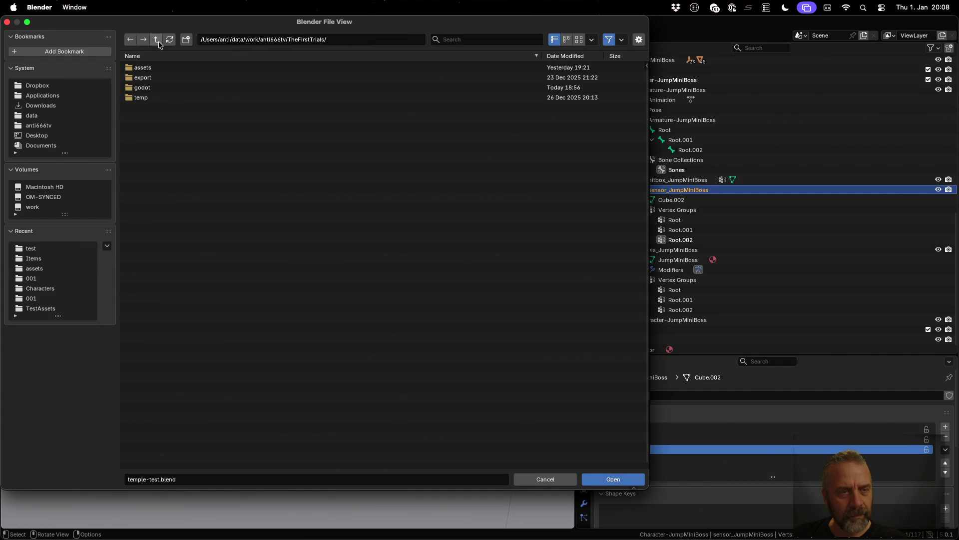
{"action": "left_click", "coordinate": [155, 67]}
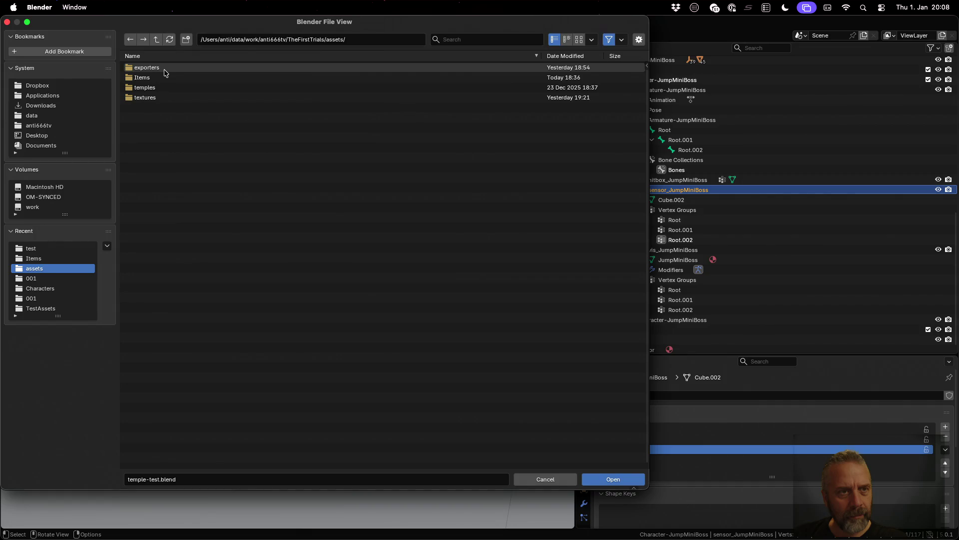
{"action": "left_click", "coordinate": [167, 87]}
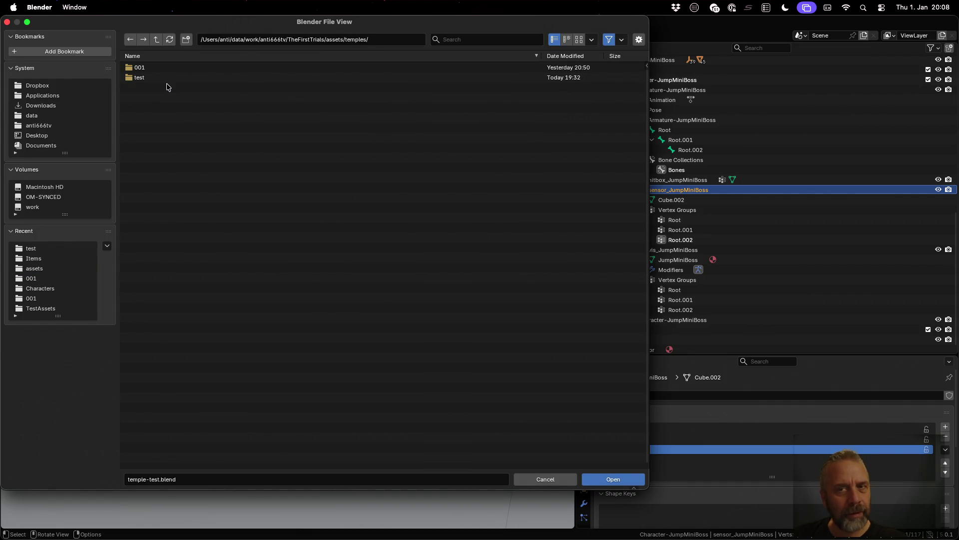
{"action": "left_click", "coordinate": [159, 68]}
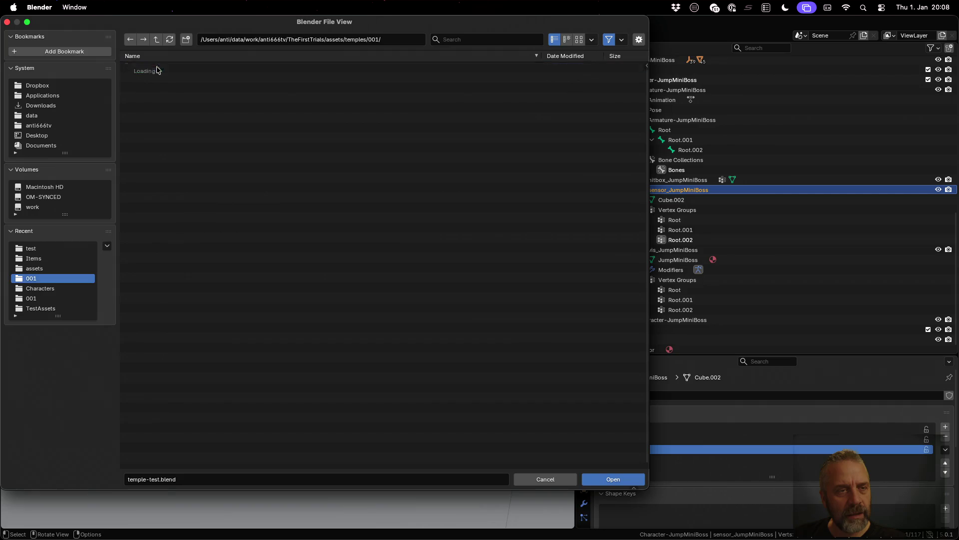
{"action": "double_click", "coordinate": [171, 69]}
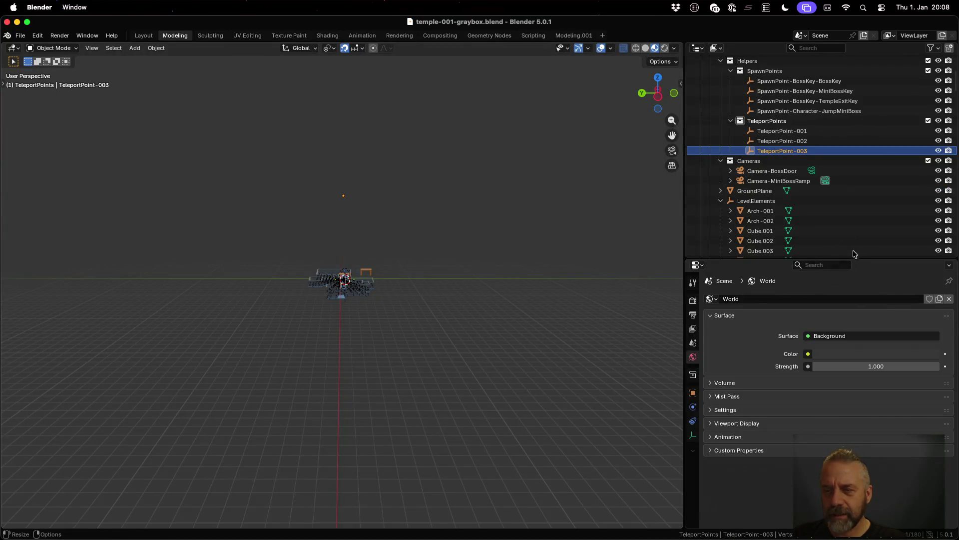
Step: Select and expand the Character-Player collection in the Outliner
{"action": "scroll", "coordinate": [758, 166], "scroll_direction": "up", "scroll_amount": 6}
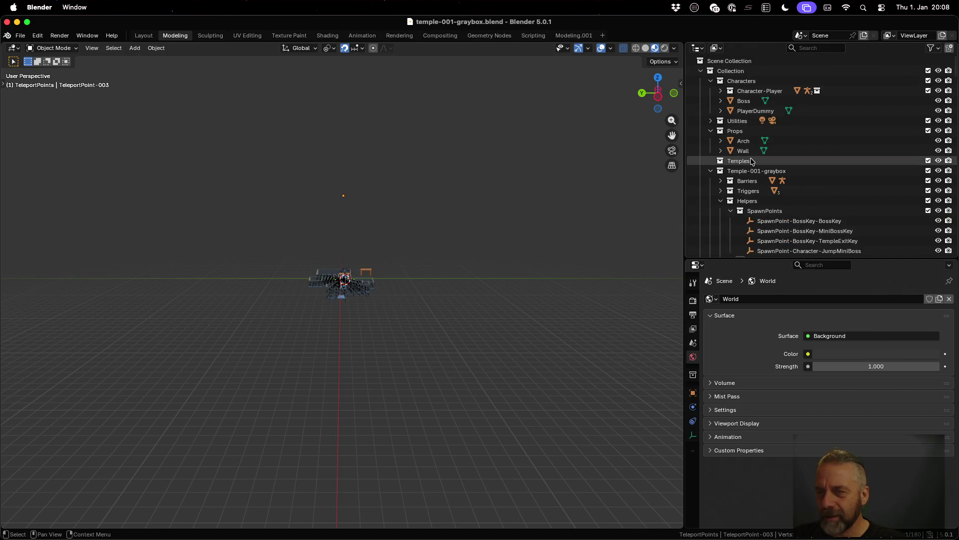
{"action": "left_click", "coordinate": [757, 90]}
{"action": "left_click", "coordinate": [720, 91]}
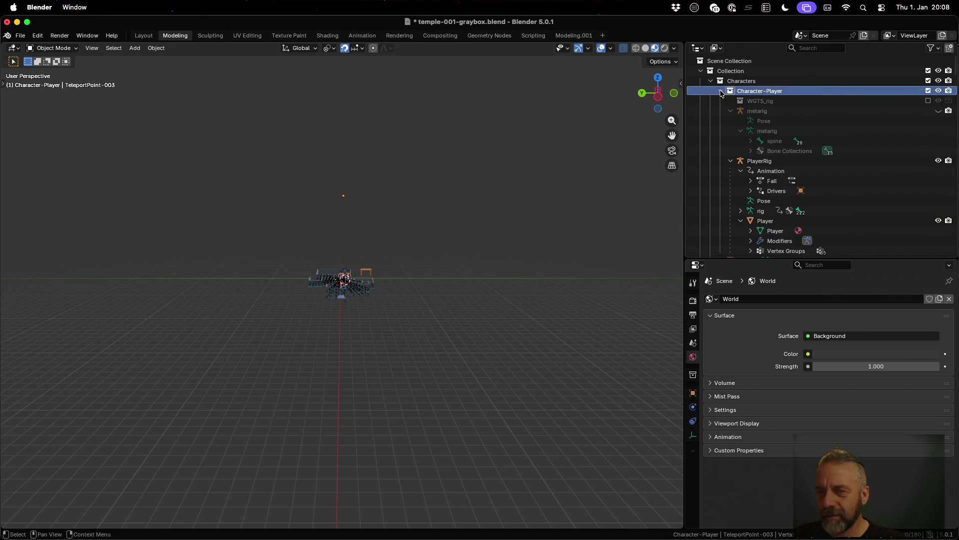
{"action": "scroll", "coordinate": [750, 96], "scroll_direction": "down", "scroll_amount": 3}
{"action": "left_click_drag", "start_coordinate": [685, 141], "coordinate": [609, 141]}
{"action": "scroll", "coordinate": [319, 293], "scroll_direction": "up", "scroll_amount": 6}
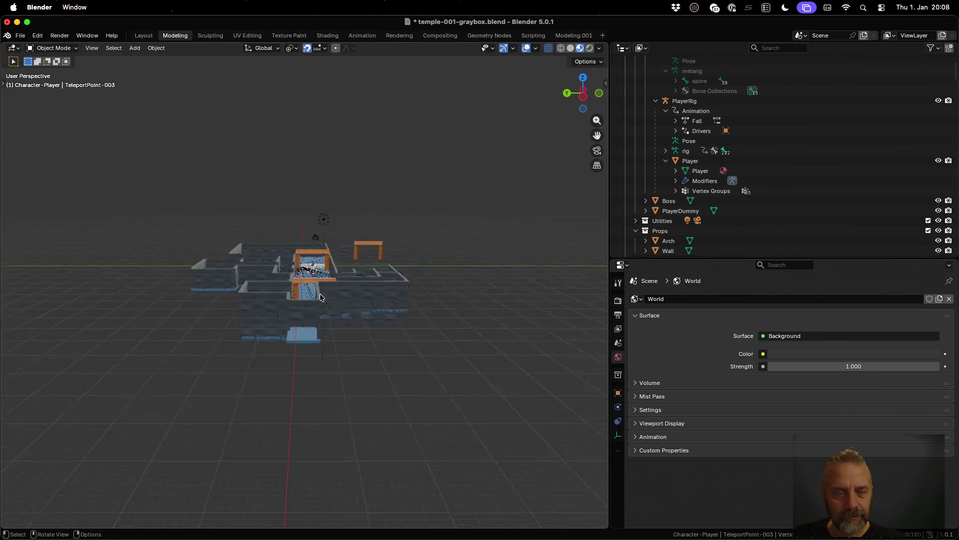
{"action": "scroll", "coordinate": [321, 297], "scroll_direction": "up", "scroll_amount": 3}
Step: Orbit and zoom to the player over the temple arch and select PlayerRig
{"action": "mouse_move", "coordinate": [324, 251]}
{"action": "left_mouse_down"}
{"action": "mouse_move", "coordinate": [351, 353]}
{"action": "mouse_move", "coordinate": [304, 322]}
{"action": "mouse_move", "coordinate": [293, 283]}
{"action": "left_mouse_up"}
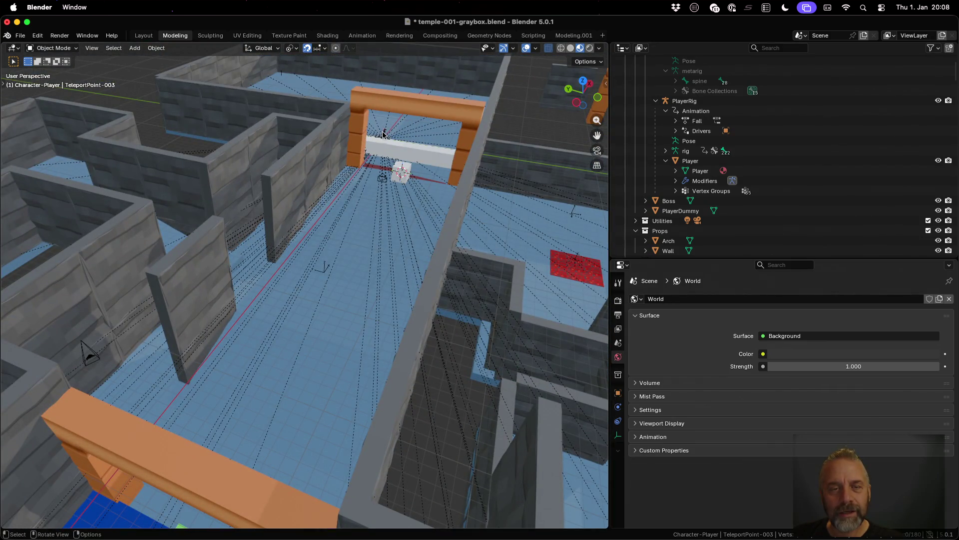
{"action": "mouse_move", "coordinate": [383, 134]}
{"action": "left_mouse_down"}
{"action": "mouse_move", "coordinate": [351, 242]}
{"action": "mouse_move", "coordinate": [368, 304]}
{"action": "mouse_move", "coordinate": [442, 303]}
{"action": "left_mouse_up"}
{"action": "scroll", "coordinate": [367, 304], "scroll_direction": "up", "scroll_amount": 6}
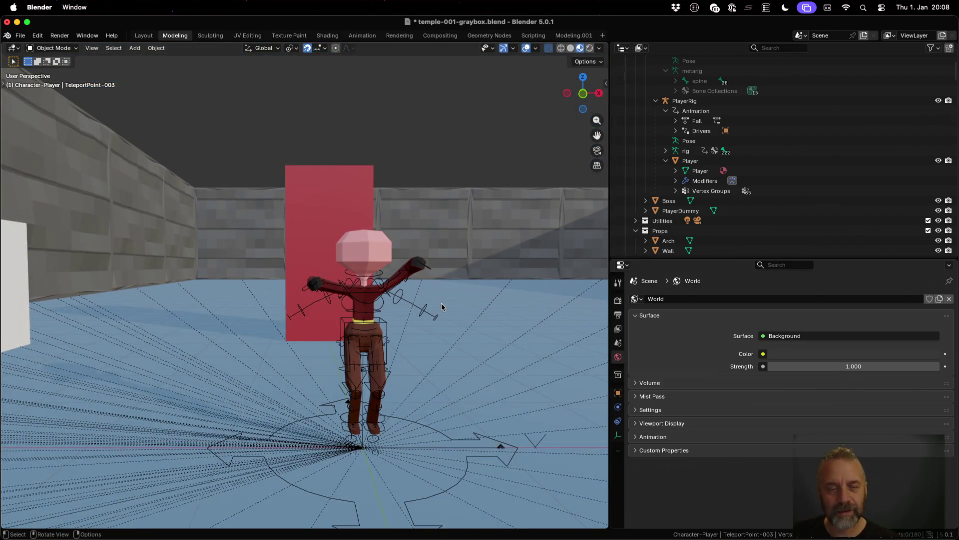
{"action": "scroll", "coordinate": [441, 303], "scroll_direction": "down", "scroll_amount": 2}
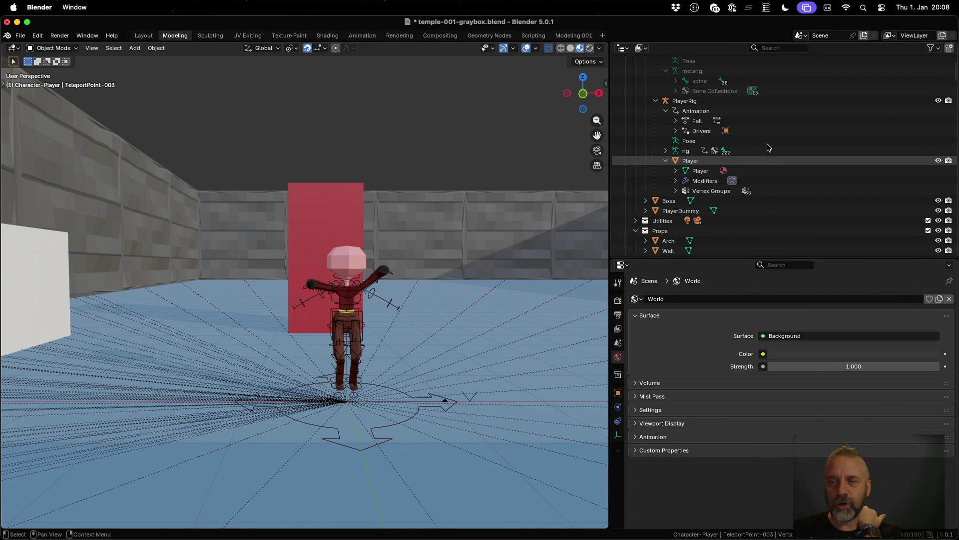
{"action": "left_click", "coordinate": [693, 101]}
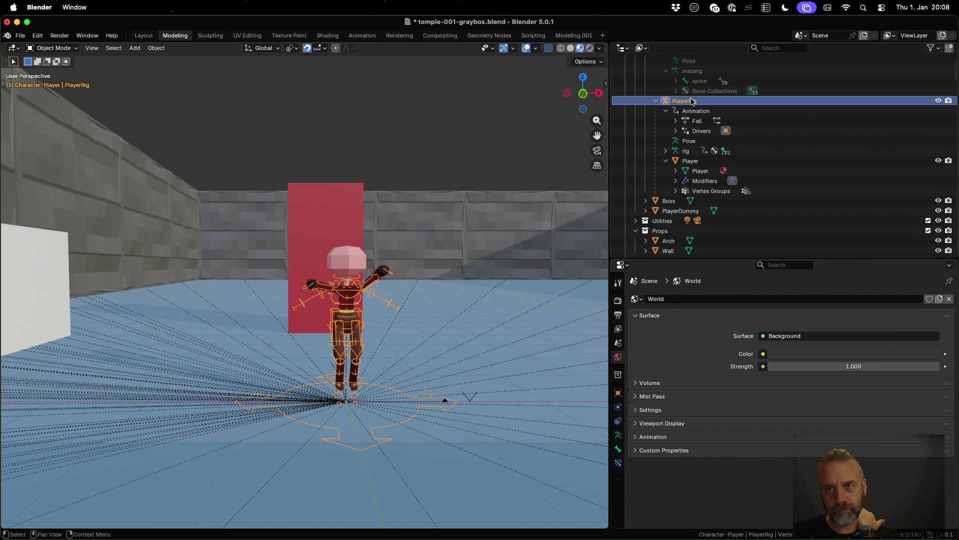
{"action": "scroll", "coordinate": [724, 135], "scroll_direction": "up", "scroll_amount": 1}
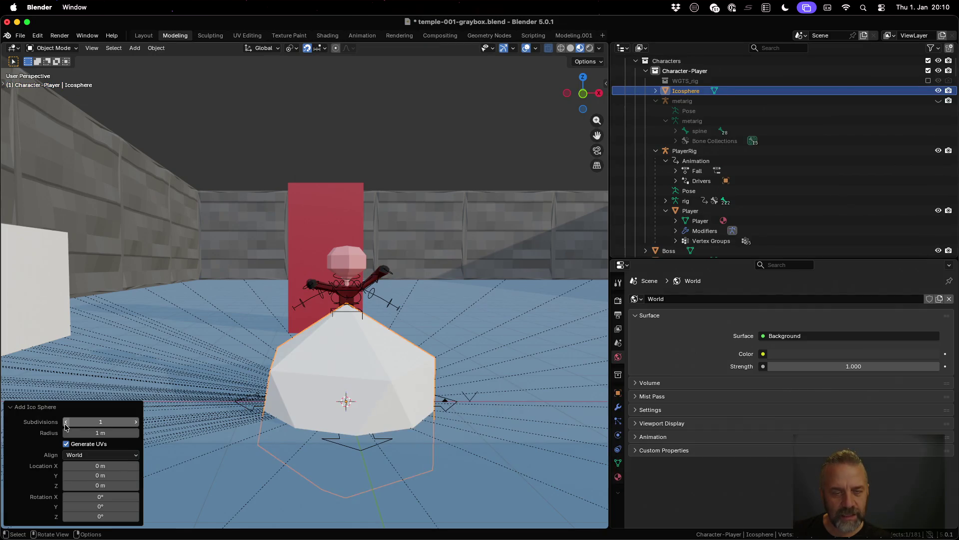
Step: Turn off Generate UVs on the icosphere, rename it hurtbox_Player, and enter Edit Mode
{"action": "left_click", "coordinate": [67, 444]}
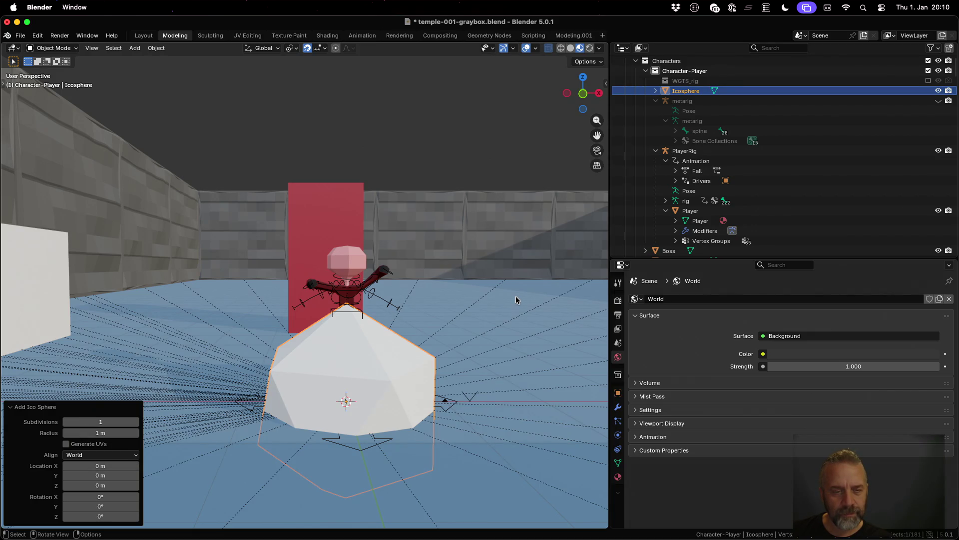
{"action": "key", "text": "Tab"}
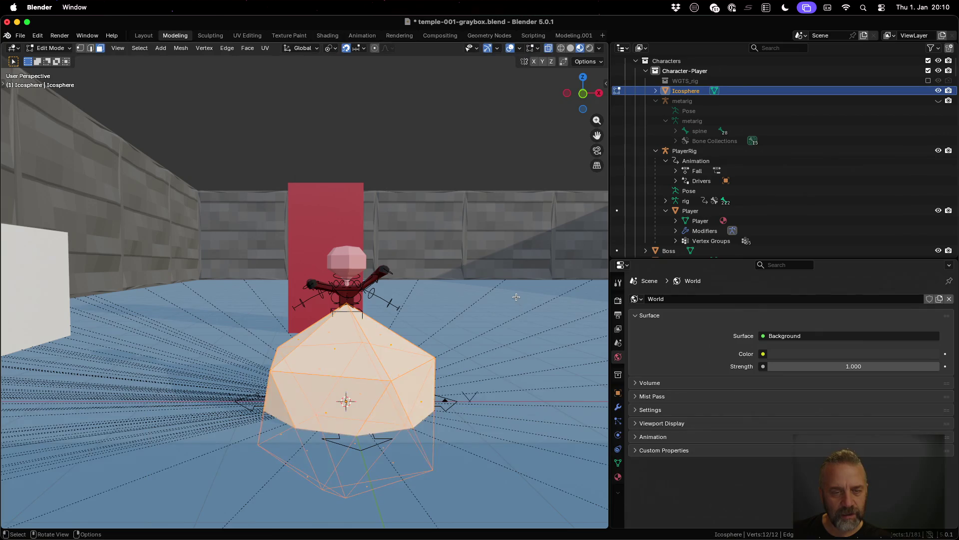
{"action": "double_click", "coordinate": [693, 95]}
{"action": "scroll", "coordinate": [694, 94], "scroll_direction": "up", "scroll_amount": 1}
{"action": "type", "text": "H"}
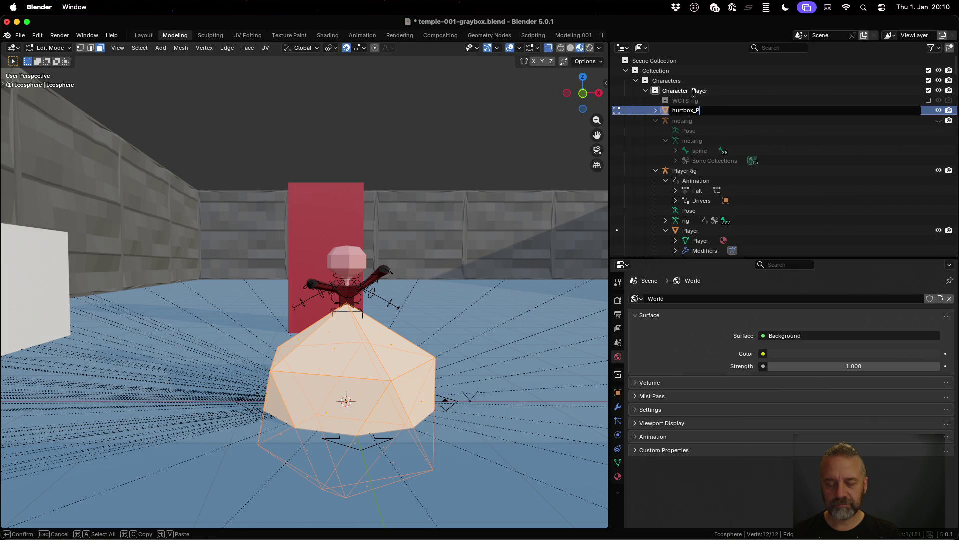
{"action": "key", "text": "Return"}
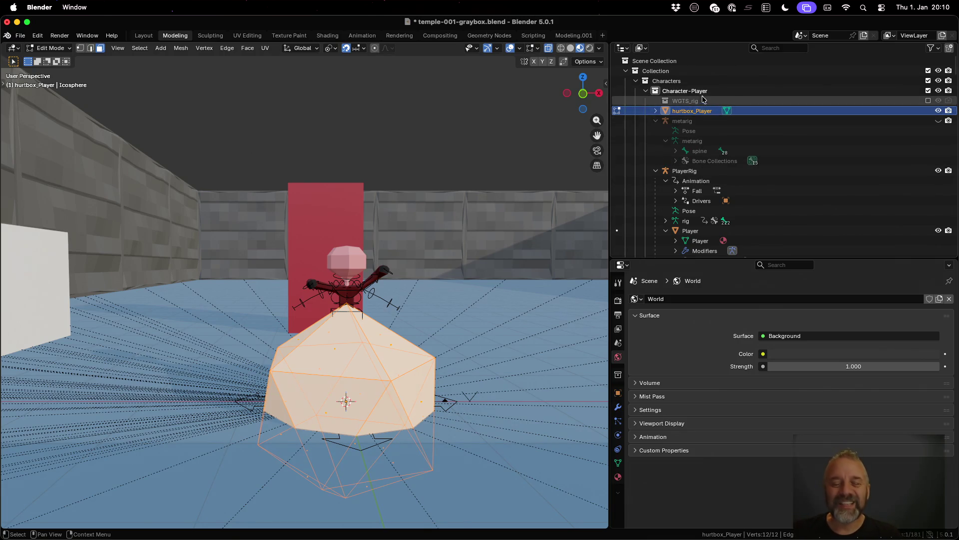
{"action": "key", "text": "Tab"}
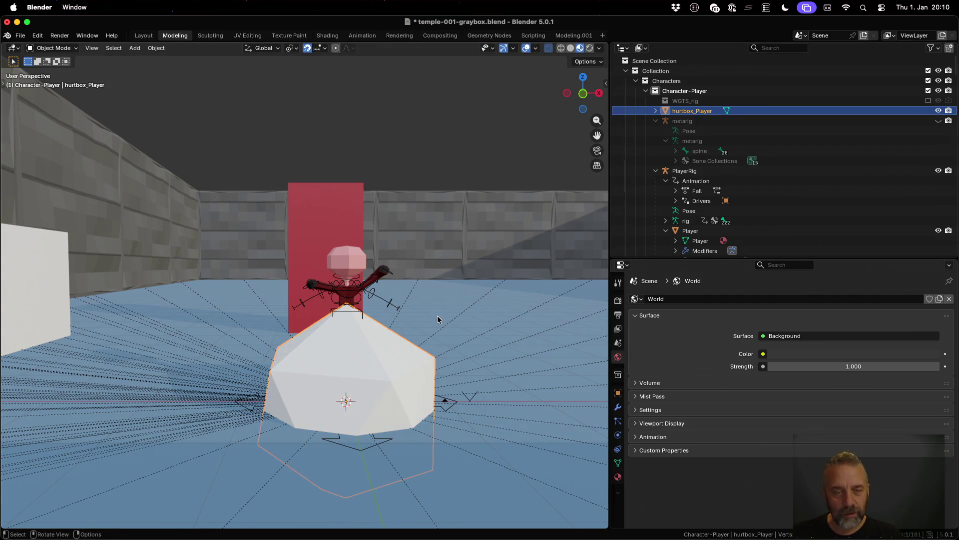
{"action": "key", "text": "Tab"}
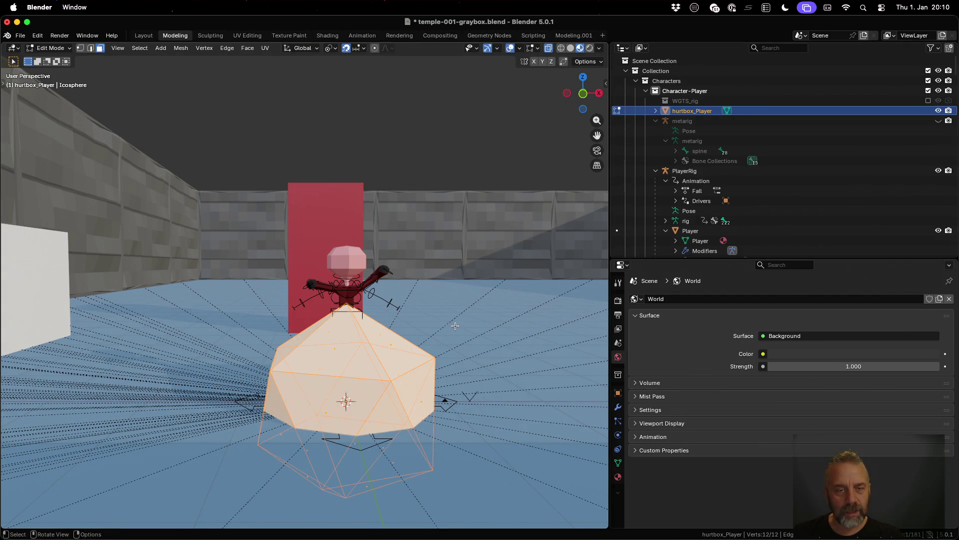
Step: Scale the hurtbox_Player mesh to 0.2 and return to Object Mode
{"action": "key", "text": "s"}
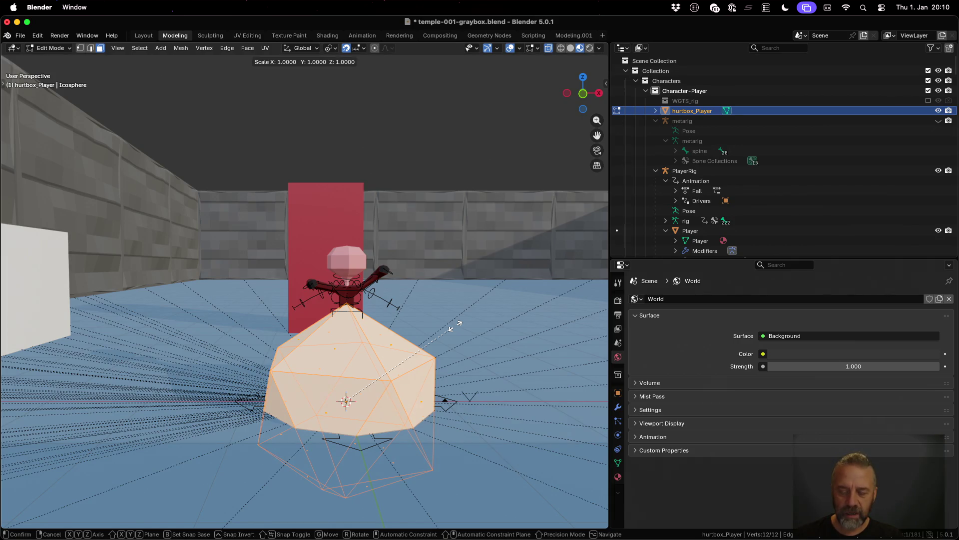
{"action": "type", "text": "0.2"}
{"action": "key", "text": "Return"}
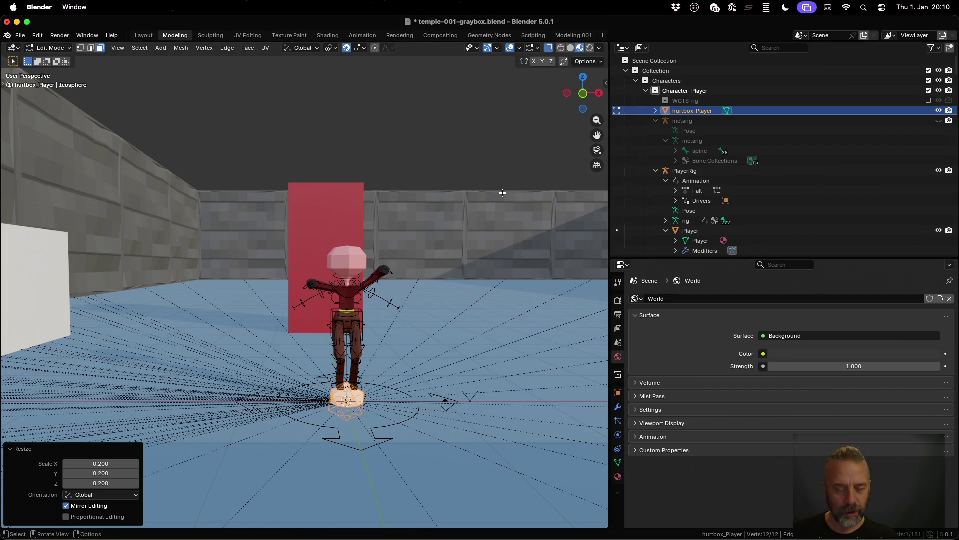
{"action": "key", "text": "Tab"}
{"action": "mouse_move", "coordinate": [368, 408]}
{"action": "left_mouse_down"}
{"action": "mouse_move", "coordinate": [333, 345]}
{"action": "mouse_move", "coordinate": [385, 362]}
{"action": "mouse_move", "coordinate": [390, 393]}
{"action": "mouse_move", "coordinate": [478, 240]}
{"action": "left_mouse_up"}
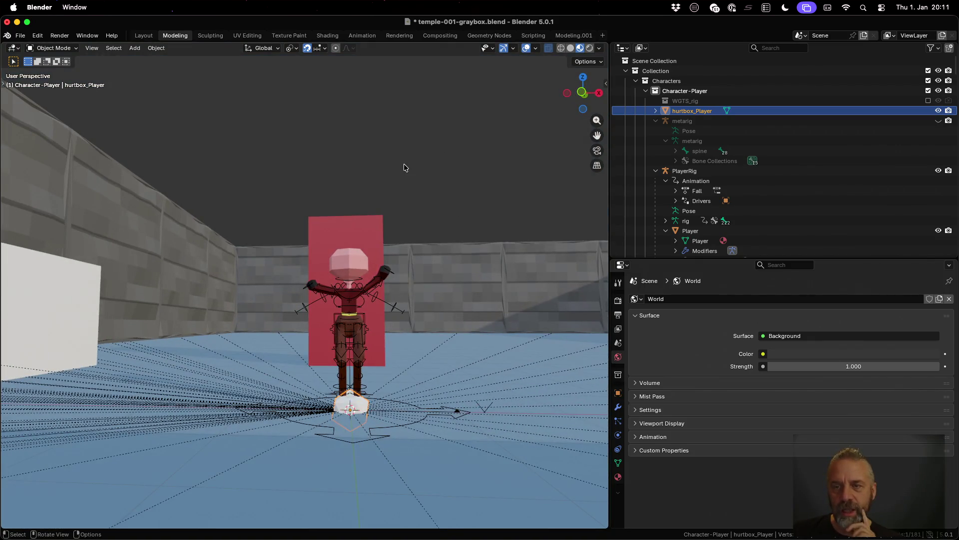
Step: Expand PlayerRig's bone list, select and expand the root bone, and switch to Pose Mode
{"action": "scroll", "coordinate": [786, 150], "scroll_direction": "down", "scroll_amount": 2}
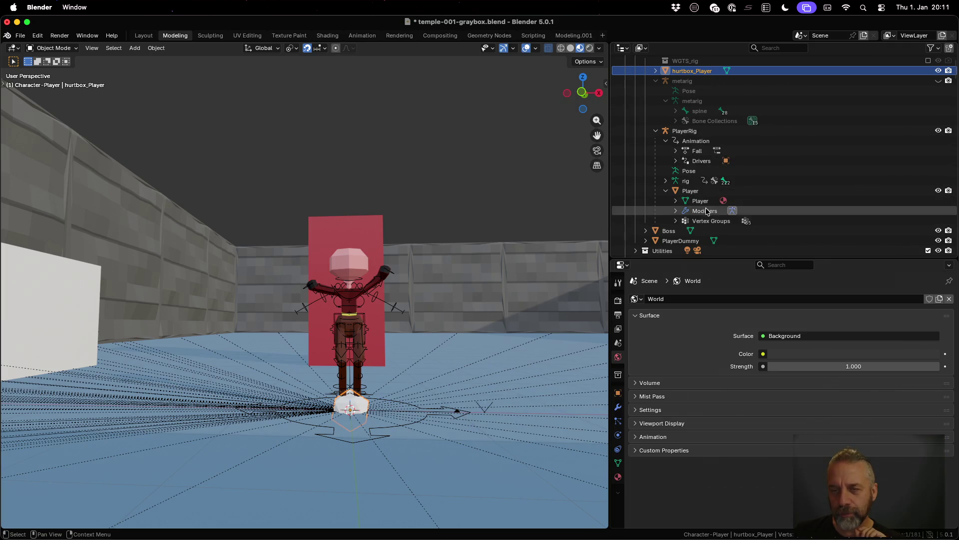
{"action": "scroll", "coordinate": [734, 188], "scroll_direction": "up", "scroll_amount": 2}
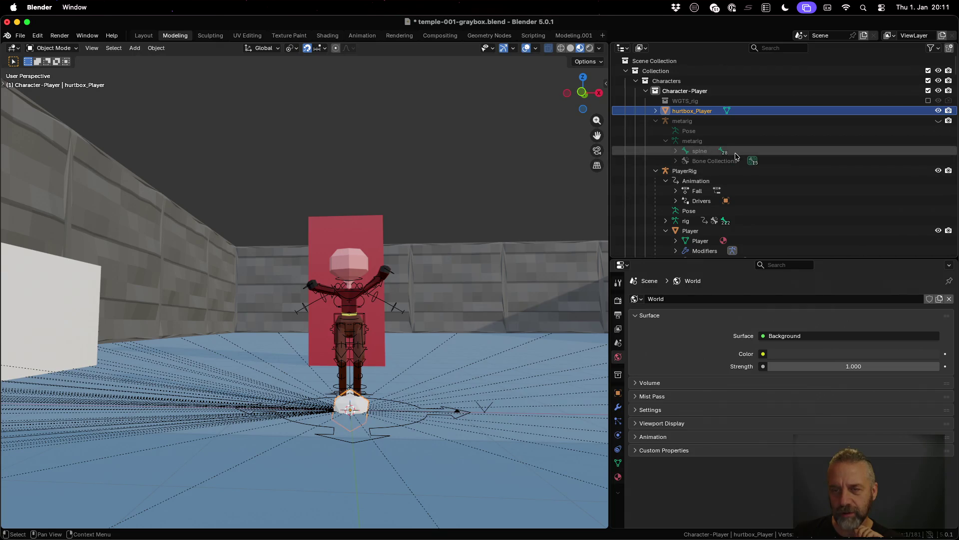
{"action": "scroll", "coordinate": [709, 190], "scroll_direction": "down", "scroll_amount": 1}
{"action": "left_click", "coordinate": [666, 201]}
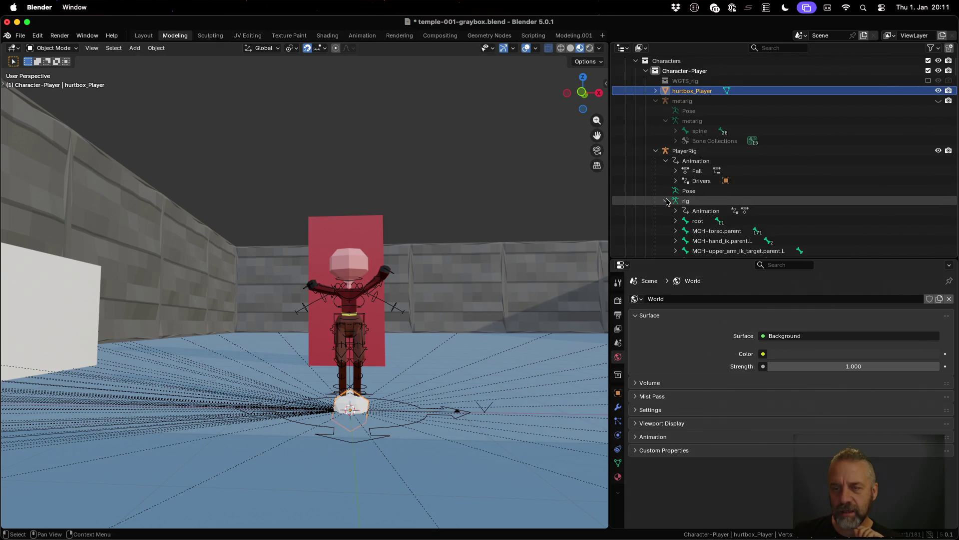
{"action": "left_click", "coordinate": [701, 221]}
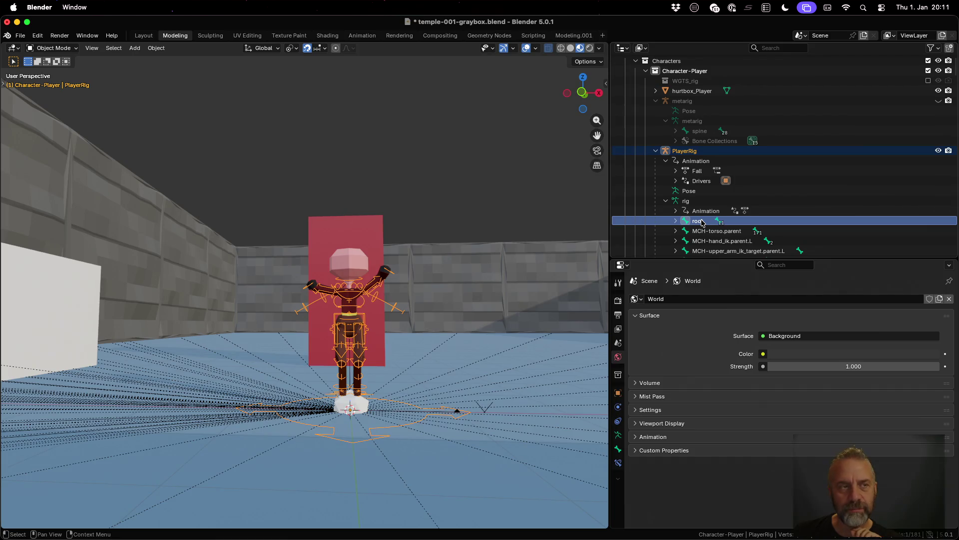
{"action": "left_click", "coordinate": [676, 221]}
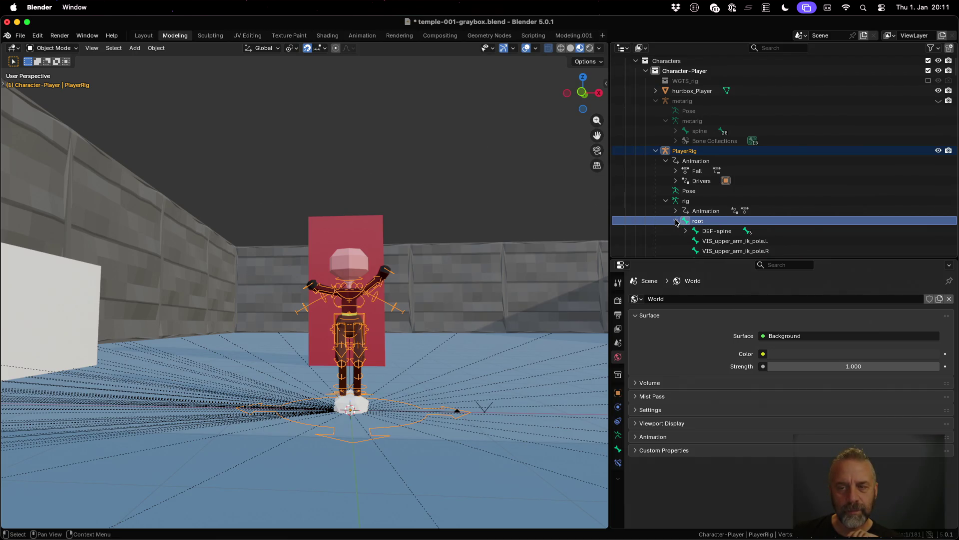
{"action": "left_click", "coordinate": [75, 48]}
{"action": "left_click", "coordinate": [55, 82]}
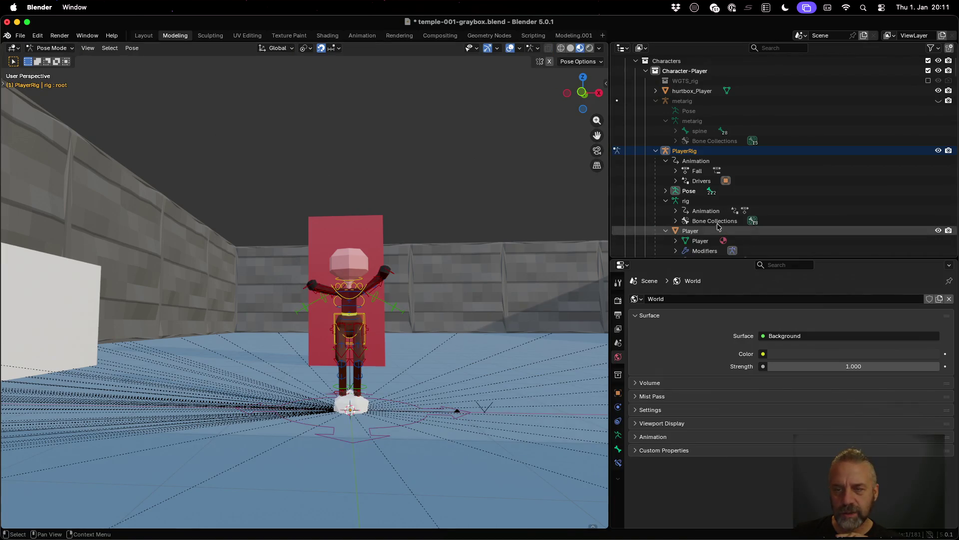
Step: Switch the viewport to Solid shading and make the head bone control active, comparing it with the neck bone
{"action": "scroll", "coordinate": [457, 238], "scroll_direction": "up", "scroll_amount": 1}
{"action": "scroll", "coordinate": [457, 239], "scroll_direction": "up", "scroll_amount": 1}
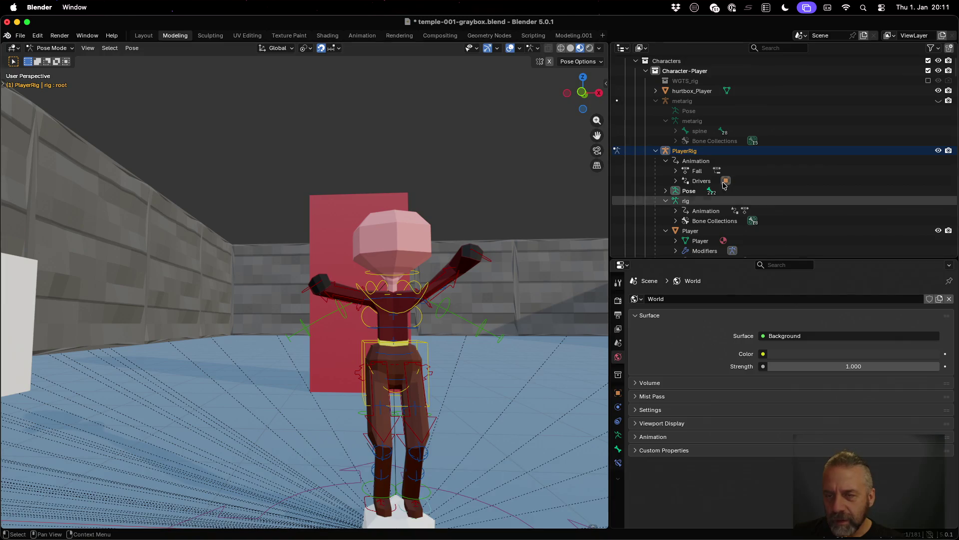
{"action": "scroll", "coordinate": [783, 174], "scroll_direction": "down", "scroll_amount": 2}
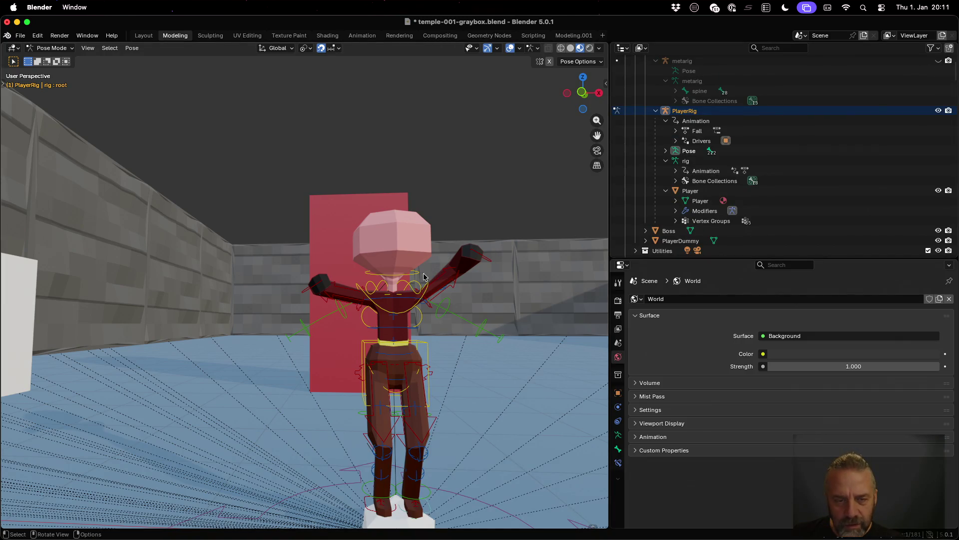
{"action": "left_click", "coordinate": [403, 275]}
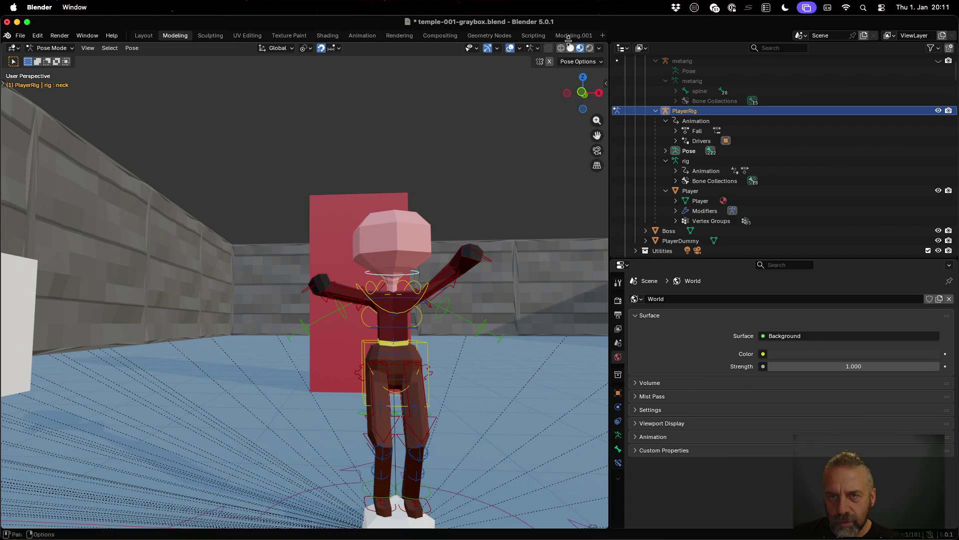
{"action": "left_click", "coordinate": [570, 48]}
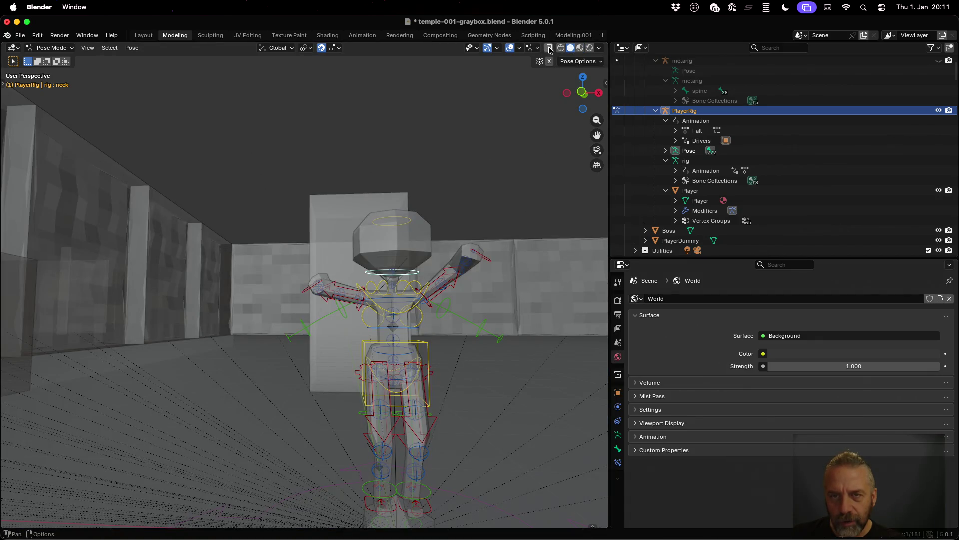
{"action": "left_click", "coordinate": [392, 220]}
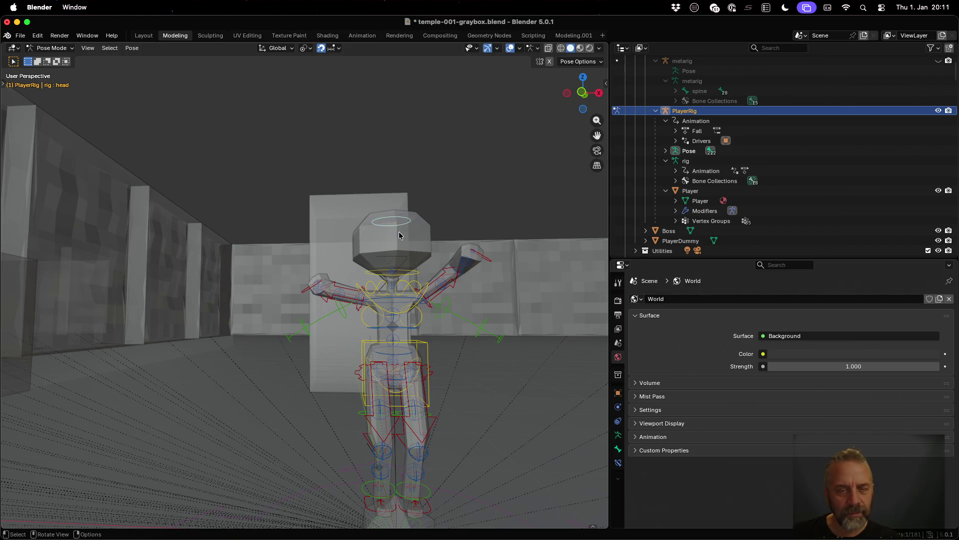
{"action": "left_click", "coordinate": [398, 272]}
{"action": "left_click", "coordinate": [397, 222]}
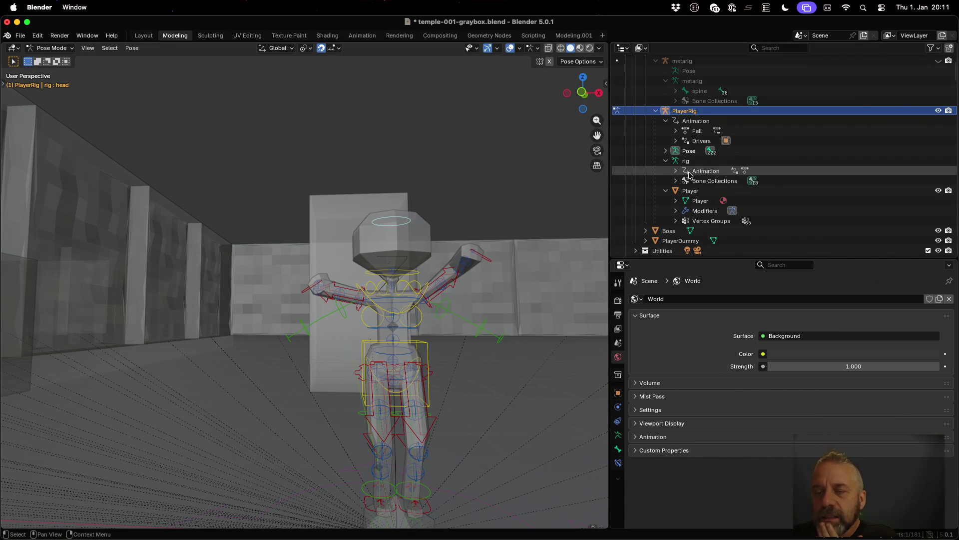
Step: Expand the rig's Bone Collections, select DEF, MCH and ORG, and widen the outliner
{"action": "left_click", "coordinate": [676, 181]}
{"action": "scroll", "coordinate": [674, 180], "scroll_direction": "down", "scroll_amount": 7}
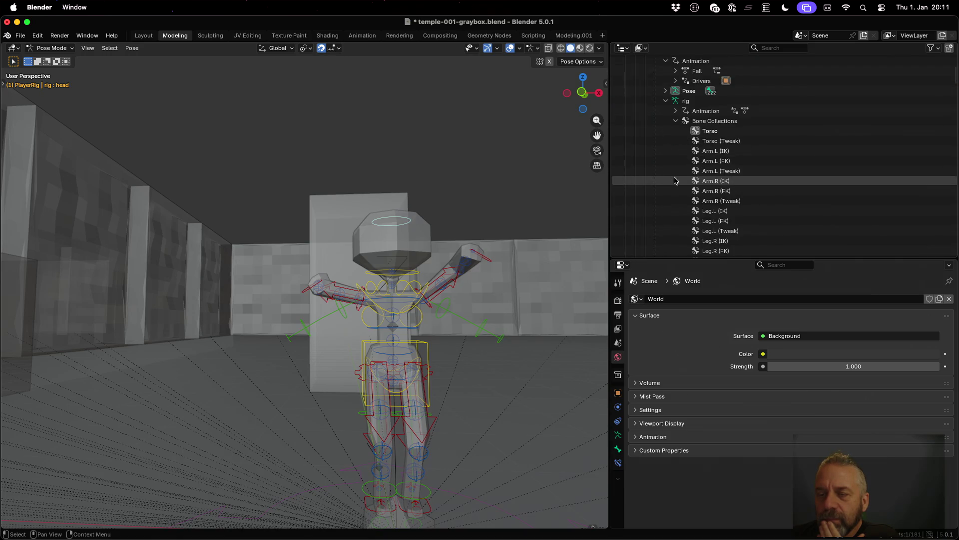
{"action": "left_click", "coordinate": [710, 220]}
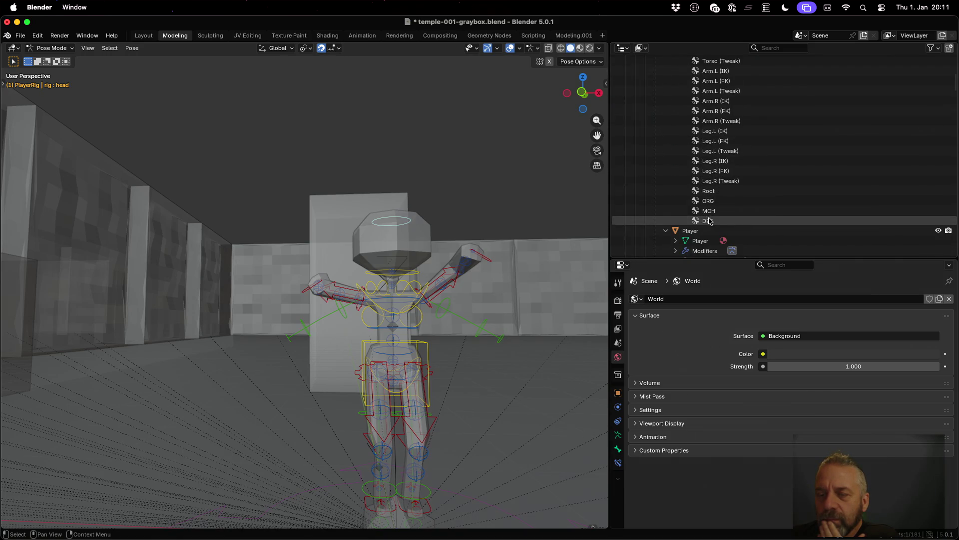
{"action": "left_click", "coordinate": [709, 211]}
{"action": "left_click", "coordinate": [709, 201]}
{"action": "scroll", "coordinate": [711, 202], "scroll_direction": "down", "scroll_amount": 3}
{"action": "scroll", "coordinate": [712, 203], "scroll_direction": "up", "scroll_amount": 3}
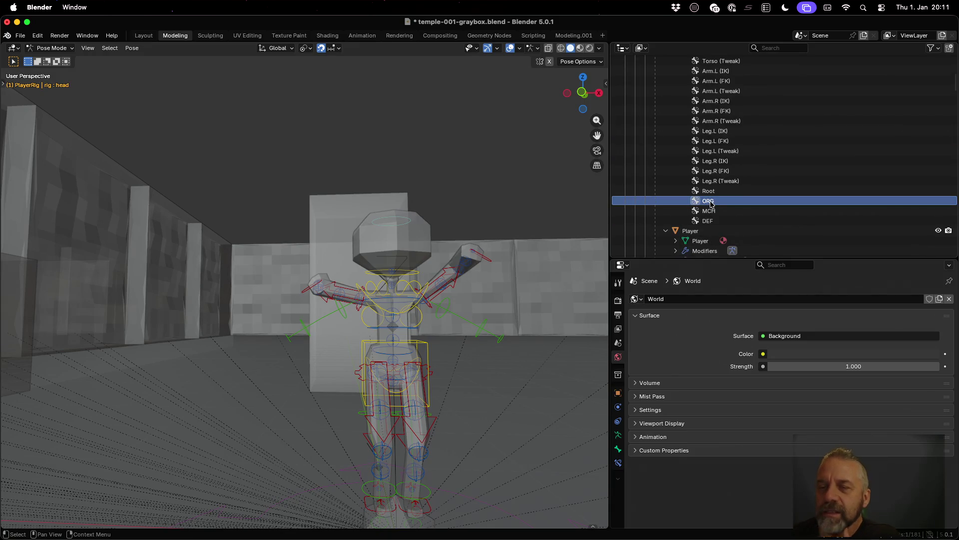
{"action": "left_click_drag", "start_coordinate": [611, 163], "coordinate": [549, 163]}
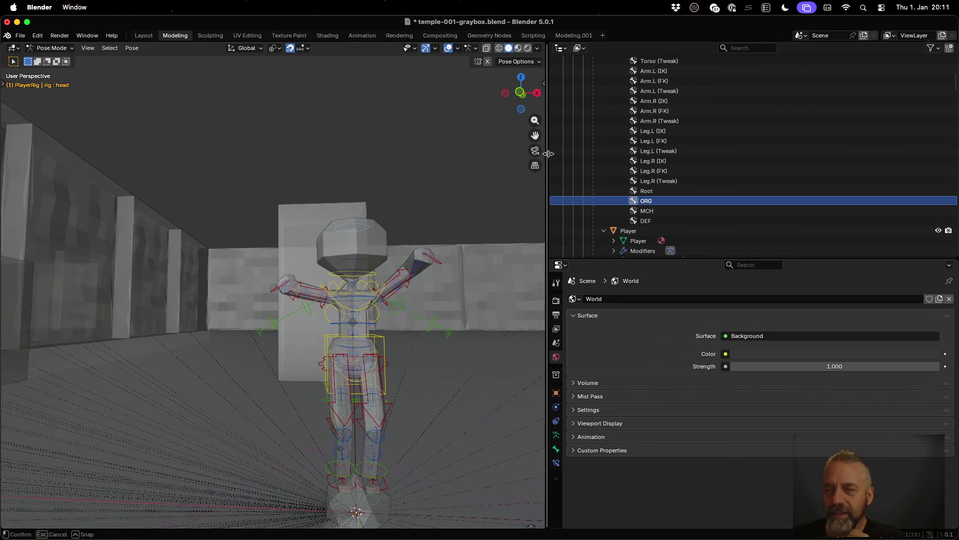
Step: Expand the outliner's Pose tree from root down the DEF-spine chain and select DEF-spine.006
{"action": "scroll", "coordinate": [770, 210], "scroll_direction": "up", "scroll_amount": 4}
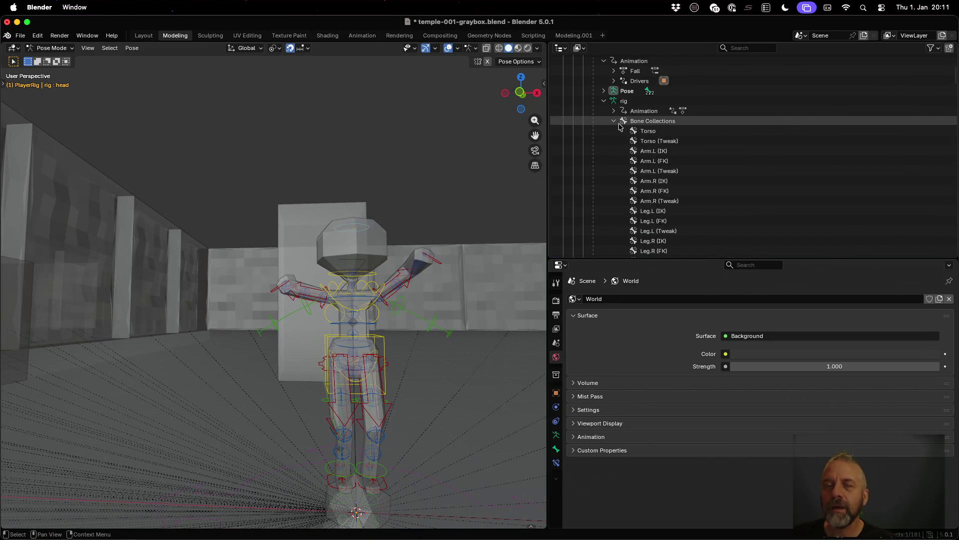
{"action": "left_click", "coordinate": [603, 91]}
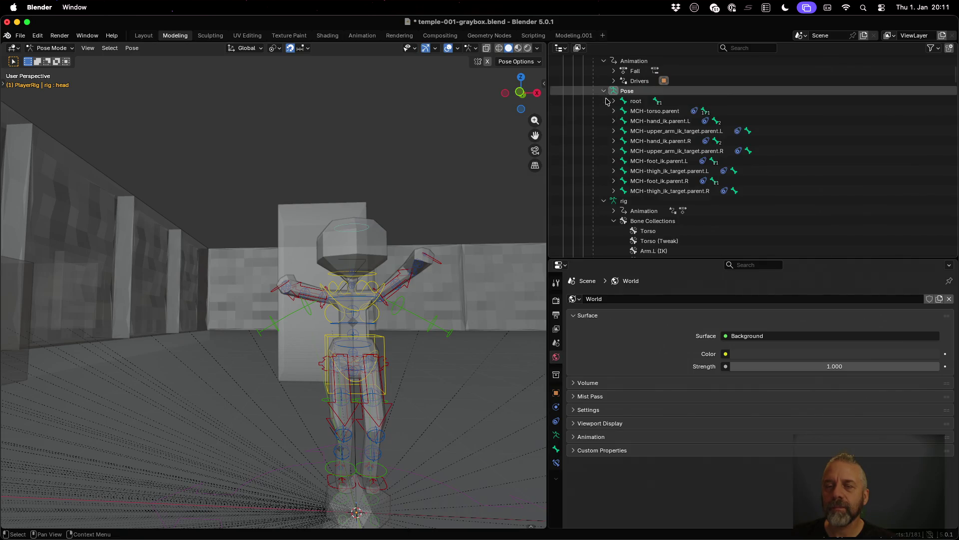
{"action": "left_click", "coordinate": [614, 101]}
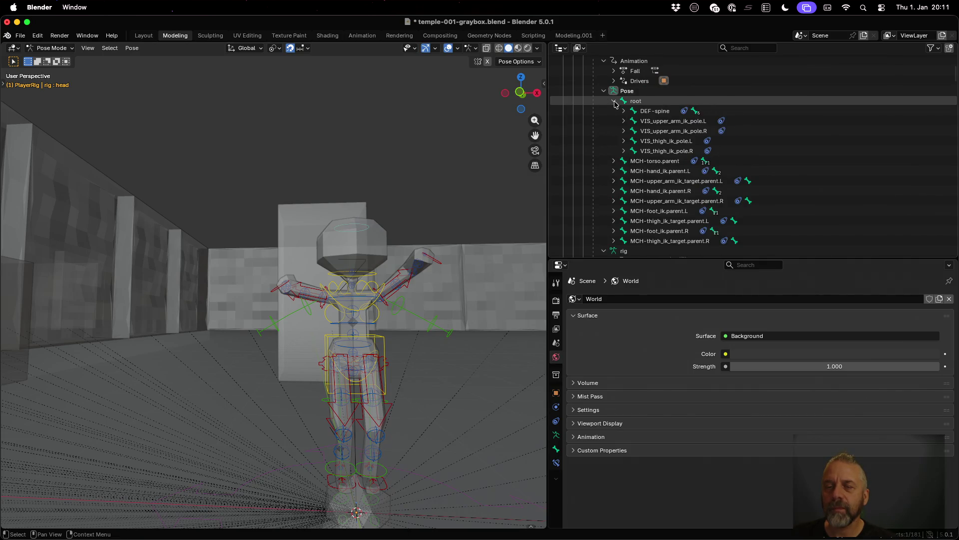
{"action": "left_click", "coordinate": [624, 110]}
{"action": "left_click", "coordinate": [634, 130]}
{"action": "left_click", "coordinate": [643, 150]}
{"action": "left_click", "coordinate": [654, 170]}
{"action": "scroll", "coordinate": [655, 171], "scroll_direction": "down", "scroll_amount": 3}
{"action": "left_click", "coordinate": [664, 131]}
{"action": "left_click", "coordinate": [674, 150]}
{"action": "left_click", "coordinate": [684, 171]}
{"action": "scroll", "coordinate": [687, 172], "scroll_direction": "down", "scroll_amount": 1}
{"action": "scroll", "coordinate": [687, 173], "scroll_direction": "down", "scroll_amount": 1}
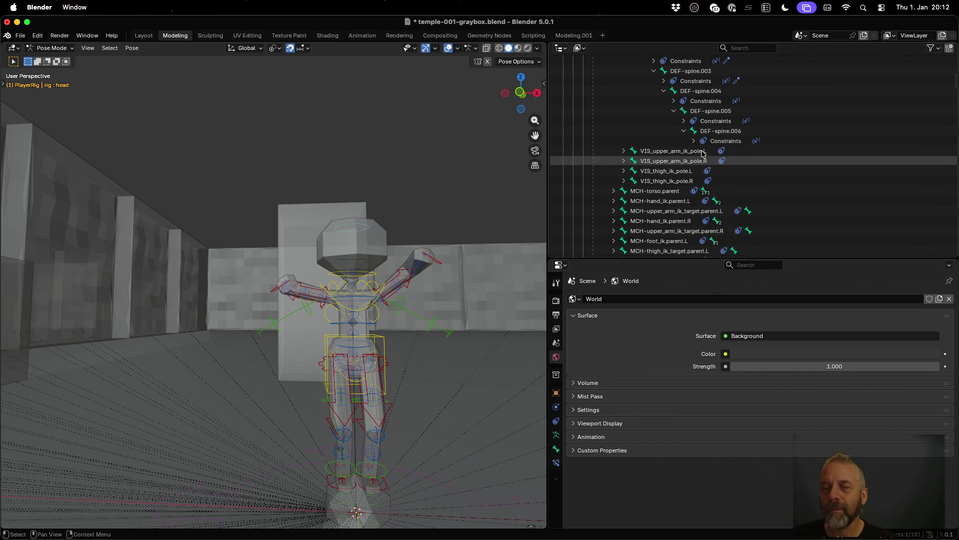
{"action": "left_click", "coordinate": [711, 131]}
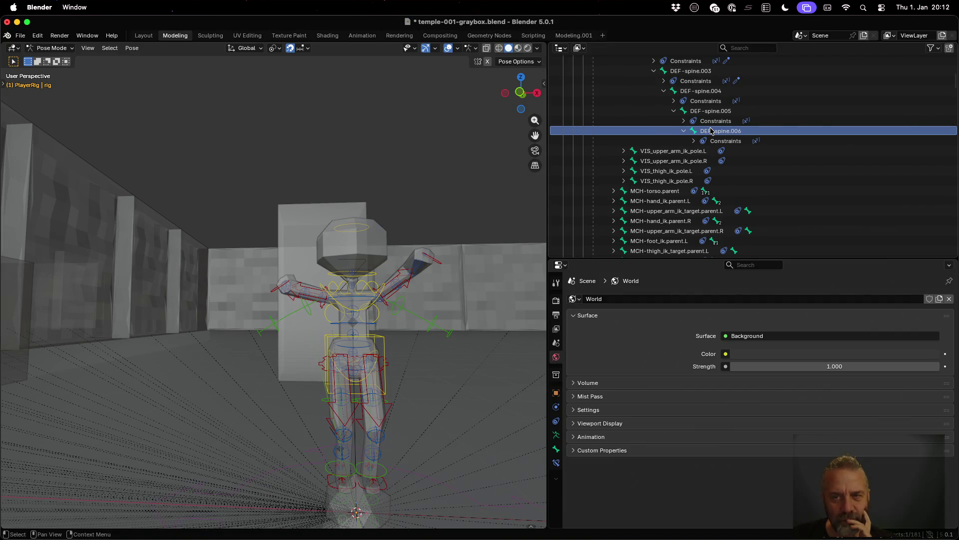
Step: Select the Arm.L (FK), Torso (Tweak) and Arm.L (Tweak) bone collections
{"action": "scroll", "coordinate": [712, 131], "scroll_direction": "down", "scroll_amount": 3}
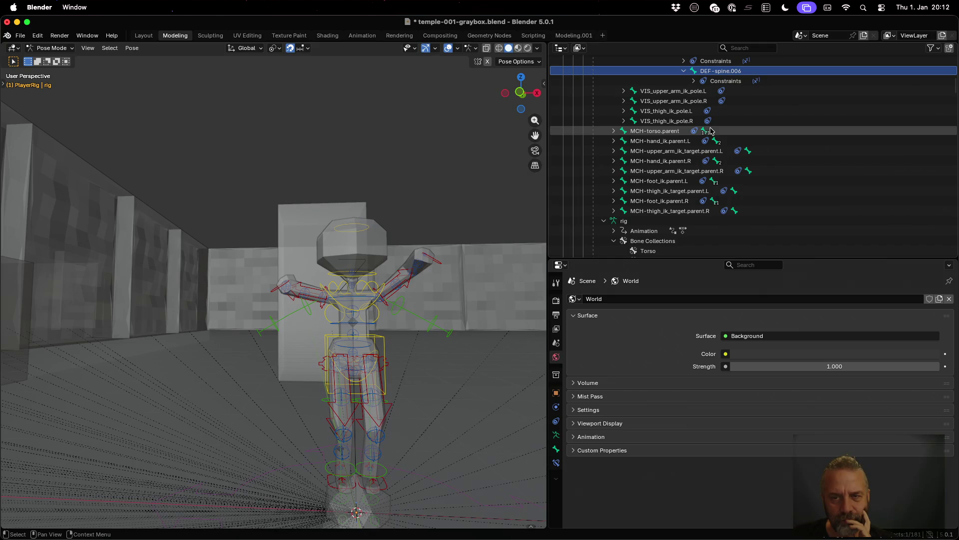
{"action": "scroll", "coordinate": [712, 131], "scroll_direction": "up", "scroll_amount": 9}
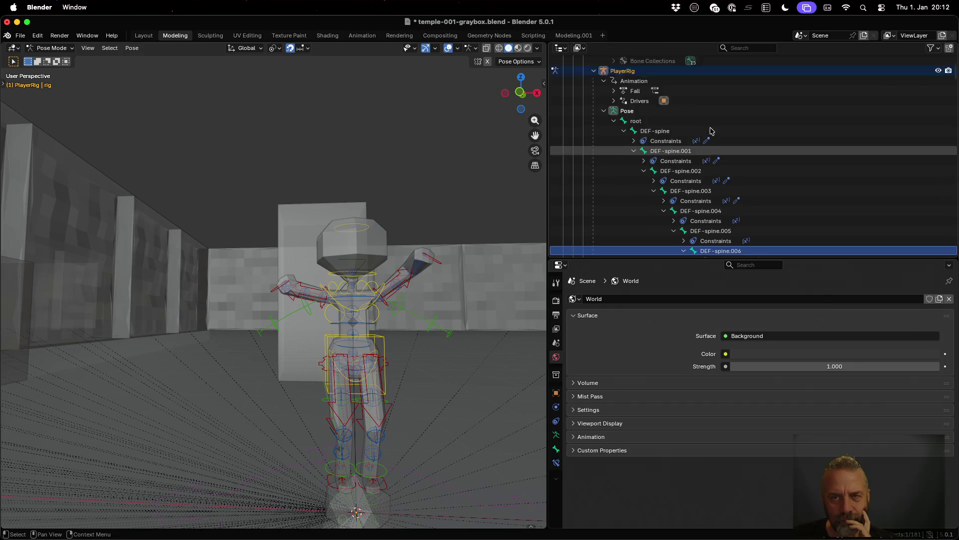
{"action": "scroll", "coordinate": [712, 131], "scroll_direction": "up", "scroll_amount": 2}
{"action": "scroll", "coordinate": [712, 130], "scroll_direction": "down", "scroll_amount": 15}
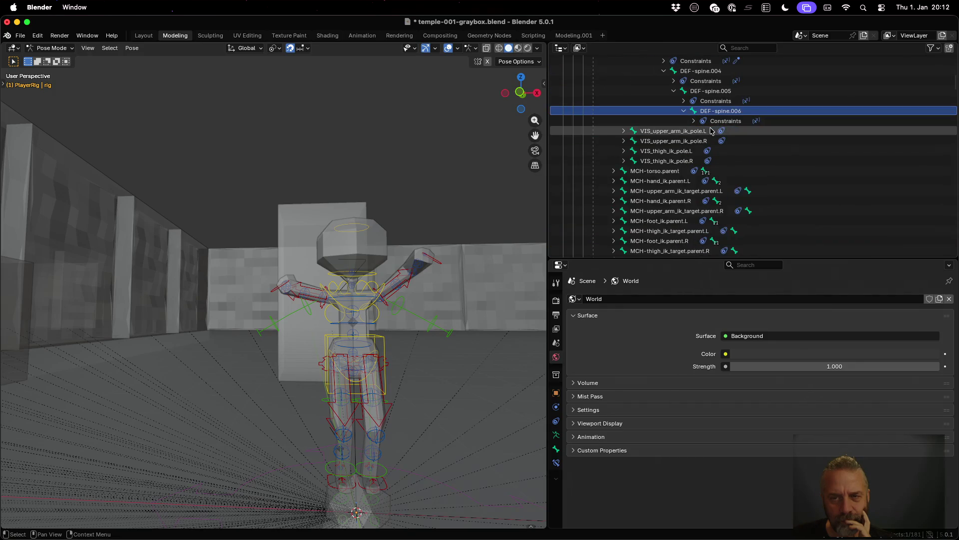
{"action": "scroll", "coordinate": [712, 131], "scroll_direction": "down", "scroll_amount": 2}
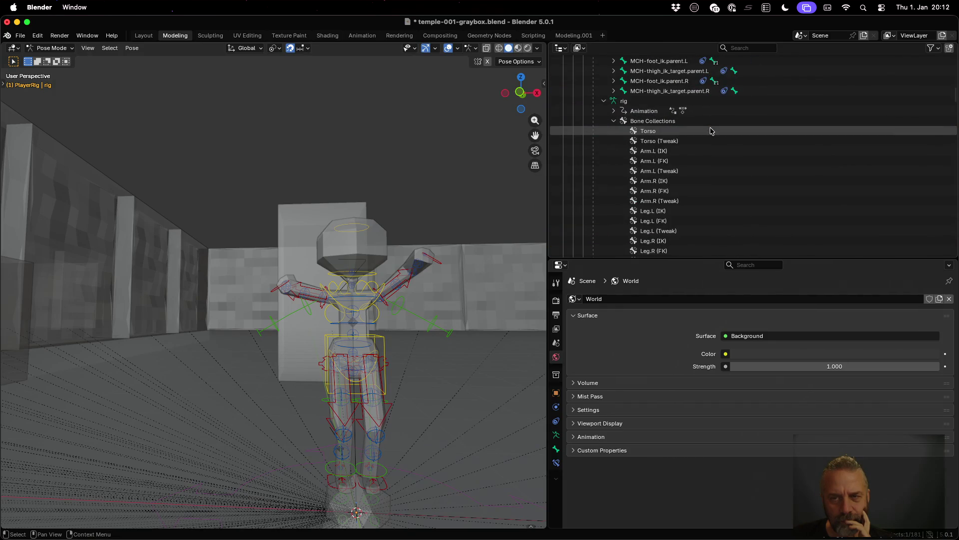
{"action": "scroll", "coordinate": [712, 131], "scroll_direction": "down", "scroll_amount": 4}
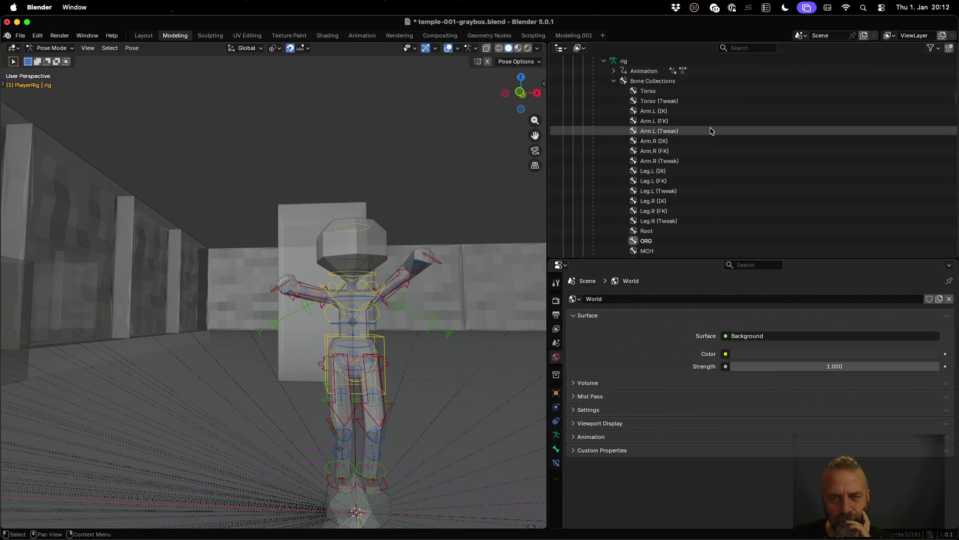
{"action": "scroll", "coordinate": [712, 131], "scroll_direction": "down", "scroll_amount": 2}
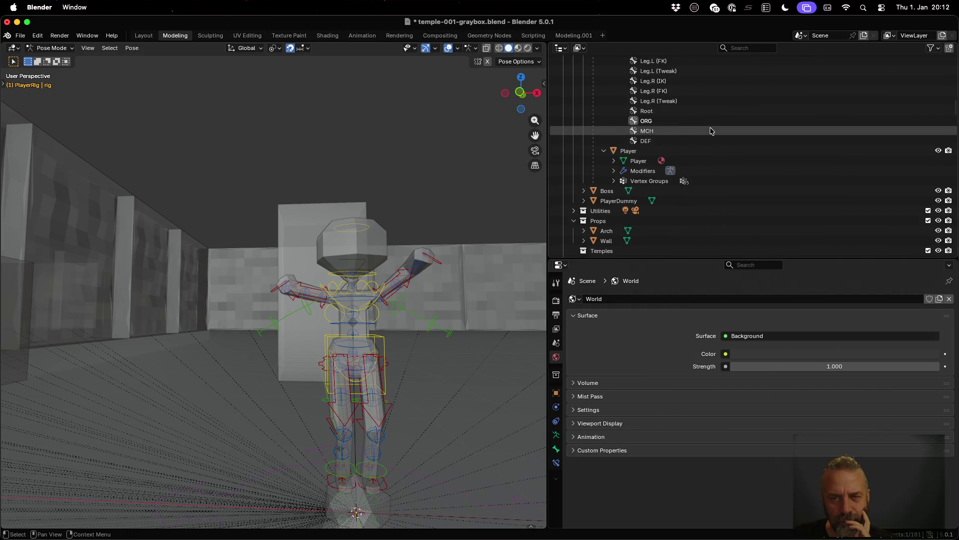
{"action": "scroll", "coordinate": [712, 131], "scroll_direction": "up", "scroll_amount": 12}
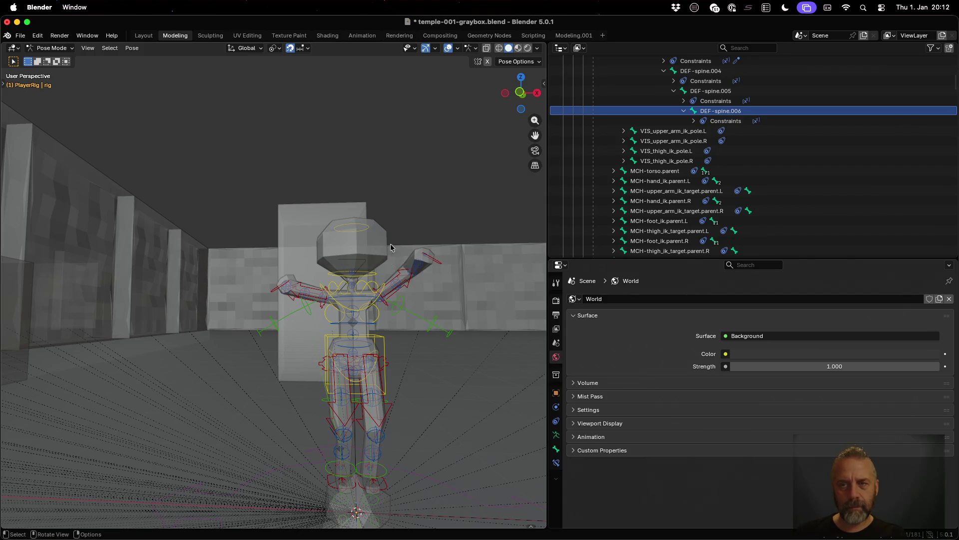
{"action": "scroll", "coordinate": [741, 169], "scroll_direction": "up", "scroll_amount": 2}
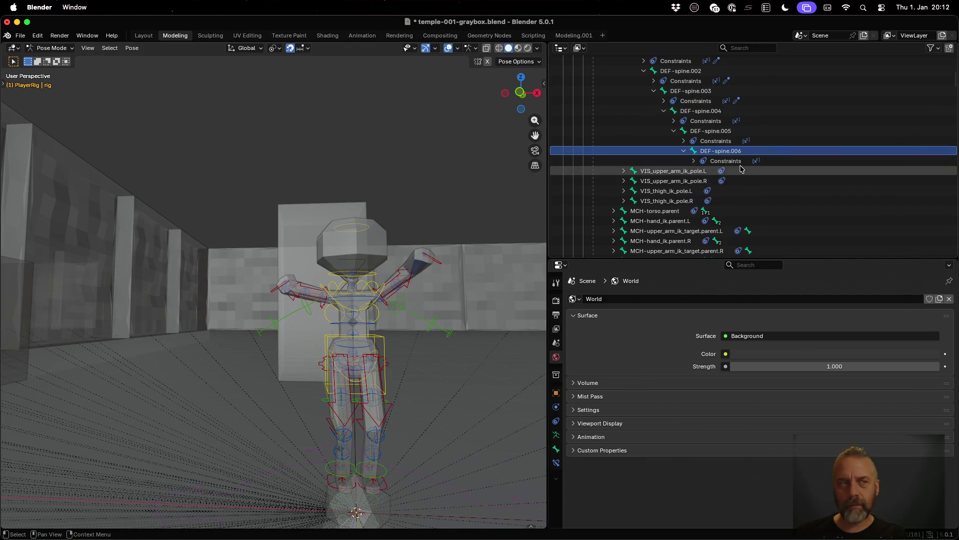
{"action": "scroll", "coordinate": [690, 183], "scroll_direction": "down", "scroll_amount": 5}
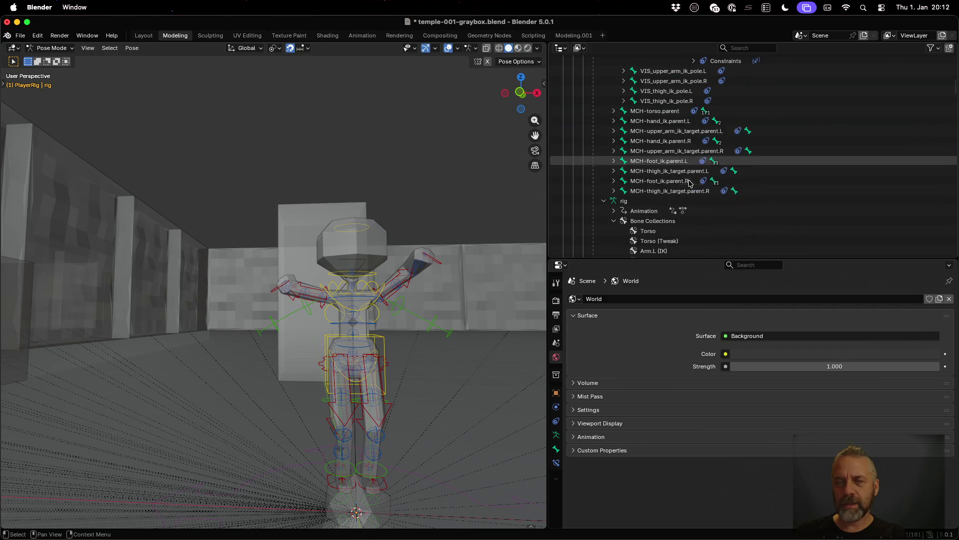
{"action": "scroll", "coordinate": [690, 183], "scroll_direction": "down", "scroll_amount": 4}
{"action": "left_click", "coordinate": [649, 183]}
{"action": "left_click", "coordinate": [658, 160]}
{"action": "left_click", "coordinate": [658, 191]}
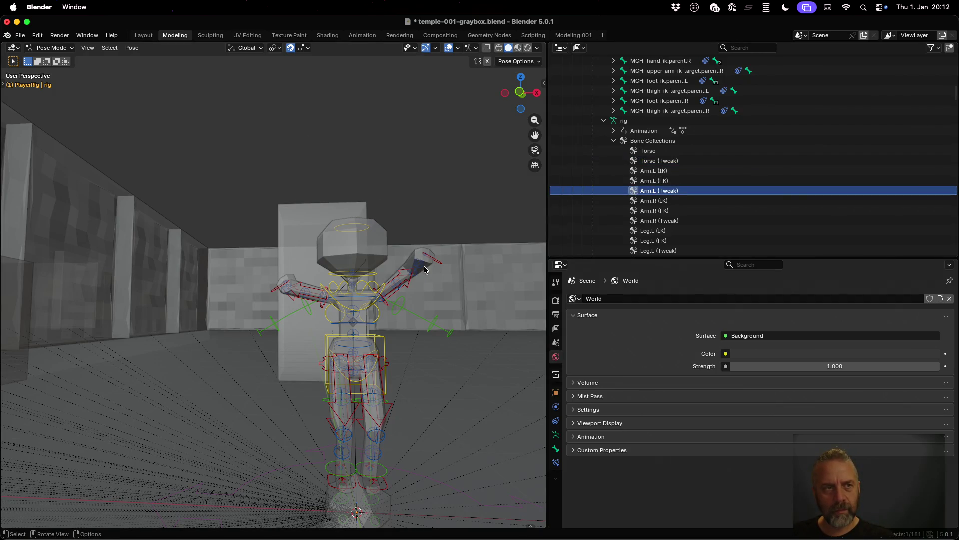
{"action": "key", "text": "a"}
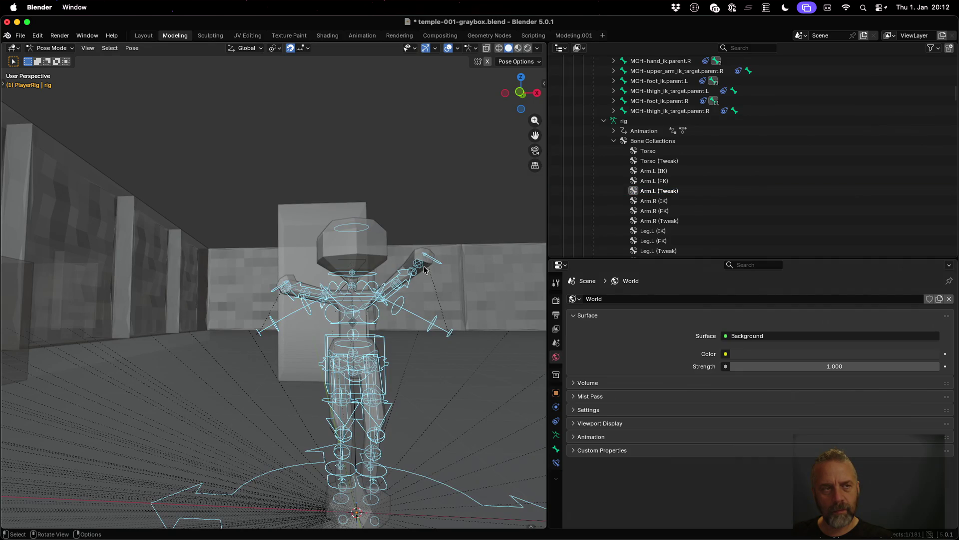
{"action": "key", "text": "g"}
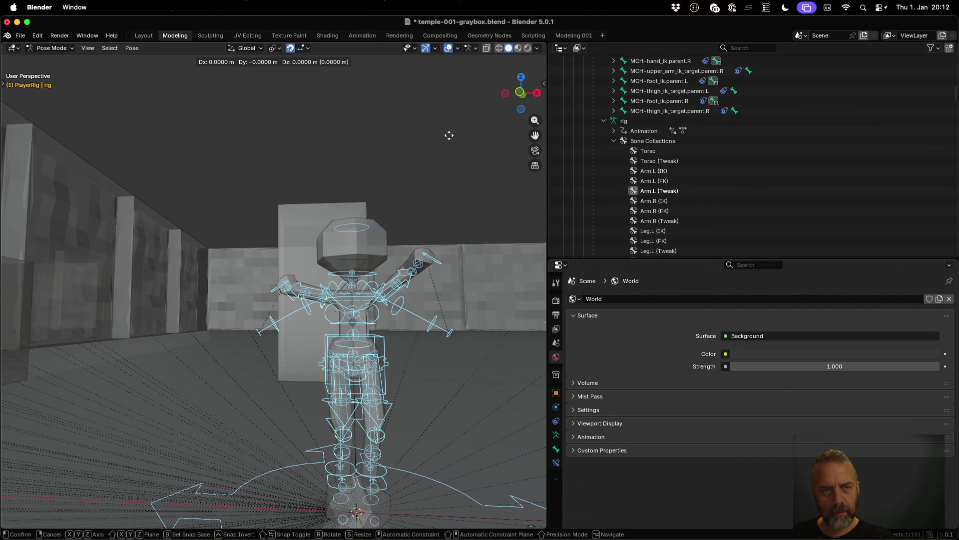
{"action": "key", "text": "Escape"}
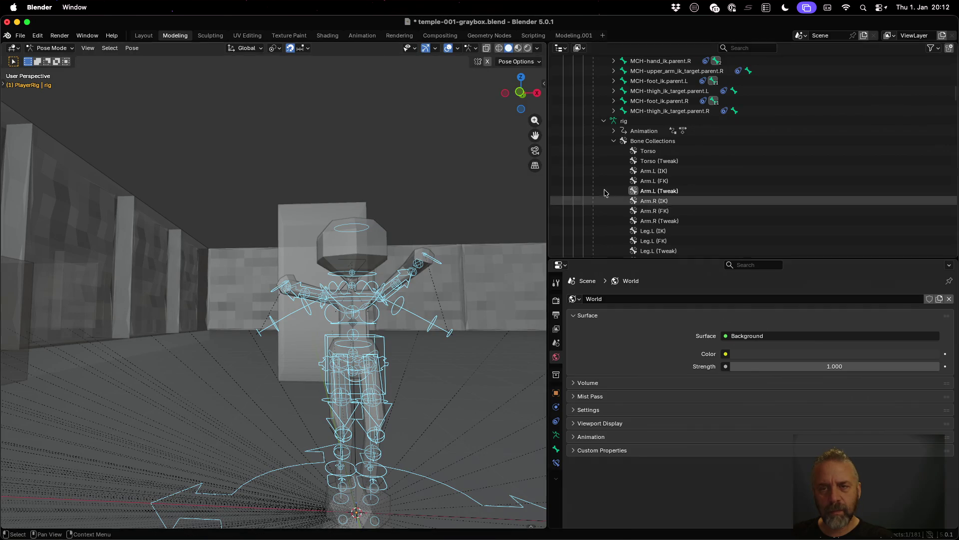
{"action": "left_click", "coordinate": [649, 150]}
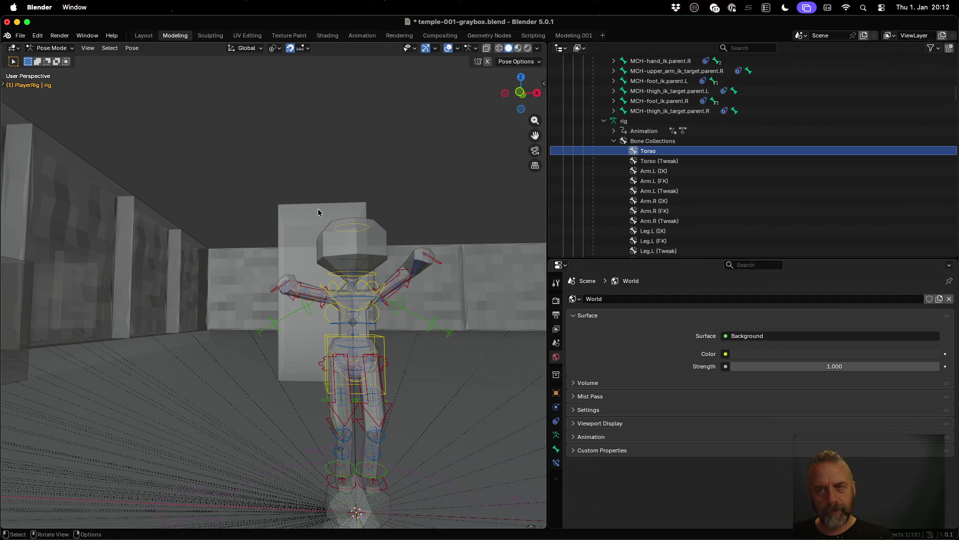
{"action": "left_click", "coordinate": [604, 121]}
{"action": "scroll", "coordinate": [603, 122], "scroll_direction": "up", "scroll_amount": 5}
{"action": "scroll", "coordinate": [603, 123], "scroll_direction": "up", "scroll_amount": 8}
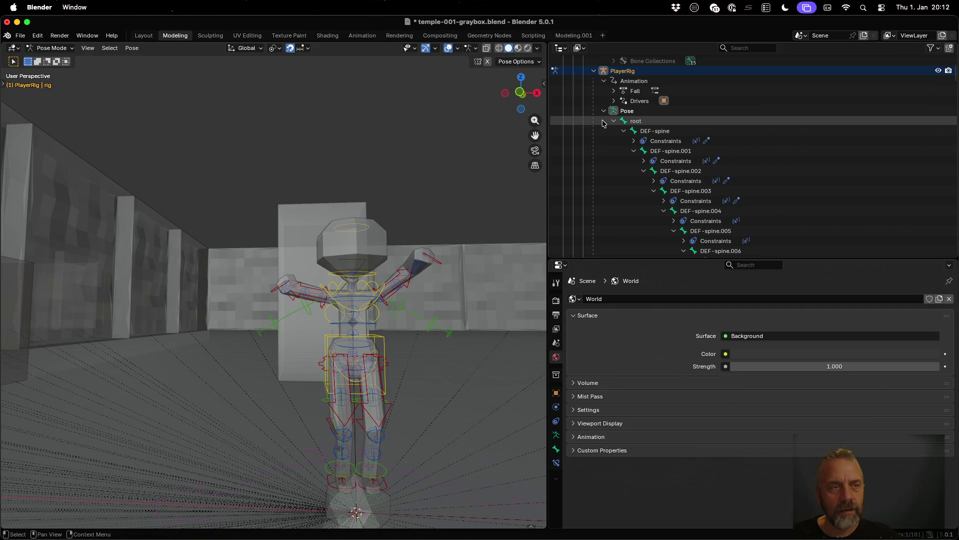
{"action": "scroll", "coordinate": [622, 100], "scroll_direction": "up", "scroll_amount": 1}
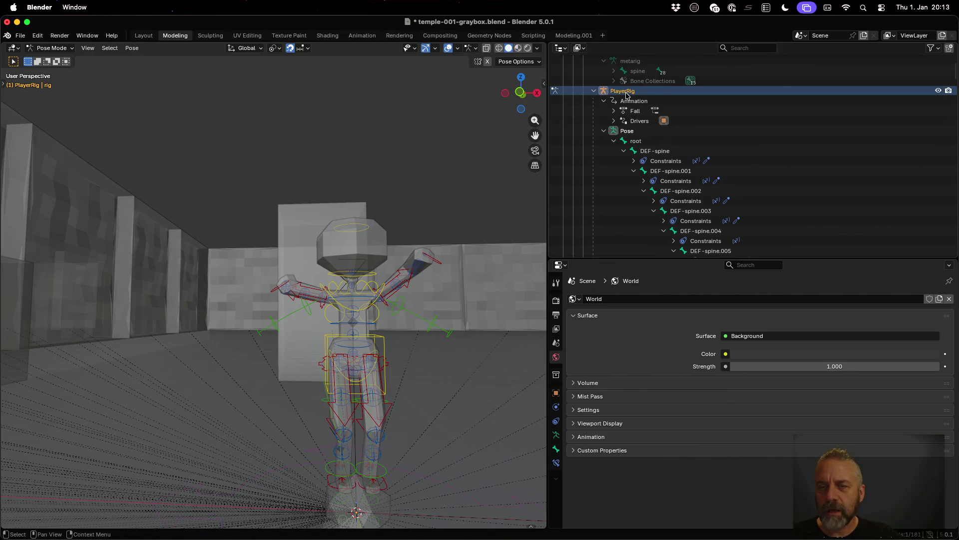
{"action": "left_click", "coordinate": [604, 131]}
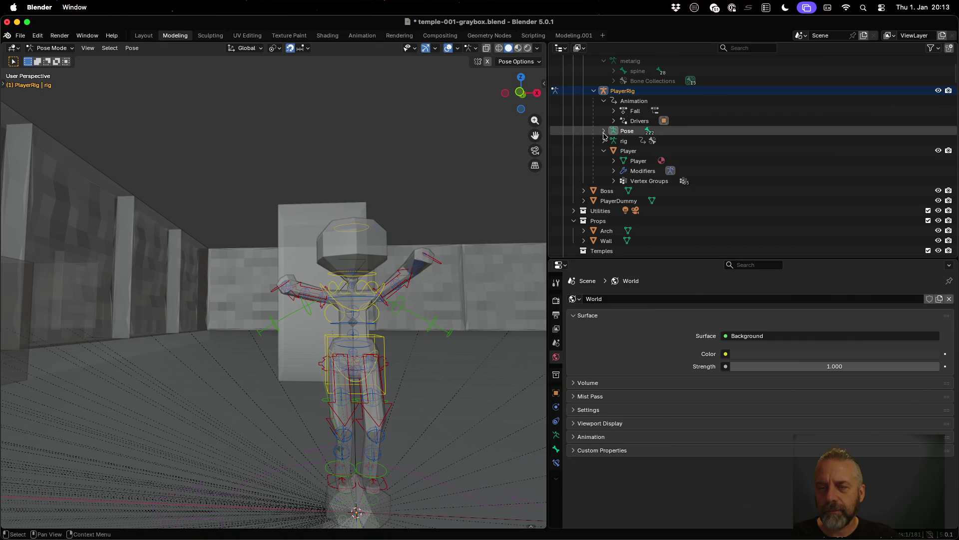
{"action": "left_click", "coordinate": [604, 141]}
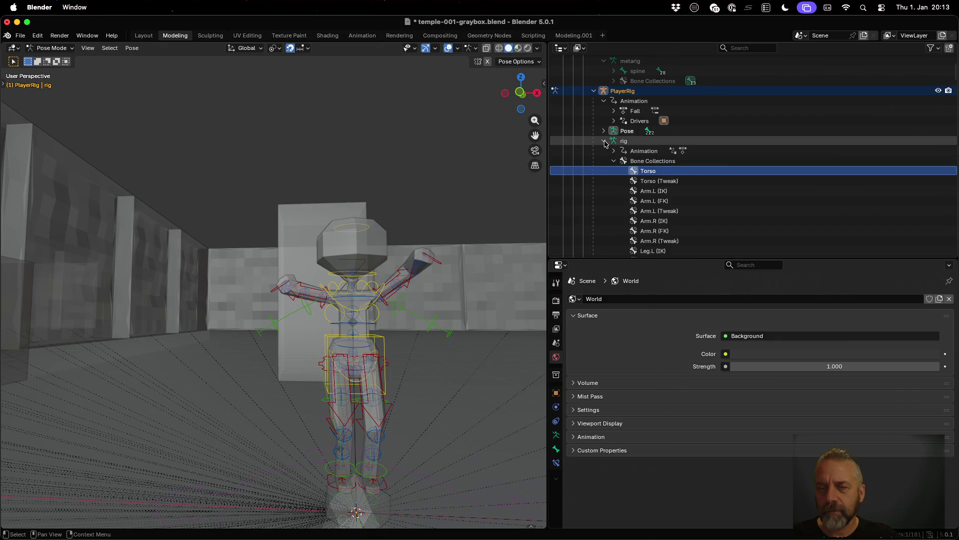
Step: Browse the rig's Drivers and Fall action entries, then expand the Player mesh data
{"action": "left_click", "coordinate": [605, 142]}
{"action": "left_click", "coordinate": [614, 121]}
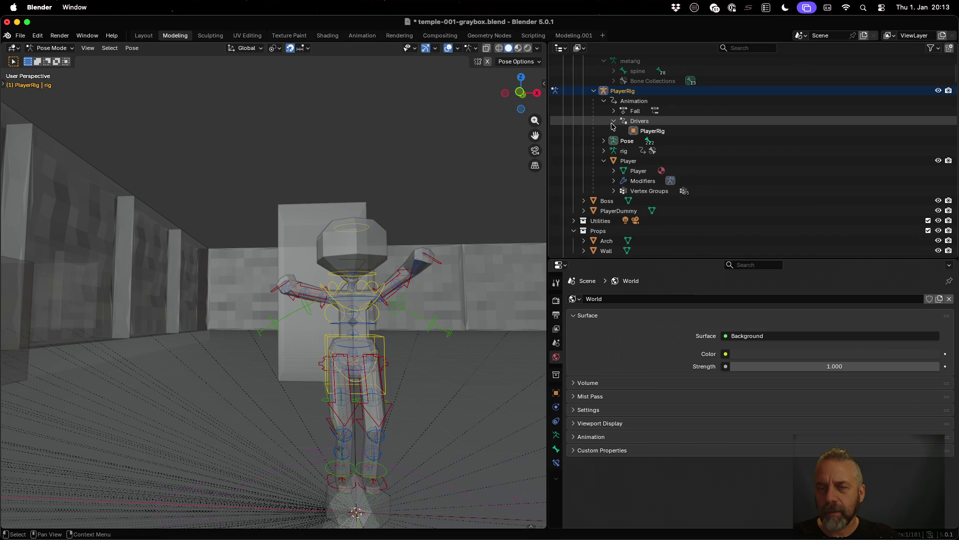
{"action": "left_click", "coordinate": [614, 121]}
{"action": "left_click", "coordinate": [614, 111]}
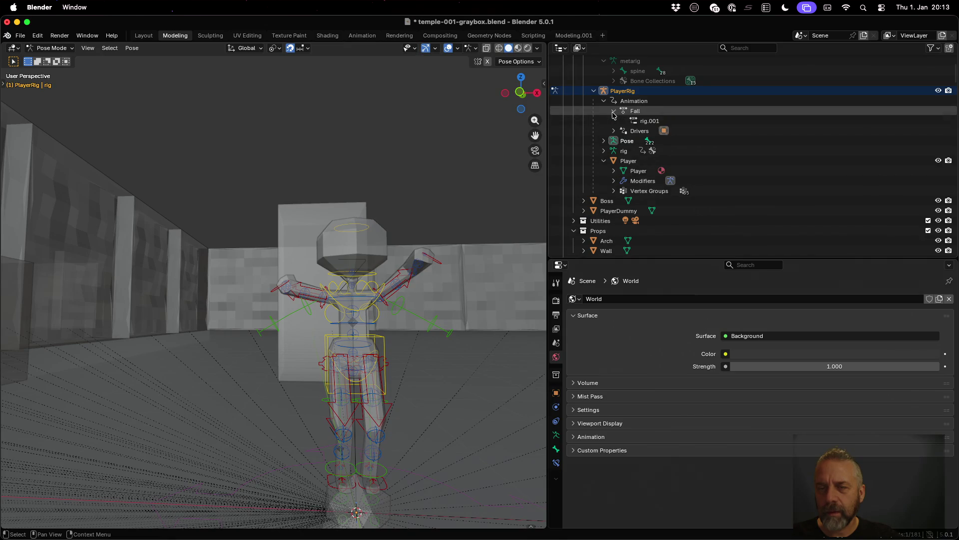
{"action": "left_click", "coordinate": [613, 111]}
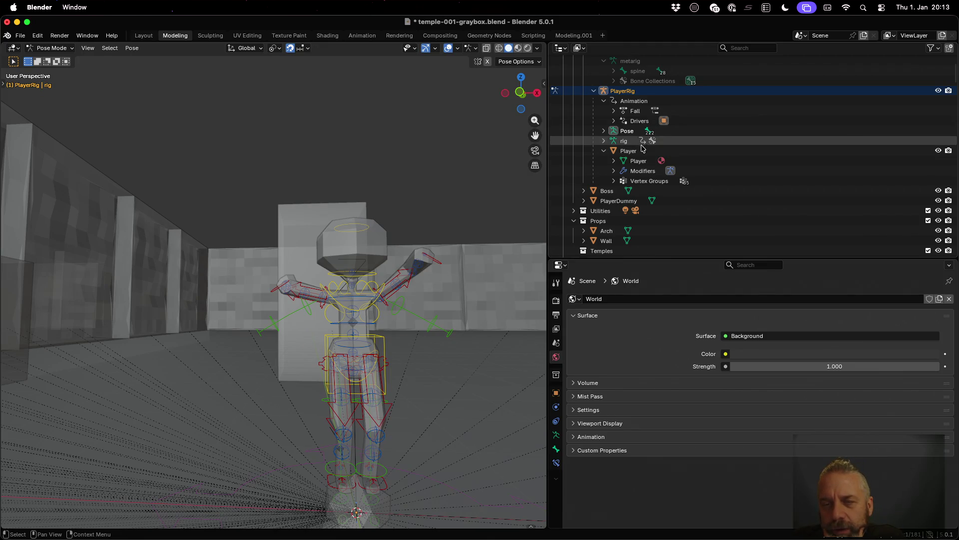
{"action": "left_click", "coordinate": [613, 160]}
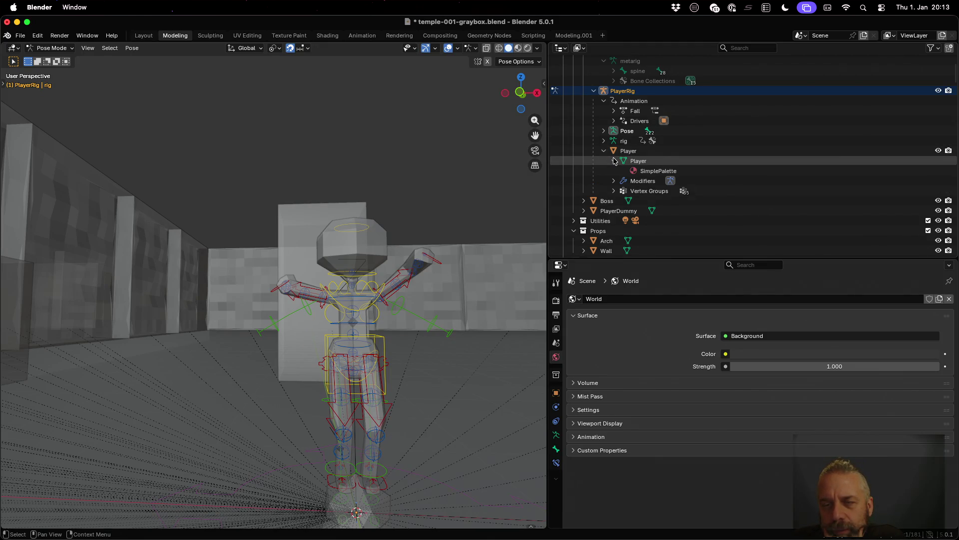
Step: Expand the rig's animation data to the WalkSimple action and select its rig slot
{"action": "left_click", "coordinate": [604, 141]}
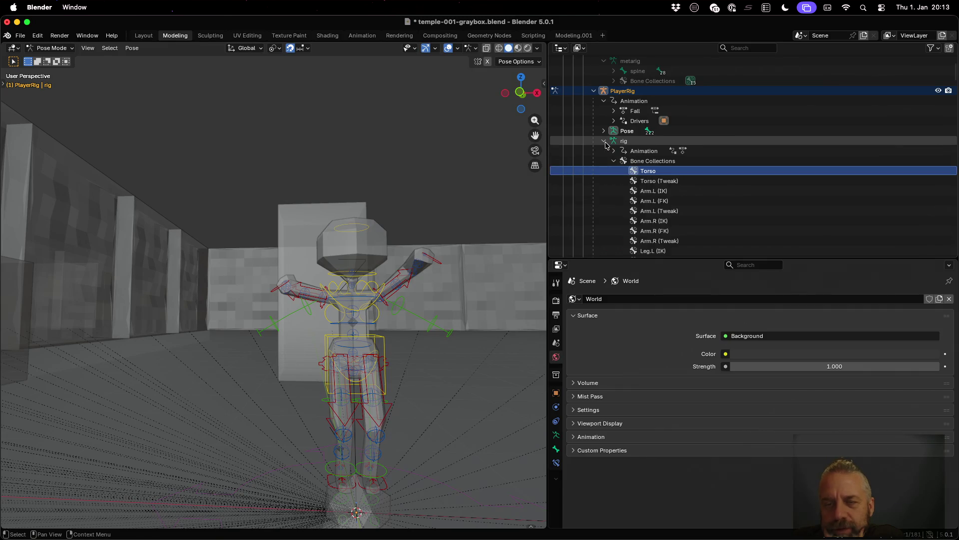
{"action": "left_click", "coordinate": [611, 152]}
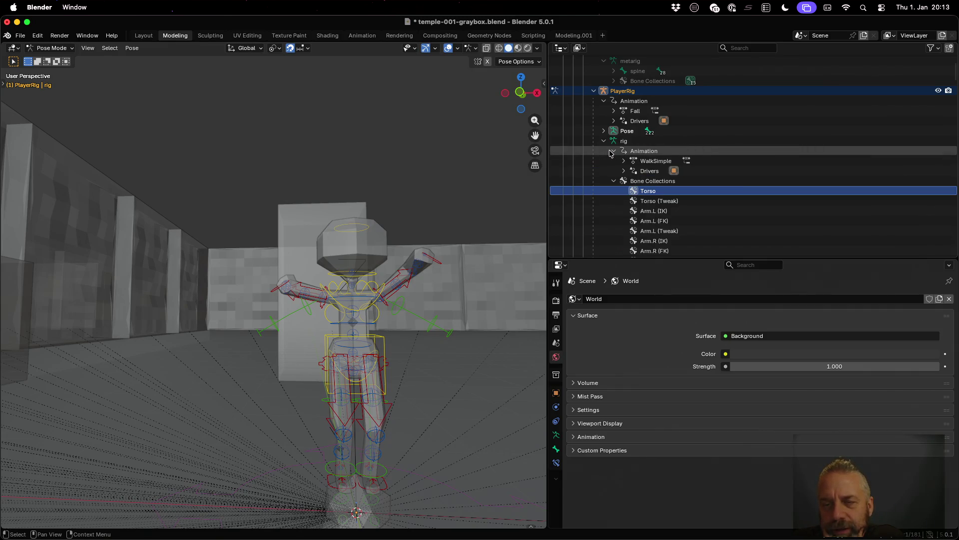
{"action": "left_click", "coordinate": [624, 161]}
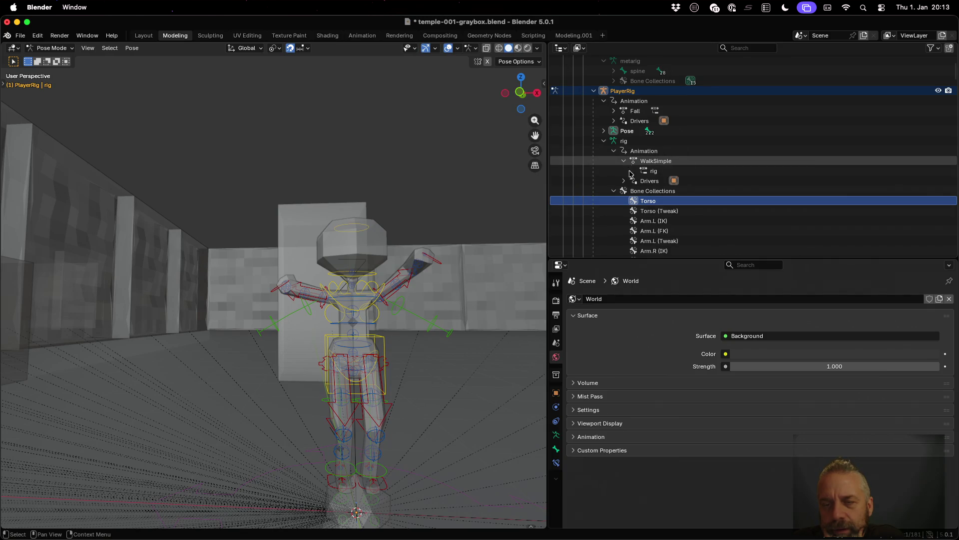
{"action": "left_click", "coordinate": [648, 172]}
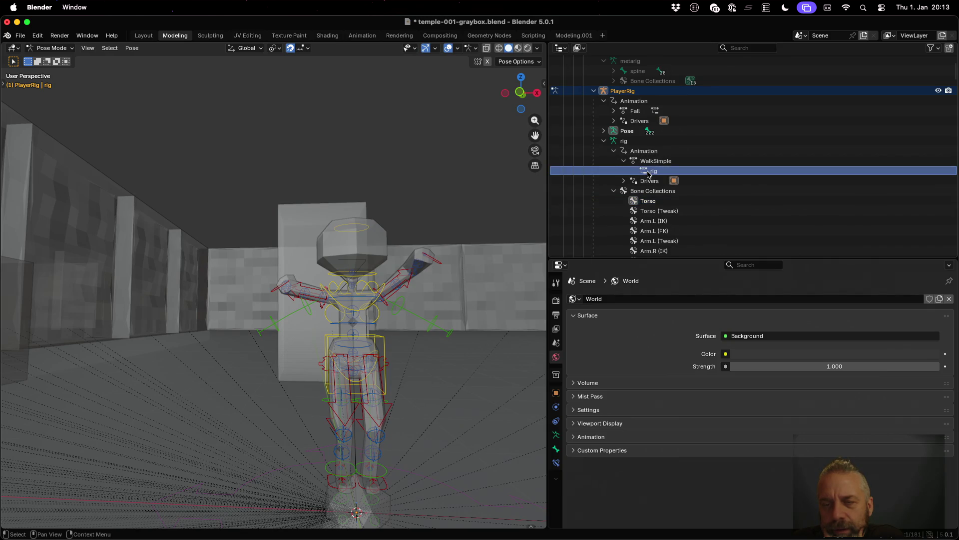
{"action": "left_click", "coordinate": [616, 151]}
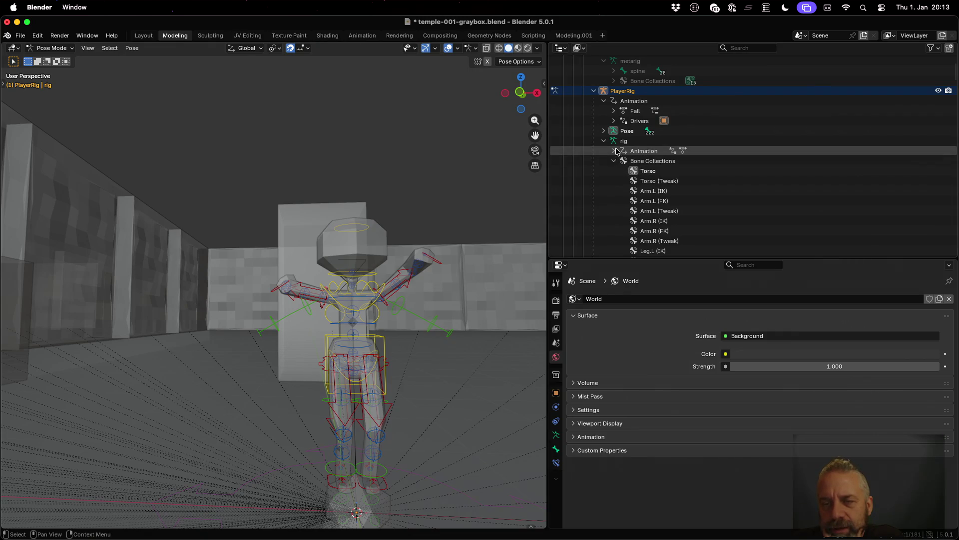
{"action": "scroll", "coordinate": [620, 157], "scroll_direction": "down", "scroll_amount": 8}
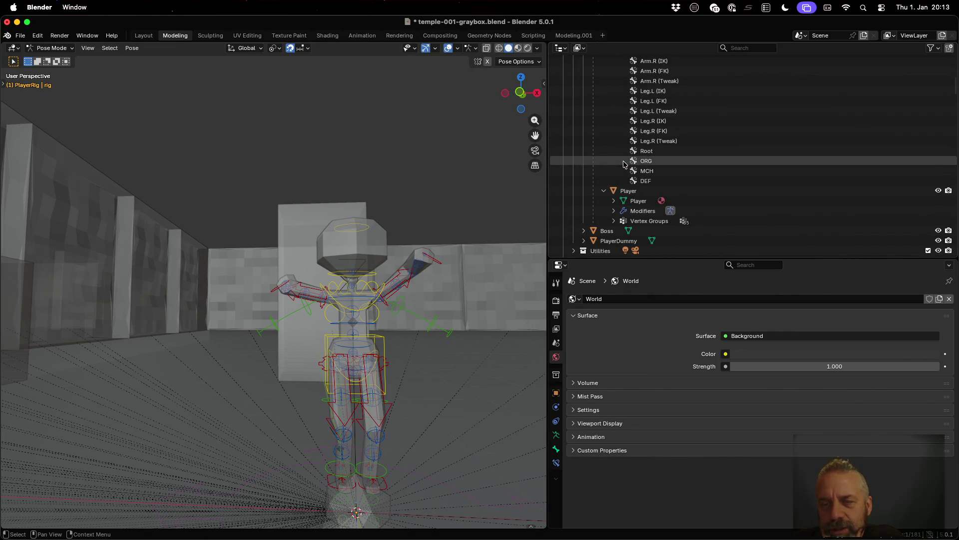
Step: Select the DEF bone collection, then show the rig's Pose data and expand its bone hierarchy
{"action": "left_click", "coordinate": [644, 180]}
{"action": "scroll", "coordinate": [649, 182], "scroll_direction": "up", "scroll_amount": 4}
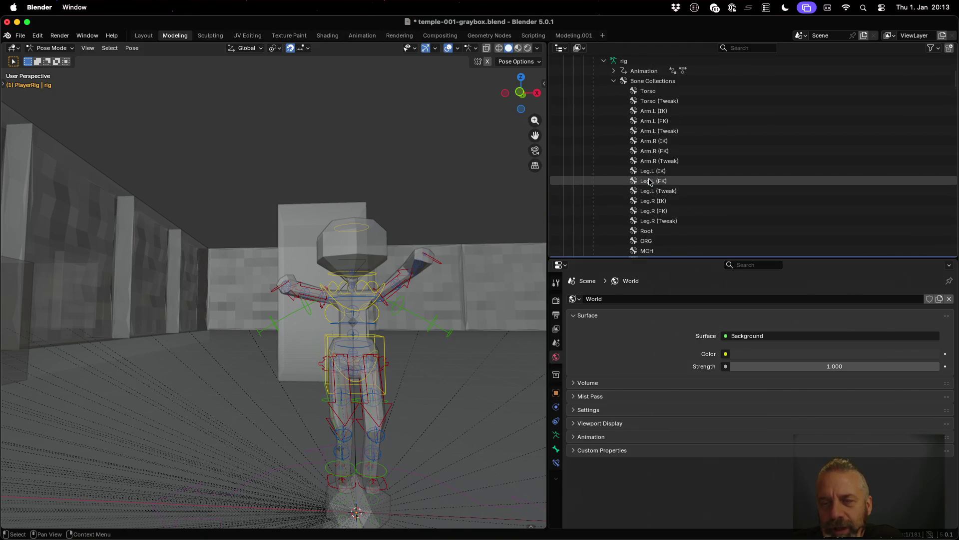
{"action": "scroll", "coordinate": [650, 180], "scroll_direction": "up", "scroll_amount": 3}
{"action": "left_click", "coordinate": [614, 141]}
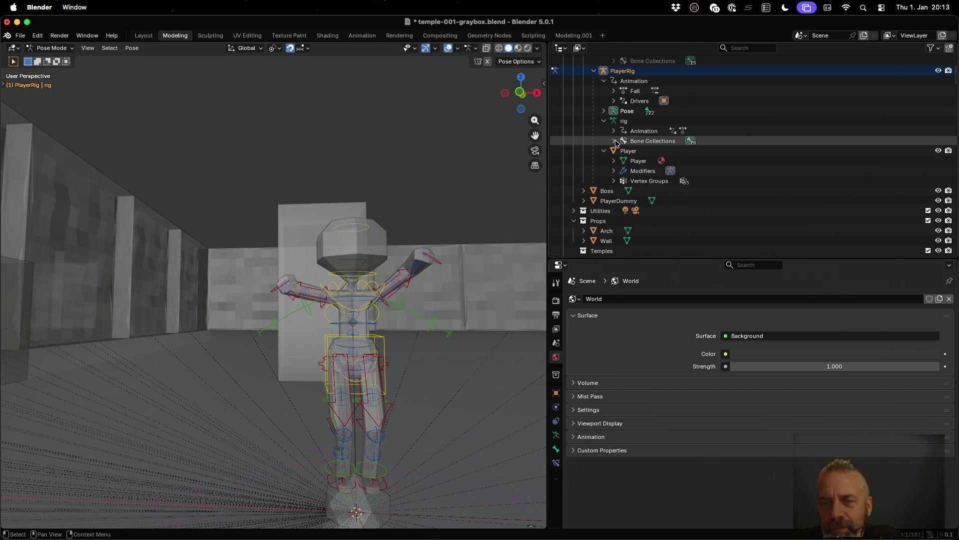
{"action": "left_click", "coordinate": [609, 113]}
{"action": "left_click", "coordinate": [604, 111]}
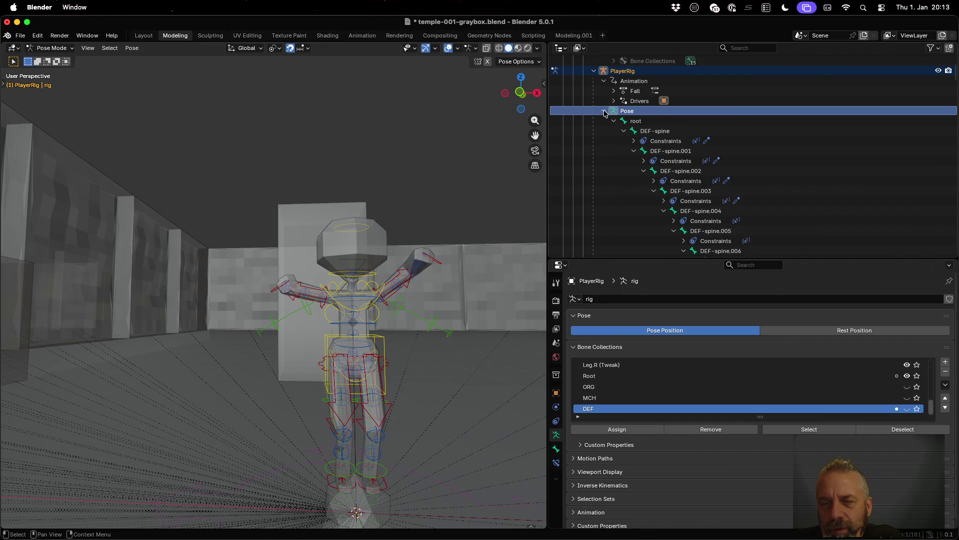
Step: Select the head control and expand MCH-torso.parent, torso, MCH-spine.001 and MCH-spine.002 in the outliner
{"action": "left_click", "coordinate": [624, 130]}
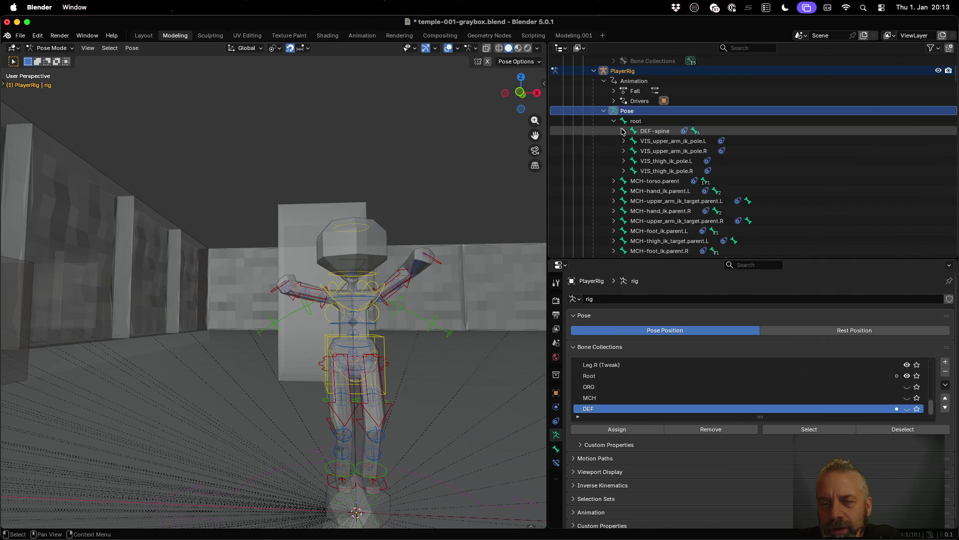
{"action": "scroll", "coordinate": [623, 131], "scroll_direction": "down", "scroll_amount": 3}
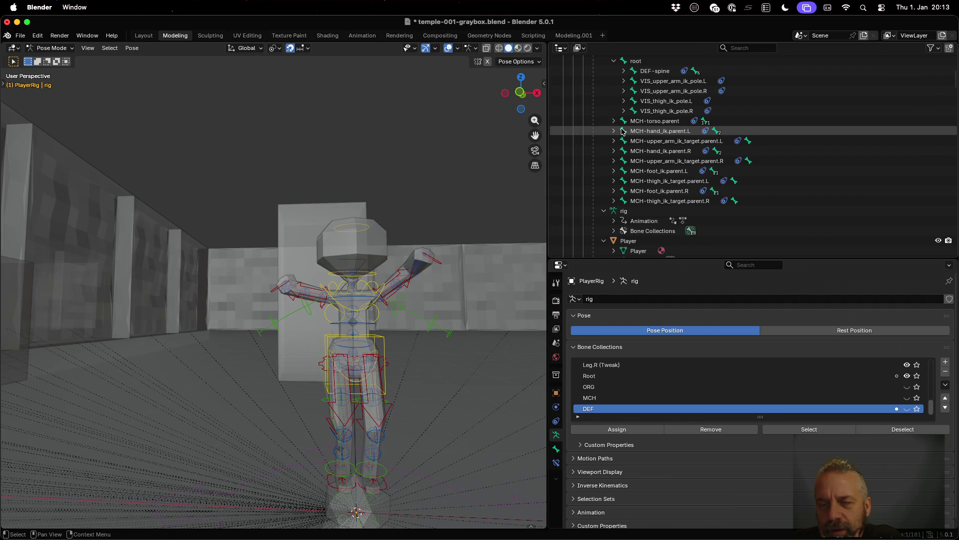
{"action": "left_click", "coordinate": [354, 228]}
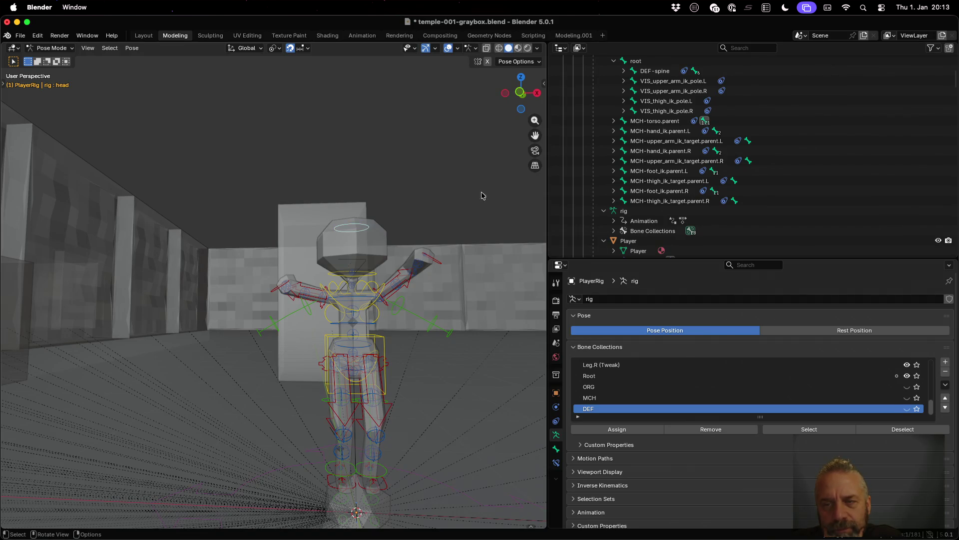
{"action": "left_click", "coordinate": [613, 121]}
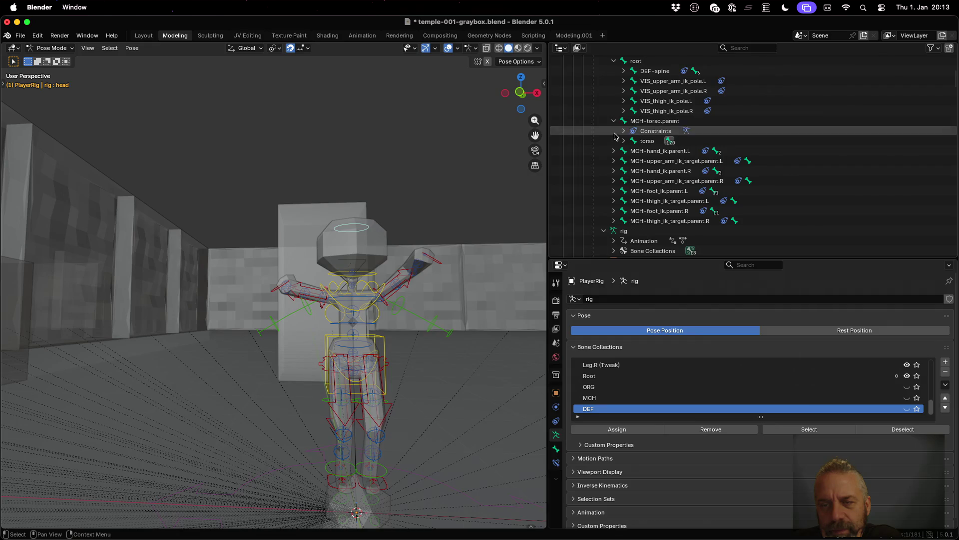
{"action": "left_click", "coordinate": [623, 141]}
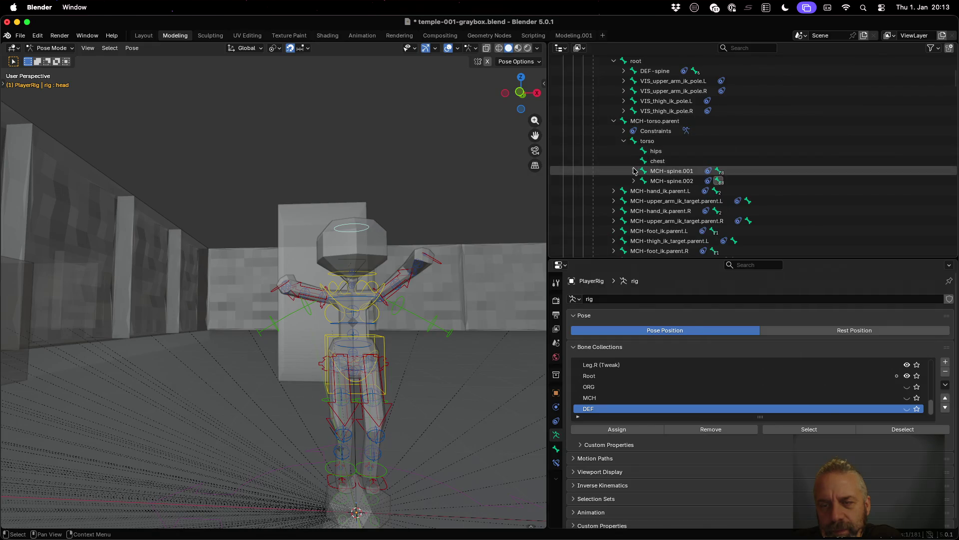
{"action": "left_click", "coordinate": [633, 171]}
{"action": "left_click", "coordinate": [638, 201]}
{"action": "left_click", "coordinate": [634, 200]}
Step: Inspect MCH-torso.parent, then make the head bone the active bone again
{"action": "left_click", "coordinate": [619, 122]}
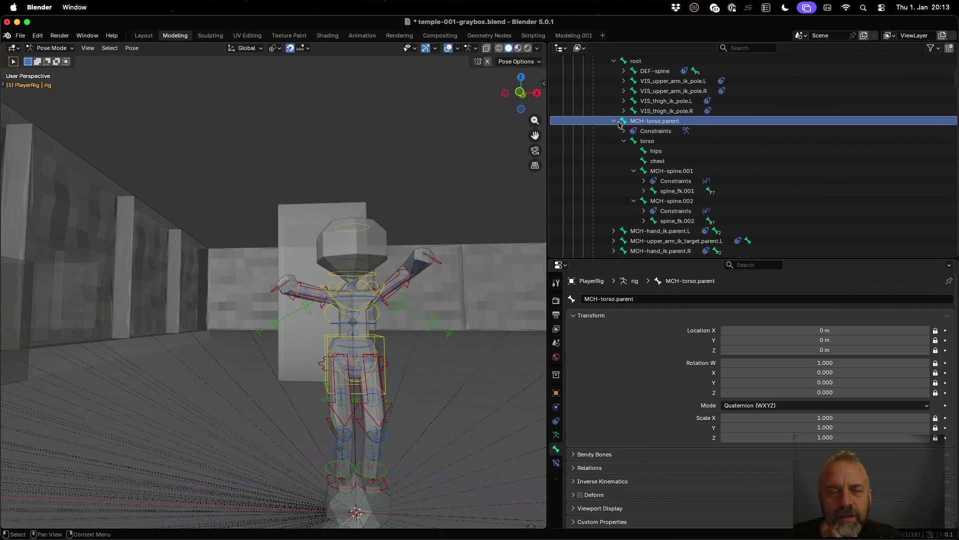
{"action": "left_click", "coordinate": [356, 227]}
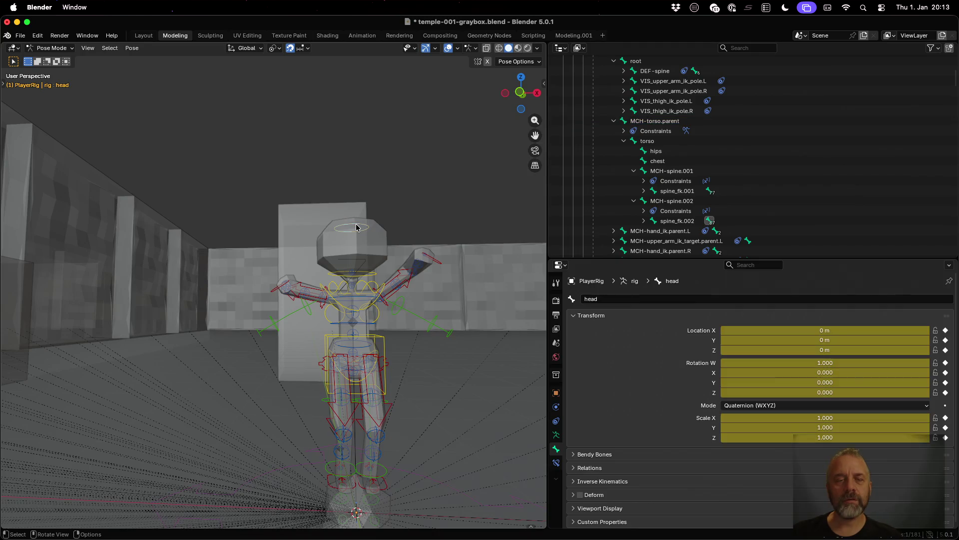
{"action": "scroll", "coordinate": [704, 200], "scroll_direction": "down", "scroll_amount": 9}
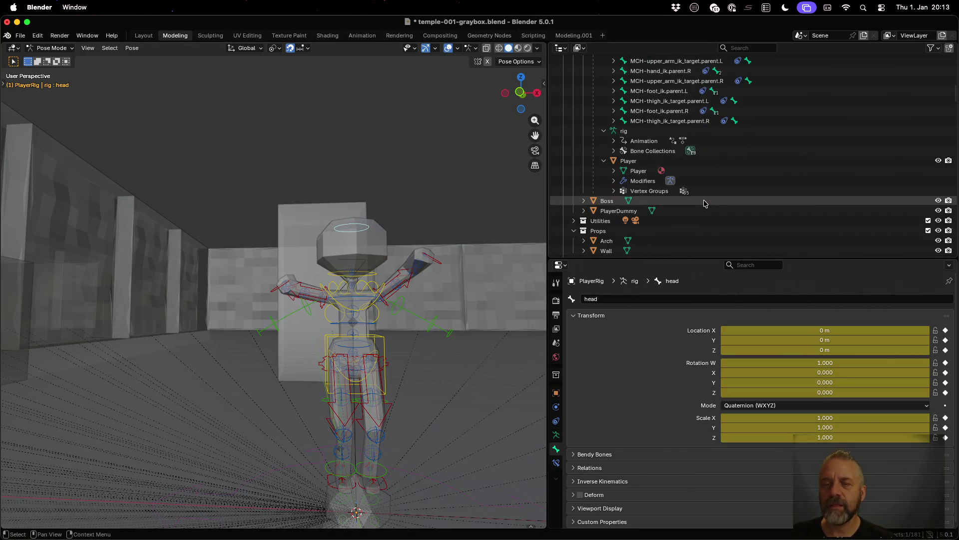
{"action": "scroll", "coordinate": [698, 180], "scroll_direction": "up", "scroll_amount": 12}
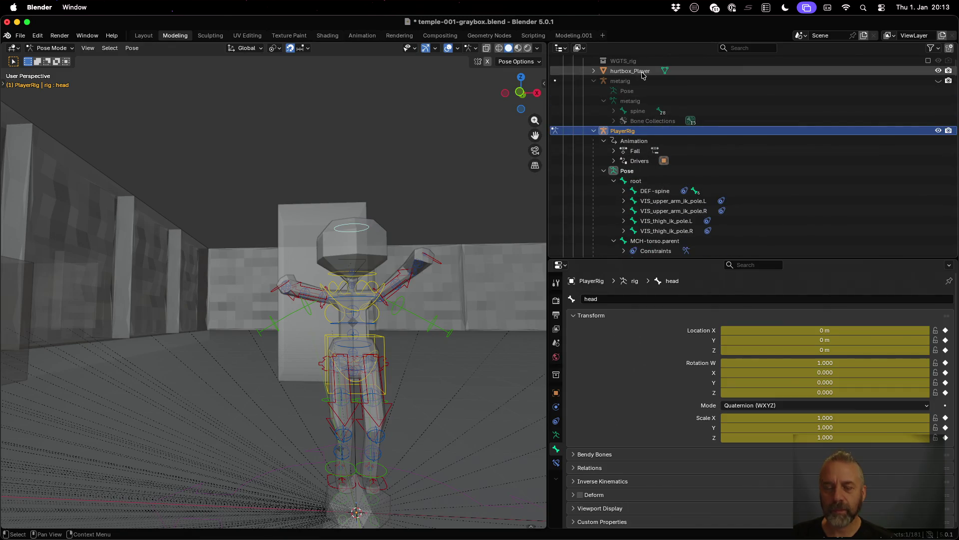
Step: Parent the hurtbox_Player object to the rig's head bone with Set Parent To Bone
{"action": "left_click", "coordinate": [643, 73]}
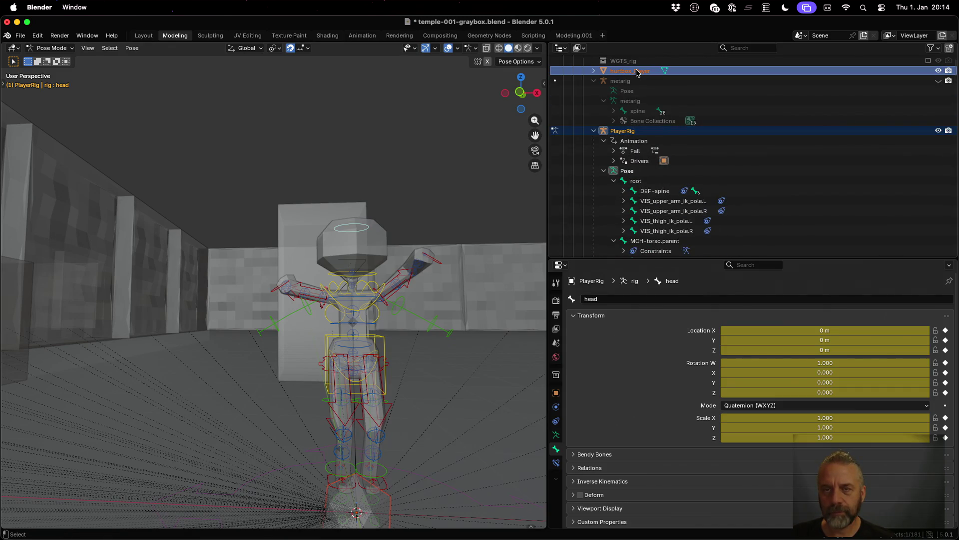
{"action": "key", "text": "super+p"}
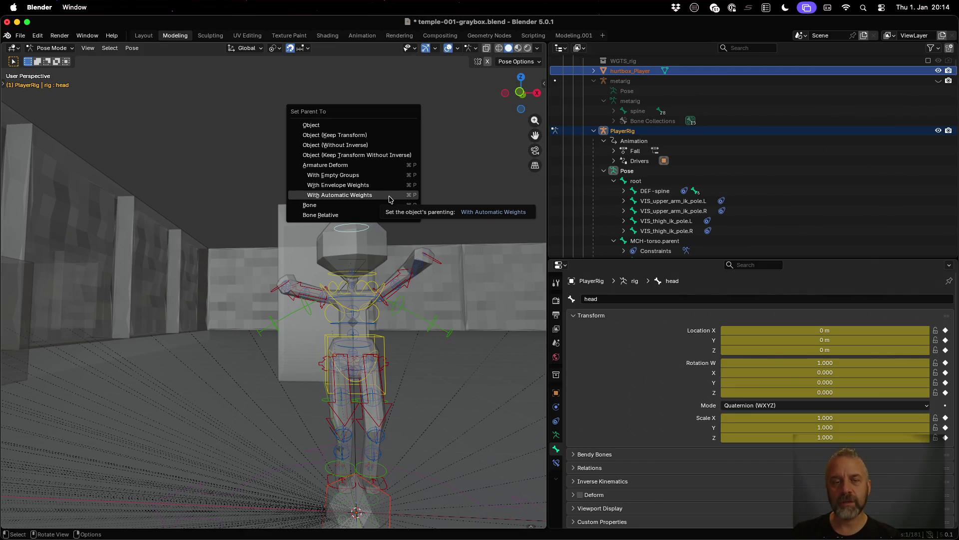
{"action": "left_click", "coordinate": [373, 208]}
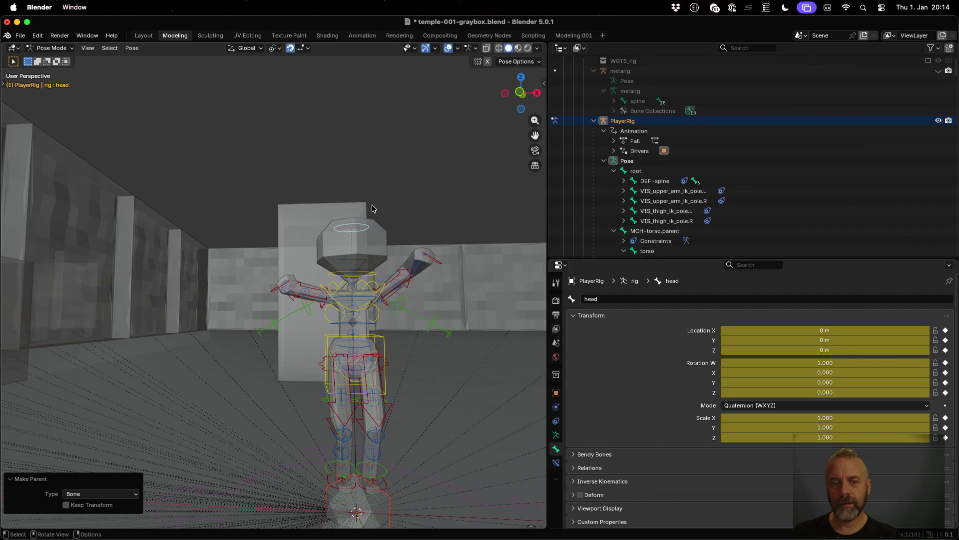
{"action": "scroll", "coordinate": [372, 208], "scroll_direction": "down", "scroll_amount": 3}
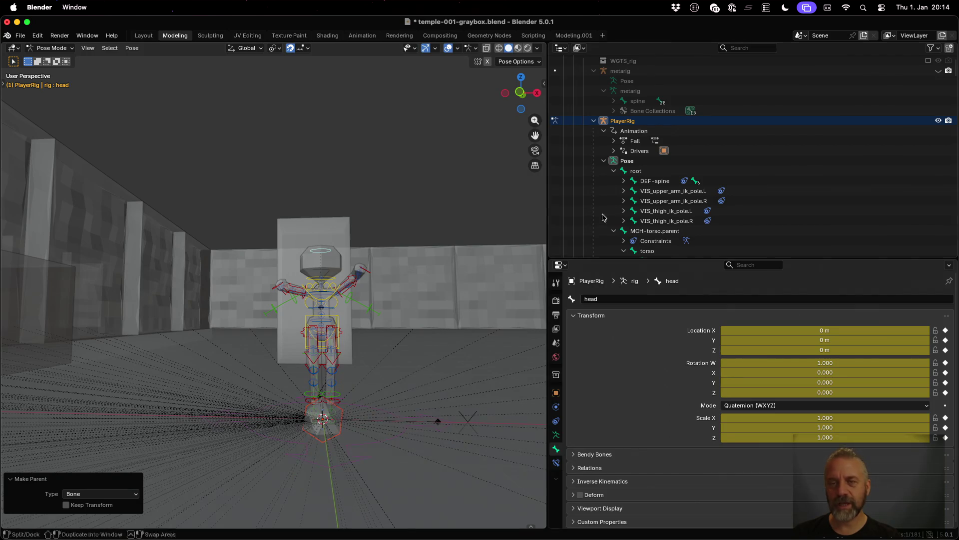
Step: Reselect hurtbox_Player in the outliner, view the Armature Data properties, and switch to the Animation workspace
{"action": "left_click", "coordinate": [593, 120]}
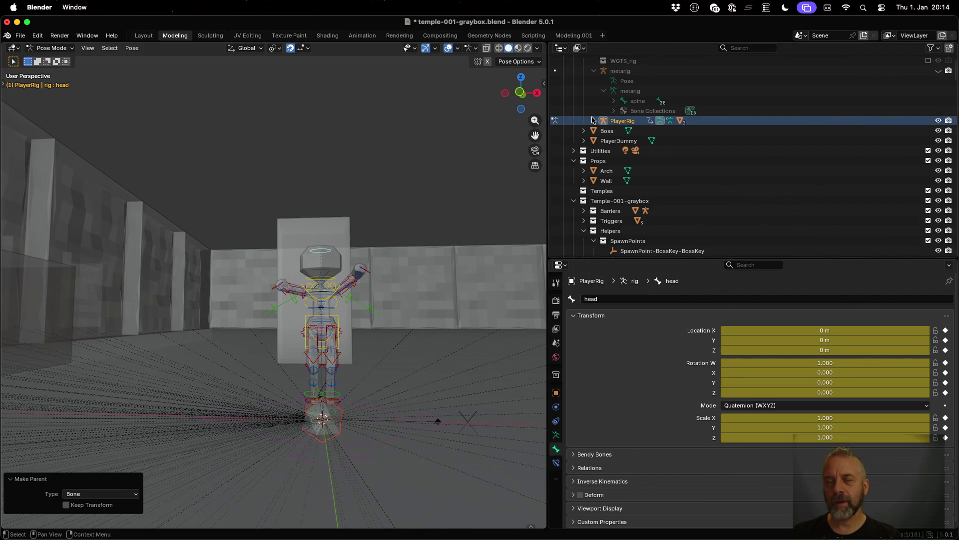
{"action": "left_click", "coordinate": [592, 120]}
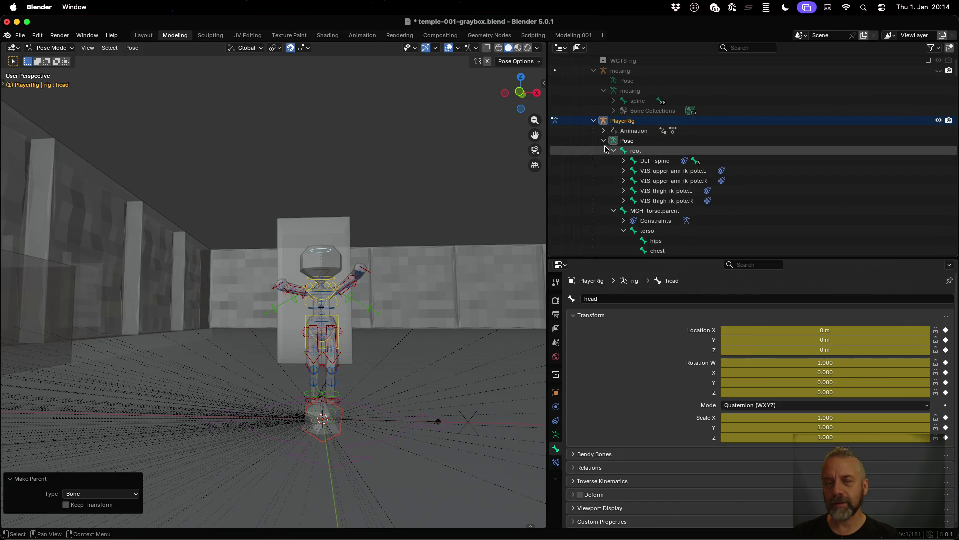
{"action": "left_click", "coordinate": [603, 141]}
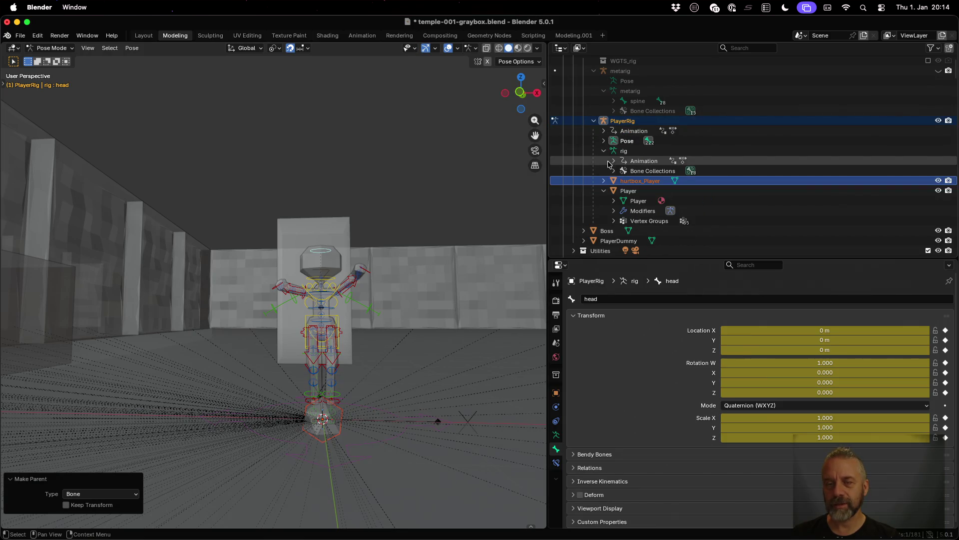
{"action": "left_click", "coordinate": [637, 185]}
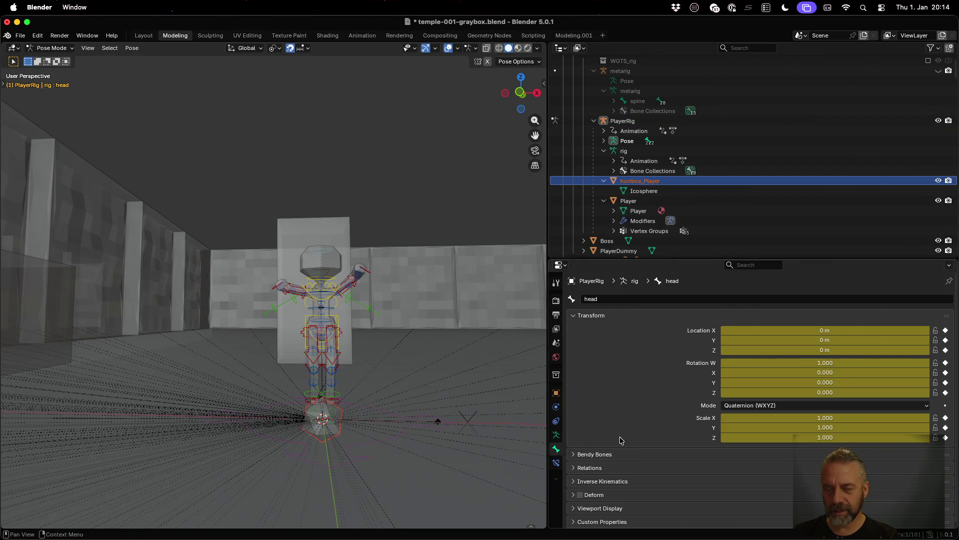
{"action": "left_click", "coordinate": [556, 435]}
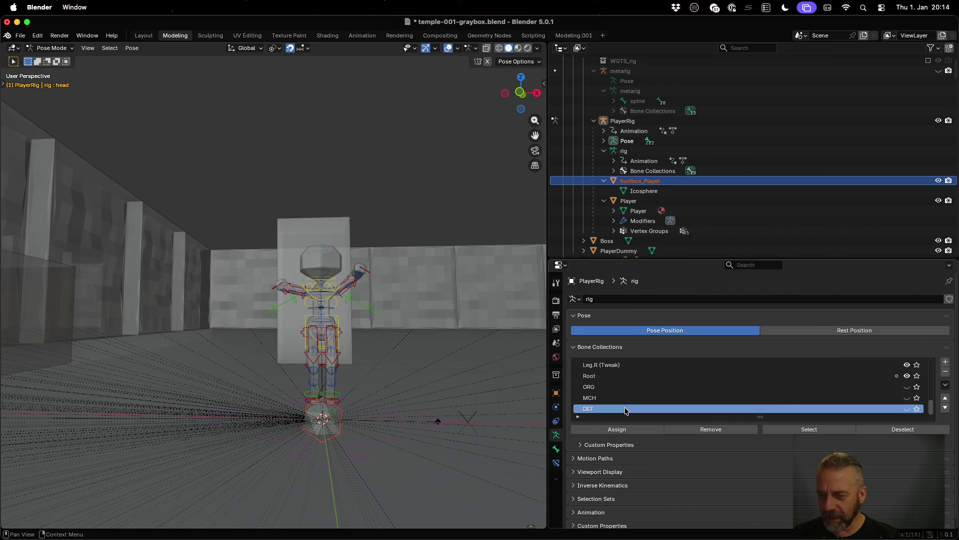
{"action": "scroll", "coordinate": [625, 410], "scroll_direction": "up", "scroll_amount": 8}
{"action": "scroll", "coordinate": [625, 411], "scroll_direction": "down", "scroll_amount": 8}
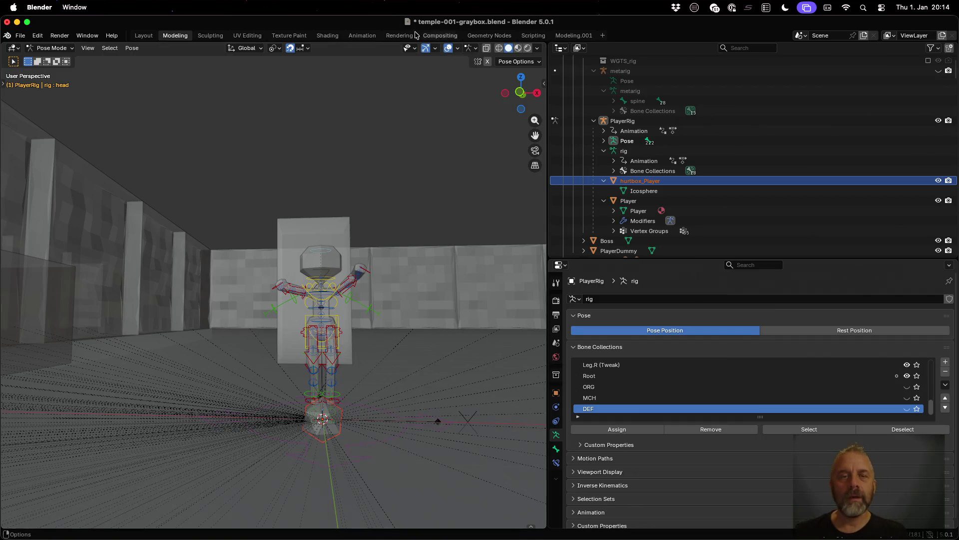
{"action": "left_click", "coordinate": [370, 37]}
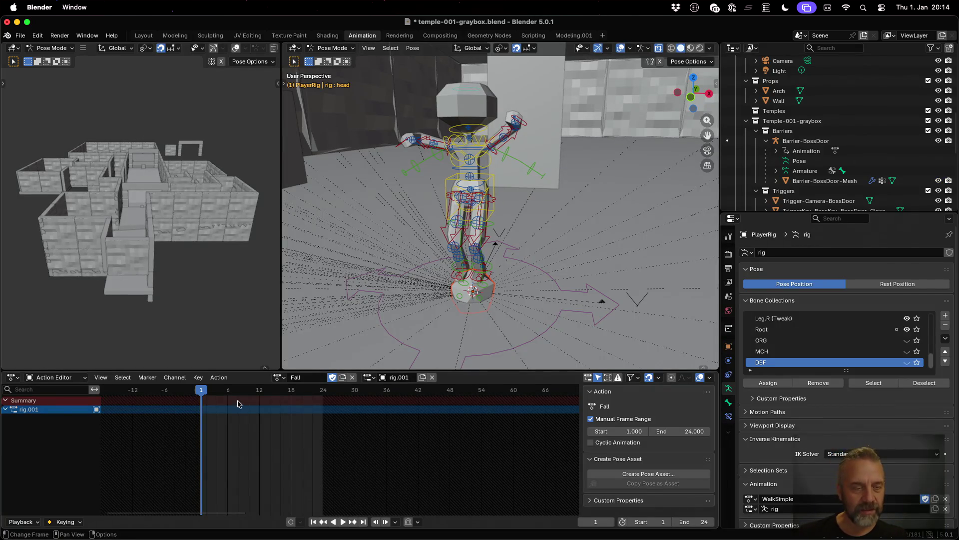
Step: Play the Fall action, then assign the Walk action with a fake user and play it back
{"action": "scroll", "coordinate": [401, 288], "scroll_direction": "down", "scroll_amount": 1}
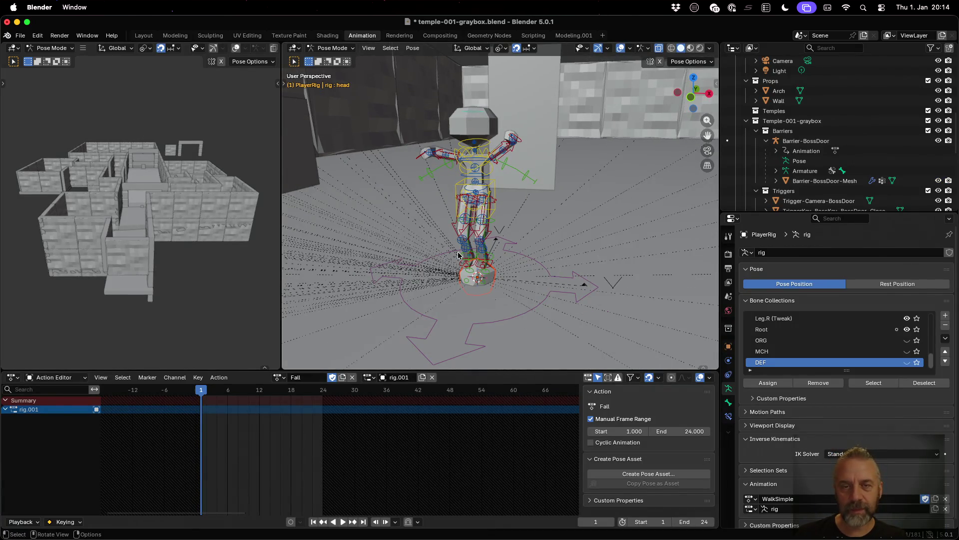
{"action": "key", "text": "space"}
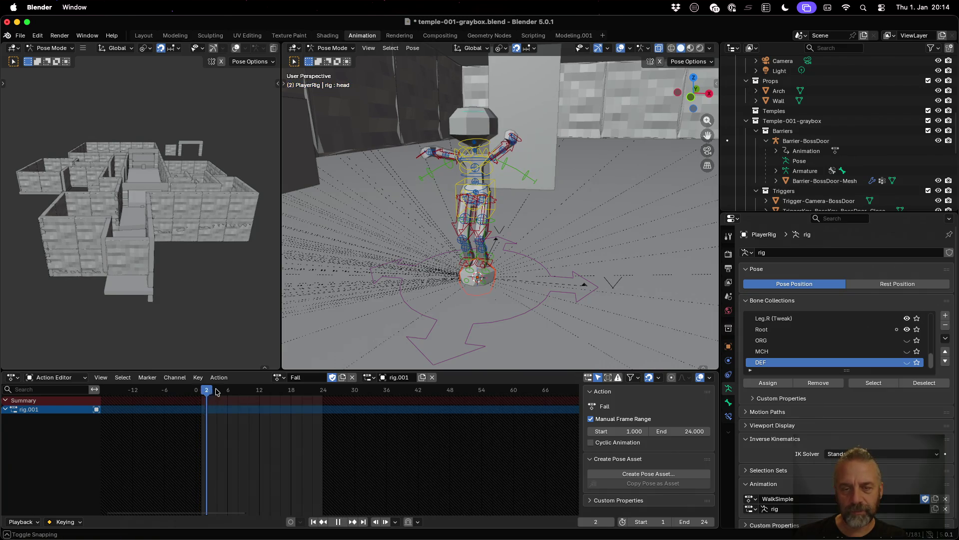
{"action": "mouse_move", "coordinate": [207, 396]}
{"action": "left_mouse_down"}
{"action": "mouse_move", "coordinate": [318, 394]}
{"action": "mouse_move", "coordinate": [199, 394]}
{"action": "mouse_move", "coordinate": [344, 394]}
{"action": "mouse_move", "coordinate": [202, 391]}
{"action": "left_mouse_up"}
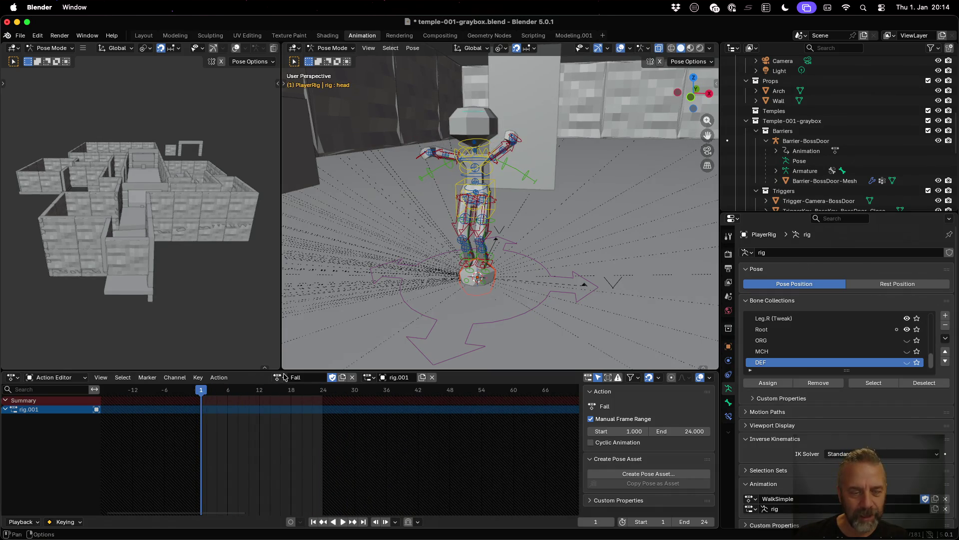
{"action": "left_click", "coordinate": [280, 376]}
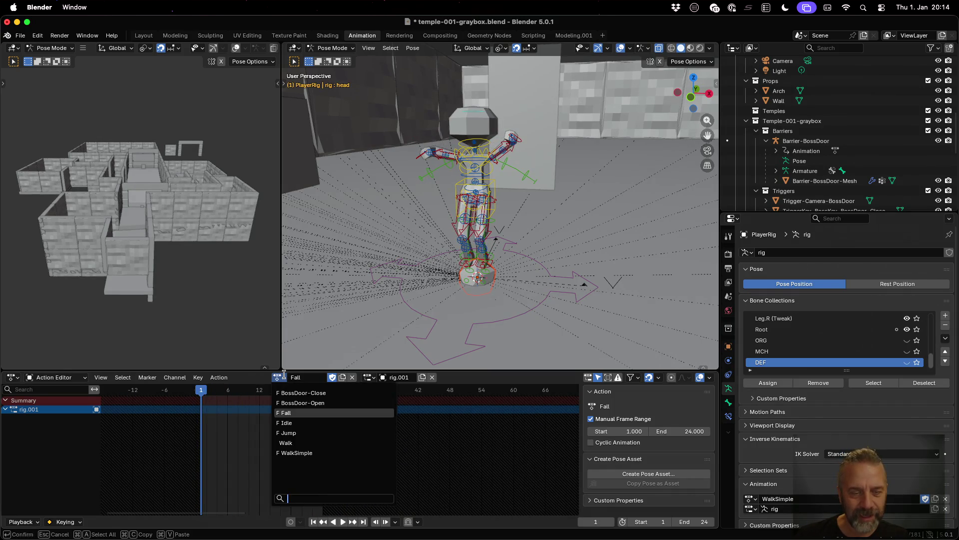
{"action": "left_click", "coordinate": [300, 443]}
{"action": "left_click", "coordinate": [343, 378]}
{"action": "key", "text": "space"}
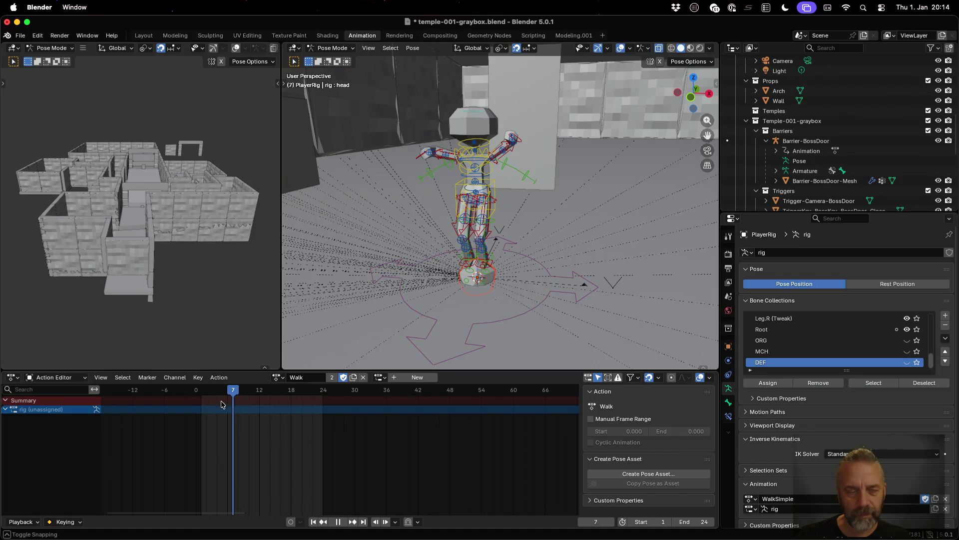
{"action": "key", "text": "a"}
{"action": "left_click", "coordinate": [227, 393]}
{"action": "key", "text": "Escape"}
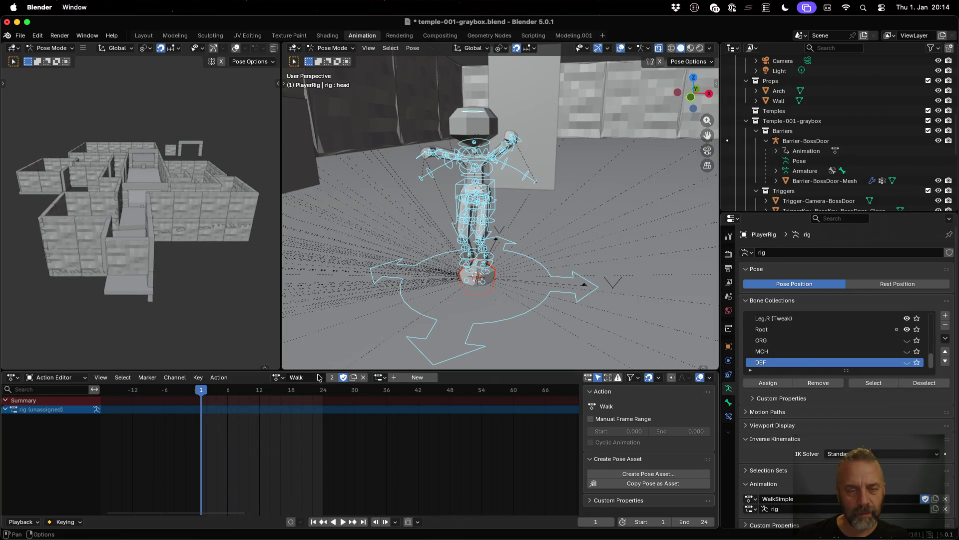
Step: Assign the WalkSimple action to the rig, play its walk cycle and reset to frame 1
{"action": "left_click", "coordinate": [285, 379]}
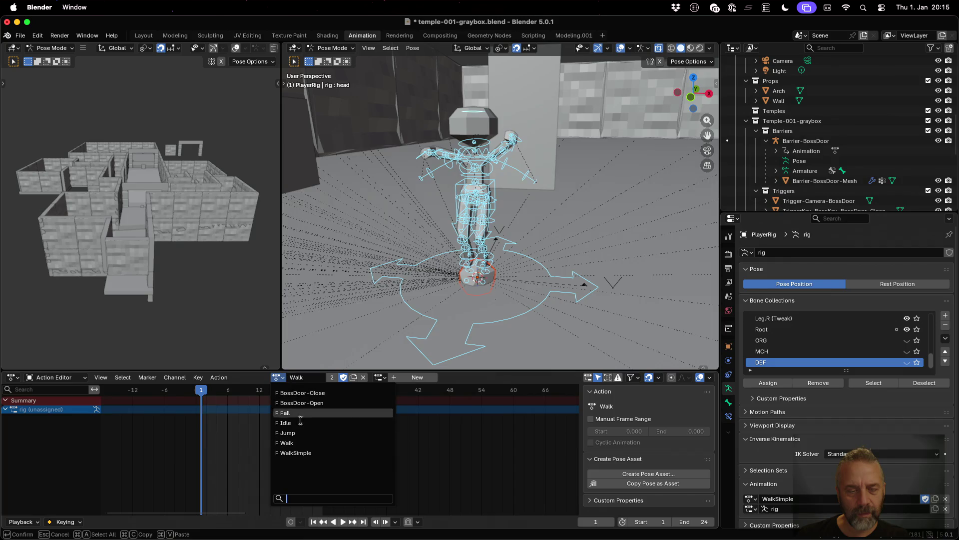
{"action": "left_click", "coordinate": [290, 452]}
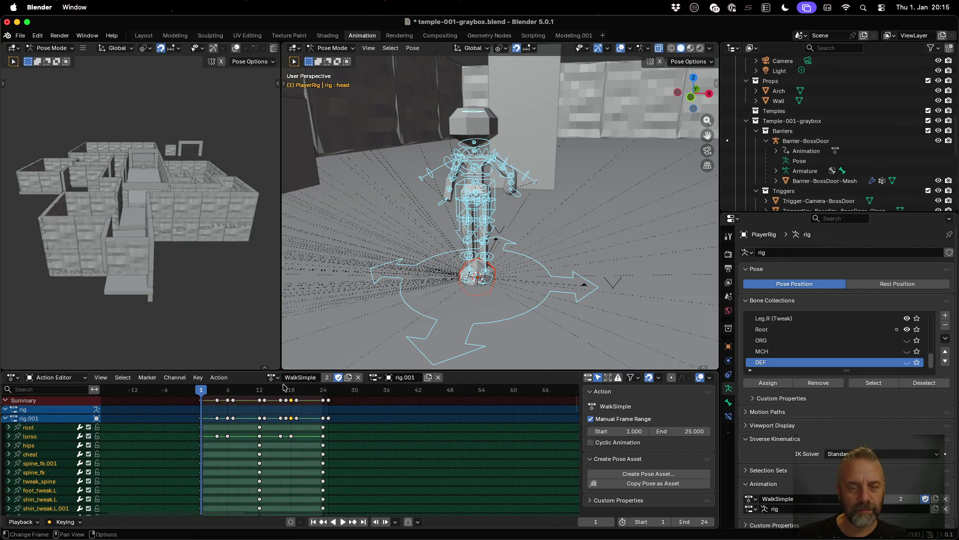
{"action": "left_click", "coordinate": [272, 377]}
{"action": "left_click", "coordinate": [299, 437]}
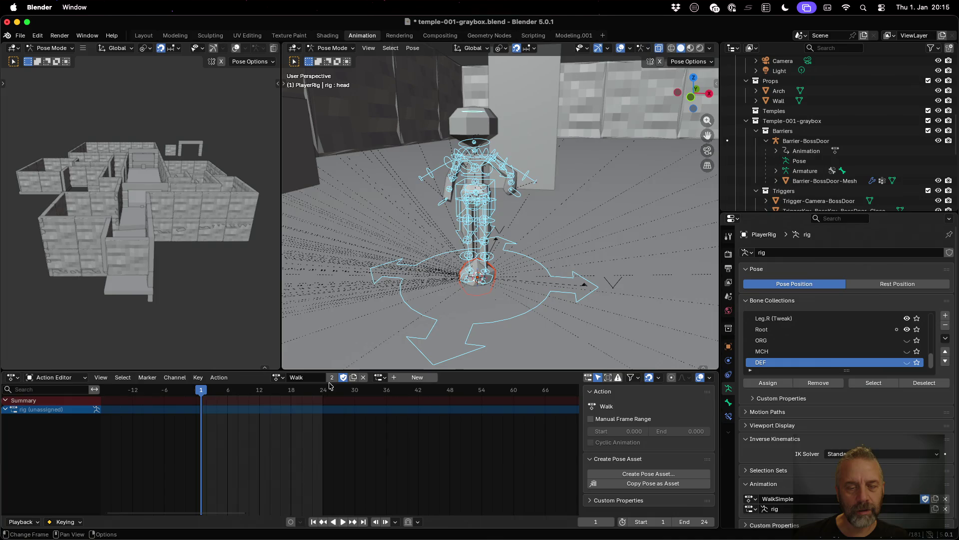
{"action": "left_click", "coordinate": [278, 377]}
{"action": "left_click", "coordinate": [308, 453]}
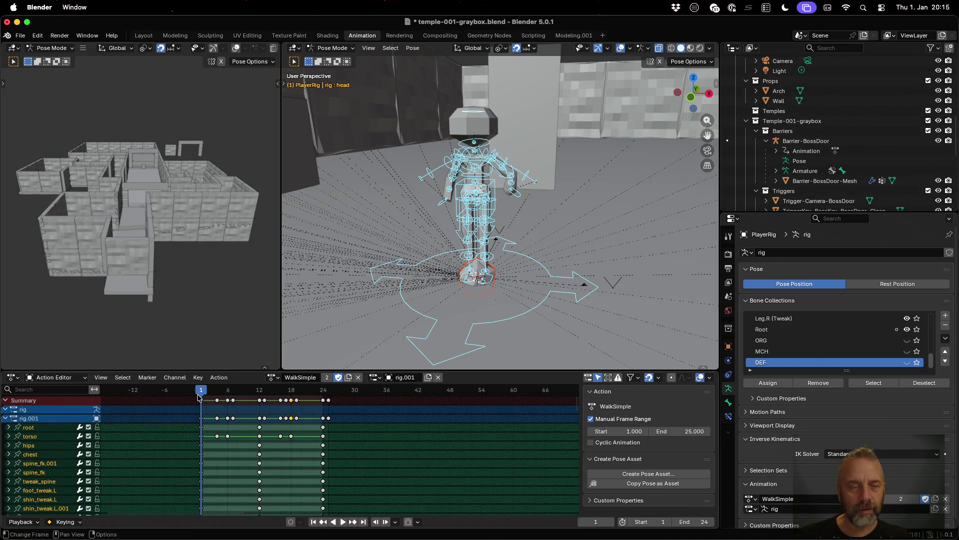
{"action": "key", "text": "space"}
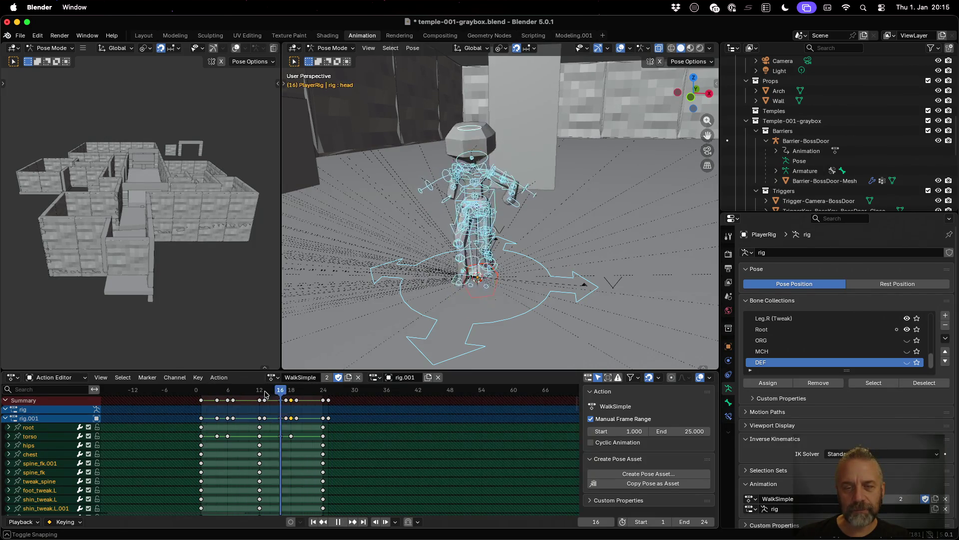
{"action": "key", "text": "space"}
{"action": "scroll", "coordinate": [482, 313], "scroll_direction": "up", "scroll_amount": 3}
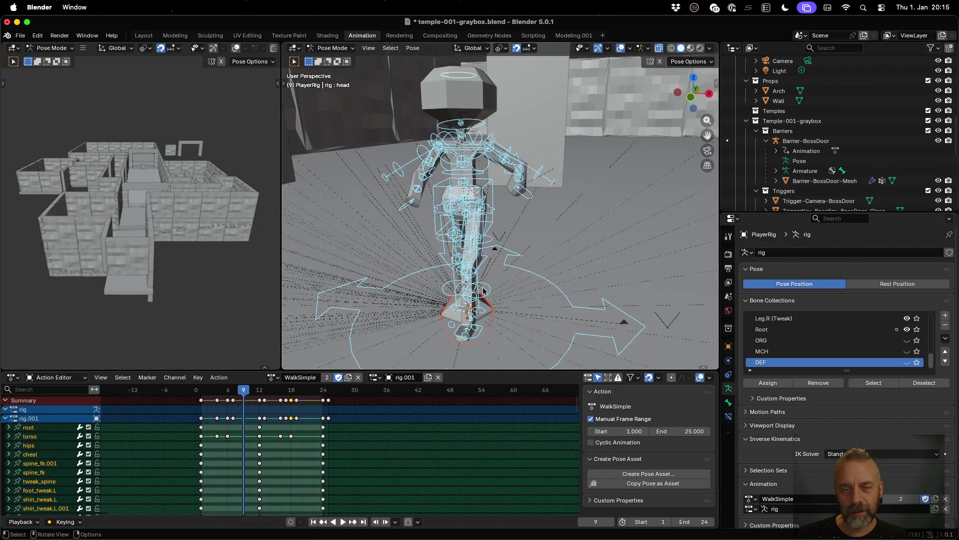
{"action": "scroll", "coordinate": [483, 313], "scroll_direction": "down", "scroll_amount": 5}
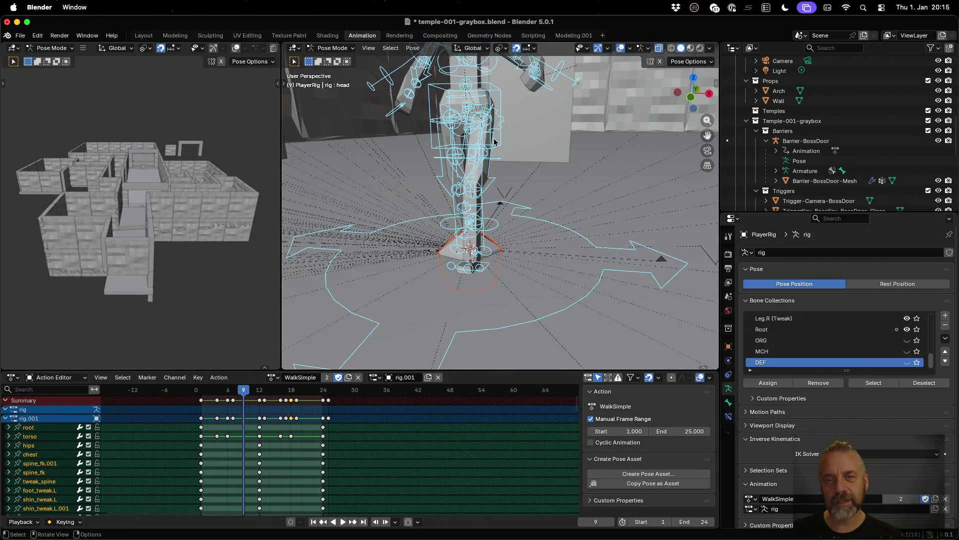
{"action": "scroll", "coordinate": [494, 142], "scroll_direction": "down", "scroll_amount": 3}
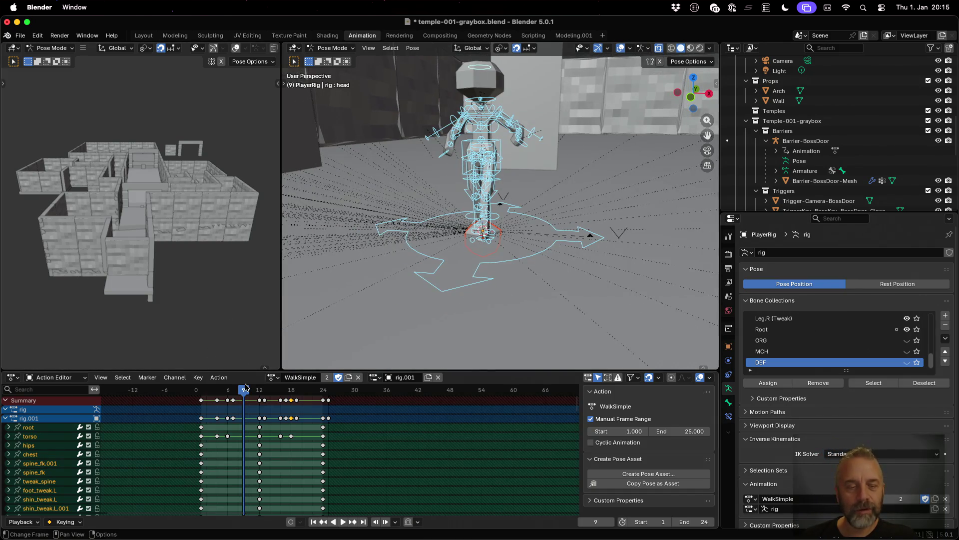
{"action": "mouse_move", "coordinate": [245, 390]}
{"action": "left_mouse_down"}
{"action": "mouse_move", "coordinate": [196, 395]}
{"action": "mouse_move", "coordinate": [344, 404]}
{"action": "mouse_move", "coordinate": [206, 403]}
{"action": "mouse_move", "coordinate": [311, 404]}
{"action": "left_mouse_up"}
{"action": "key", "text": "Escape"}
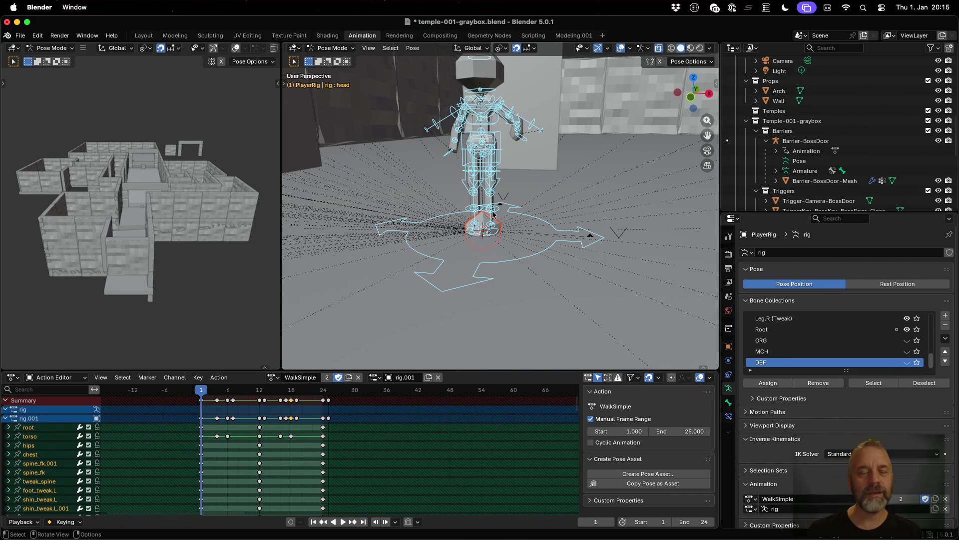
{"action": "left_click", "coordinate": [62, 48]}
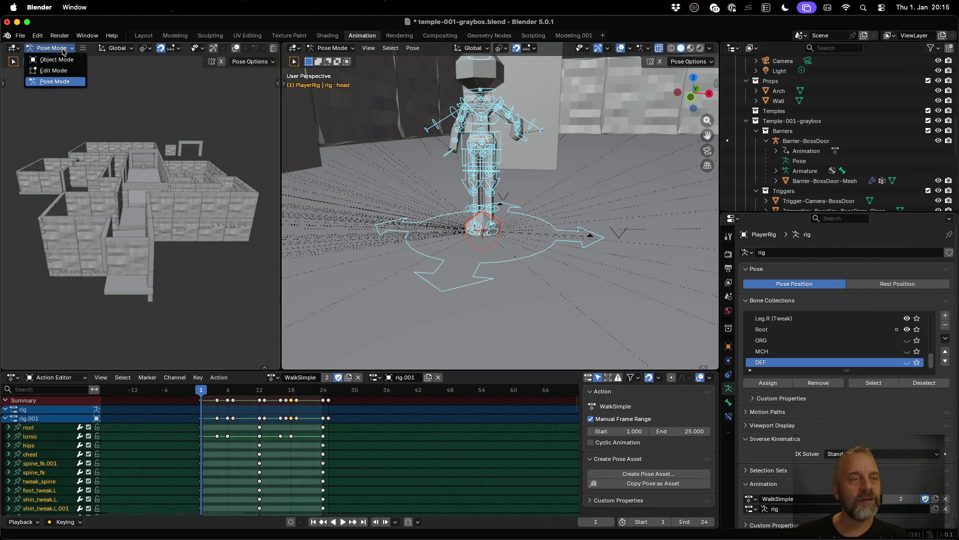
{"action": "left_click", "coordinate": [56, 59]}
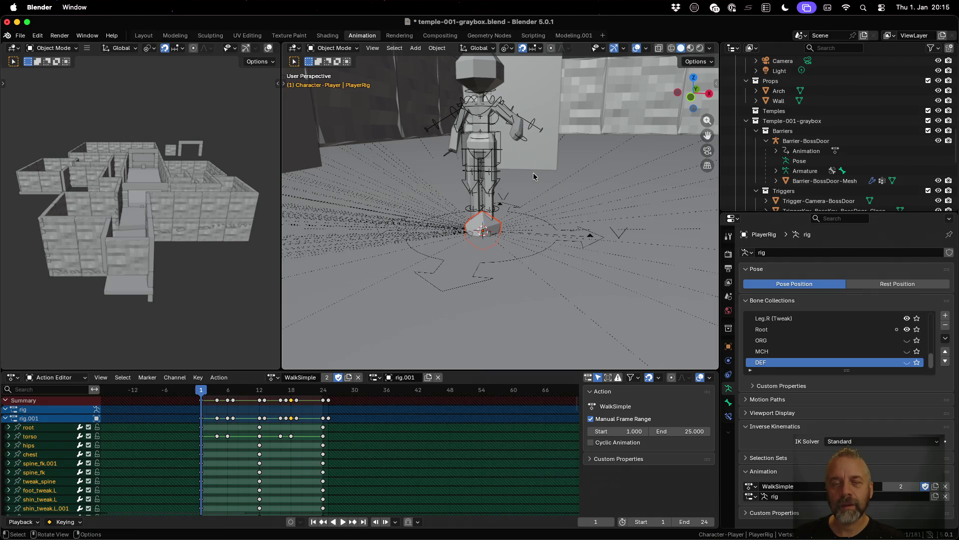
{"action": "scroll", "coordinate": [533, 172], "scroll_direction": "down", "scroll_amount": 2}
{"action": "key", "text": "g"}
{"action": "key", "text": "z"}
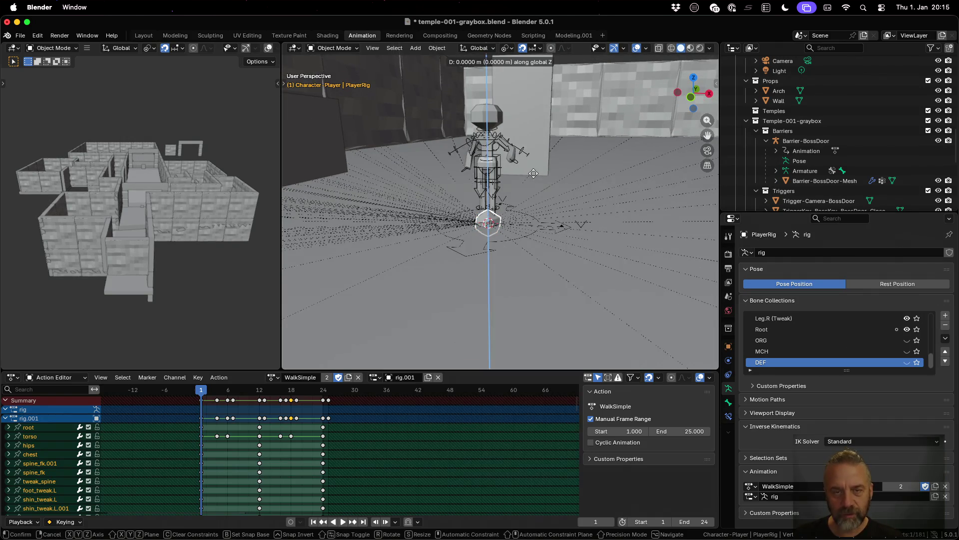
{"action": "left_click", "coordinate": [530, 74]}
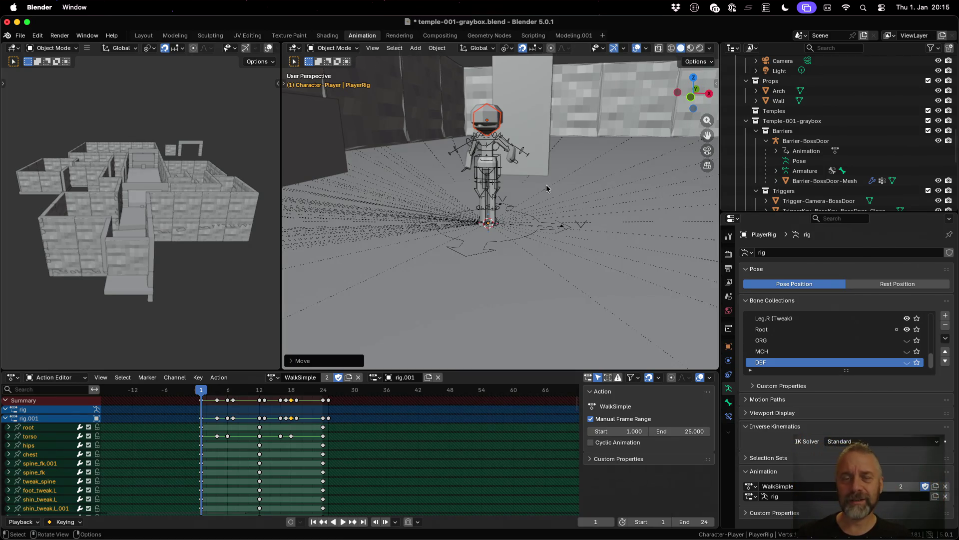
{"action": "key", "text": "space"}
{"action": "key", "text": "space"}
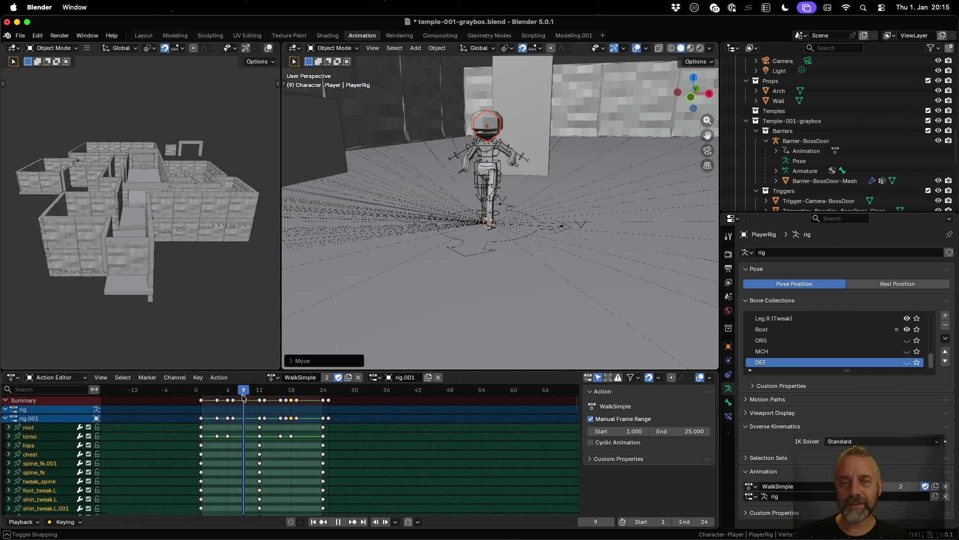
{"action": "mouse_move", "coordinate": [533, 253]}
{"action": "left_mouse_down"}
{"action": "mouse_move", "coordinate": [454, 248]}
{"action": "mouse_move", "coordinate": [454, 258]}
{"action": "left_mouse_up"}
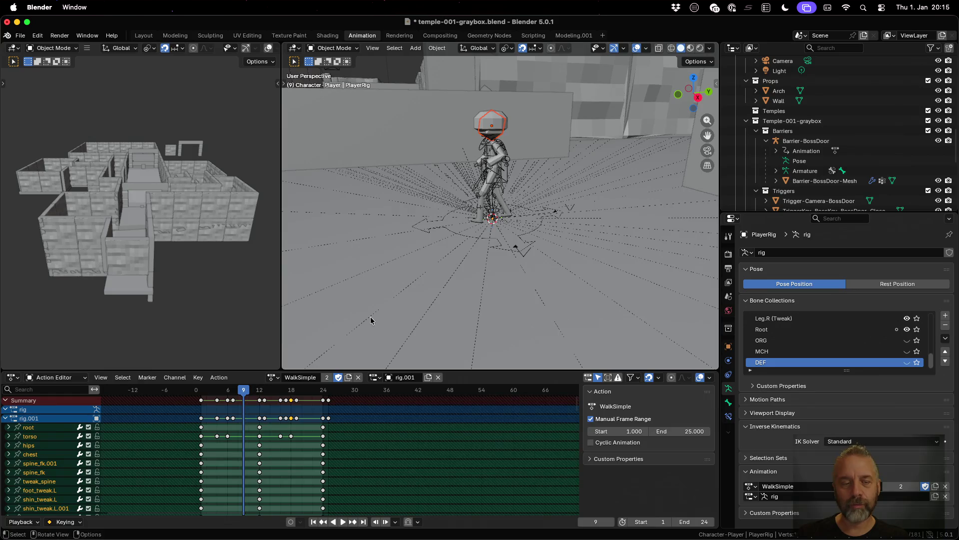
{"action": "key", "text": "space"}
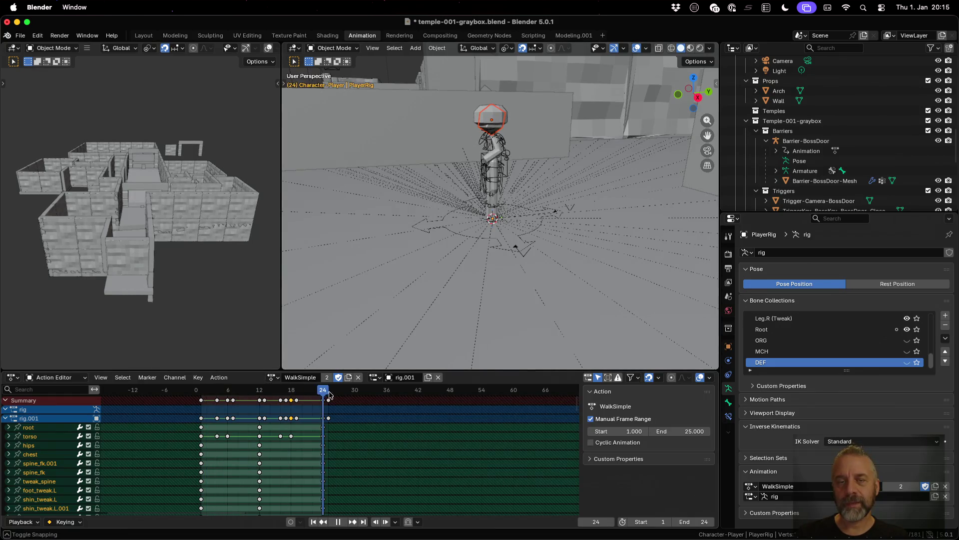
{"action": "left_click_drag", "start_coordinate": [348, 405], "coordinate": [199, 405]}
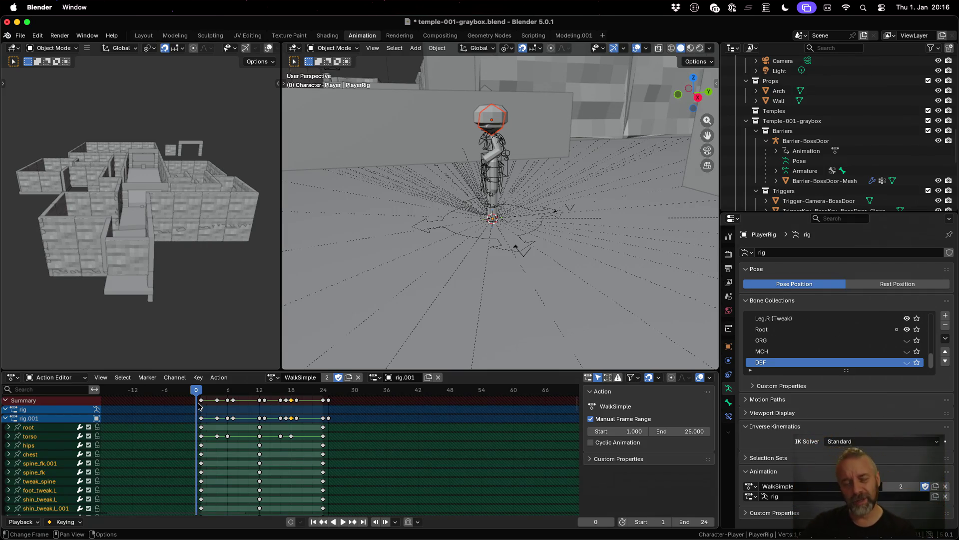
{"action": "scroll", "coordinate": [788, 182], "scroll_direction": "down", "scroll_amount": 5}
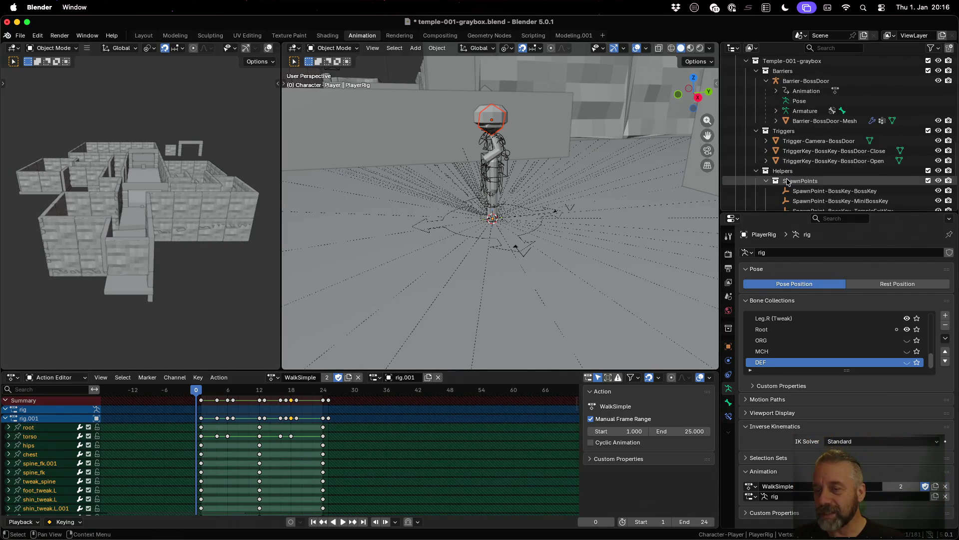
Step: Rename the hurtbox object to hurtbox_Player-Head and save temple-001-graybox.blend
{"action": "scroll", "coordinate": [788, 182], "scroll_direction": "up", "scroll_amount": 8}
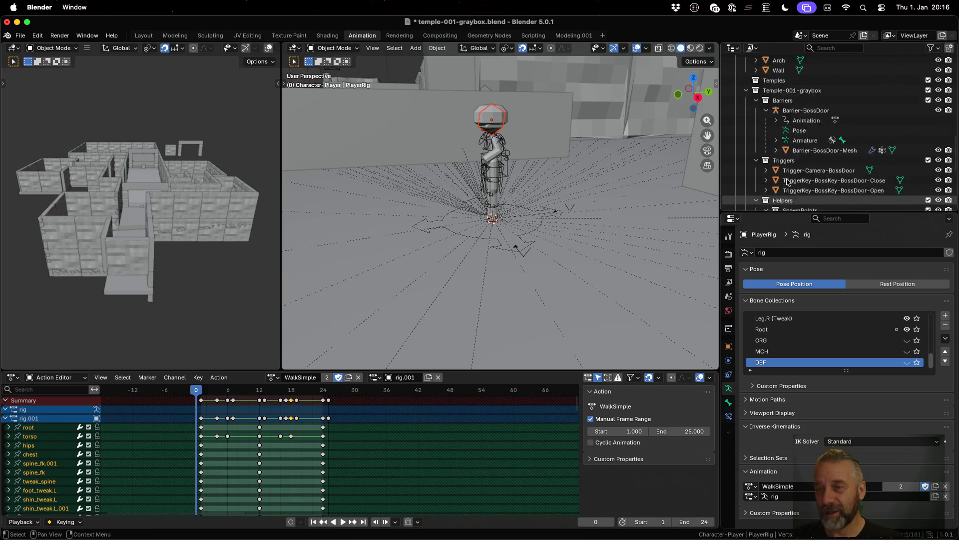
{"action": "scroll", "coordinate": [788, 181], "scroll_direction": "up", "scroll_amount": 6}
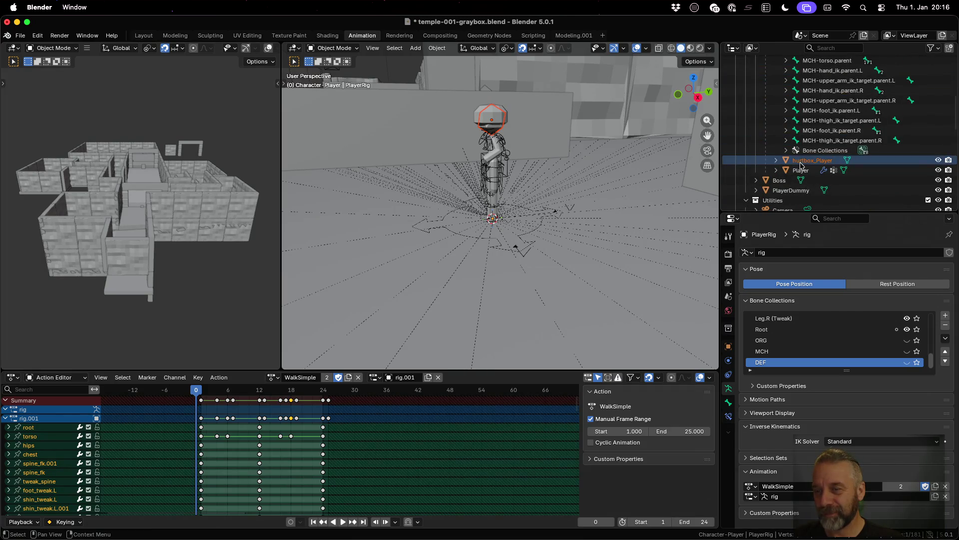
{"action": "double_click", "coordinate": [806, 164]}
{"action": "scroll", "coordinate": [805, 162], "scroll_direction": "down", "scroll_amount": 2}
{"action": "type", "text": "-Head"}
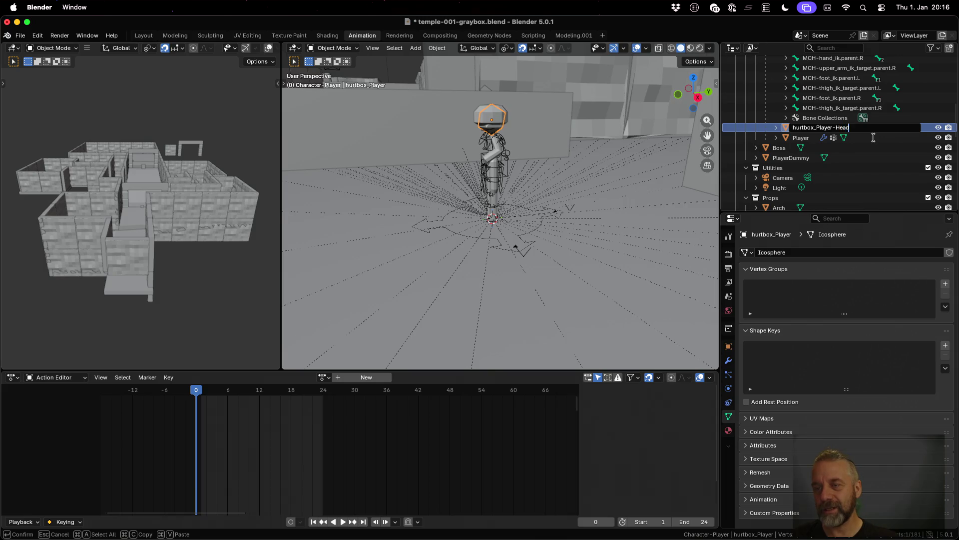
{"action": "key", "text": "Return"}
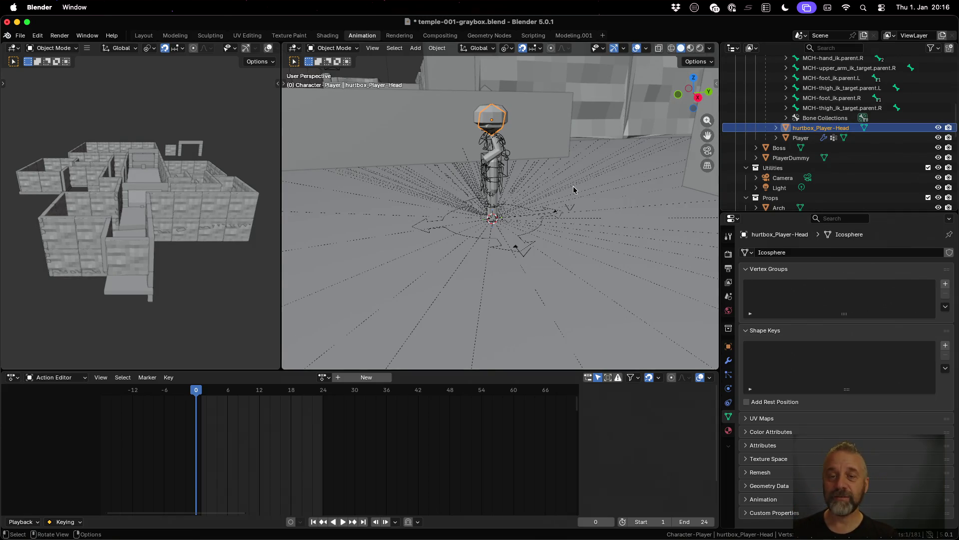
{"action": "key", "text": "cmd+s"}
{"action": "key", "text": "ctrl+Up"}
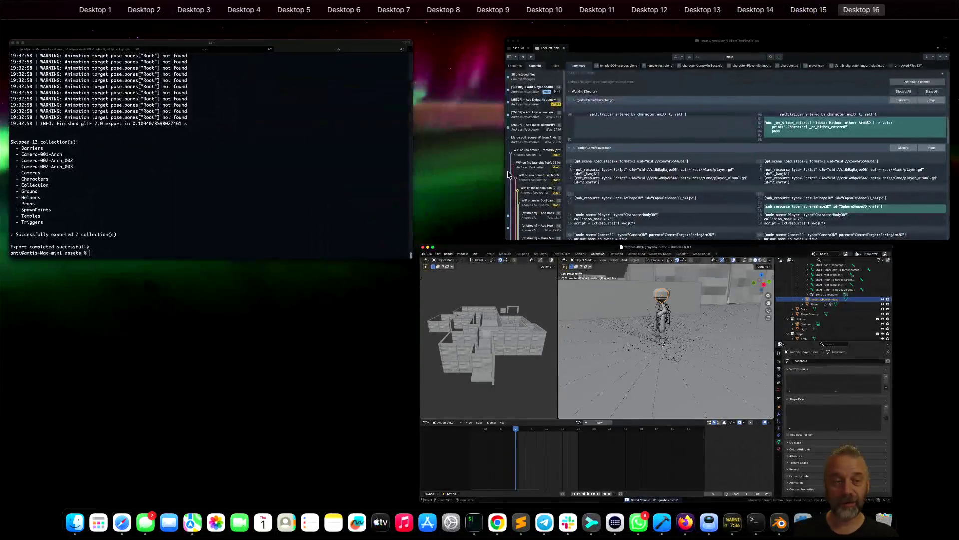
Step: Rerun rexport_v2.sh on temples/001/temple-001-graybox.blend with ../godot as the output
{"action": "left_click", "coordinate": [244, 188]}
{"action": "key", "text": "Up"}
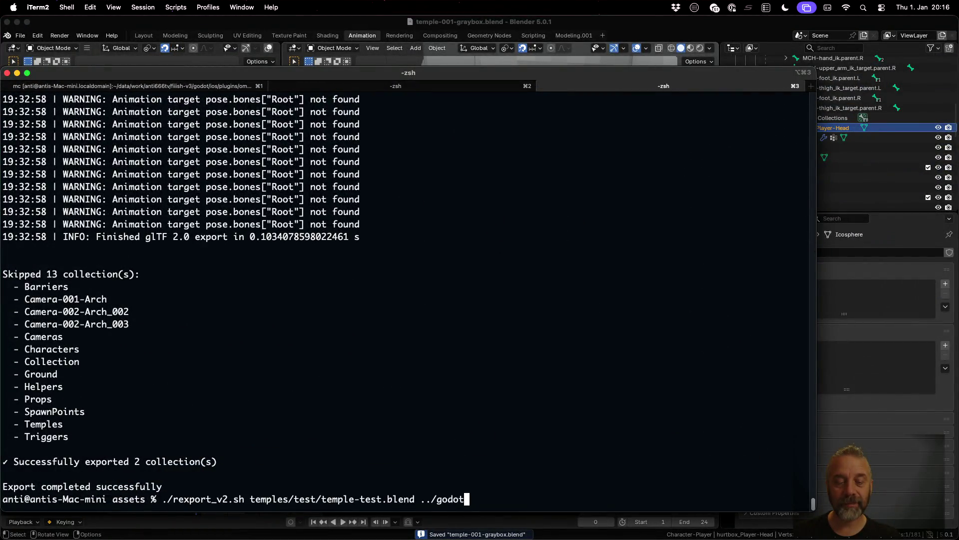
{"action": "left_click", "coordinate": [422, 498]}
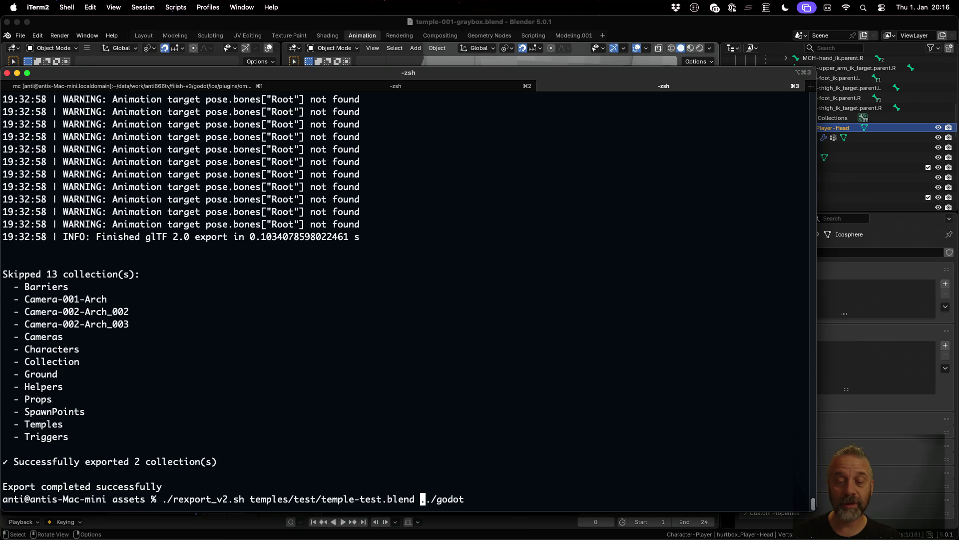
{"action": "key", "text": "BackSpace"}
{"action": "key", "text": "BackSpace"}
{"action": "key", "text": "BackSpace"}
{"action": "type", "text": "001/"}
{"action": "key", "text": "Tab"}
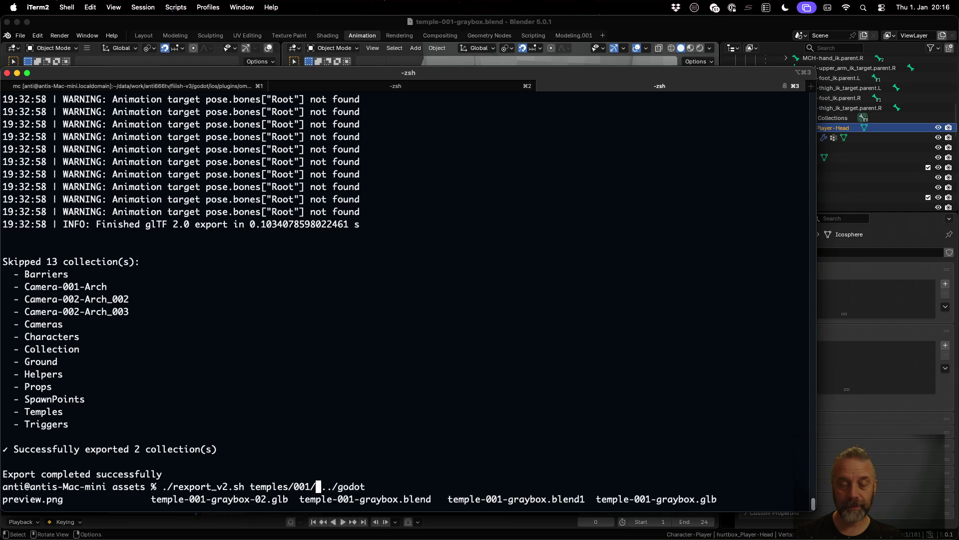
{"action": "type", "text": "t"}
{"action": "key", "text": "Tab"}
{"action": "type", "text": "blend"}
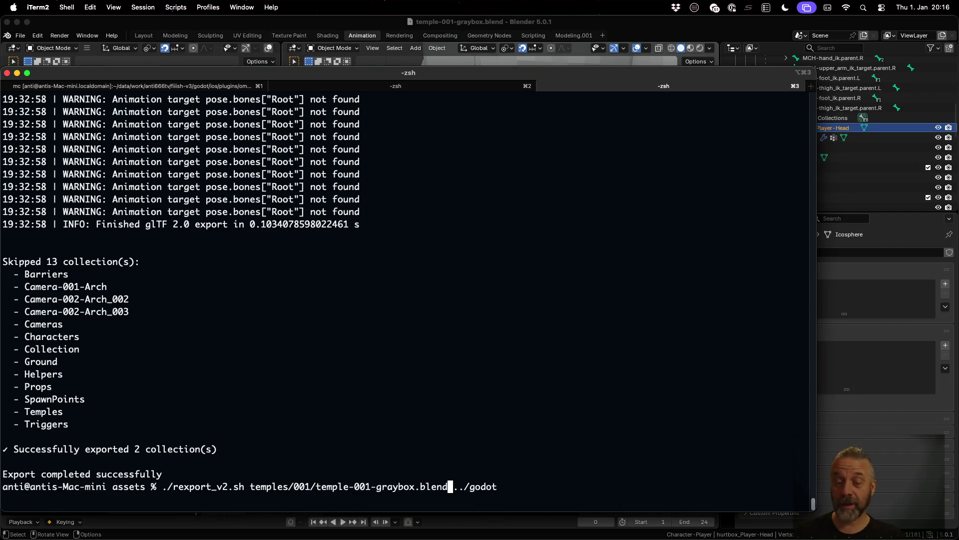
{"action": "key", "text": "Return"}
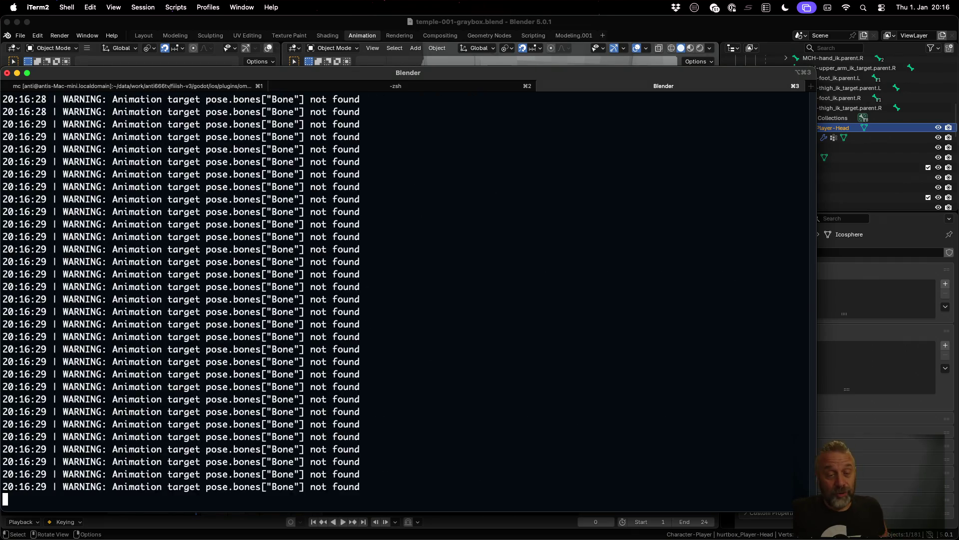
{"action": "key", "text": "super+Tab"}
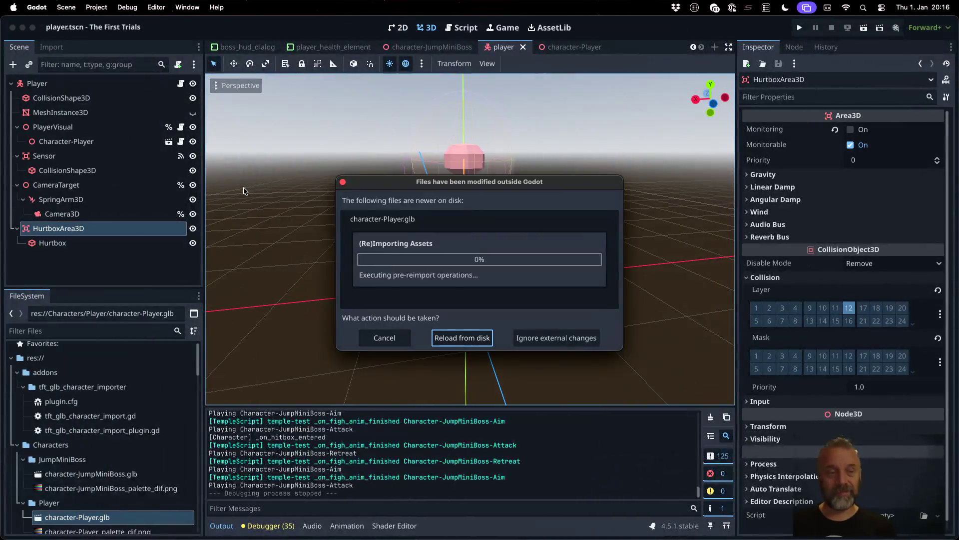
Step: Reload the changed character-Player.glb from disk and check the HurtboxArea3D node
{"action": "left_click", "coordinate": [456, 341]}
{"action": "left_click", "coordinate": [100, 242]}
{"action": "left_click", "coordinate": [97, 234]}
Step: Open the character-Player.glb scene, check hurtbox_Player-Head under the head bone, and select AnimationPlayer
{"action": "left_click", "coordinate": [67, 141]}
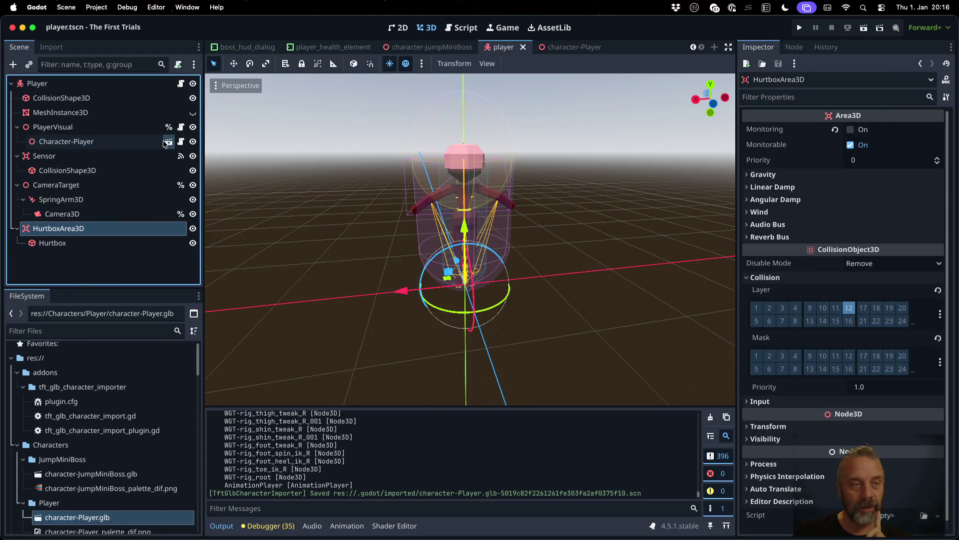
{"action": "left_click", "coordinate": [169, 141]}
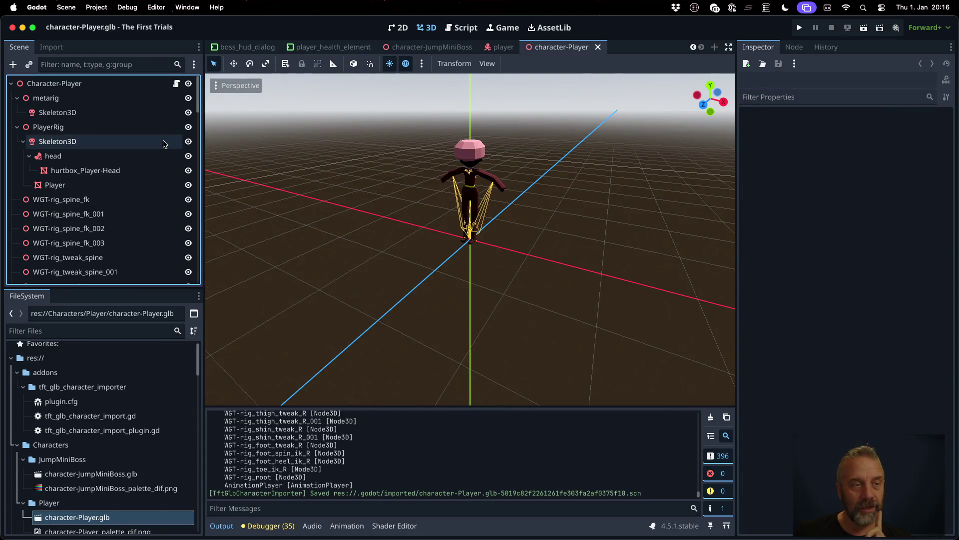
{"action": "left_click", "coordinate": [118, 171]}
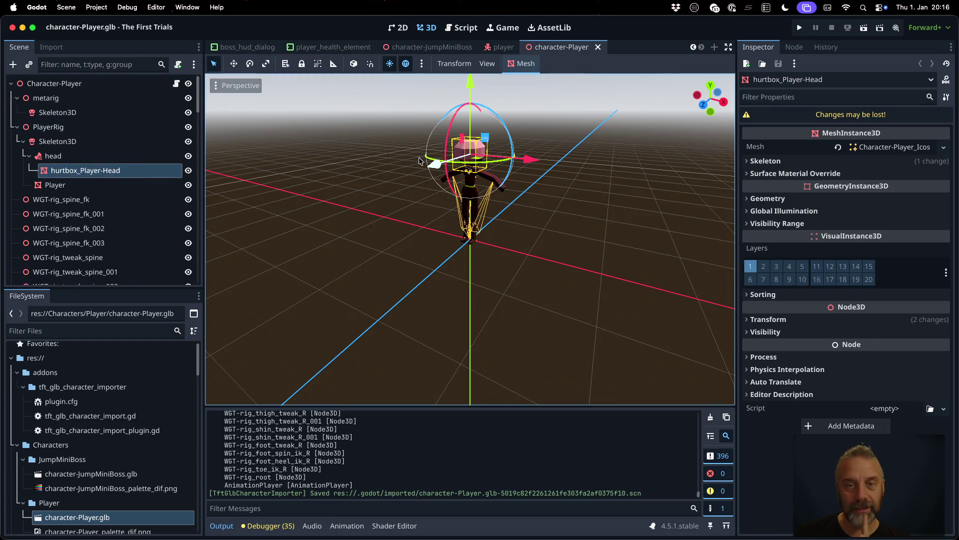
{"action": "scroll", "coordinate": [567, 195], "scroll_direction": "right", "scroll_amount": 5}
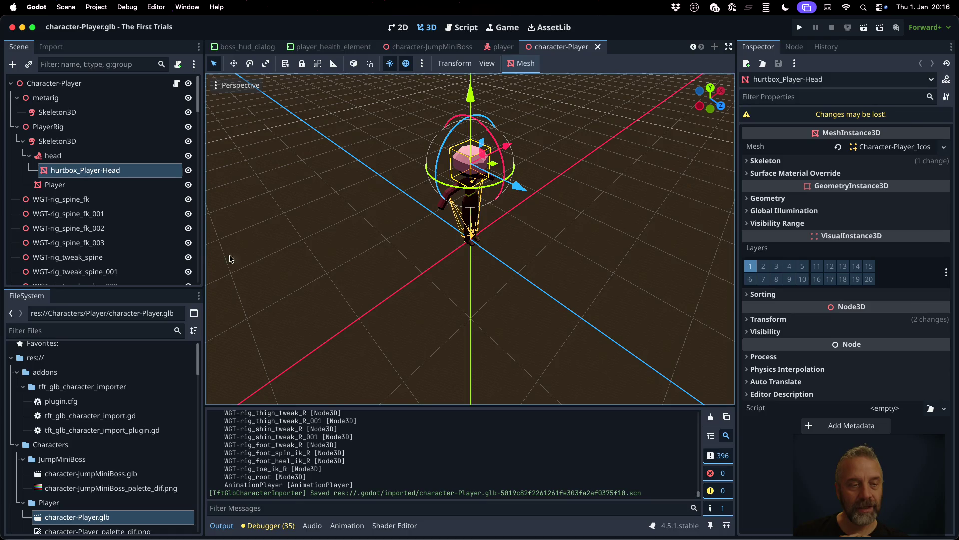
{"action": "scroll", "coordinate": [125, 210], "scroll_direction": "down", "scroll_amount": 10}
{"action": "left_click", "coordinate": [126, 274]}
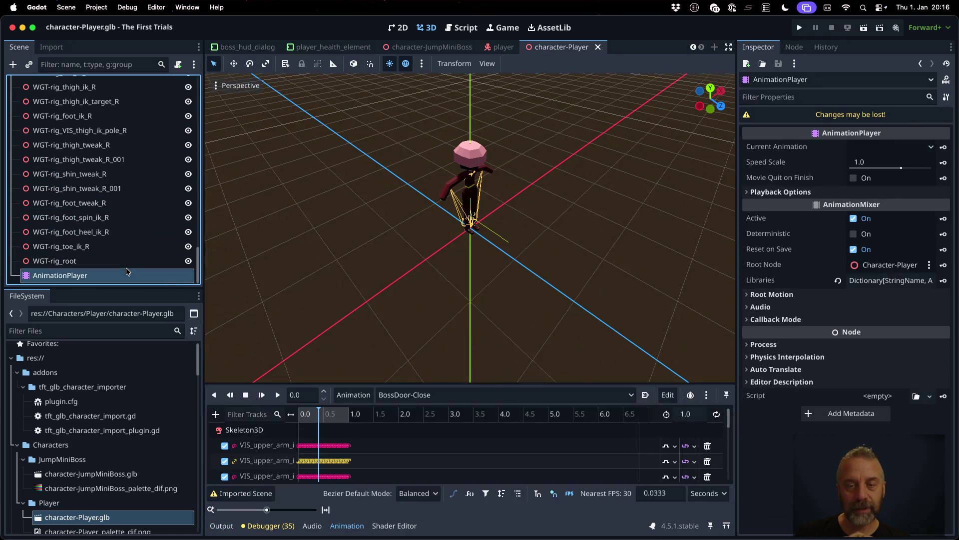
Step: Preview the start of the Jump animation on the timeline
{"action": "left_click", "coordinate": [402, 395]}
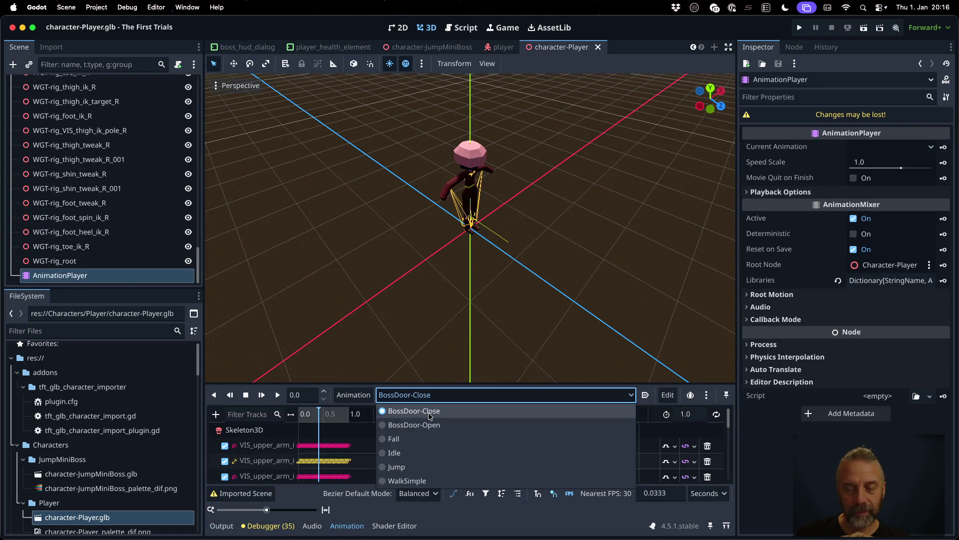
{"action": "left_click", "coordinate": [444, 468]}
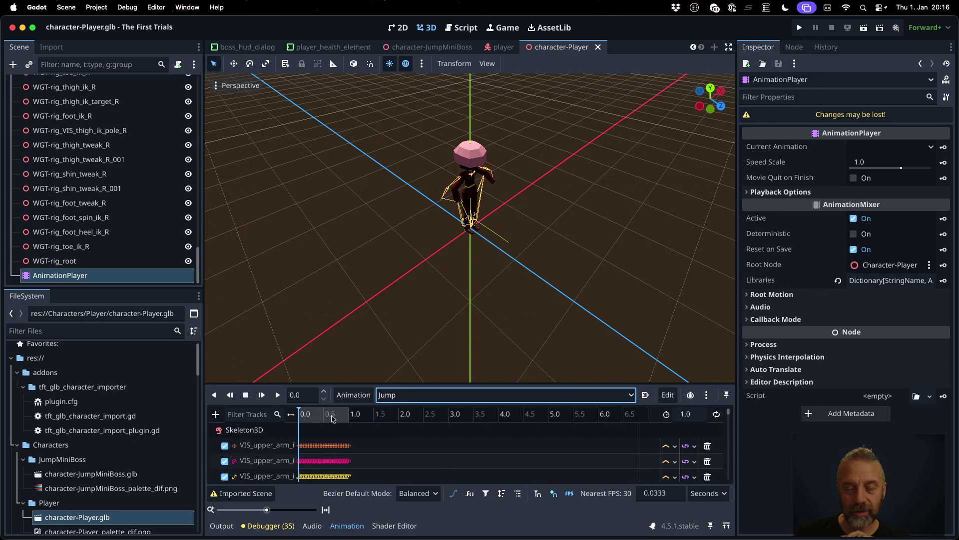
{"action": "left_click_drag", "start_coordinate": [306, 415], "coordinate": [300, 414]}
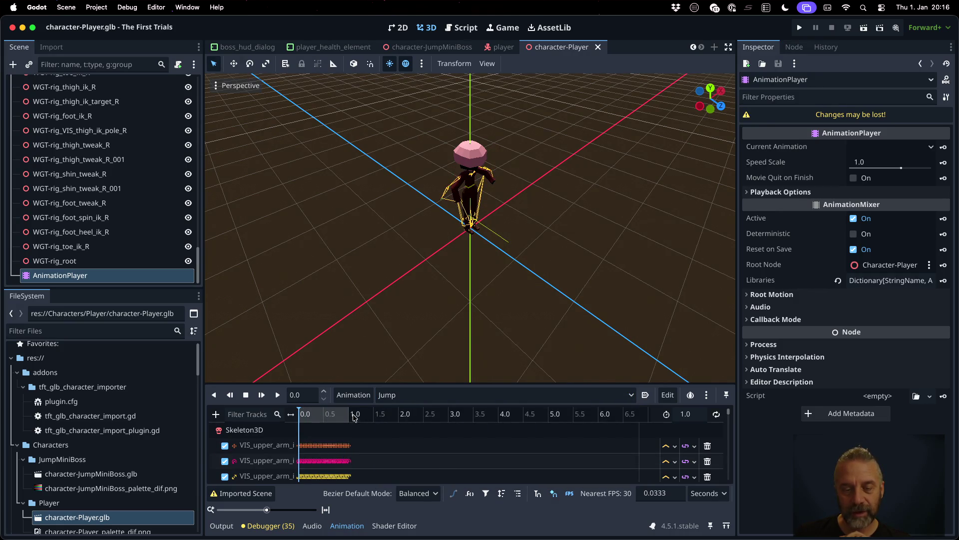
Step: Switch to WalkSimple, scrub to 0.28, and select hurtbox_Player-Head to confirm it follows the head
{"action": "left_click", "coordinate": [405, 398]}
{"action": "left_click", "coordinate": [397, 481]}
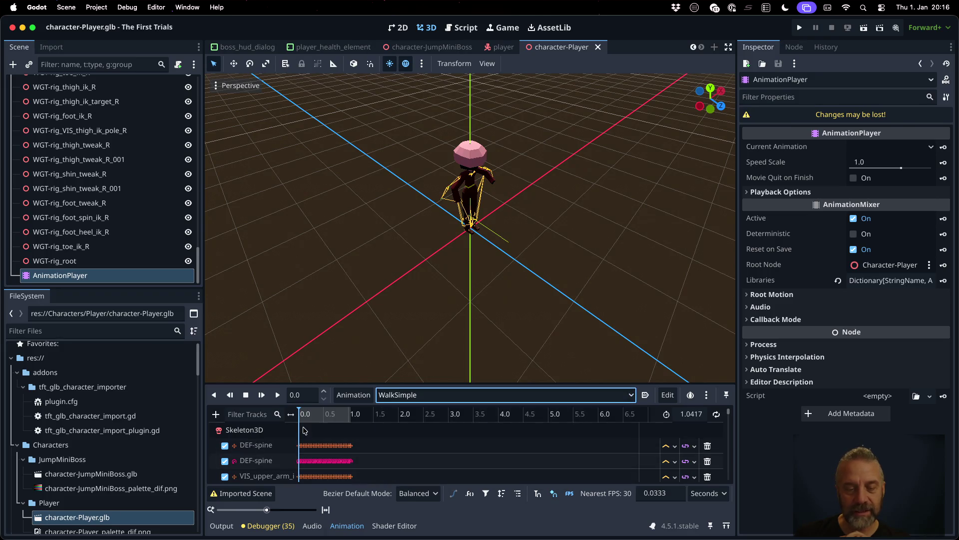
{"action": "left_click_drag", "start_coordinate": [301, 421], "coordinate": [313, 416]}
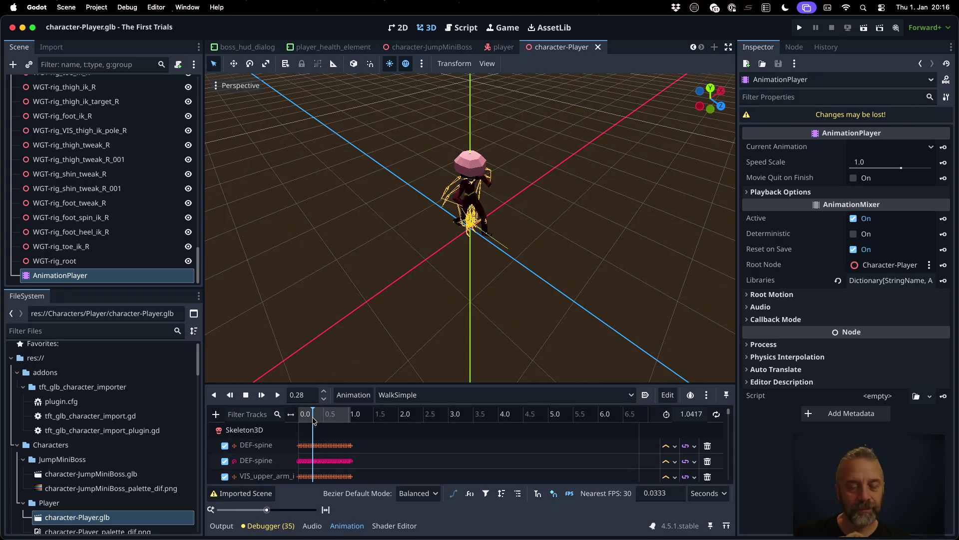
{"action": "scroll", "coordinate": [96, 236], "scroll_direction": "up", "scroll_amount": 15}
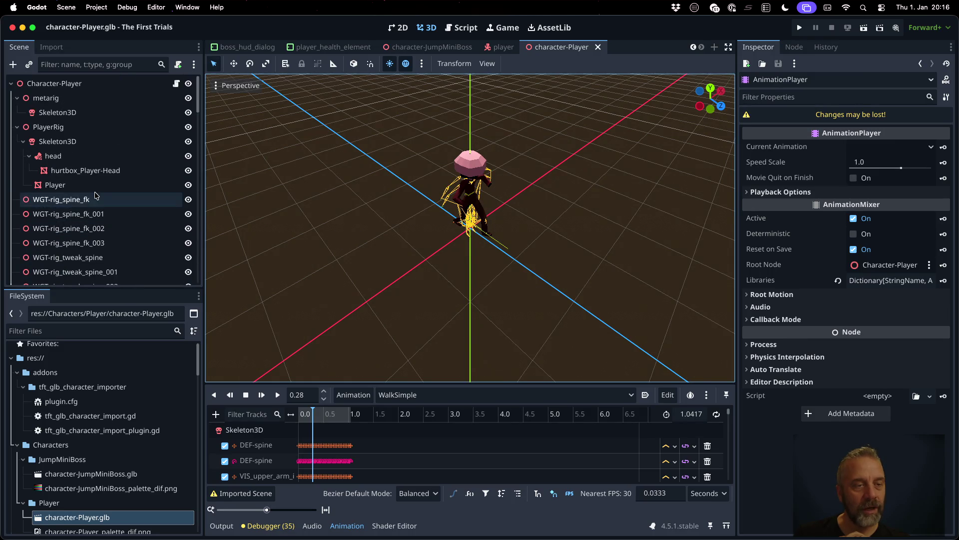
{"action": "left_click", "coordinate": [93, 172]}
{"action": "left_click", "coordinate": [363, 421]}
{"action": "mouse_move", "coordinate": [363, 421]}
{"action": "left_mouse_down"}
{"action": "mouse_move", "coordinate": [300, 422]}
{"action": "mouse_move", "coordinate": [345, 424]}
{"action": "mouse_move", "coordinate": [316, 427]}
{"action": "left_mouse_up"}
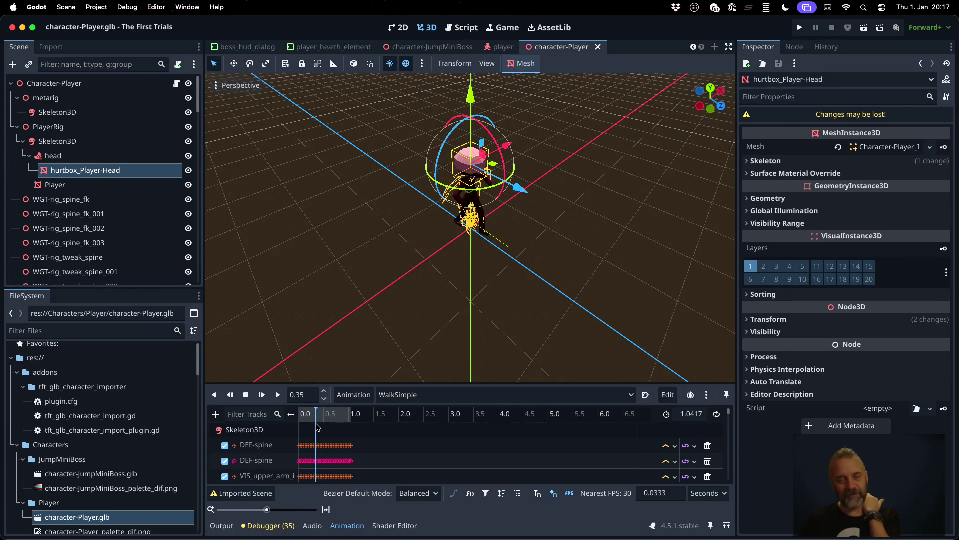
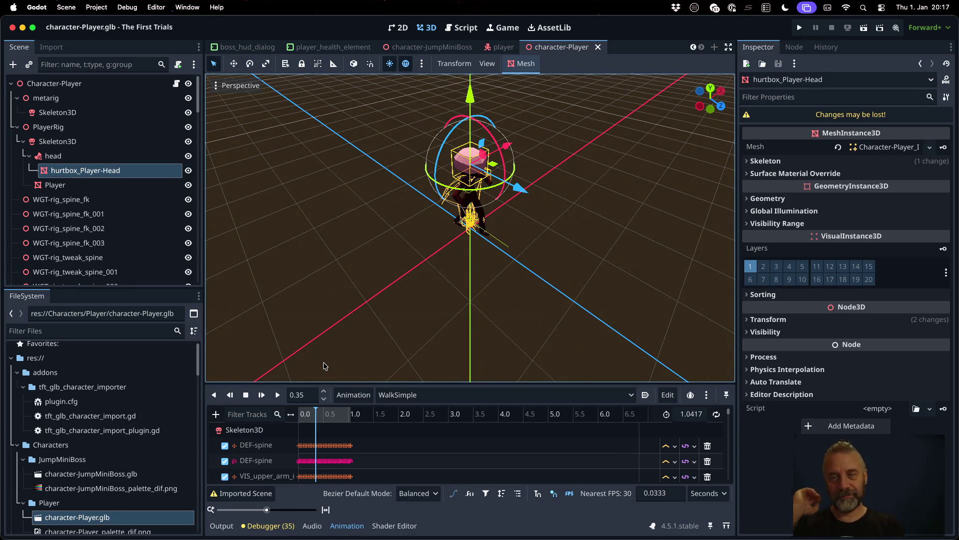
Step: Switch to the player scene, then open tft_glb_character_import_plugin.gd from the FileSystem dock
{"action": "left_click", "coordinate": [501, 47]}
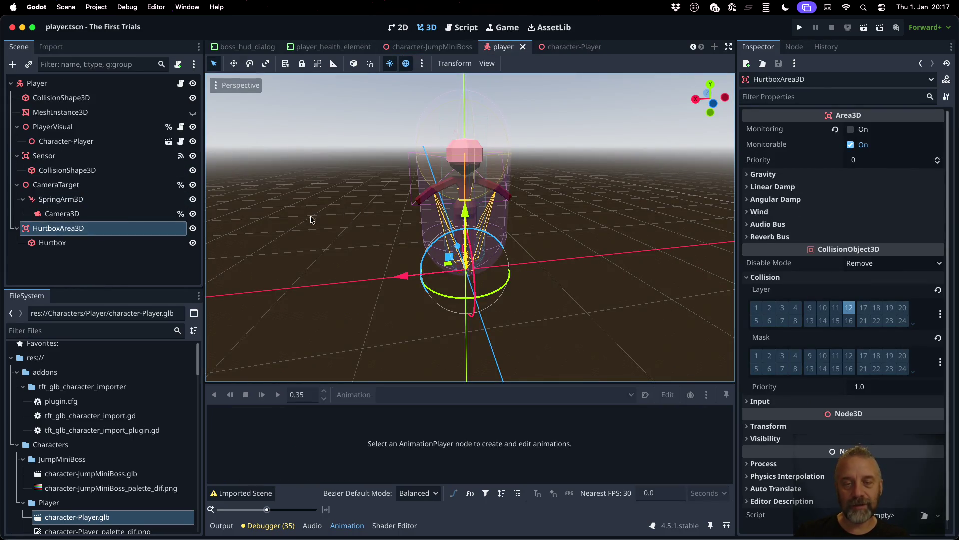
{"action": "left_click", "coordinate": [190, 229]}
{"action": "left_click", "coordinate": [190, 228]}
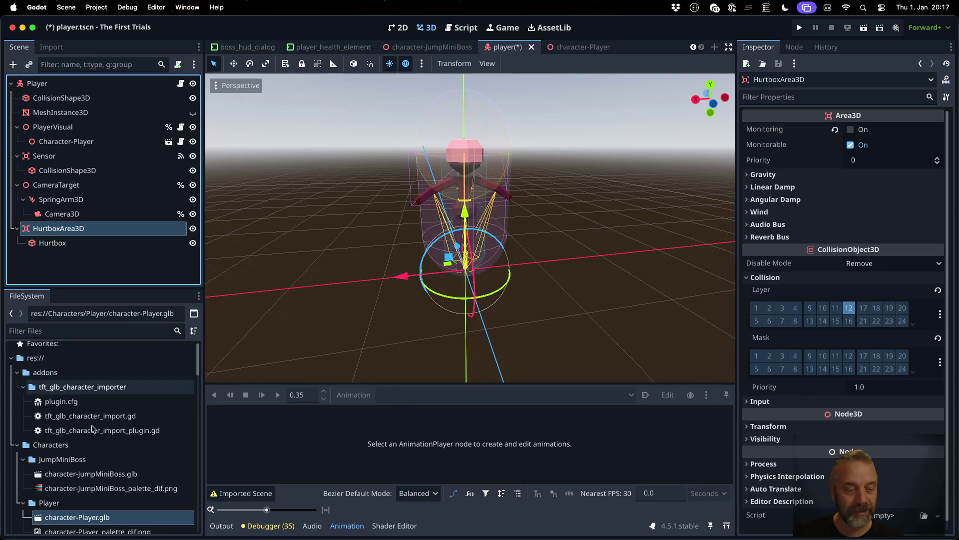
{"action": "mouse_move", "coordinate": [423, 44]}
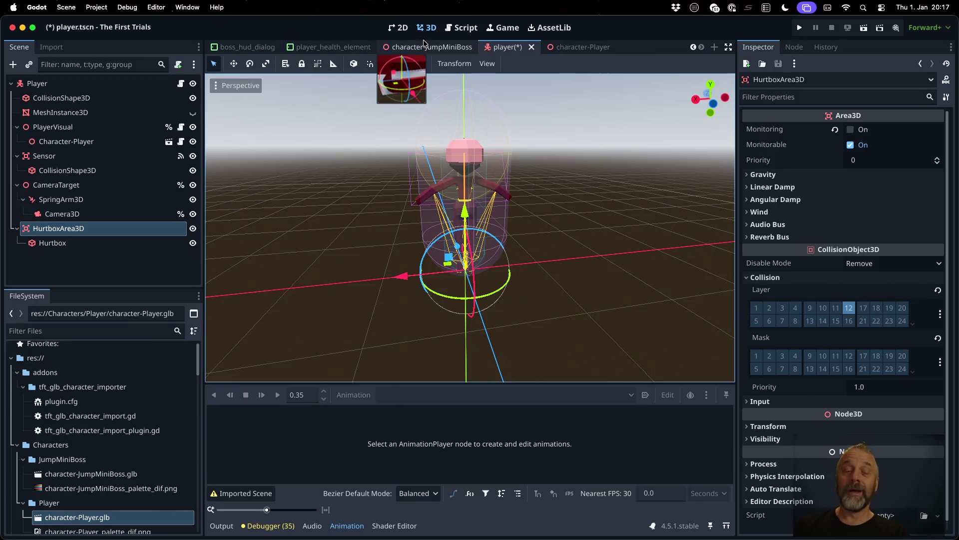
{"action": "left_click", "coordinate": [159, 431]}
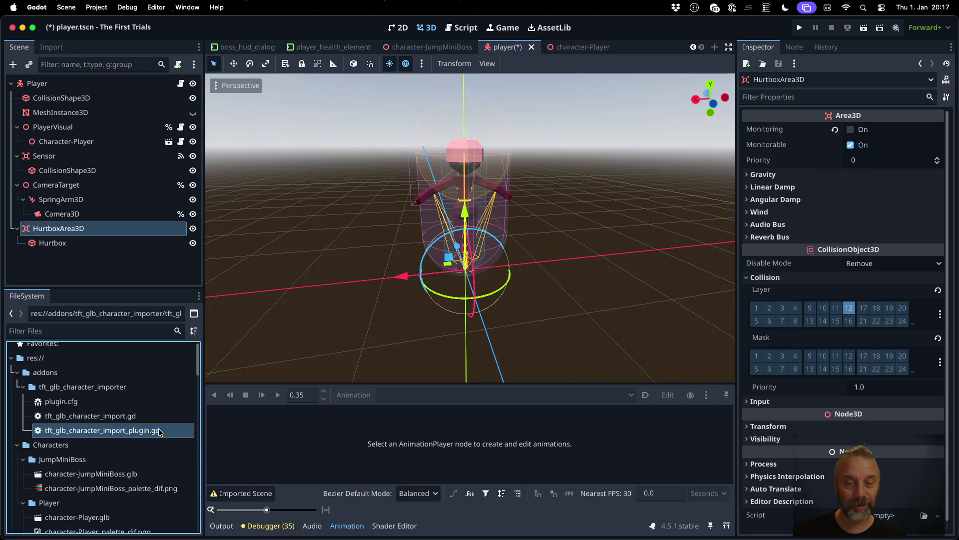
{"action": "double_click", "coordinate": [160, 431]}
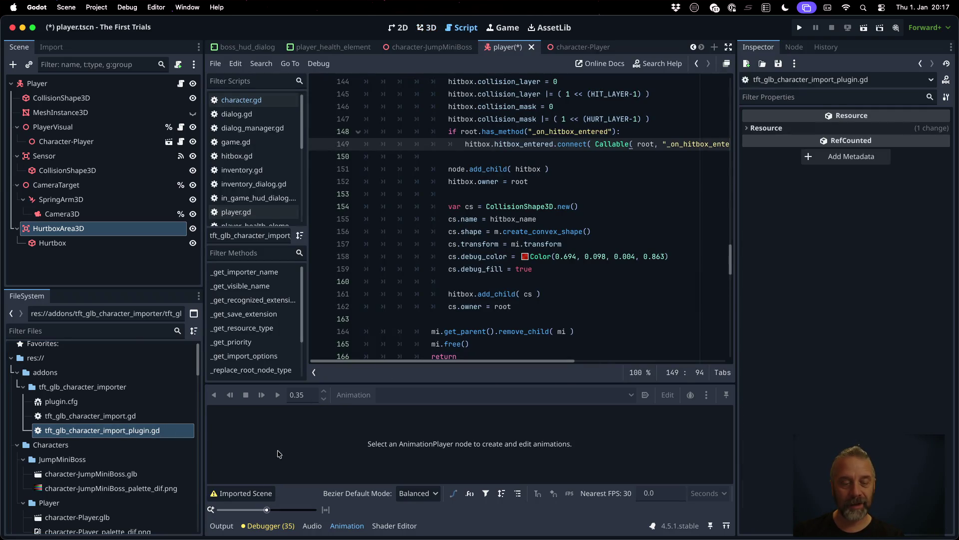
Step: Reimport character-Player.glb from its FileSystem context menu
{"action": "left_click", "coordinate": [221, 526]}
{"action": "right_click", "coordinate": [141, 431]}
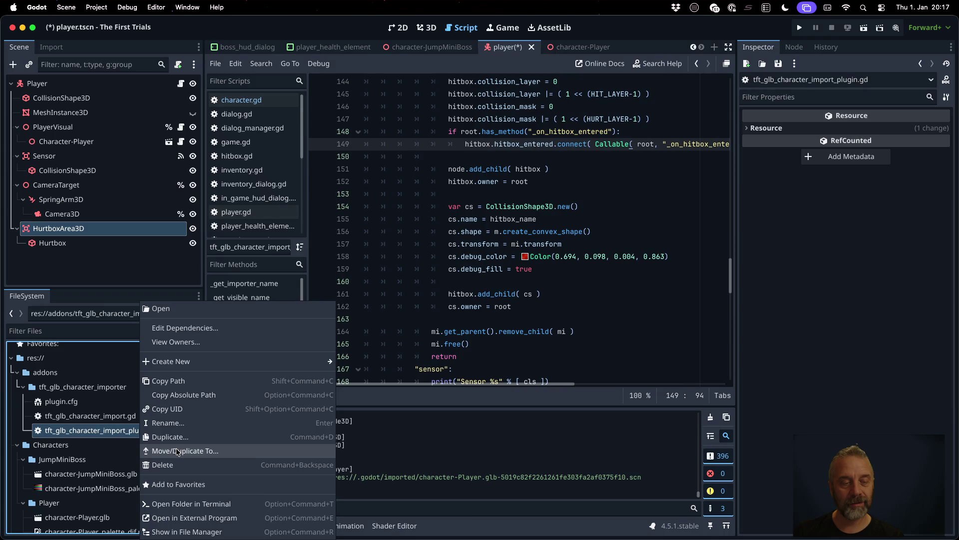
{"action": "left_click", "coordinate": [120, 474]}
{"action": "right_click", "coordinate": [108, 517]}
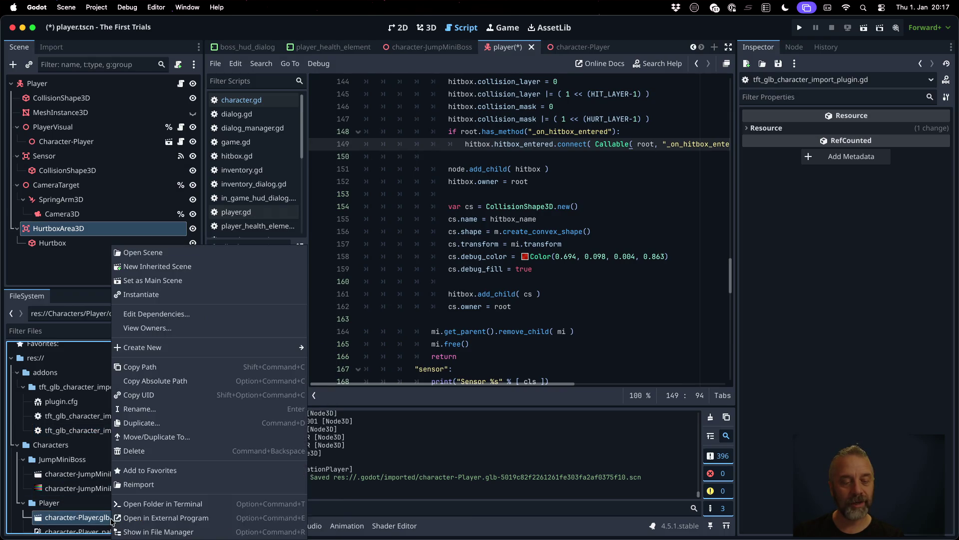
{"action": "left_click", "coordinate": [142, 484]}
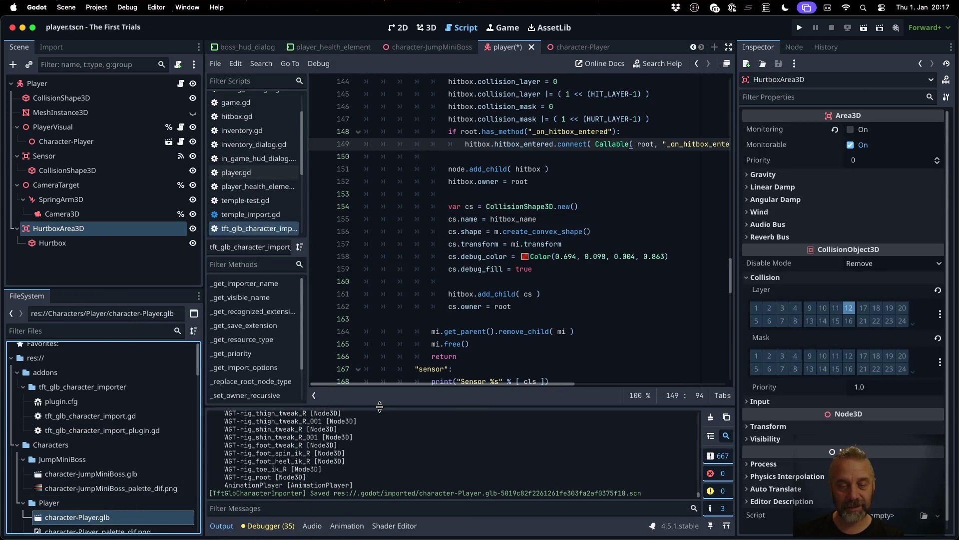
Step: Enlarge the Output log and find hurtbox_Player-Head under the head BoneAttachment3D
{"action": "left_click_drag", "start_coordinate": [379, 405], "coordinate": [379, 279]}
{"action": "scroll", "coordinate": [379, 360], "scroll_direction": "up", "scroll_amount": 5}
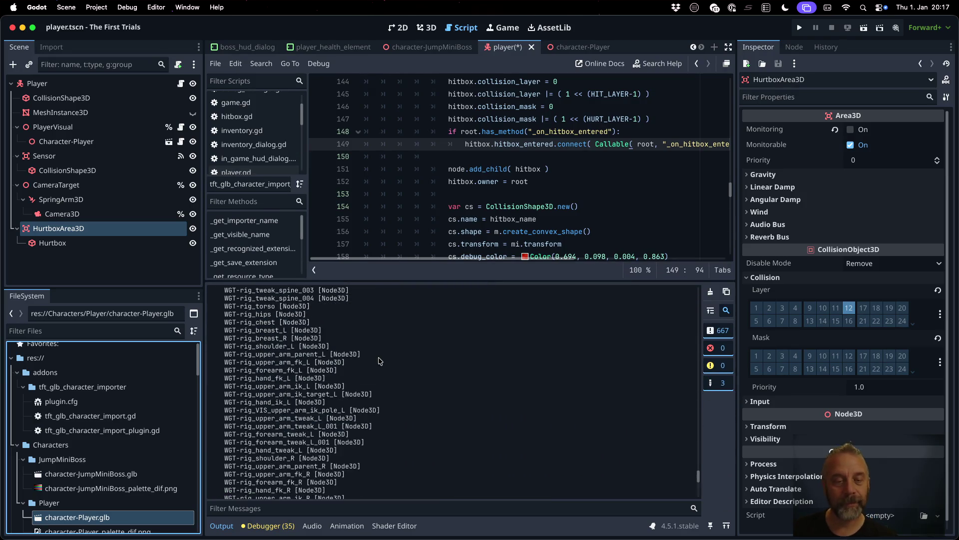
{"action": "scroll", "coordinate": [379, 361], "scroll_direction": "up", "scroll_amount": 10}
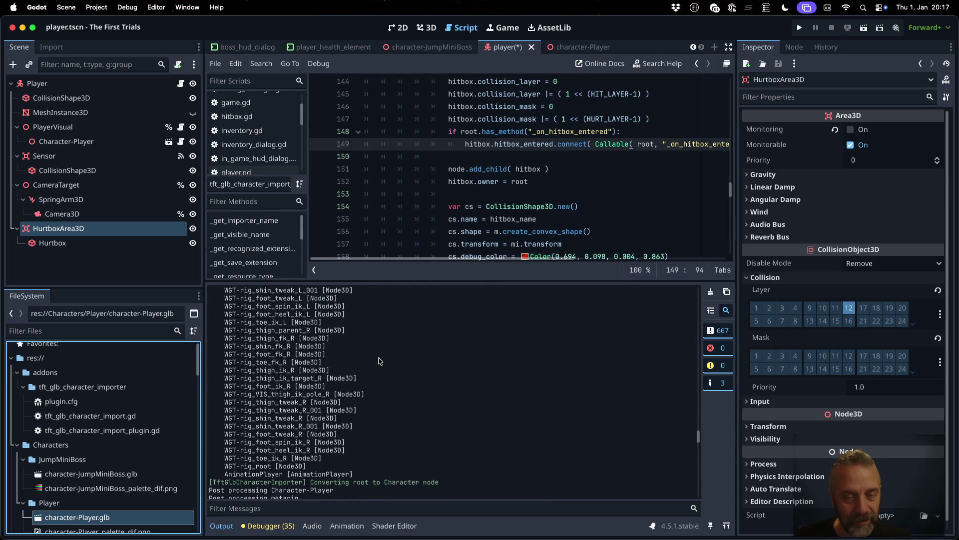
{"action": "scroll", "coordinate": [379, 361], "scroll_direction": "up", "scroll_amount": 10}
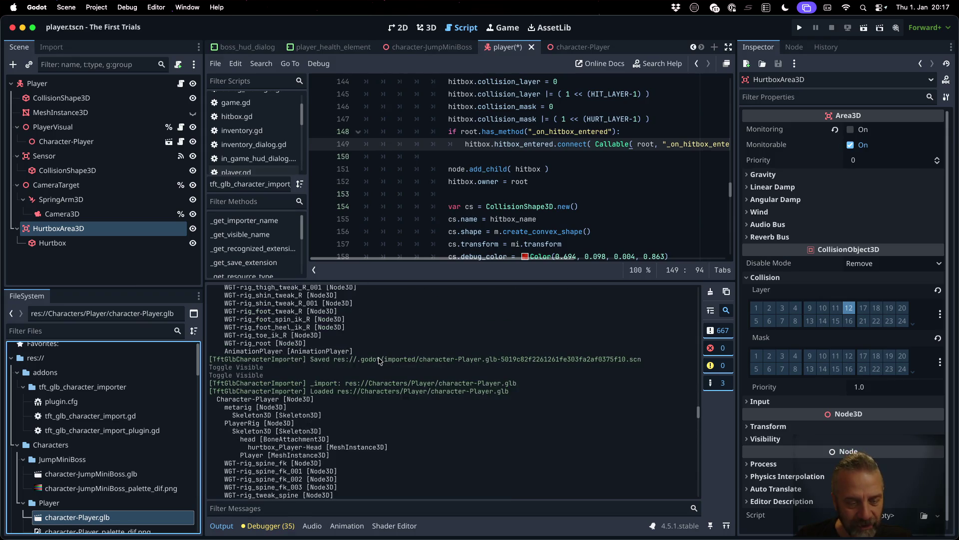
{"action": "left_click_drag", "start_coordinate": [245, 445], "coordinate": [421, 448]}
{"action": "scroll", "coordinate": [421, 448], "scroll_direction": "down", "scroll_amount": 1}
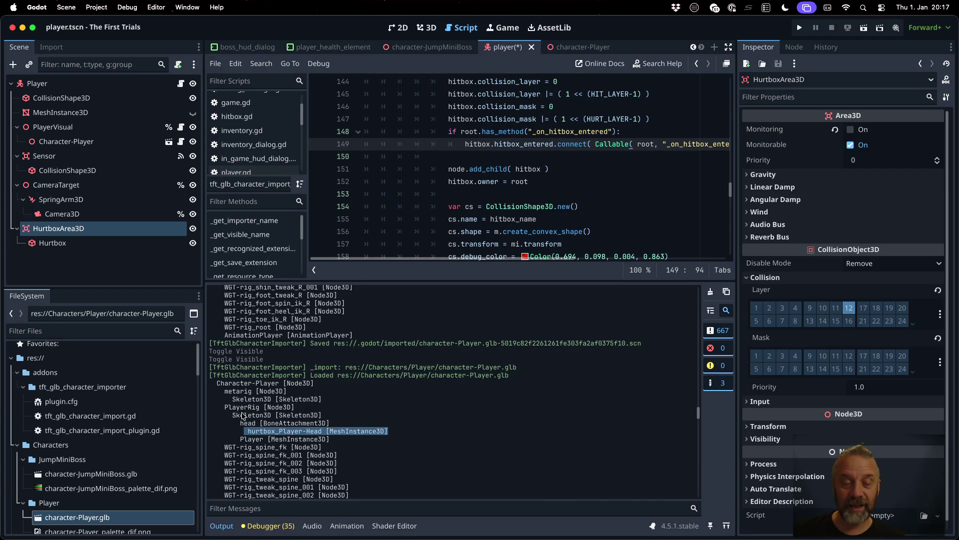
{"action": "left_click_drag", "start_coordinate": [239, 423], "coordinate": [329, 424]}
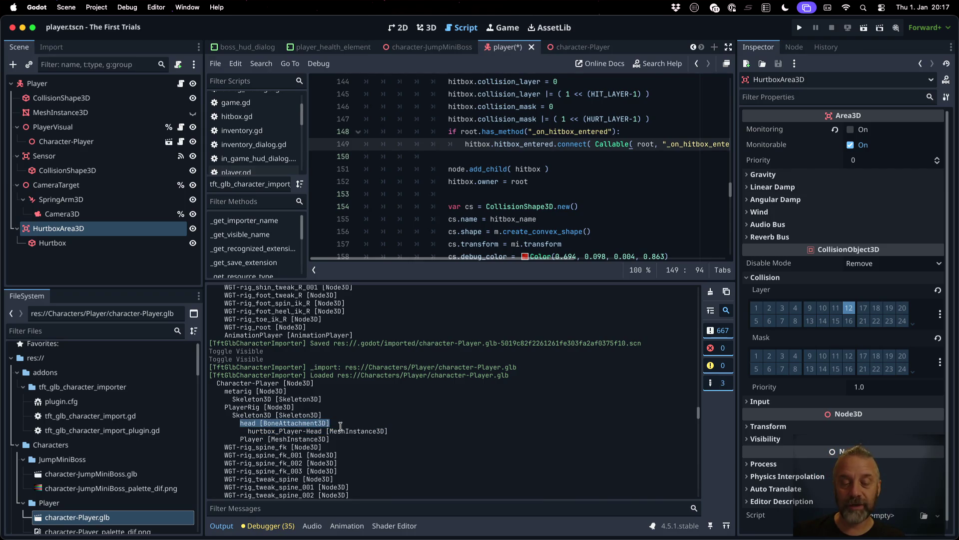
{"action": "scroll", "coordinate": [340, 426], "scroll_direction": "down", "scroll_amount": 15}
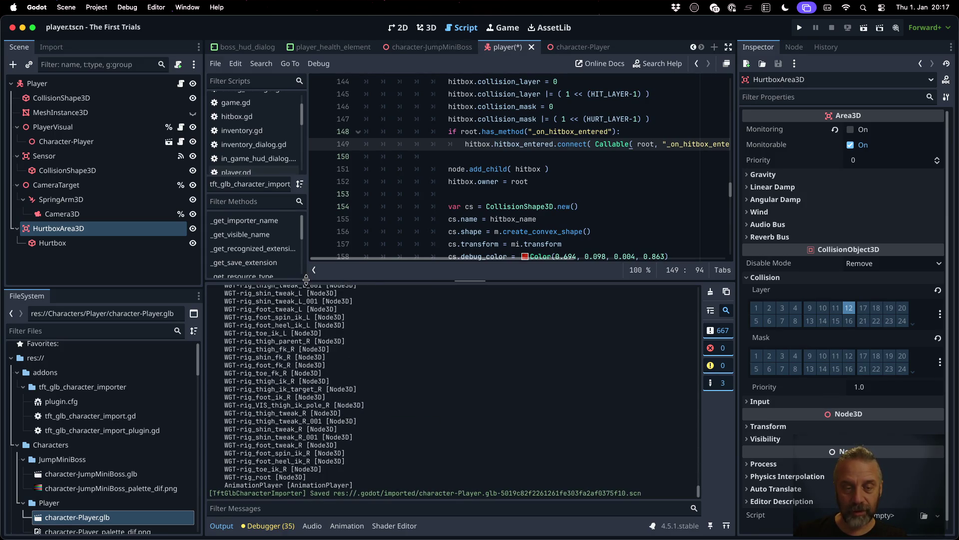
Step: Shrink the Output panel and return to the hitbox setup code
{"action": "left_click_drag", "start_coordinate": [307, 279], "coordinate": [348, 429]}
{"action": "left_click", "coordinate": [449, 310]}
{"action": "scroll", "coordinate": [449, 311], "scroll_direction": "up", "scroll_amount": 5}
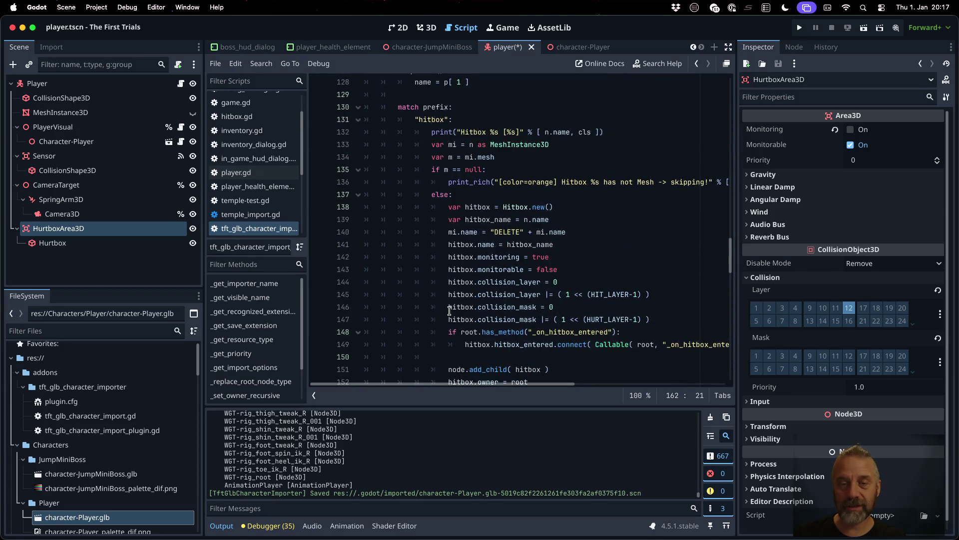
Step: Duplicate the "hitbox" match branch and paste it above the "sensor" branch
{"action": "left_click", "coordinate": [471, 119]}
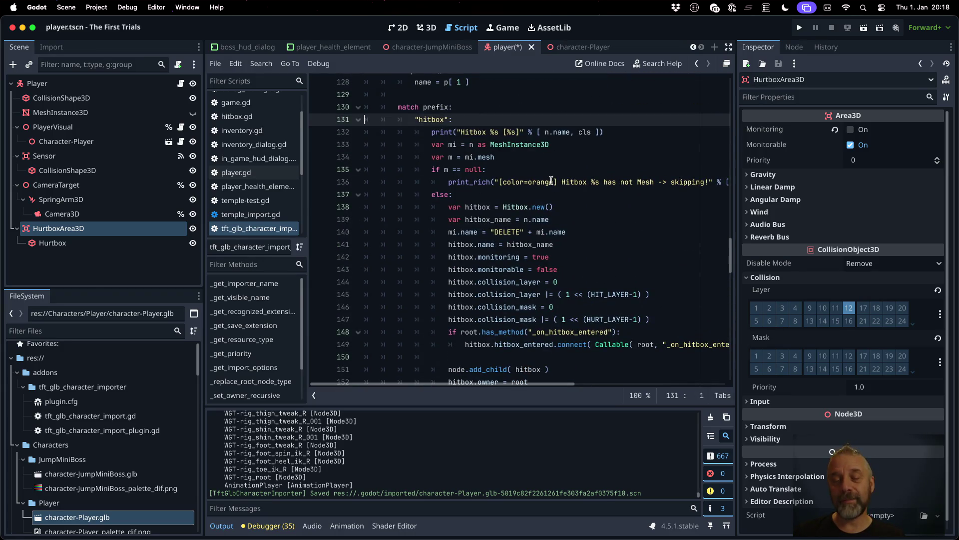
{"action": "key", "text": "shift+Down"}
{"action": "key", "text": "shift+Down"}
{"action": "key", "text": "shift+Down"}
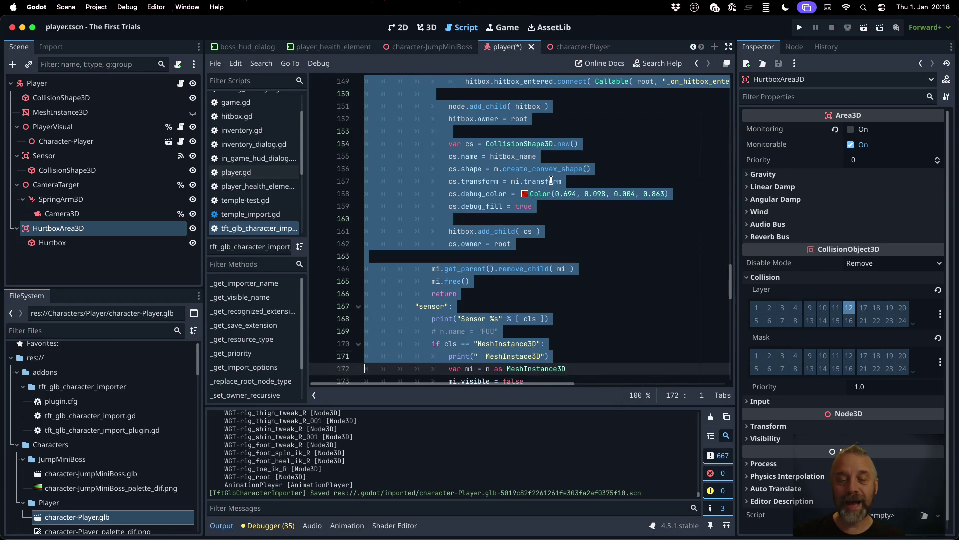
{"action": "key", "text": "shift+Up"}
{"action": "key", "text": "shift+Up"}
{"action": "key", "text": "shift+Up"}
{"action": "key", "text": "super+c"}
{"action": "key", "text": "Down"}
{"action": "key", "text": "Up"}
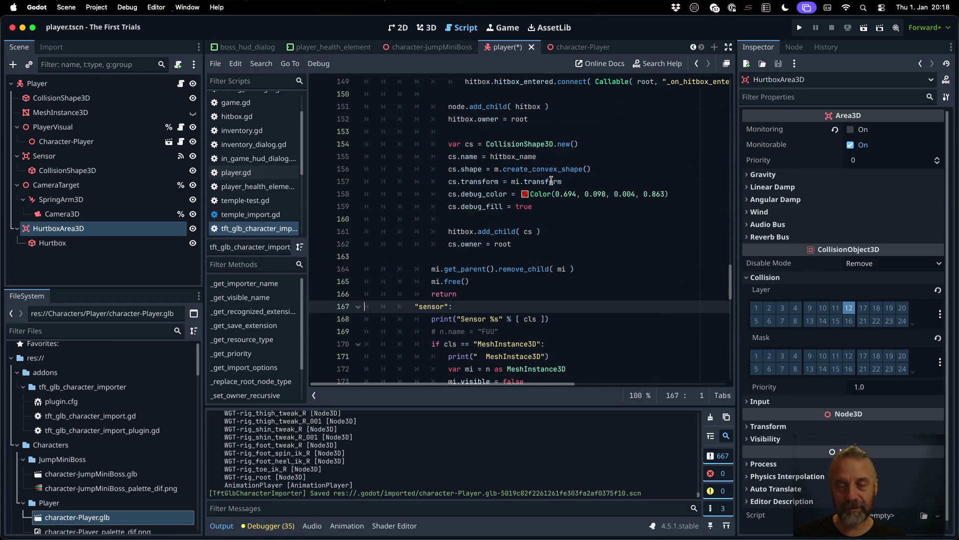
{"action": "key", "text": "super+v"}
{"action": "scroll", "coordinate": [523, 293], "scroll_direction": "up", "scroll_amount": 8}
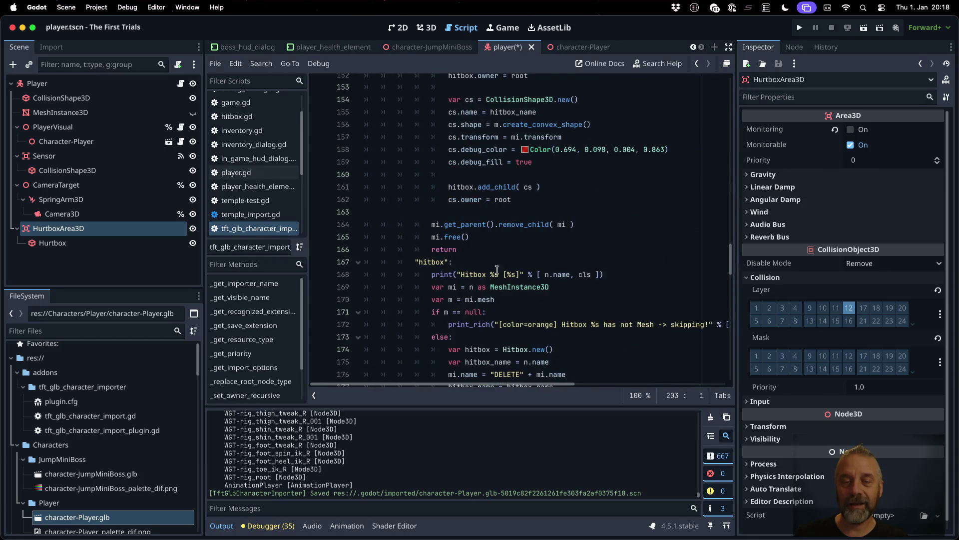
Step: Rename the new branch label to "hurtbox" and change its print and warning messages to Hurtbox
{"action": "left_click", "coordinate": [430, 263]}
{"action": "key", "text": "shift+Left"}
{"action": "key", "text": "shift+Left"}
{"action": "key", "text": "shift+Left"}
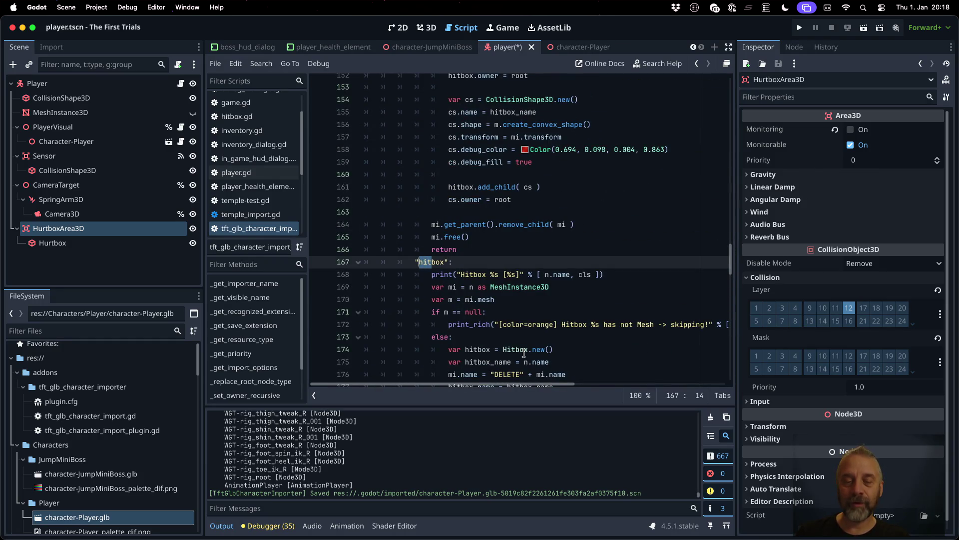
{"action": "type", "text": "hurt"}
{"action": "key", "text": "Down"}
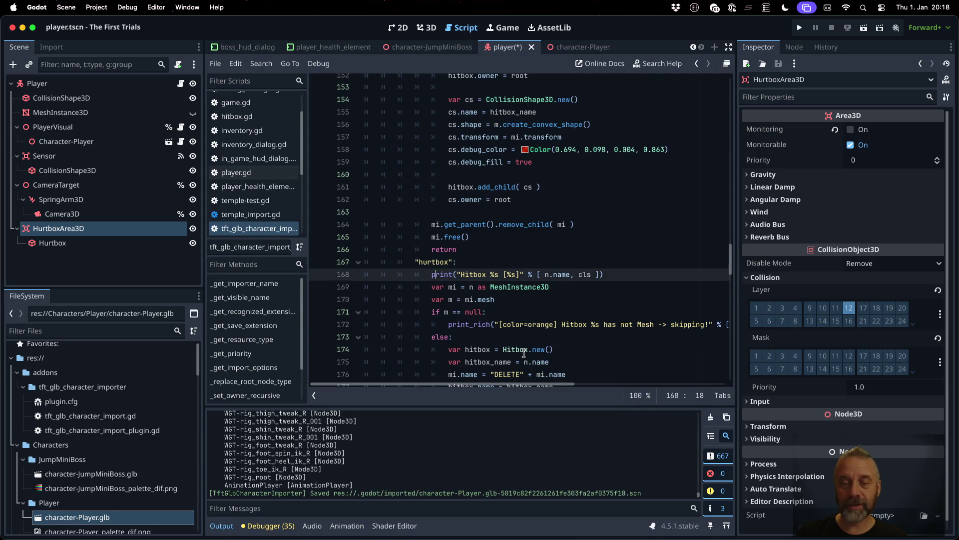
{"action": "key", "text": "shift+Left"}
{"action": "key", "text": "shift+Left"}
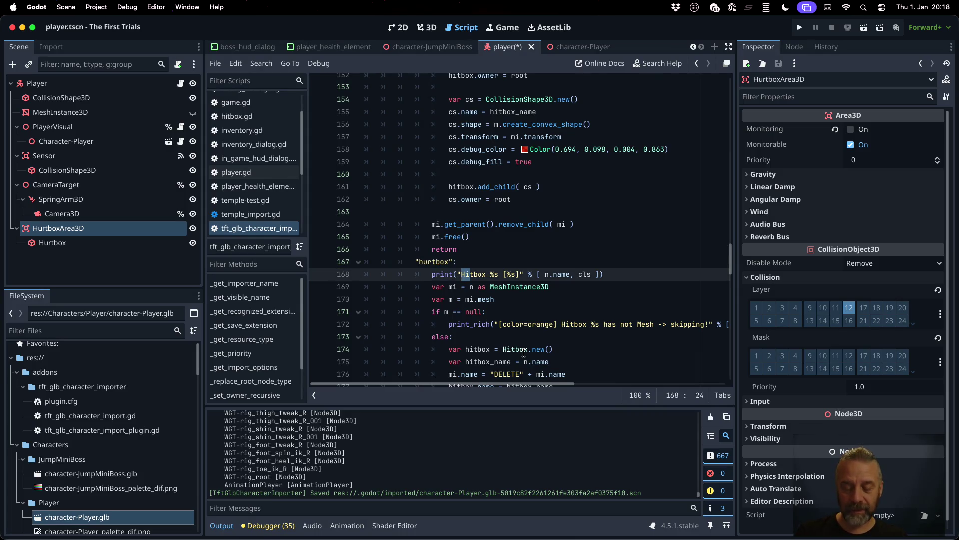
{"action": "type", "text": "ur"}
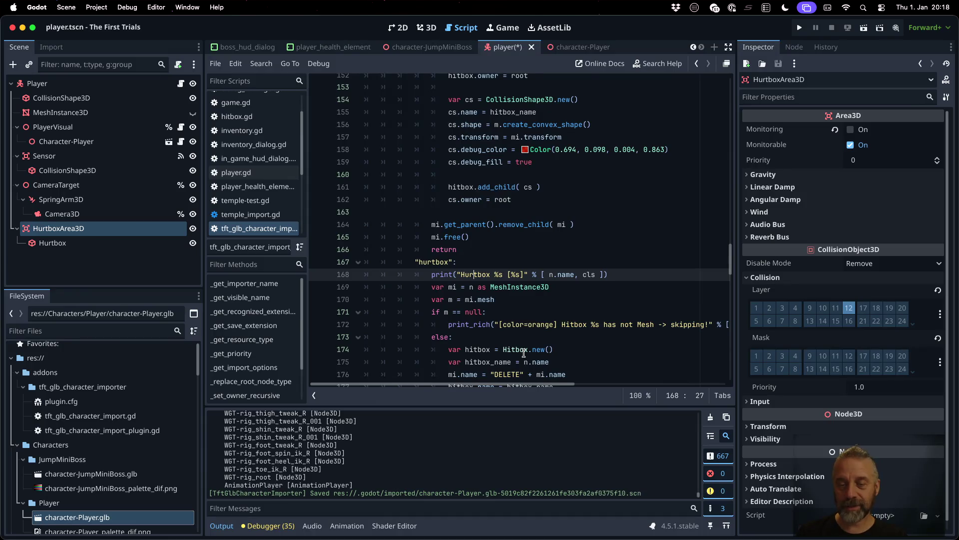
{"action": "double_click", "coordinate": [473, 275]}
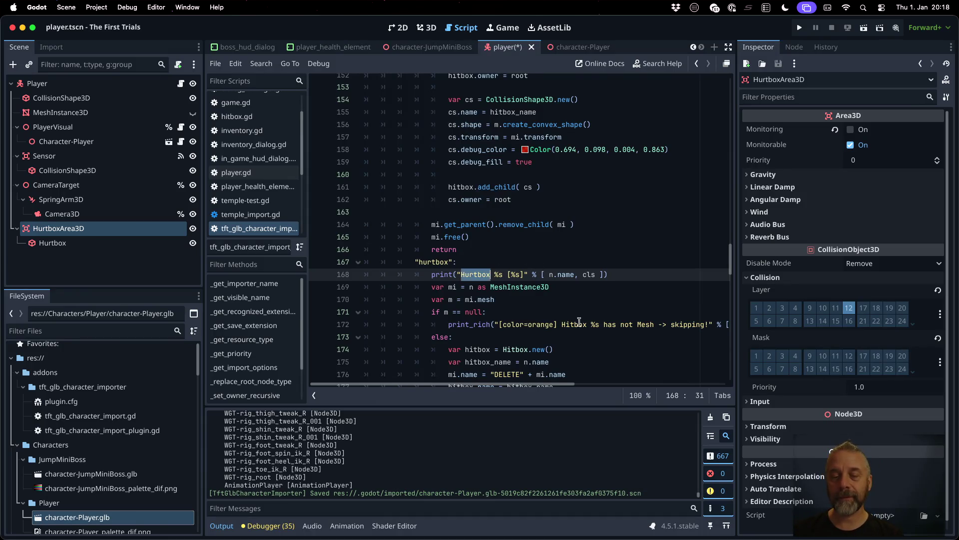
{"action": "double_click", "coordinate": [582, 324]}
{"action": "key", "text": "ctrl+v"}
Step: Rename the new branch's first variable from hitbox to hurtbox
{"action": "scroll", "coordinate": [514, 312], "scroll_direction": "down", "scroll_amount": 2}
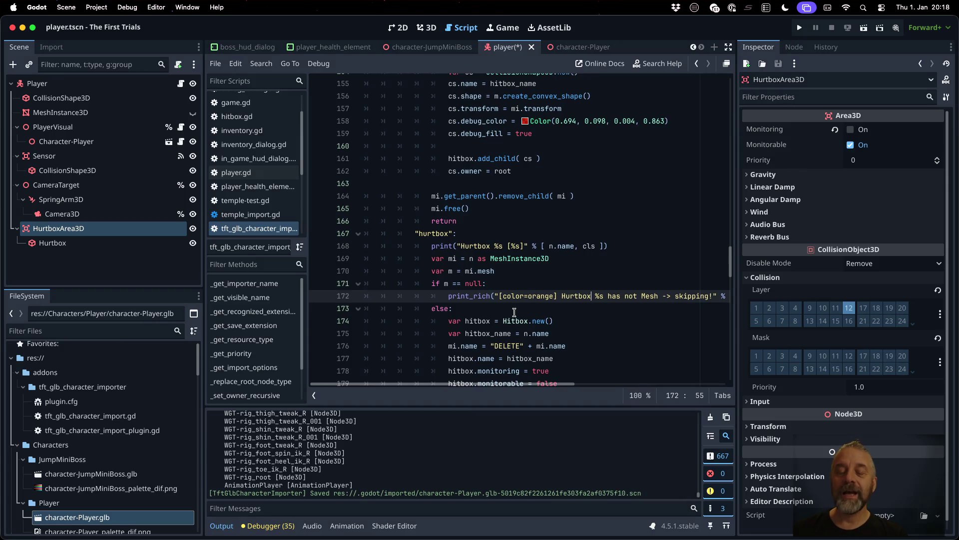
{"action": "left_click", "coordinate": [481, 320]}
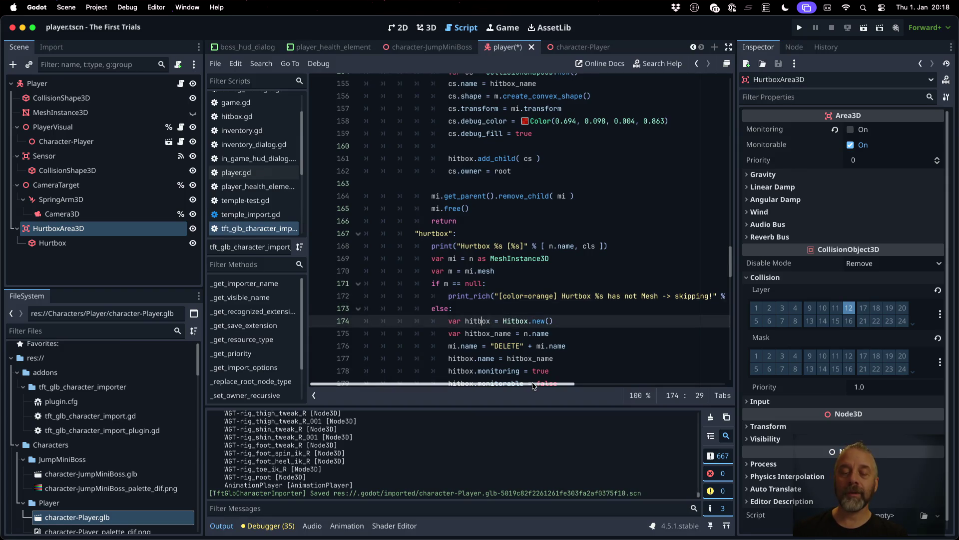
{"action": "key", "text": "BackSpace"}
{"action": "type", "text": "ur"}
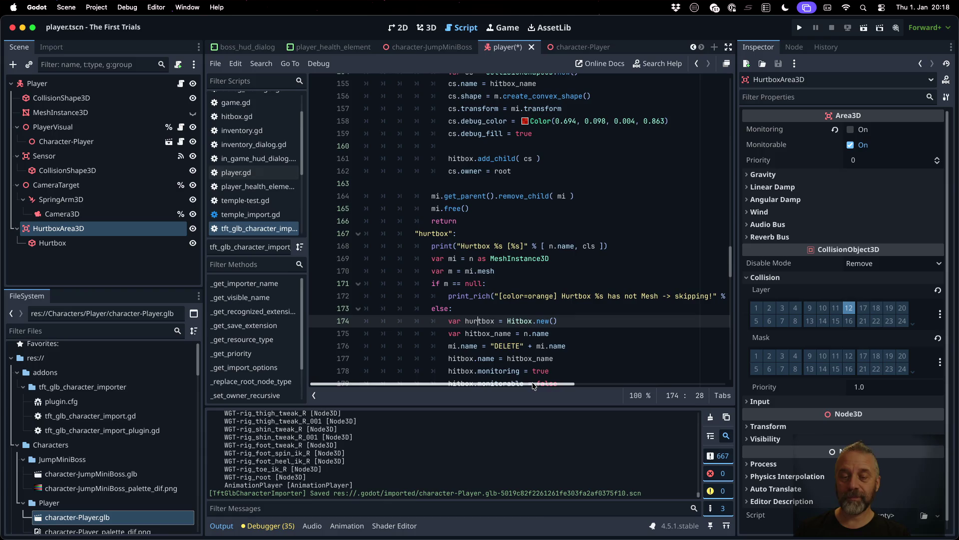
{"action": "scroll", "coordinate": [491, 320], "scroll_direction": "up", "scroll_amount": 1}
{"action": "left_click", "coordinate": [491, 320]}
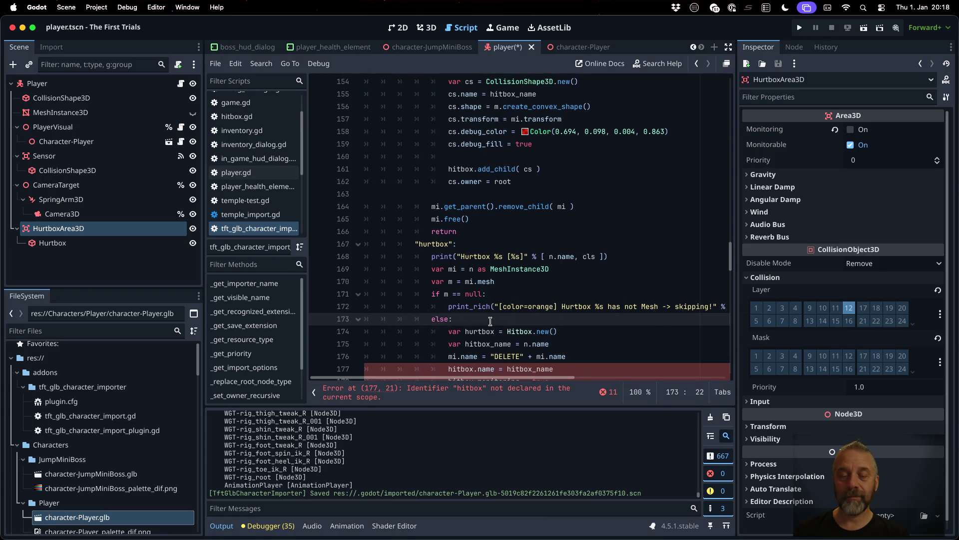
Step: Replace every hitbox reference in the hurtbox branch with hurtbox
{"action": "double_click", "coordinate": [486, 330]}
{"action": "scroll", "coordinate": [487, 331], "scroll_direction": "down", "scroll_amount": 4}
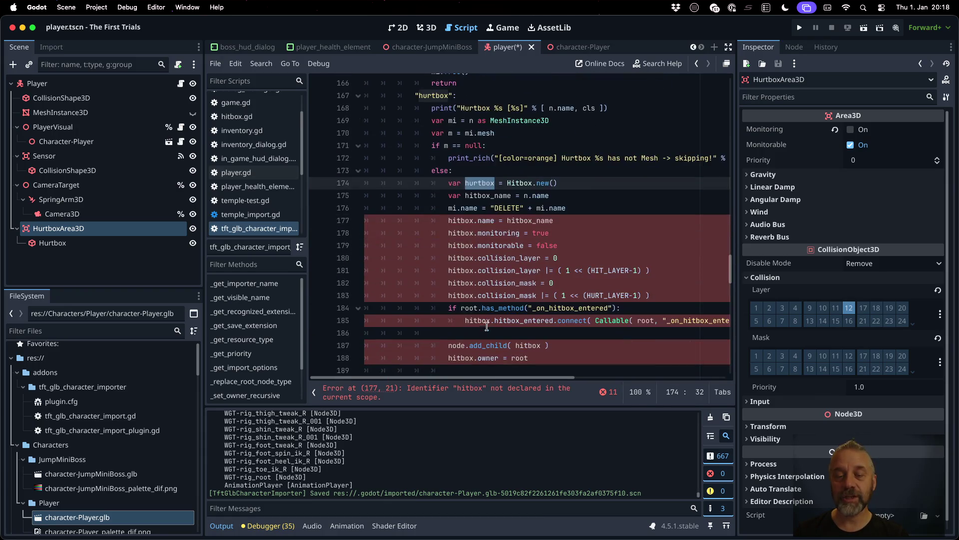
{"action": "double_click", "coordinate": [462, 222]}
{"action": "key", "text": "ctrl+v"}
{"action": "double_click", "coordinate": [464, 233]}
{"action": "key", "text": "ctrl+v"}
{"action": "double_click", "coordinate": [468, 245]}
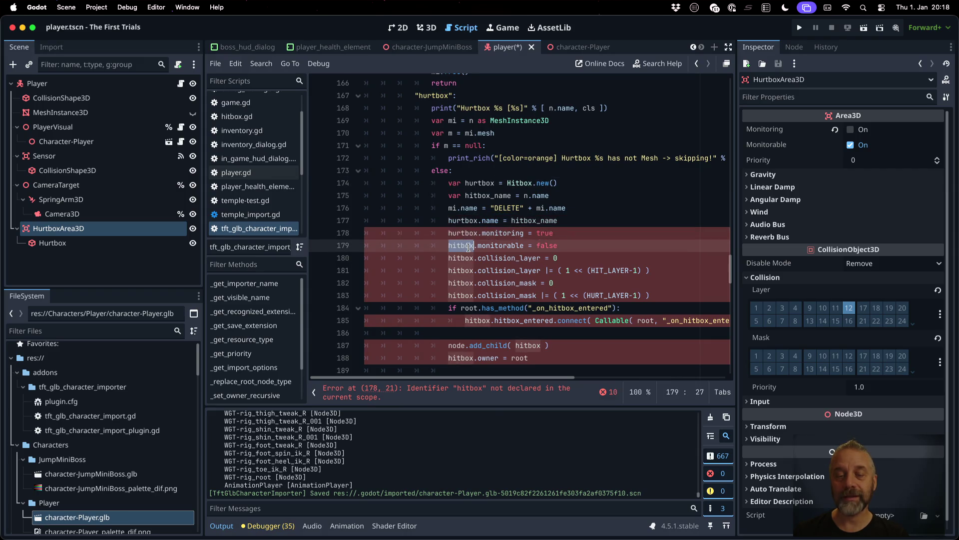
{"action": "key", "text": "ctrl+v"}
{"action": "double_click", "coordinate": [468, 258]}
{"action": "key", "text": "ctrl+v"}
{"action": "double_click", "coordinate": [468, 270]}
{"action": "key", "text": "ctrl+v"}
{"action": "left_click", "coordinate": [468, 283]}
{"action": "double_click", "coordinate": [468, 283]}
{"action": "key", "text": "ctrl+v"}
{"action": "double_click", "coordinate": [468, 296]}
{"action": "key", "text": "ctrl+v"}
{"action": "double_click", "coordinate": [476, 320]}
{"action": "key", "text": "ctrl+v"}
{"action": "left_click_drag", "start_coordinate": [456, 357], "coordinate": [448, 345]}
{"action": "key", "text": "ctrl+v"}
Step: Delete the has_method/connect signal block from the hurtbox branch
{"action": "scroll", "coordinate": [578, 325], "scroll_direction": "down", "scroll_amount": 1}
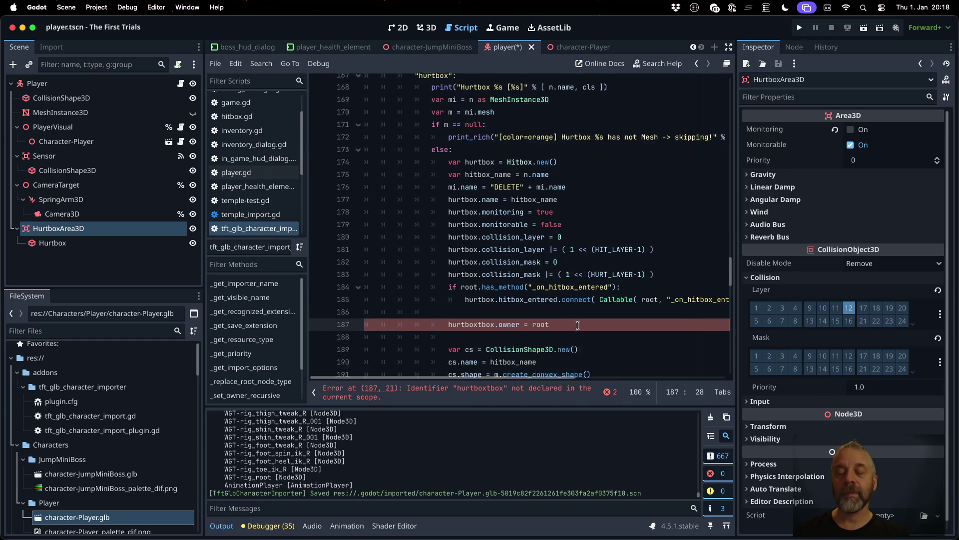
{"action": "left_click", "coordinate": [558, 270]}
{"action": "key", "text": "Home"}
{"action": "key", "text": "shift+Down"}
{"action": "key", "text": "shift+Down"}
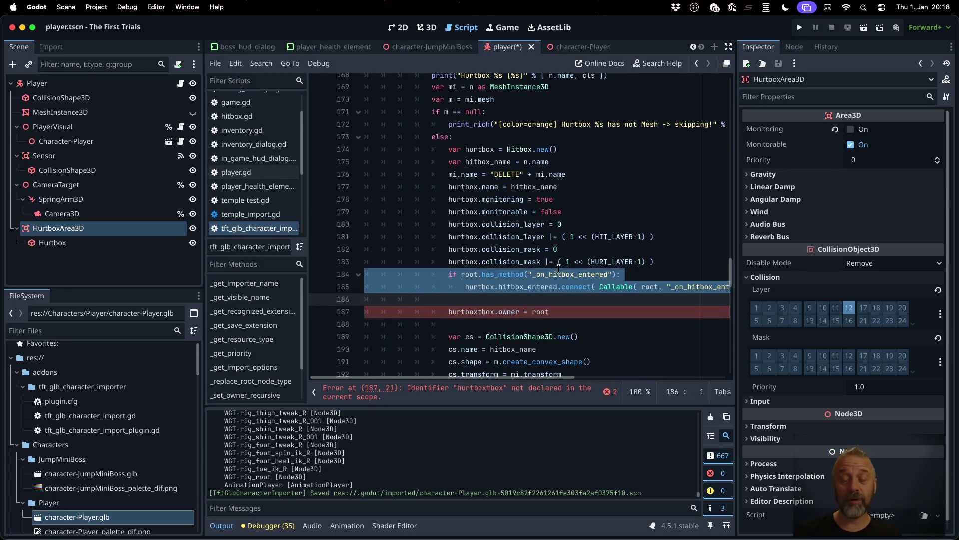
{"action": "key", "text": "Delete"}
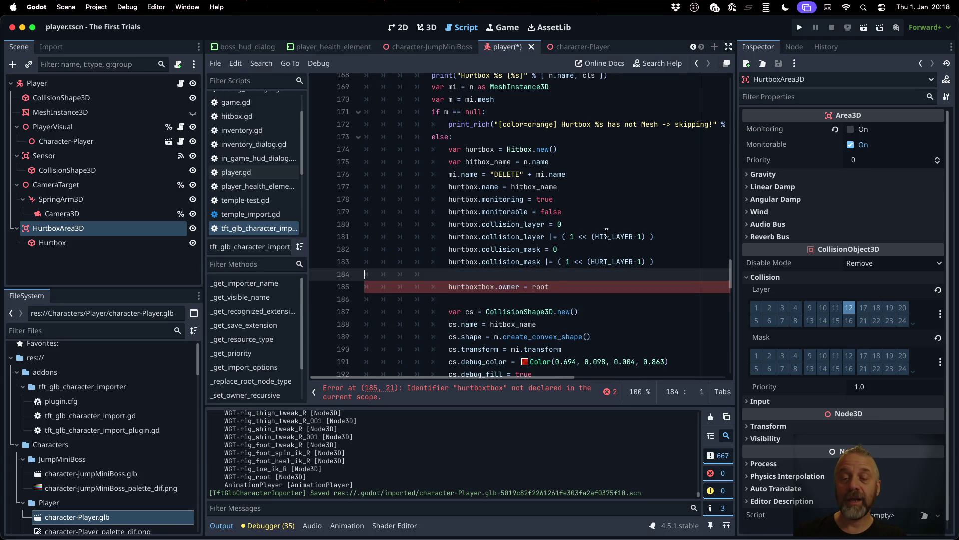
Step: Change the collision layer to HURT_LAYER and delete the collision mask line
{"action": "left_click", "coordinate": [610, 249]}
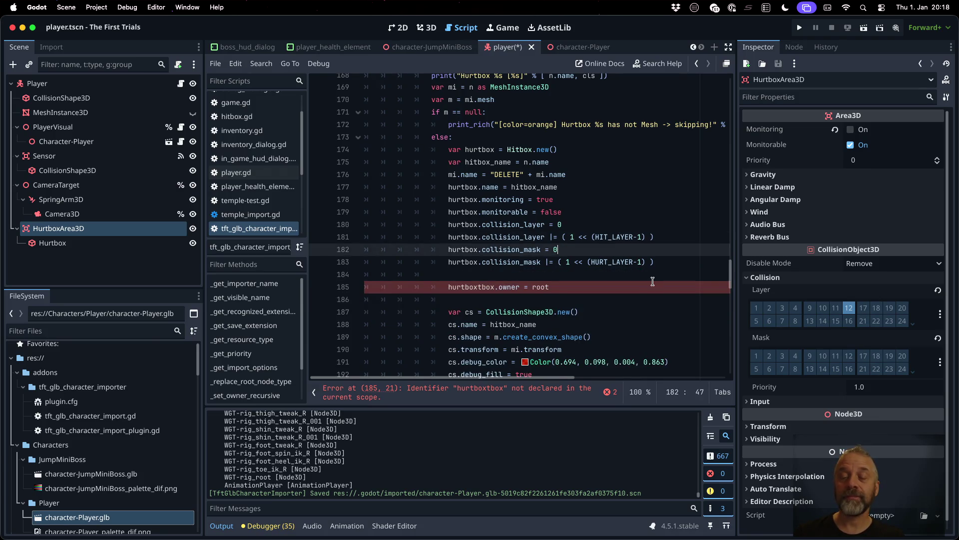
{"action": "key", "text": "Up"}
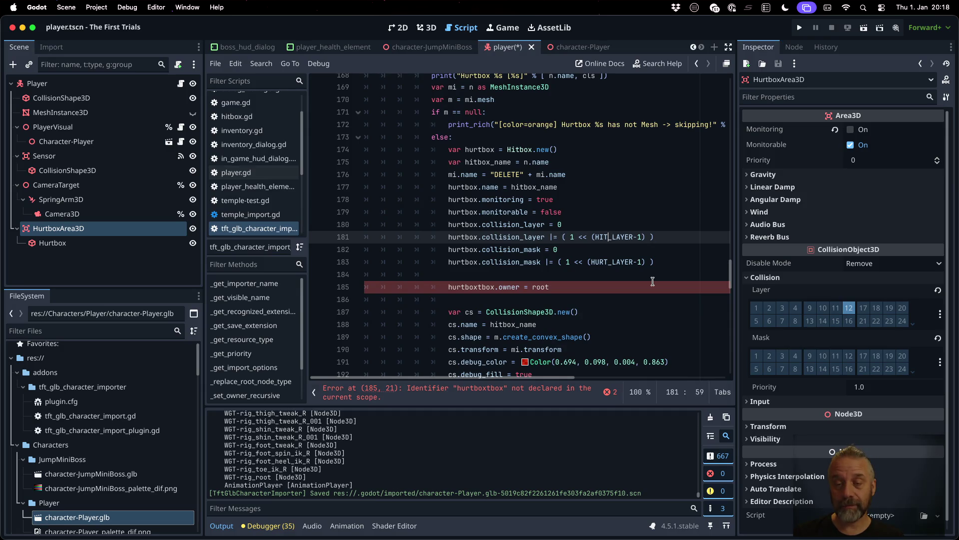
{"action": "type", "text": "URT"}
{"action": "key", "text": "Escape"}
{"action": "key", "text": "Down"}
{"action": "key", "text": "Down"}
{"action": "key", "text": "ctrl+shift+k"}
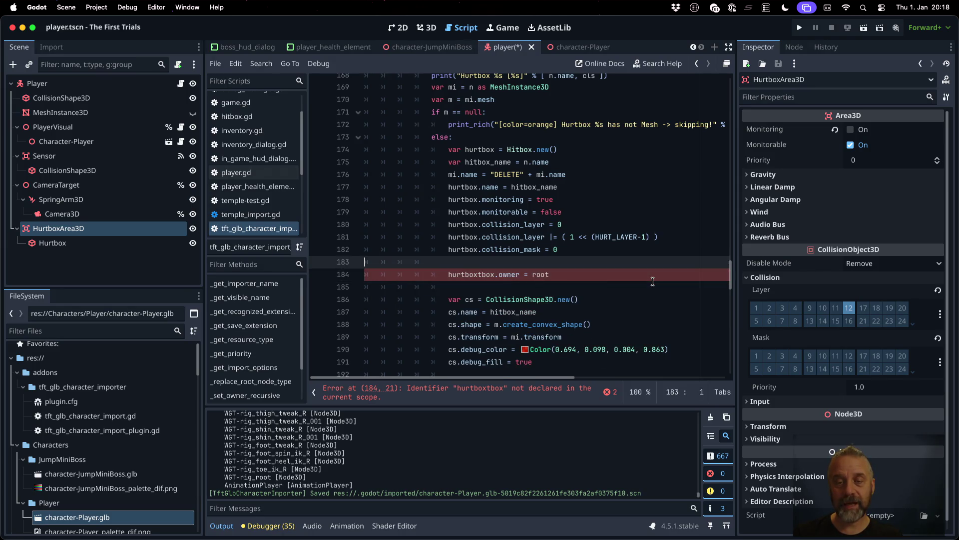
Step: Set monitoring to false and monitorable to true
{"action": "key", "text": "Up"}
{"action": "key", "text": "Up"}
{"action": "key", "text": "Up"}
{"action": "key", "text": "BackSpace"}
{"action": "key", "text": "BackSpace"}
{"action": "key", "text": "BackSpace"}
{"action": "type", "text": "f"}
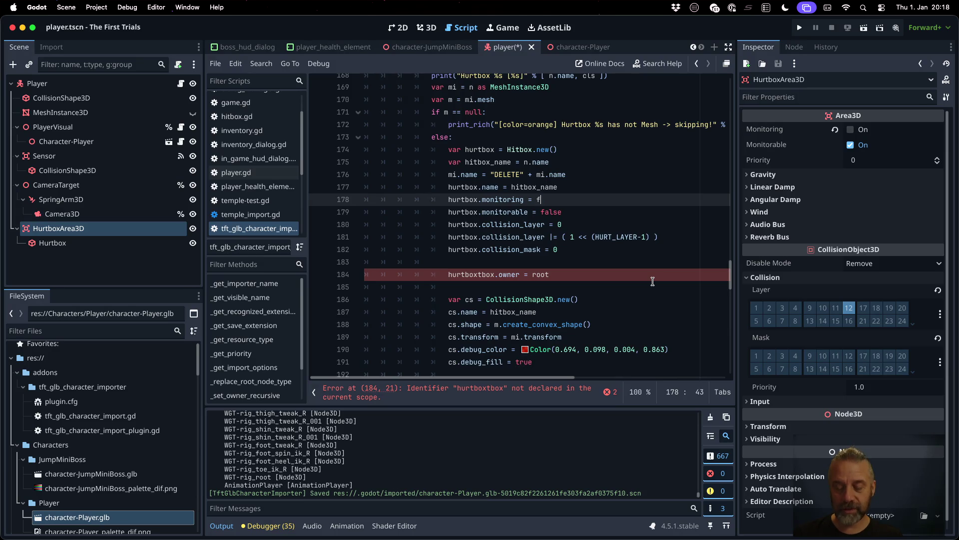
{"action": "type", "text": "alse"}
{"action": "key", "text": "Down"}
{"action": "key", "text": "BackSpace"}
{"action": "key", "text": "BackSpace"}
{"action": "key", "text": "BackSpace"}
{"action": "type", "text": "tru"}
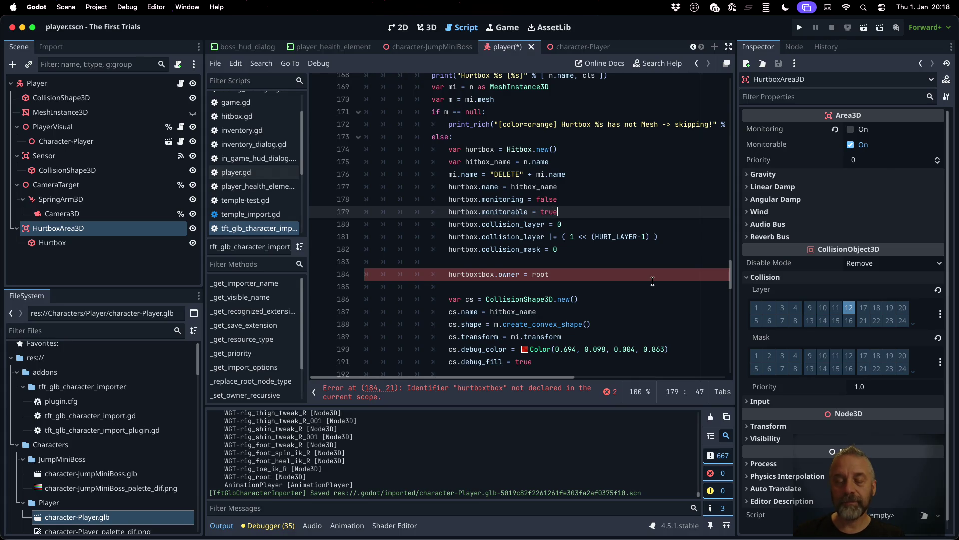
Step: Fix the misspelled hurtboxtbox on line 184 to hurtbox
{"action": "double_click", "coordinate": [466, 253]}
{"action": "key", "text": "ctrl+c"}
{"action": "double_click", "coordinate": [469, 274]}
{"action": "key", "text": "ctrl+v"}
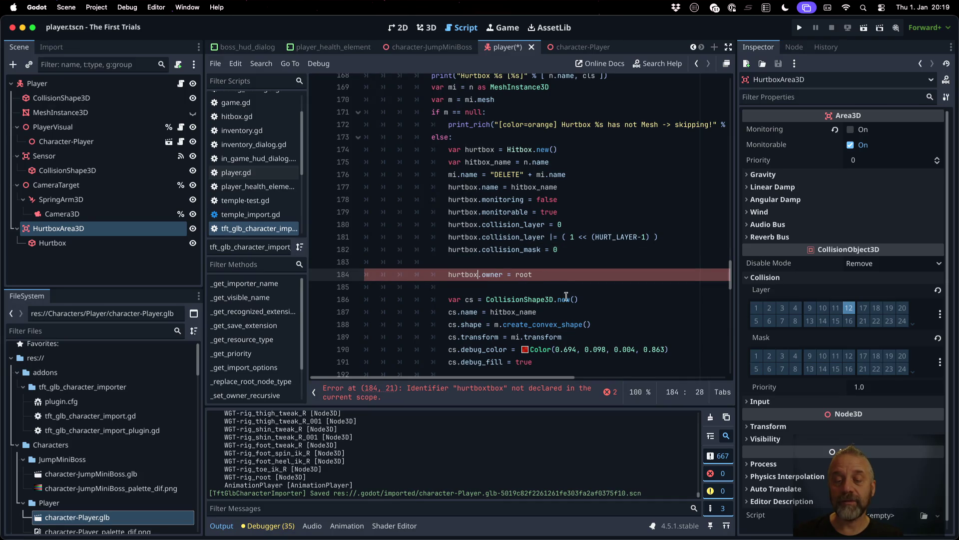
{"action": "scroll", "coordinate": [592, 299], "scroll_direction": "down", "scroll_amount": 3}
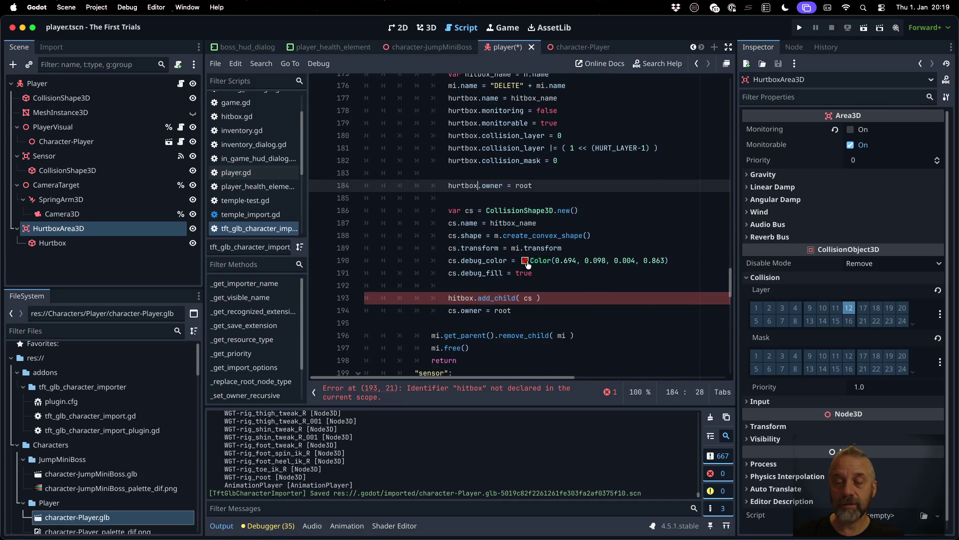
Step: Change the line 190 debug colour to orange-brown Color(0.686, 0.474, 0.132, 0.863)
{"action": "left_click", "coordinate": [524, 260]}
{"action": "left_click_drag", "start_coordinate": [601, 222], "coordinate": [627, 221]}
{"action": "left_click_drag", "start_coordinate": [628, 139], "coordinate": [614, 132]}
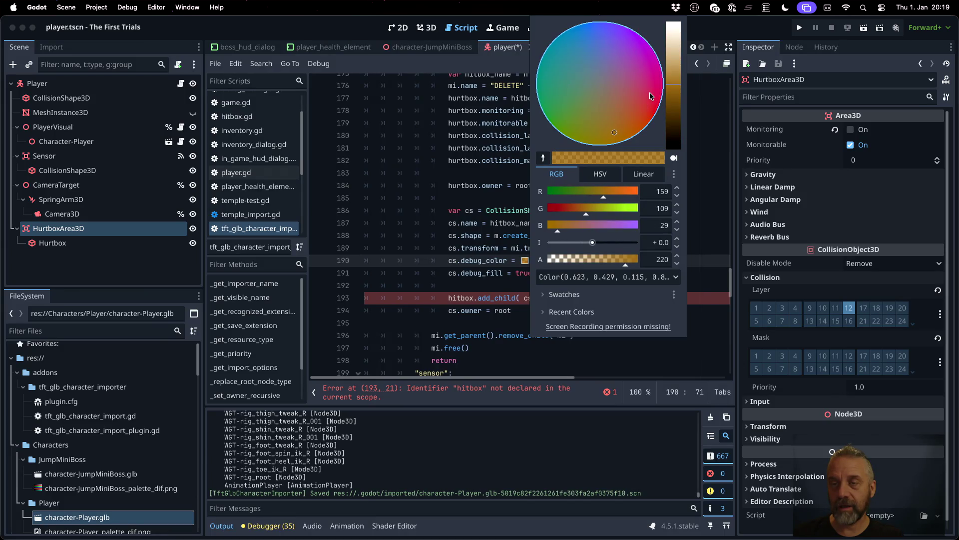
{"action": "left_click_drag", "start_coordinate": [678, 86], "coordinate": [677, 79]}
{"action": "left_click", "coordinate": [506, 298]}
{"action": "double_click", "coordinate": [458, 160]}
Step: Replace hitbox with hurtbox on line 193 and save the script
{"action": "key", "text": "ctrl+c"}
{"action": "double_click", "coordinate": [460, 298]}
{"action": "key", "text": "ctrl+v"}
{"action": "key", "text": "ctrl+s"}
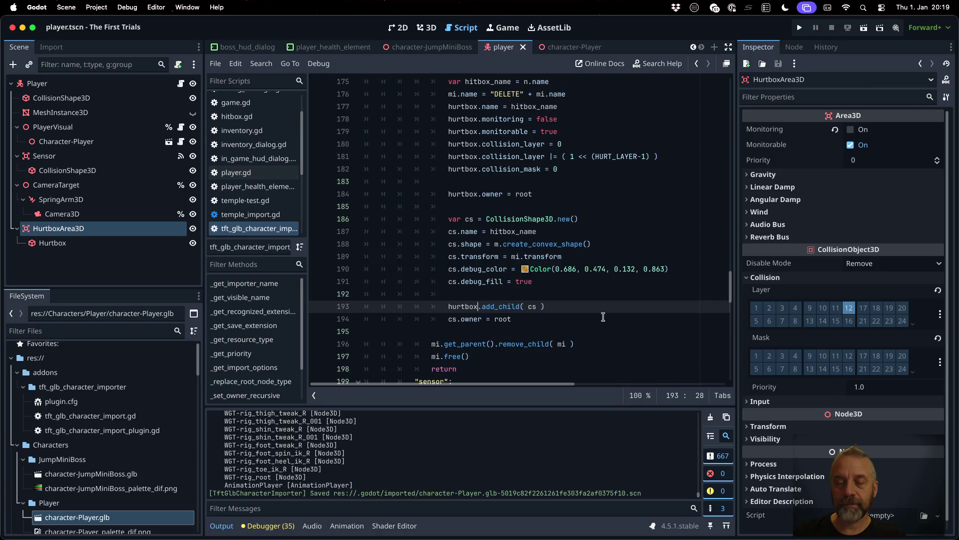
Step: Rename hitbox_name to hurtbox_name on lines 177 and 187, then open the character-Player scene
{"action": "key", "text": "Up"}
{"action": "scroll", "coordinate": [549, 200], "scroll_direction": "up", "scroll_amount": 2}
{"action": "scroll", "coordinate": [549, 200], "scroll_direction": "up", "scroll_amount": 3}
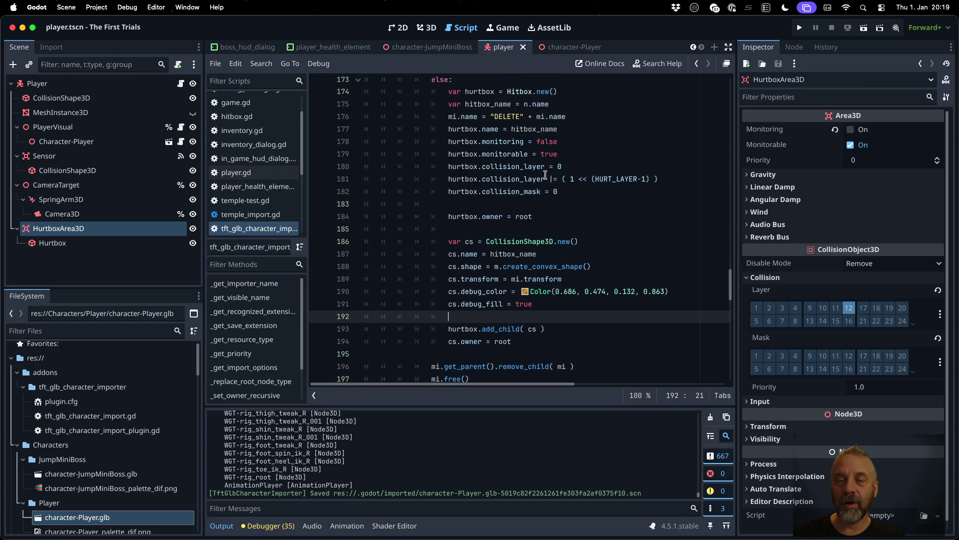
{"action": "left_click_drag", "start_coordinate": [492, 153], "coordinate": [471, 153]}
{"action": "type", "text": "hurtbox"}
{"action": "double_click", "coordinate": [500, 153]}
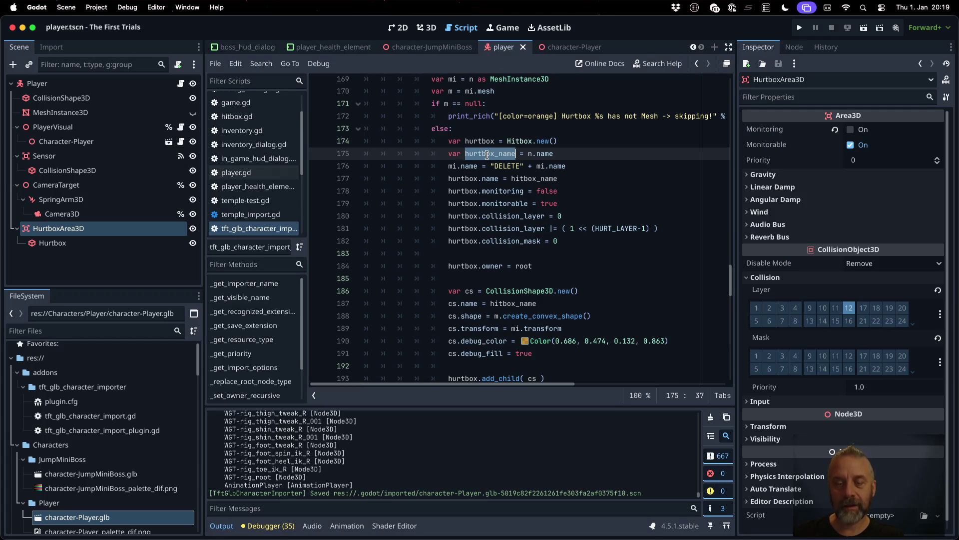
{"action": "double_click", "coordinate": [534, 181]}
{"action": "key", "text": "ctrl+v"}
{"action": "double_click", "coordinate": [522, 306]}
{"action": "key", "text": "ctrl+v"}
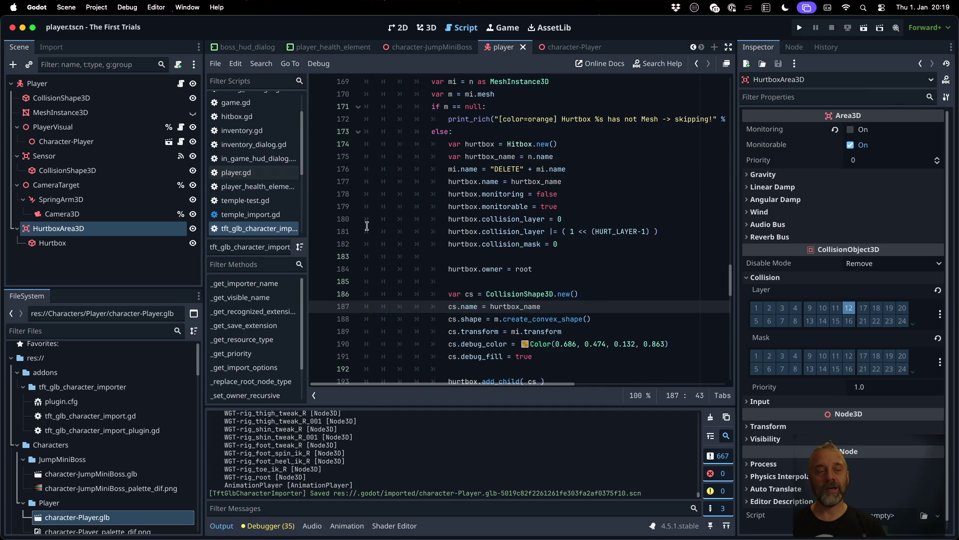
{"action": "double_click", "coordinate": [104, 517]}
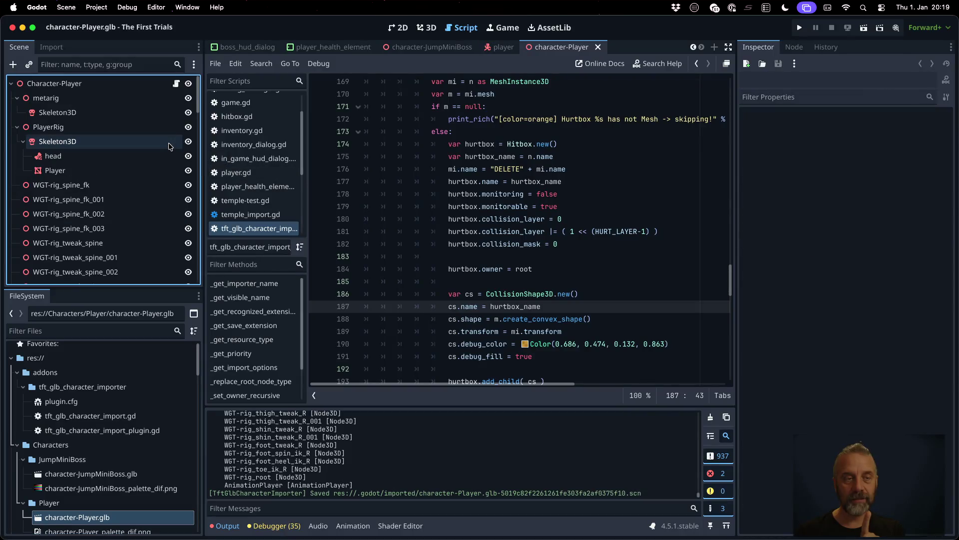
Step: Select the Player node and check the Output errors against the script code
{"action": "left_click", "coordinate": [87, 173]}
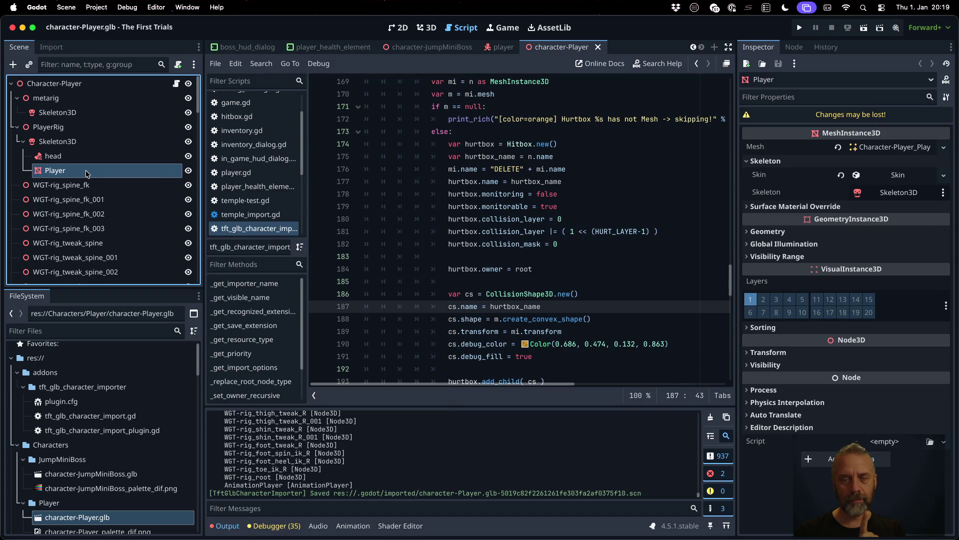
{"action": "scroll", "coordinate": [387, 470], "scroll_direction": "up", "scroll_amount": 5}
{"action": "scroll", "coordinate": [388, 470], "scroll_direction": "up", "scroll_amount": 10}
{"action": "scroll", "coordinate": [388, 467], "scroll_direction": "up", "scroll_amount": 3}
{"action": "left_click", "coordinate": [529, 282]}
{"action": "scroll", "coordinate": [529, 283], "scroll_direction": "down", "scroll_amount": 5}
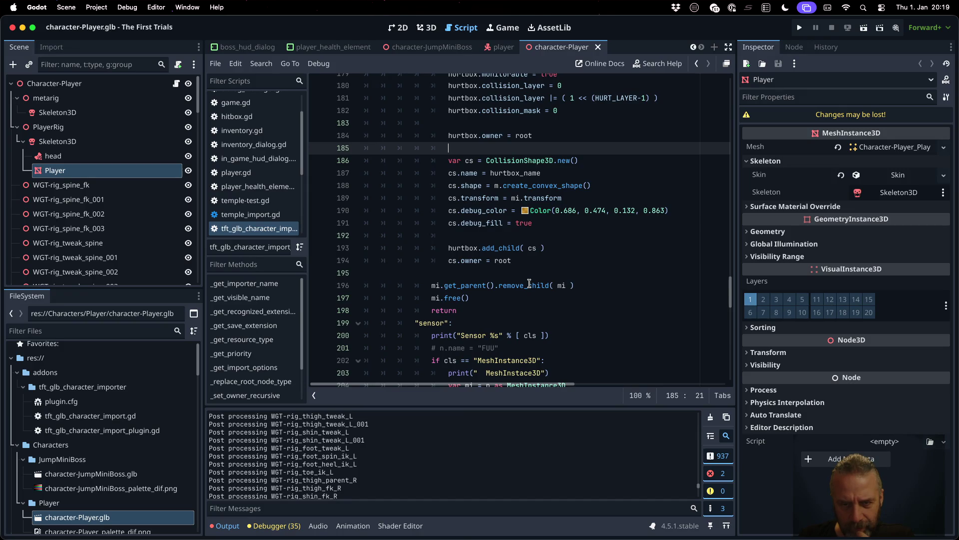
{"action": "scroll", "coordinate": [529, 284], "scroll_direction": "up", "scroll_amount": 7}
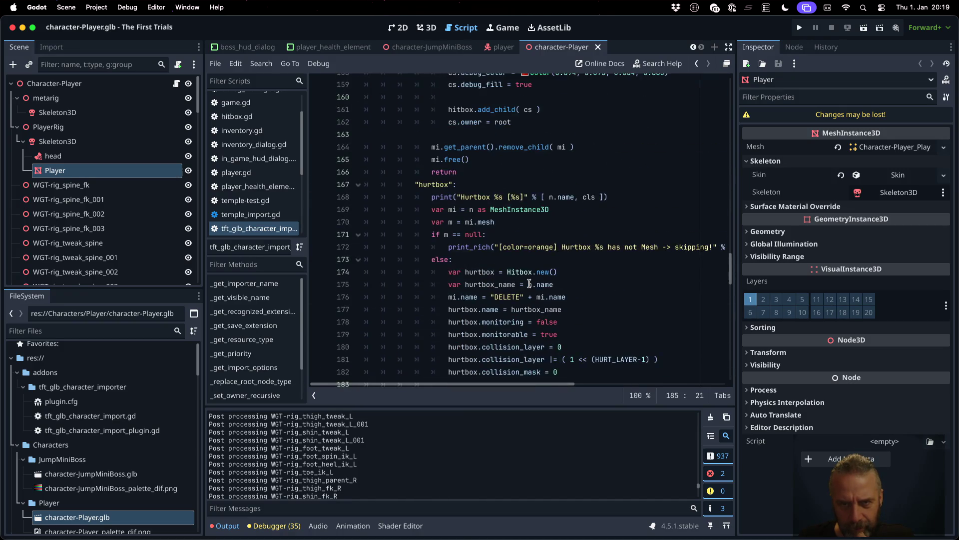
{"action": "scroll", "coordinate": [434, 469], "scroll_direction": "up", "scroll_amount": 10}
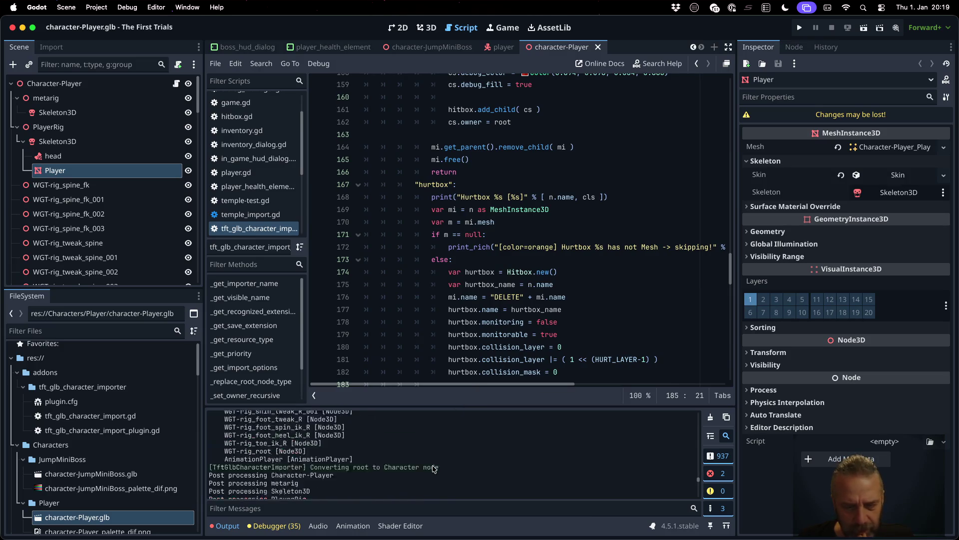
{"action": "scroll", "coordinate": [433, 468], "scroll_direction": "down", "scroll_amount": 10}
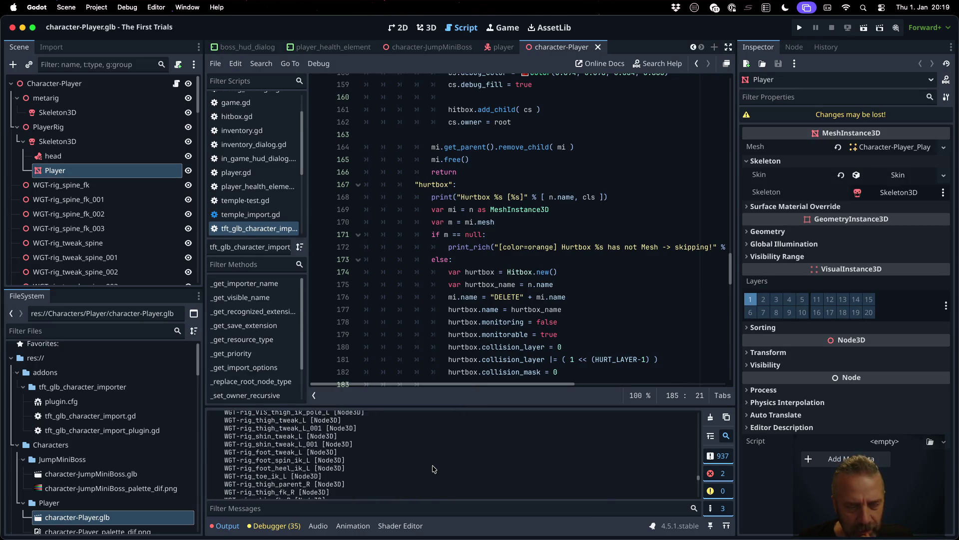
{"action": "scroll", "coordinate": [434, 469], "scroll_direction": "down", "scroll_amount": 10}
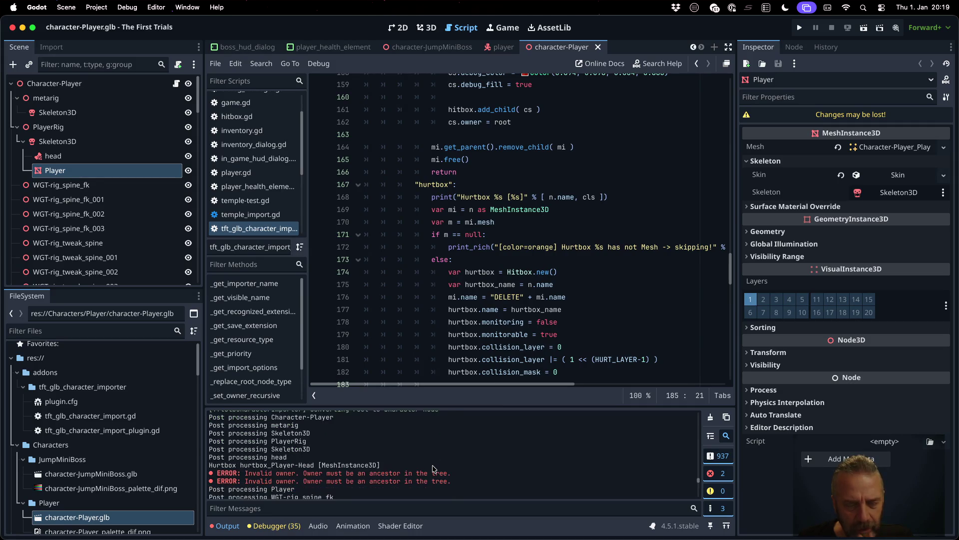
Step: Copy node.add_child( hitbox ) from the hitbox branch and paste it above hurtbox.owner
{"action": "left_click", "coordinate": [547, 274]}
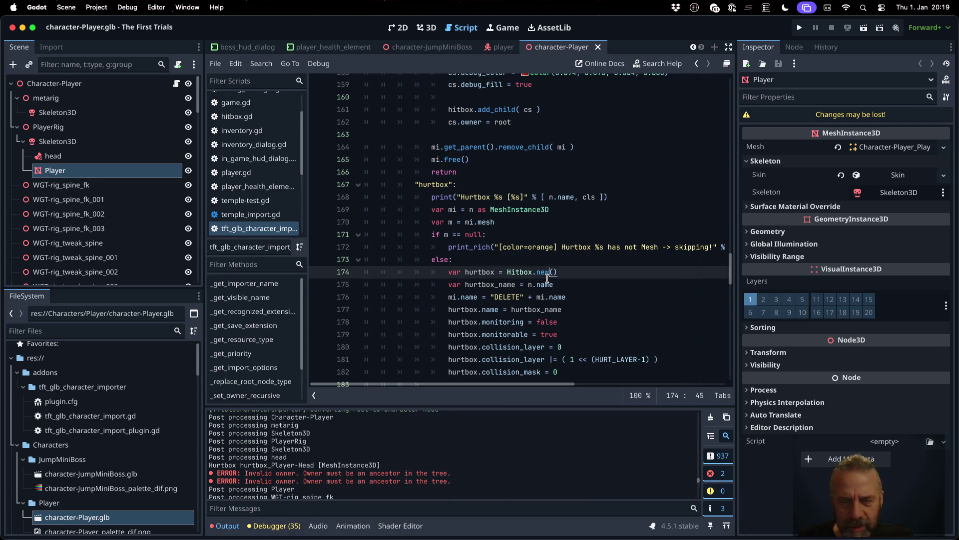
{"action": "scroll", "coordinate": [547, 278], "scroll_direction": "down", "scroll_amount": 3}
{"action": "scroll", "coordinate": [547, 278], "scroll_direction": "up", "scroll_amount": 1}
{"action": "scroll", "coordinate": [548, 279], "scroll_direction": "up", "scroll_amount": 3}
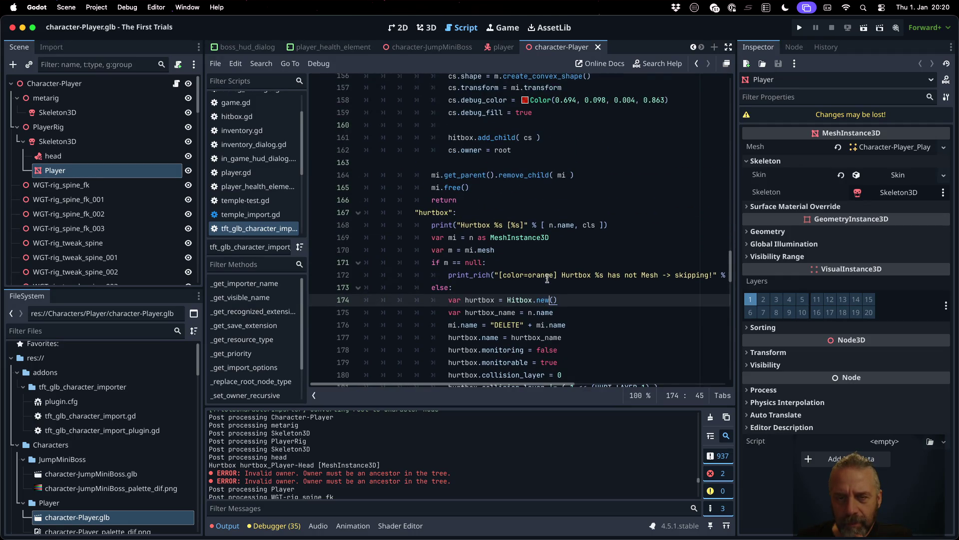
{"action": "scroll", "coordinate": [547, 278], "scroll_direction": "down", "scroll_amount": 3}
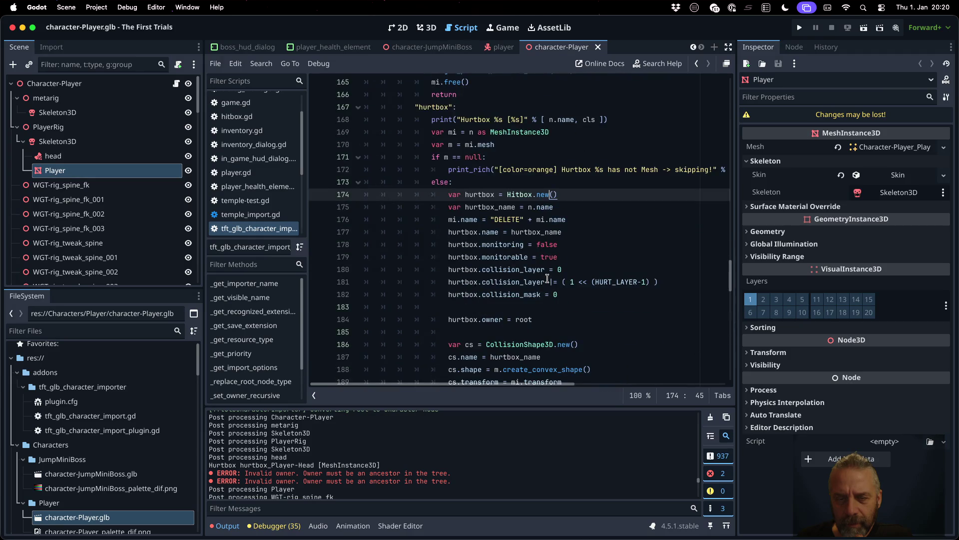
{"action": "double_click", "coordinate": [514, 318]}
{"action": "scroll", "coordinate": [542, 324], "scroll_direction": "up", "scroll_amount": 10}
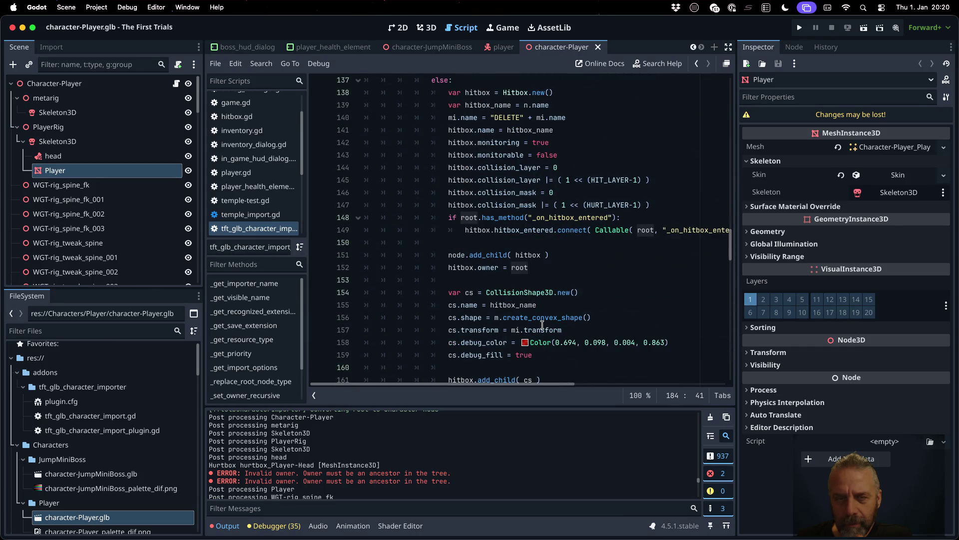
{"action": "left_click", "coordinate": [550, 253]}
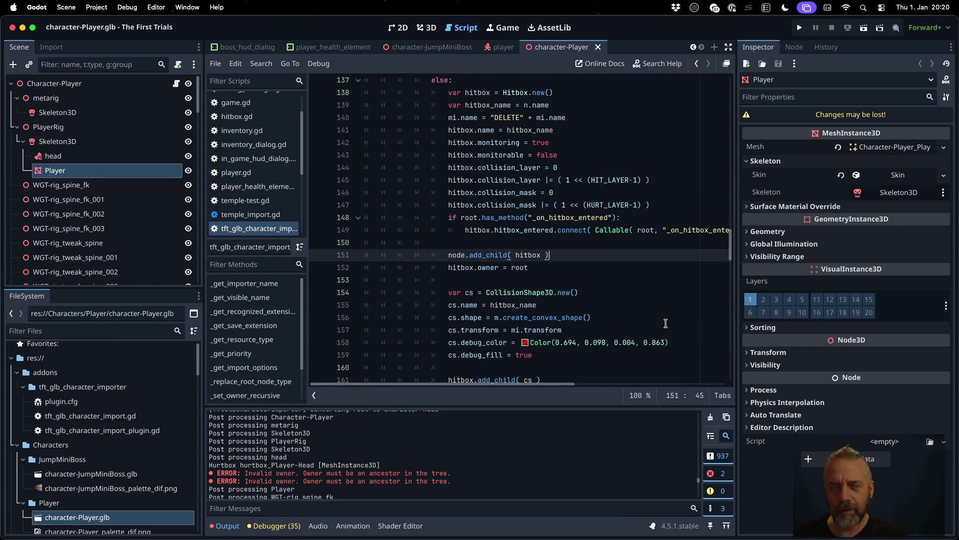
{"action": "key", "text": "Down"}
{"action": "scroll", "coordinate": [649, 307], "scroll_direction": "down", "scroll_amount": 7}
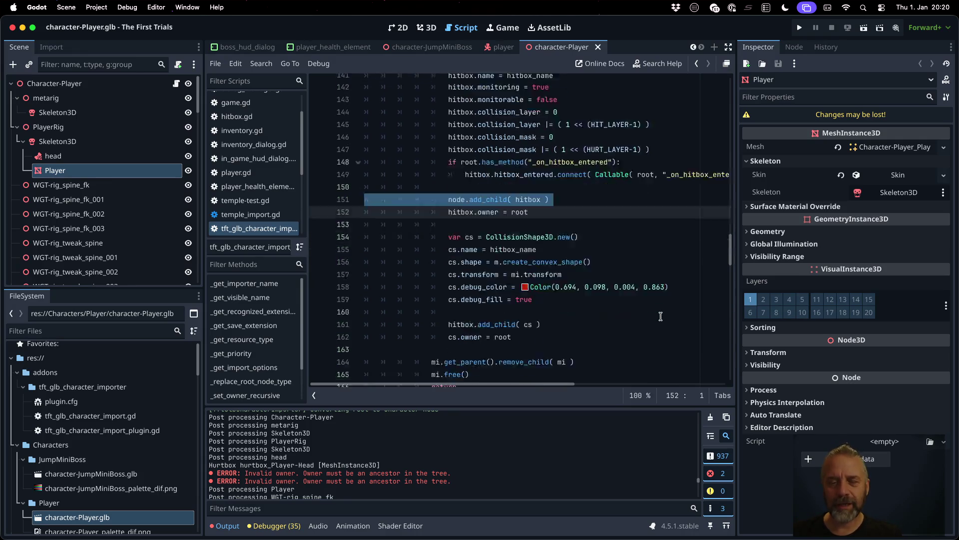
{"action": "scroll", "coordinate": [632, 288], "scroll_direction": "down", "scroll_amount": 5}
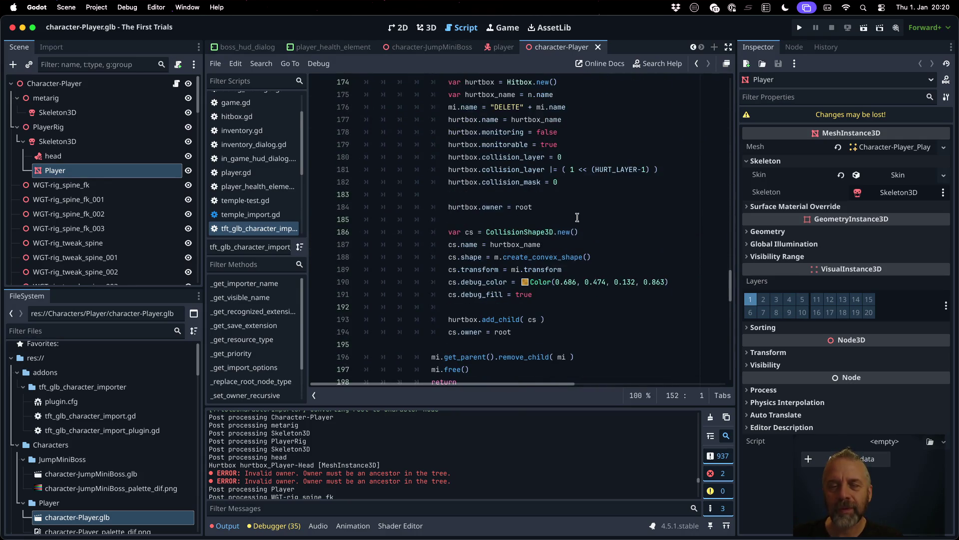
{"action": "left_click", "coordinate": [573, 206]}
{"action": "key", "text": "super+v"}
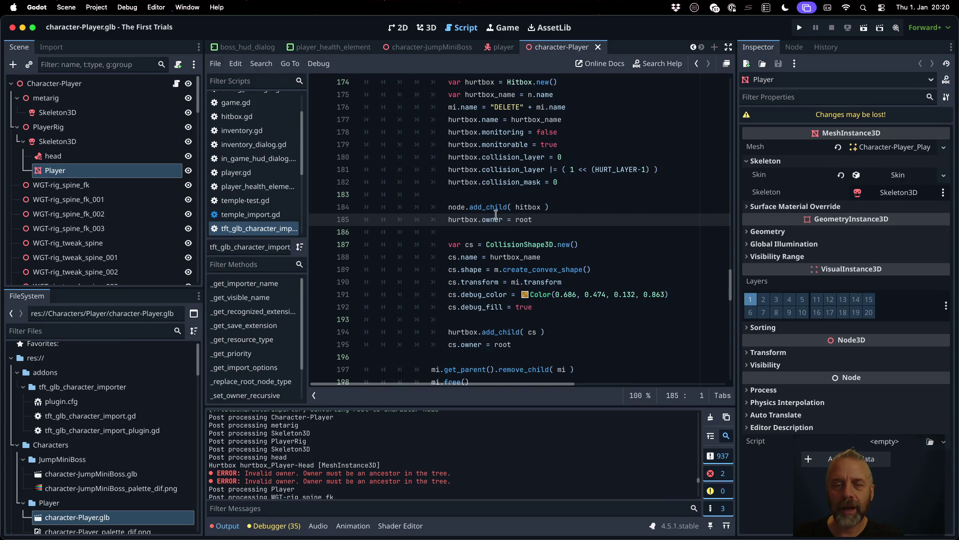
Step: Change the pasted line to node.add_child( hurtbox ) and save the script
{"action": "scroll", "coordinate": [470, 218], "scroll_direction": "up", "scroll_amount": 1}
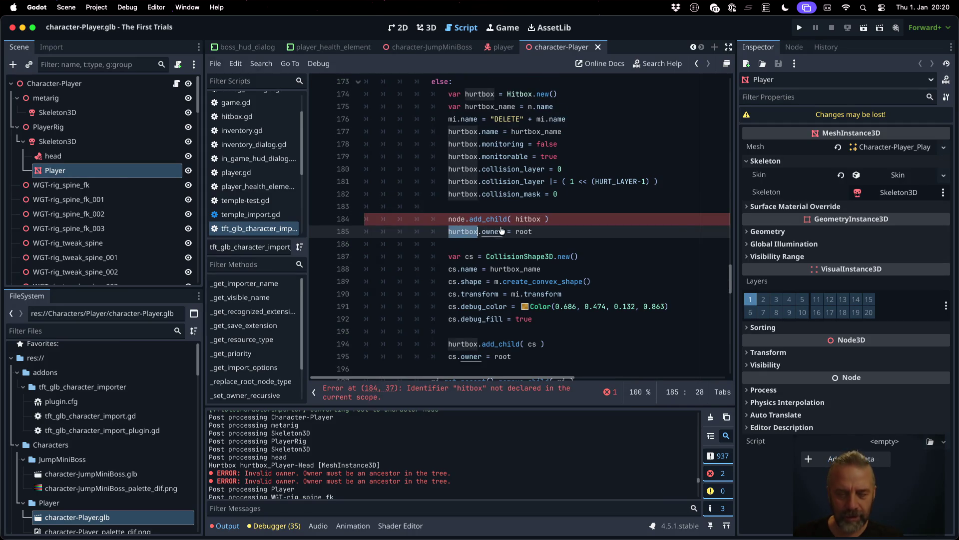
{"action": "left_click", "coordinate": [527, 217]}
{"action": "double_click", "coordinate": [527, 218]}
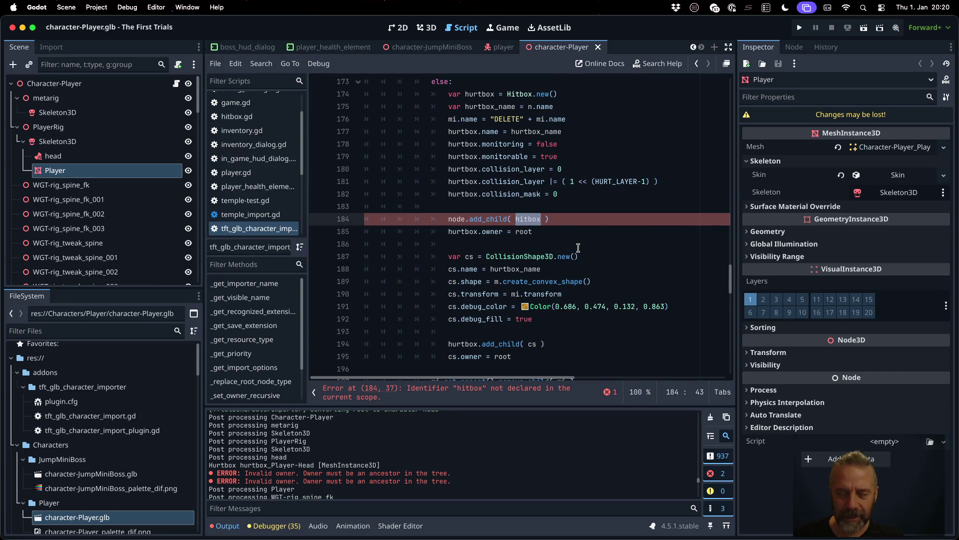
{"action": "type", "text": "hurtbox"}
{"action": "key", "text": "super+s"}
{"action": "key", "text": "Return"}
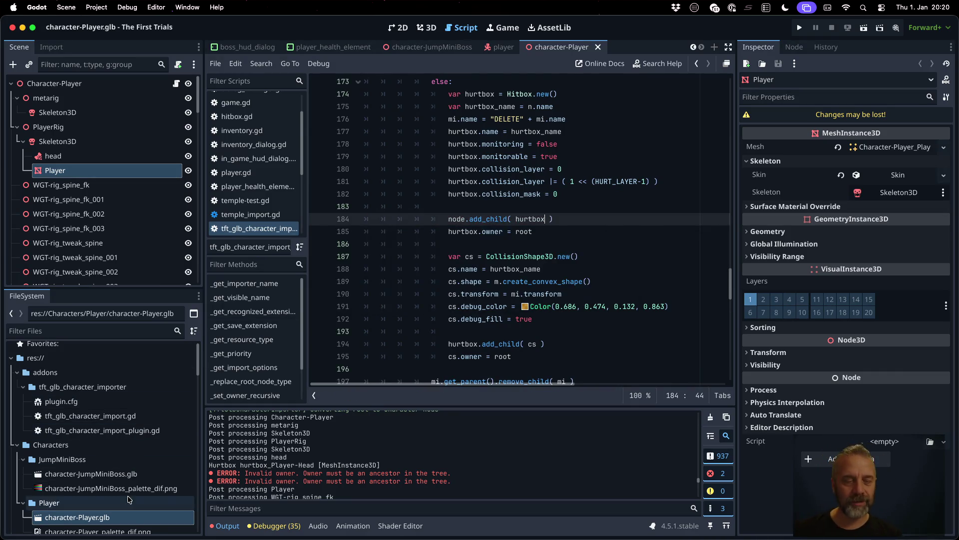
Step: Reimport character-Player.glb and select the new hurtbox_Player-Head node
{"action": "right_click", "coordinate": [166, 517]}
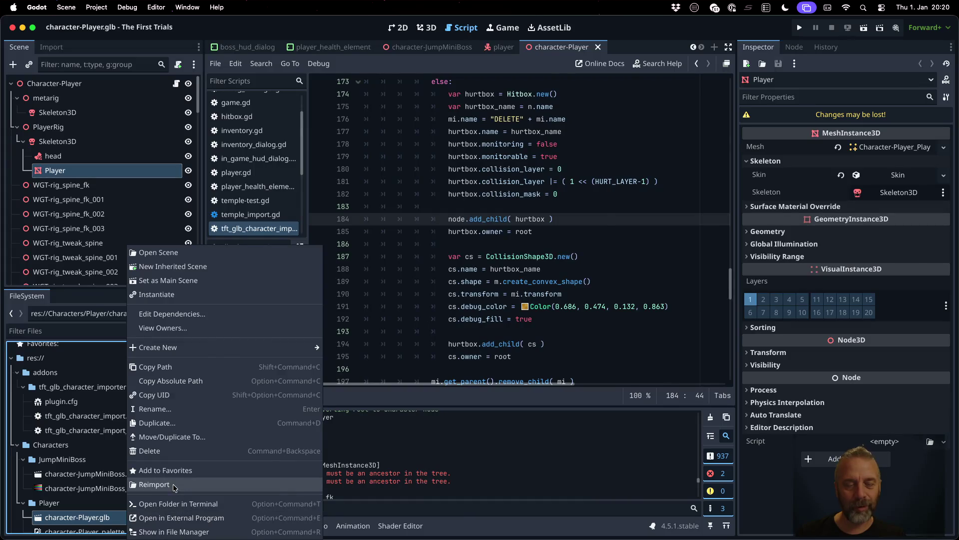
{"action": "left_click", "coordinate": [155, 484]}
{"action": "left_click", "coordinate": [92, 173]}
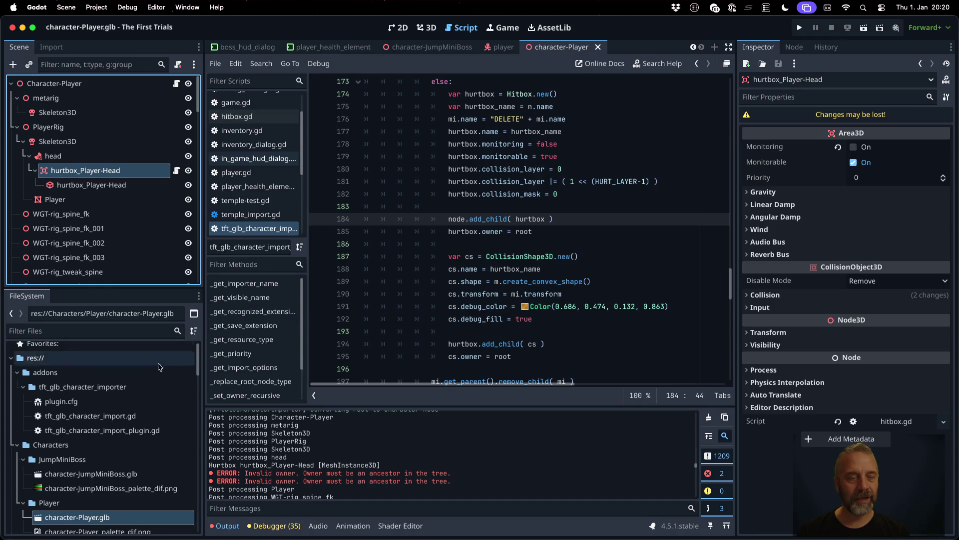
Step: Review the head hurtbox's Area3D settings, then bring up the Game folder's context menu
{"action": "scroll", "coordinate": [83, 442], "scroll_direction": "down", "scroll_amount": 10}
{"action": "scroll", "coordinate": [83, 442], "scroll_direction": "up", "scroll_amount": 4}
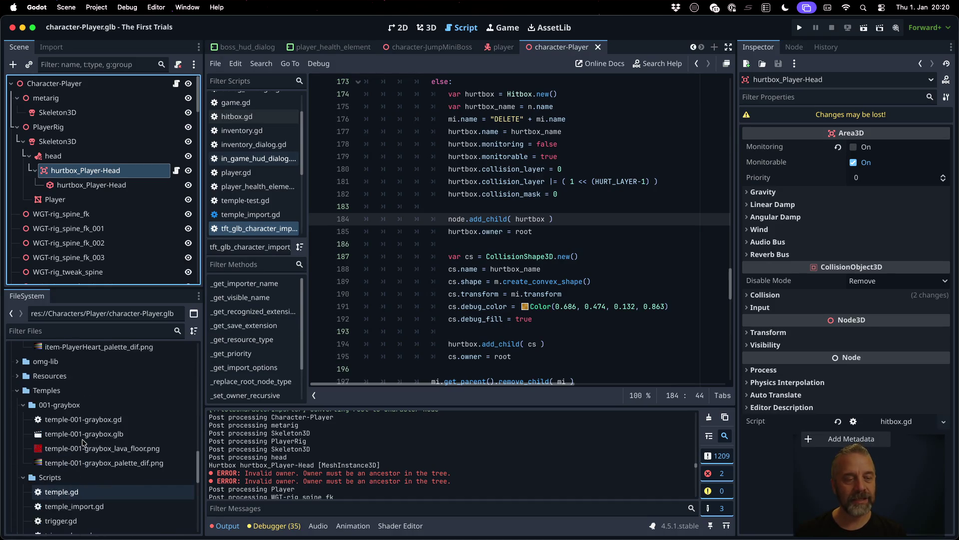
{"action": "scroll", "coordinate": [83, 442], "scroll_direction": "down", "scroll_amount": 10}
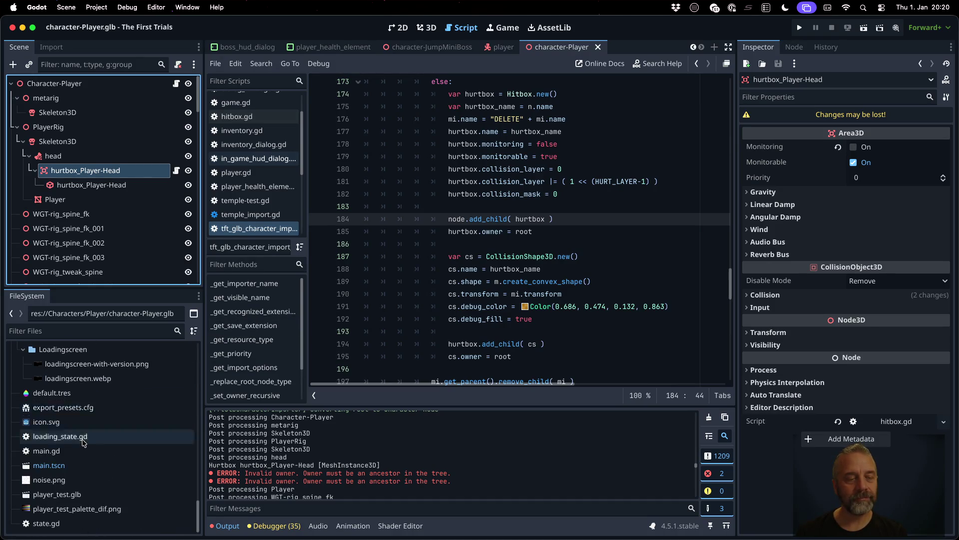
{"action": "scroll", "coordinate": [84, 442], "scroll_direction": "up", "scroll_amount": 7}
{"action": "scroll", "coordinate": [83, 443], "scroll_direction": "up", "scroll_amount": 10}
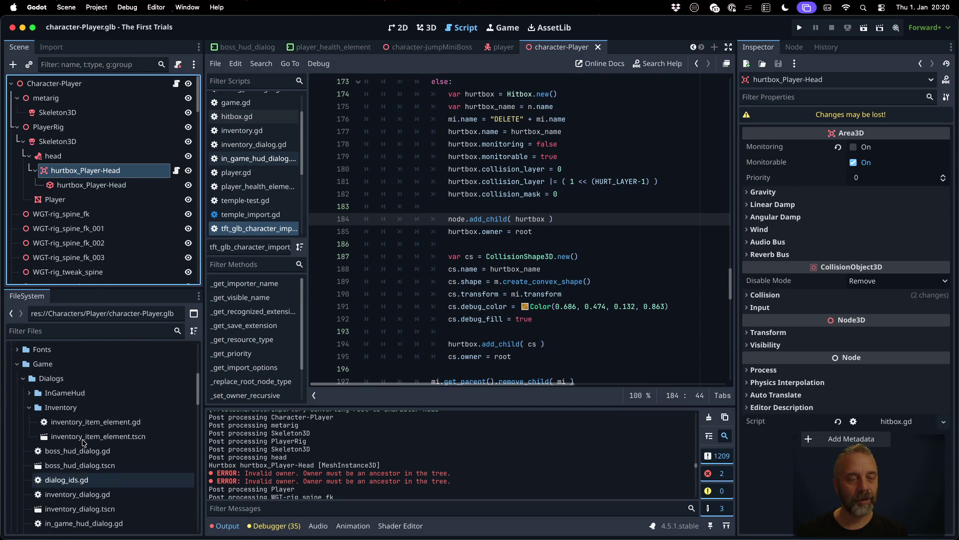
{"action": "left_click", "coordinate": [50, 366]}
{"action": "right_click", "coordinate": [50, 365]}
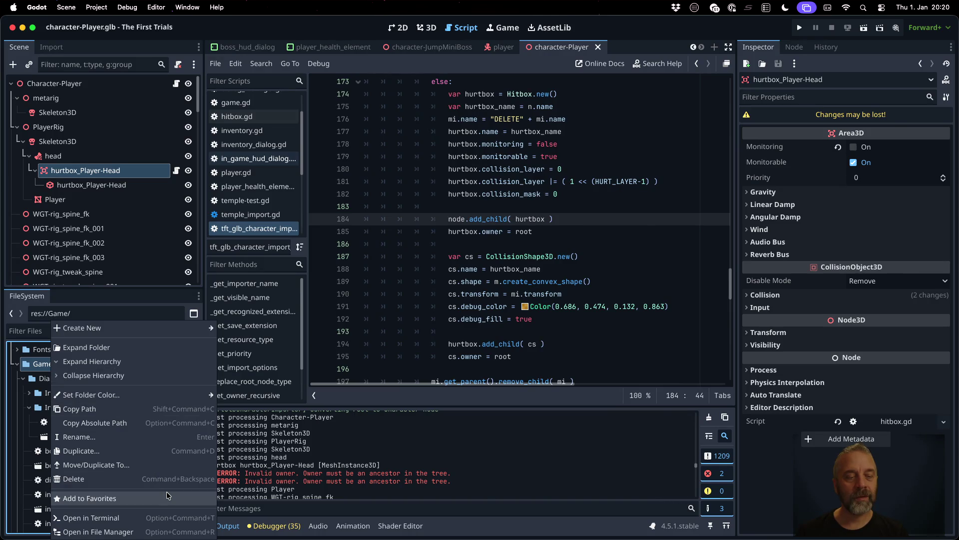
Step: Create a new script in the Game folder and review hitbox.gd's code for reference
{"action": "mouse_move", "coordinate": [190, 327]}
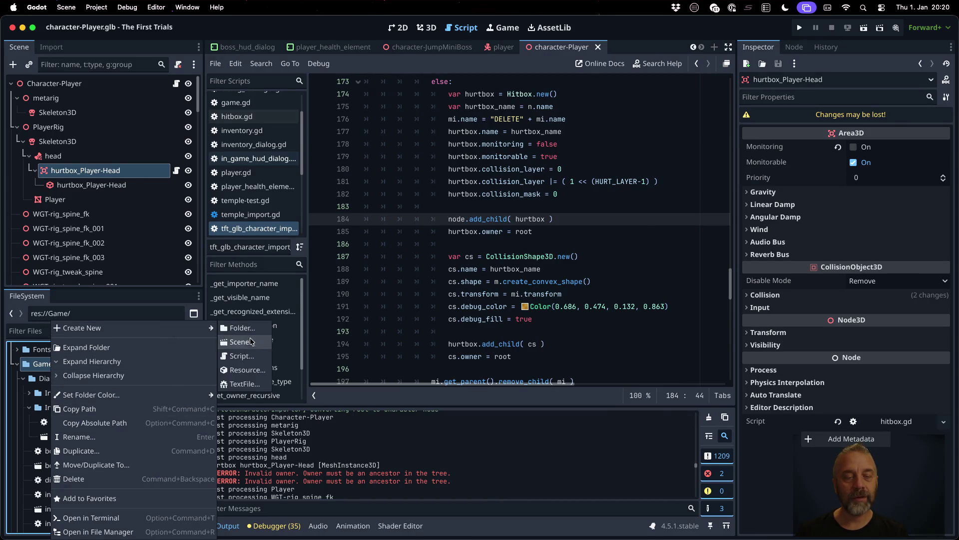
{"action": "left_click", "coordinate": [248, 356]}
{"action": "type", "text": "game_state"}
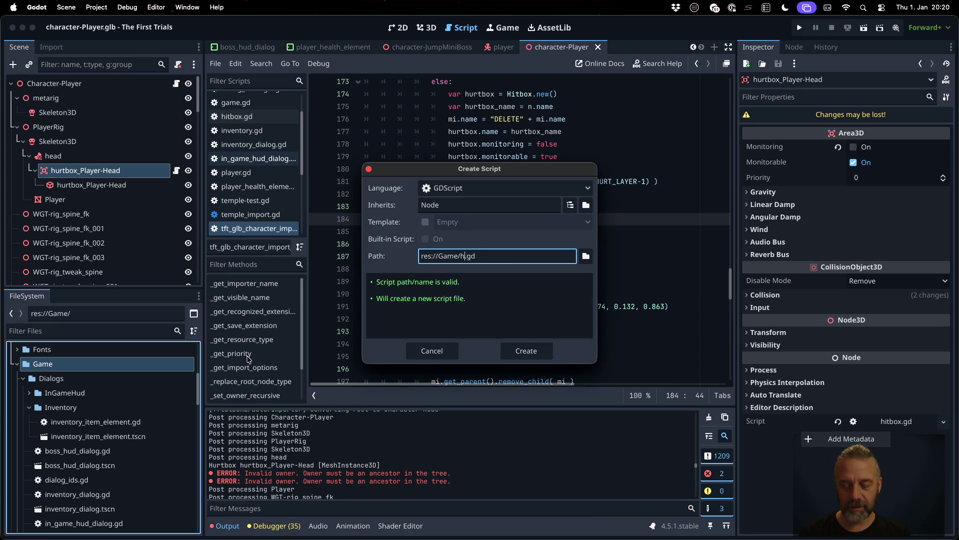
{"action": "key", "text": "Return"}
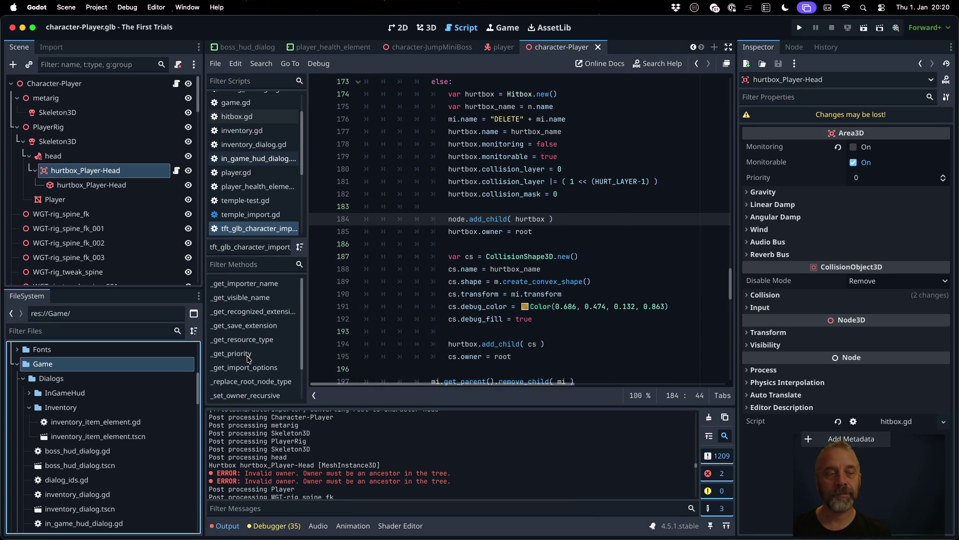
{"action": "left_click", "coordinate": [568, 220]}
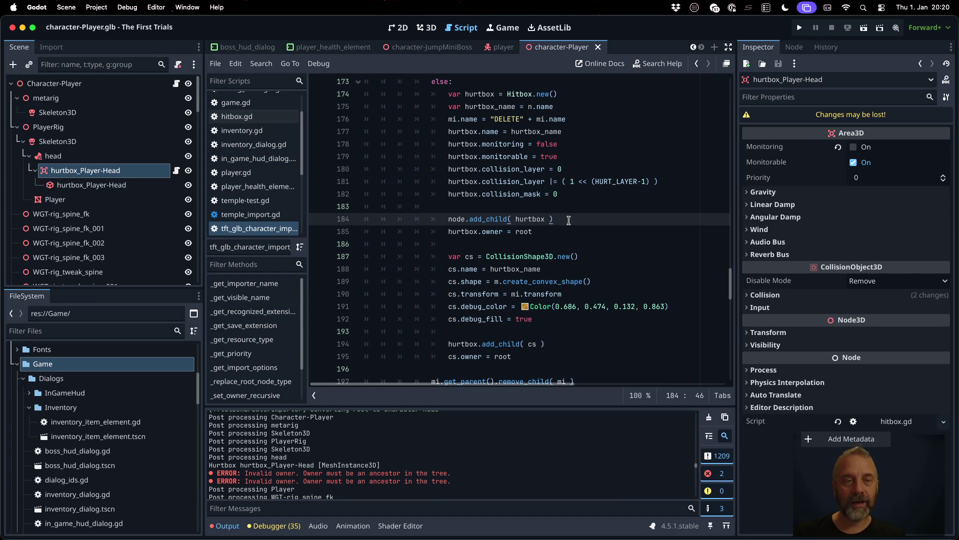
{"action": "left_click", "coordinate": [280, 119]}
{"action": "left_click", "coordinate": [557, 199]}
{"action": "key", "text": "super+a"}
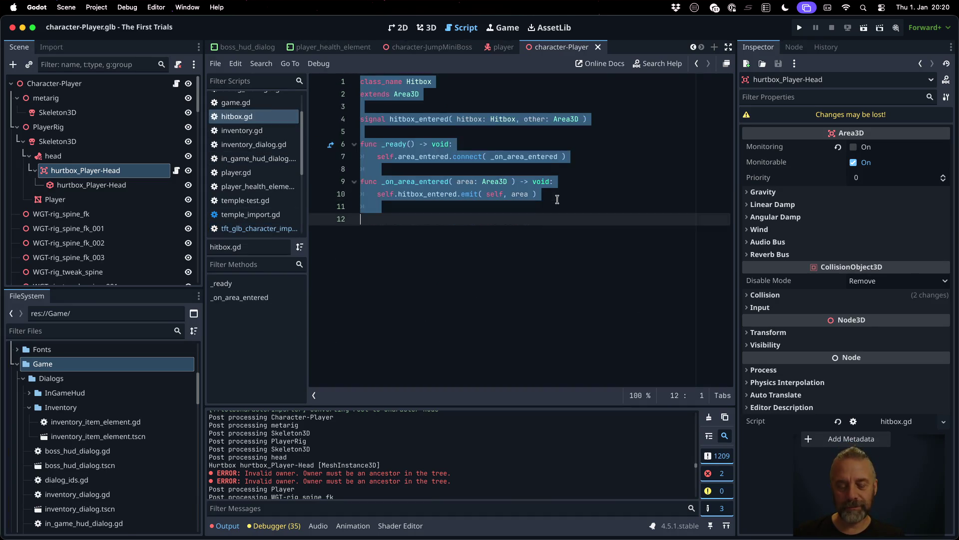
{"action": "left_click", "coordinate": [473, 99]}
Step: Quick-open hurtbox.gd and write 'class_name Hurtbox' above 'extends Area3D'
{"action": "key", "text": "shift+alt+o"}
{"action": "type", "text": "hurt"}
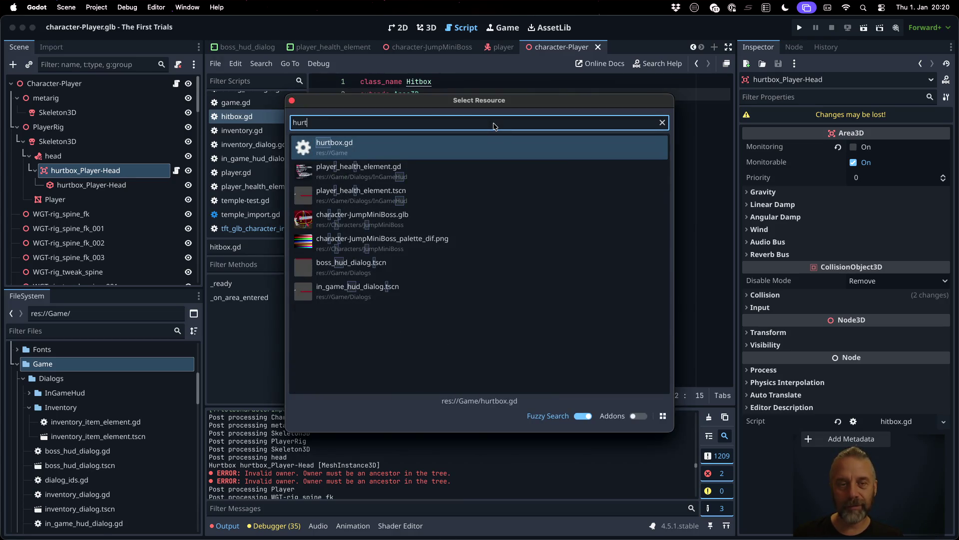
{"action": "key", "text": "Return"}
{"action": "key", "text": "BackSpace"}
{"action": "key", "text": "BackSpace"}
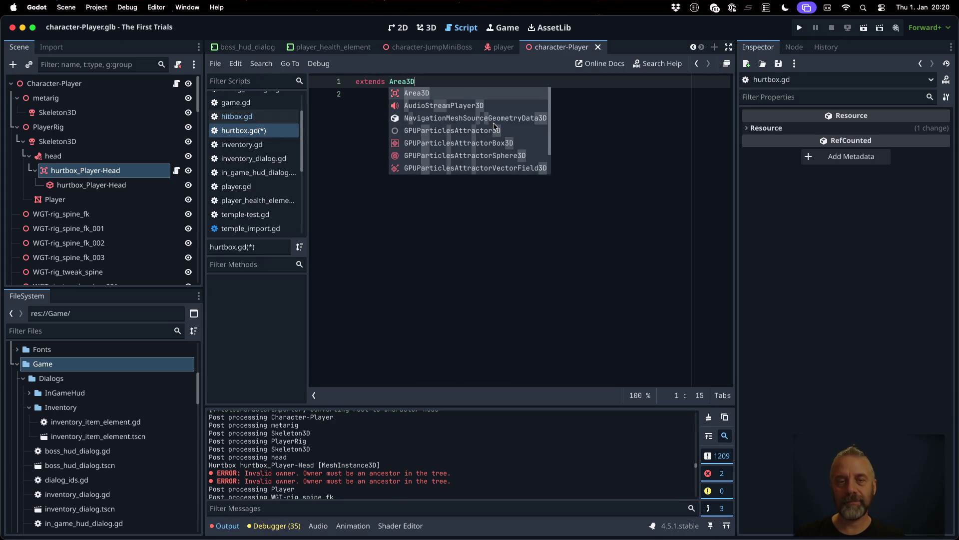
{"action": "key", "text": "Return"}
{"action": "key", "text": "Home"}
{"action": "key", "text": "Return"}
{"action": "key", "text": "Up"}
{"action": "type", "text": "class_n"}
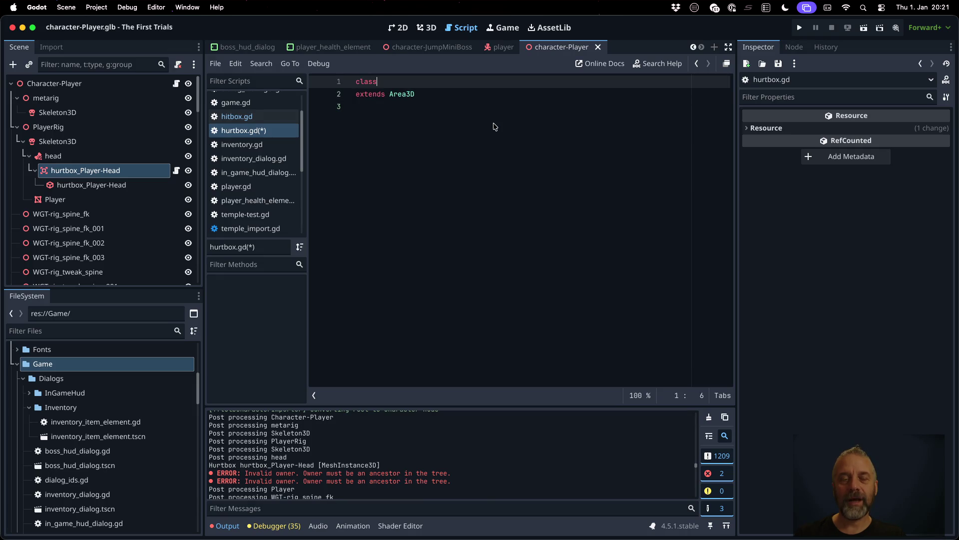
{"action": "key", "text": "BackSpace"}
{"action": "type", "text": "me Hu"}
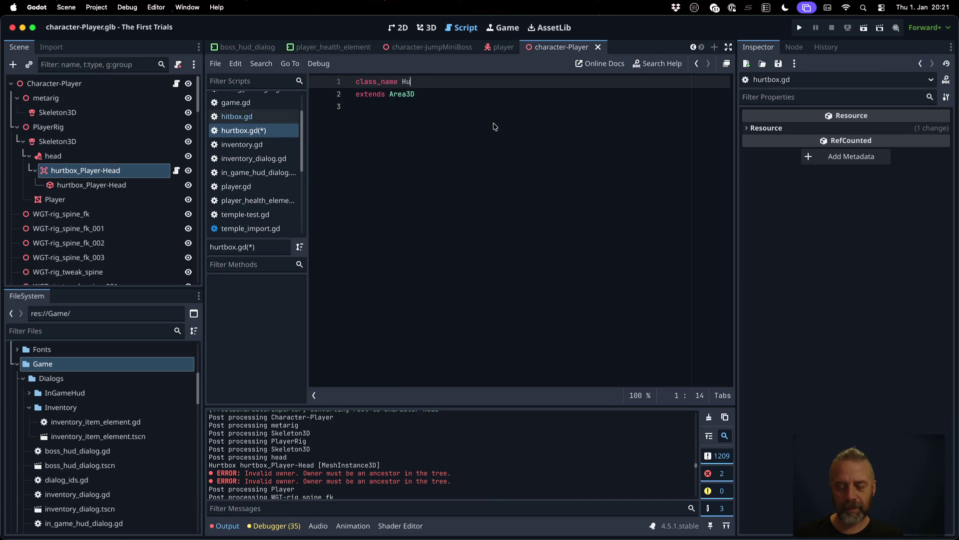
Step: Save hurtbox.gd and dismiss the unknown file format alert
{"action": "key", "text": "super+s"}
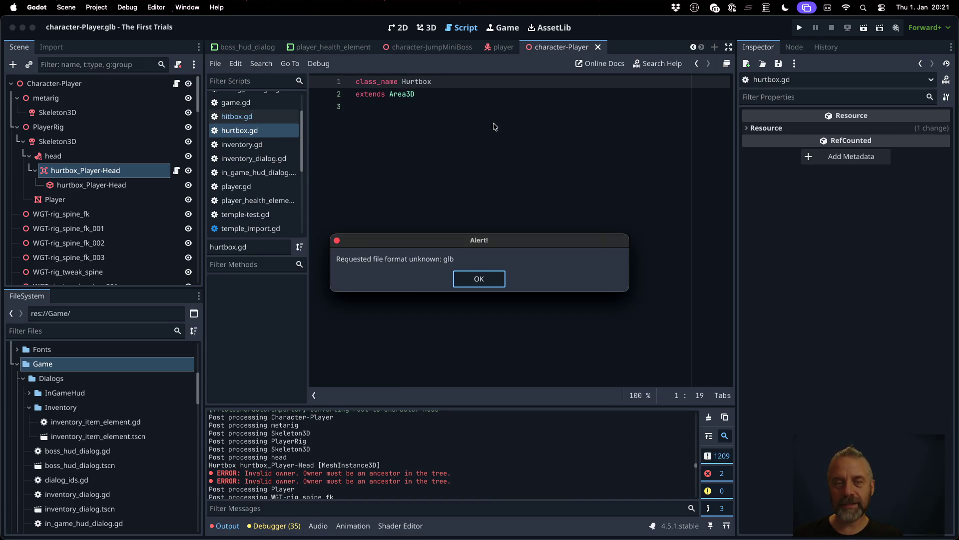
{"action": "key", "text": "Return"}
{"action": "scroll", "coordinate": [267, 126], "scroll_direction": "down", "scroll_amount": 5}
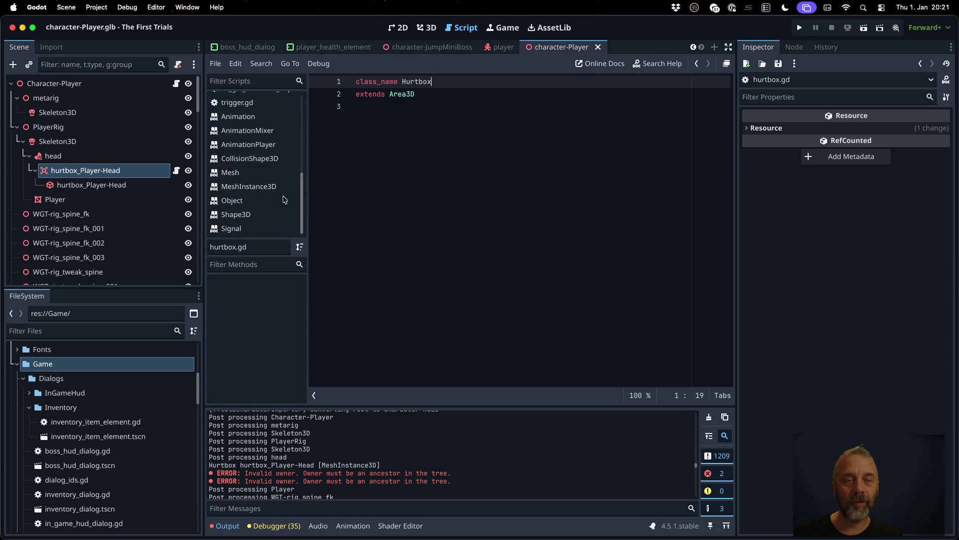
Step: Change Hitbox.new() to Hurtbox.new() on line 174 of tft_glb_character_import.gd
{"action": "left_click", "coordinate": [265, 106]}
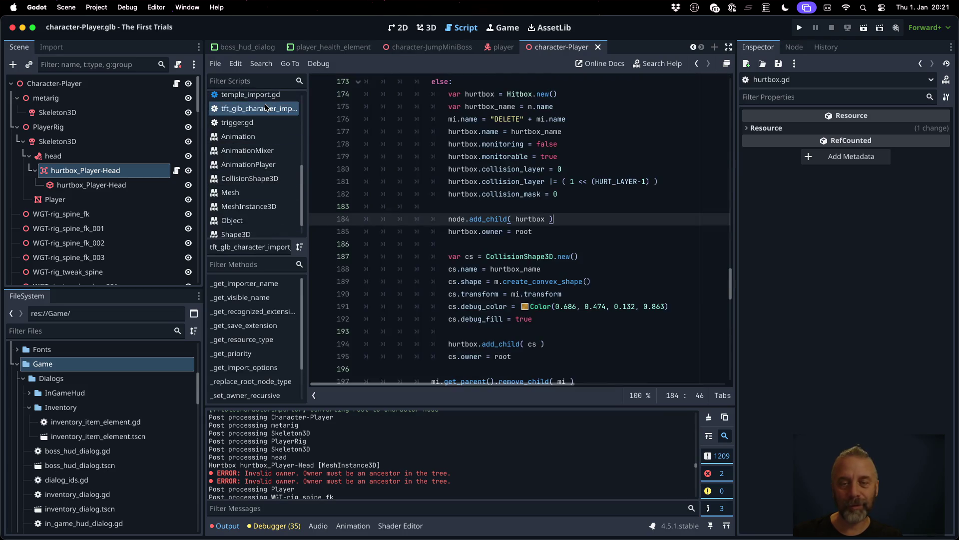
{"action": "left_click", "coordinate": [526, 178]}
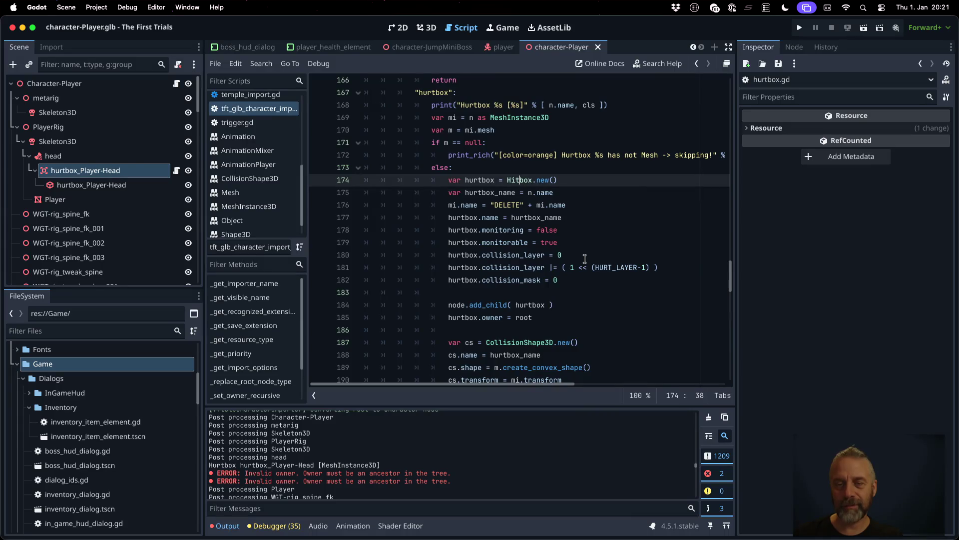
{"action": "type", "text": "urt"}
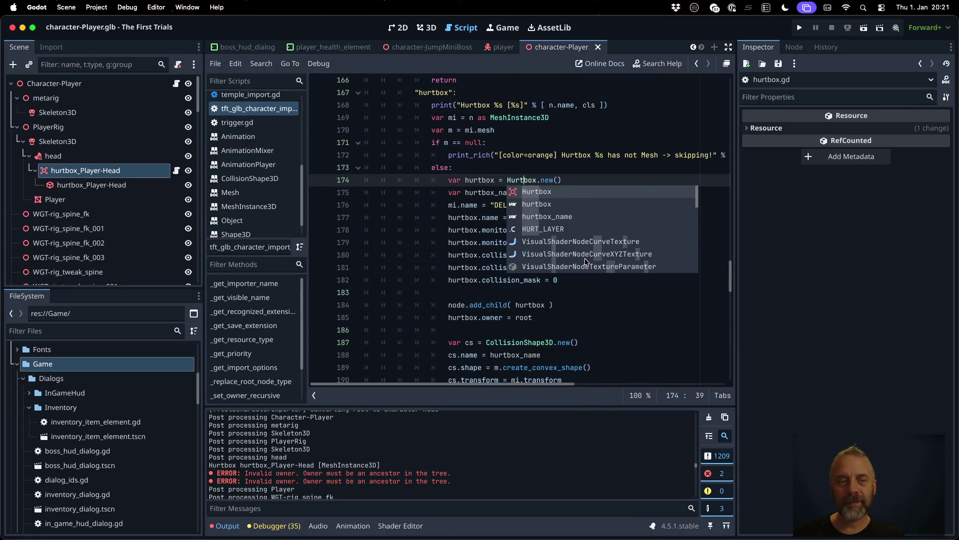
{"action": "key", "text": "Escape"}
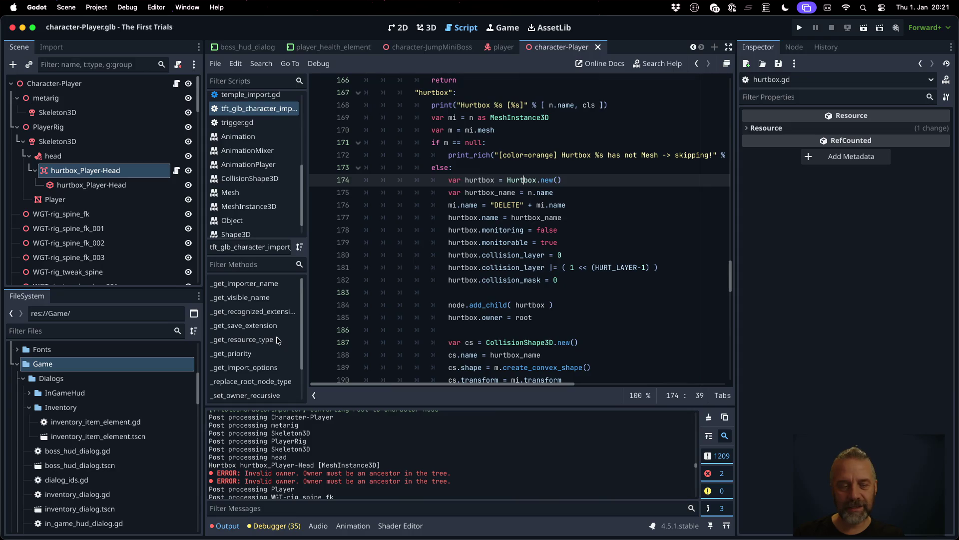
Step: Reimport character-Player.glb and confirm hurtbox_Player-Head uses hurtbox.gd on collision layer 12
{"action": "scroll", "coordinate": [120, 446], "scroll_direction": "down", "scroll_amount": 10}
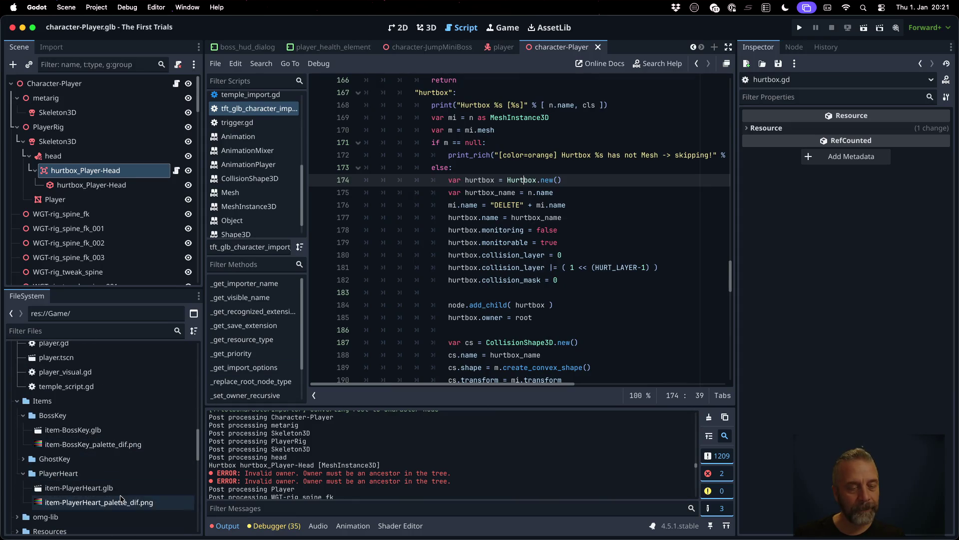
{"action": "scroll", "coordinate": [105, 436], "scroll_direction": "up", "scroll_amount": 15}
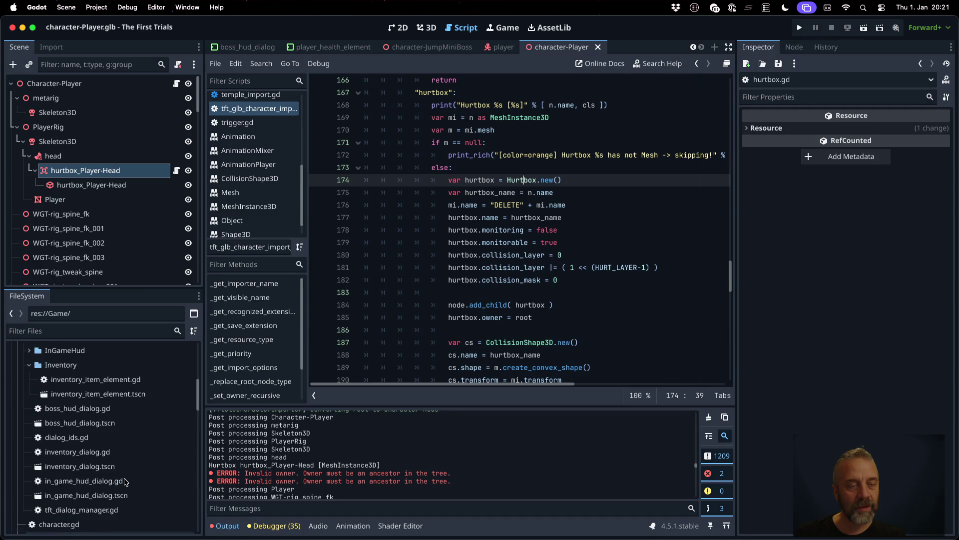
{"action": "scroll", "coordinate": [125, 481], "scroll_direction": "down", "scroll_amount": 2}
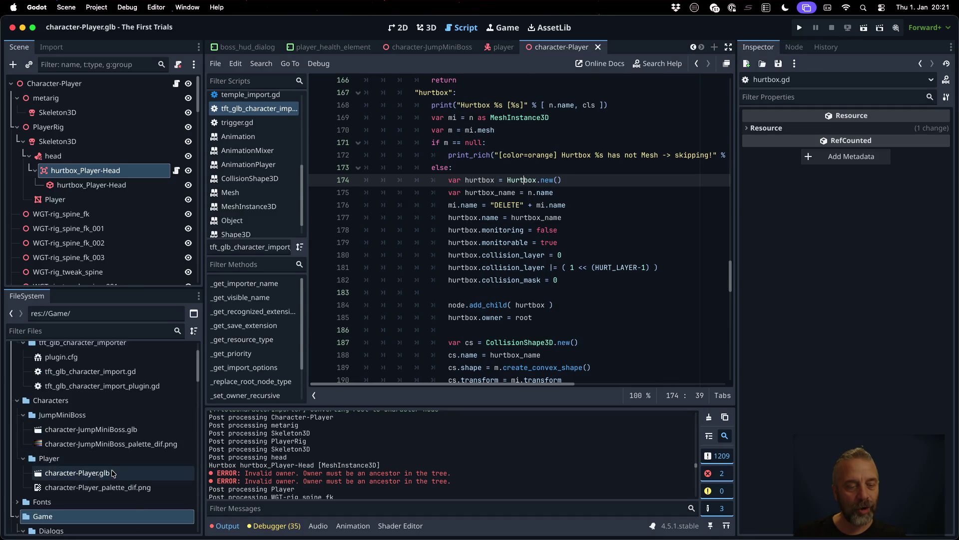
{"action": "right_click", "coordinate": [113, 473]}
{"action": "left_click", "coordinate": [168, 483]}
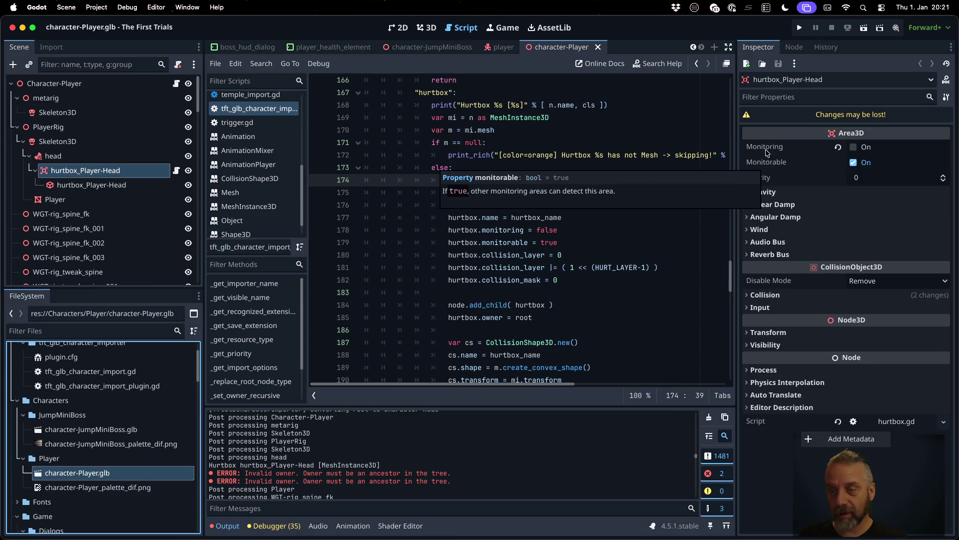
{"action": "left_click", "coordinate": [750, 296]}
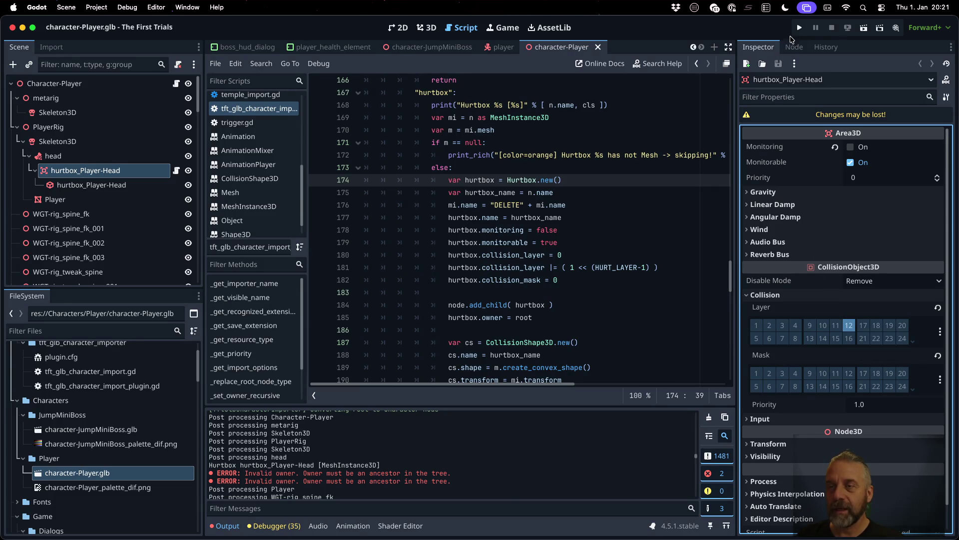
{"action": "scroll", "coordinate": [139, 155], "scroll_direction": "down", "scroll_amount": 15}
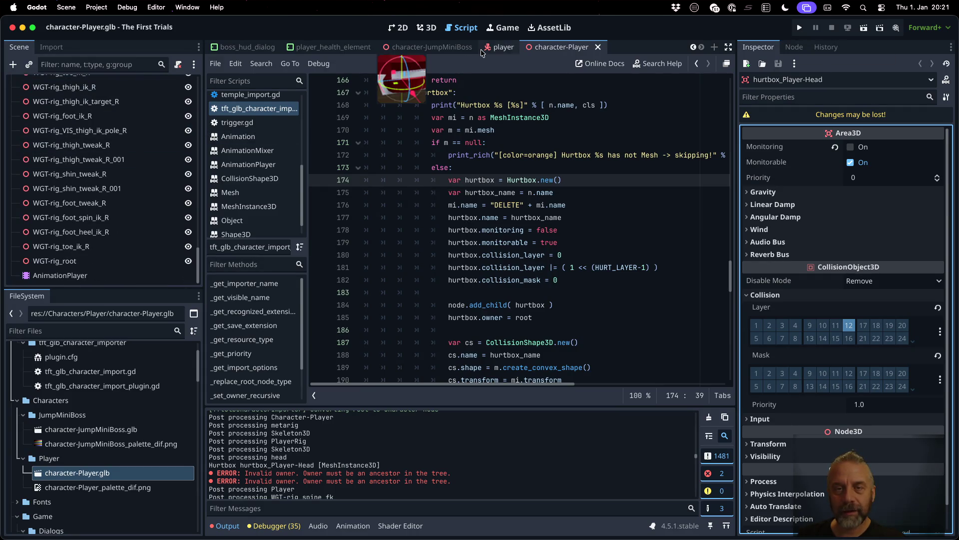
Step: Delete the old HurtboxArea3D and Hurtbox nodes from the player scene, save, and run the game
{"action": "left_click", "coordinate": [502, 47]}
{"action": "left_click", "coordinate": [92, 228]}
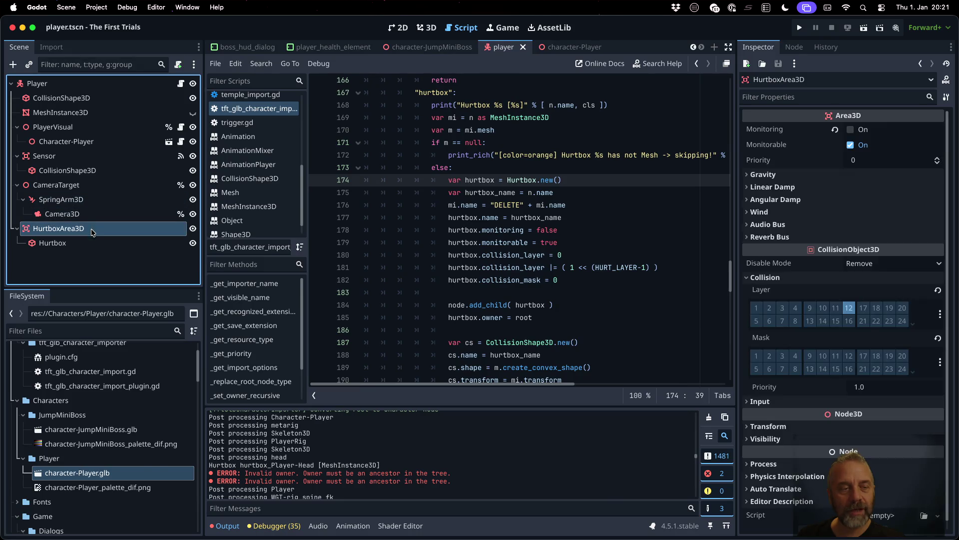
{"action": "left_click", "coordinate": [93, 241], "text": "shift"}
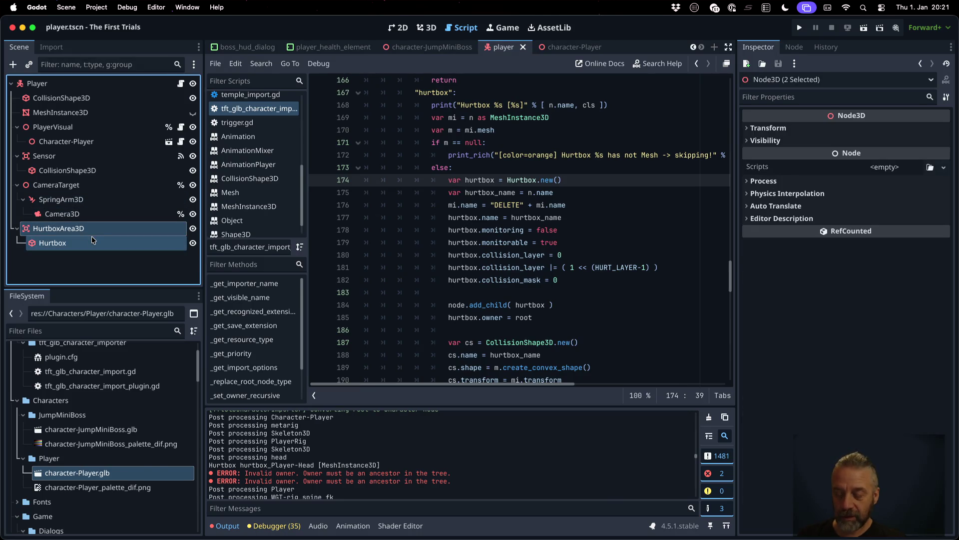
{"action": "key", "text": "Delete"}
{"action": "key", "text": "Return"}
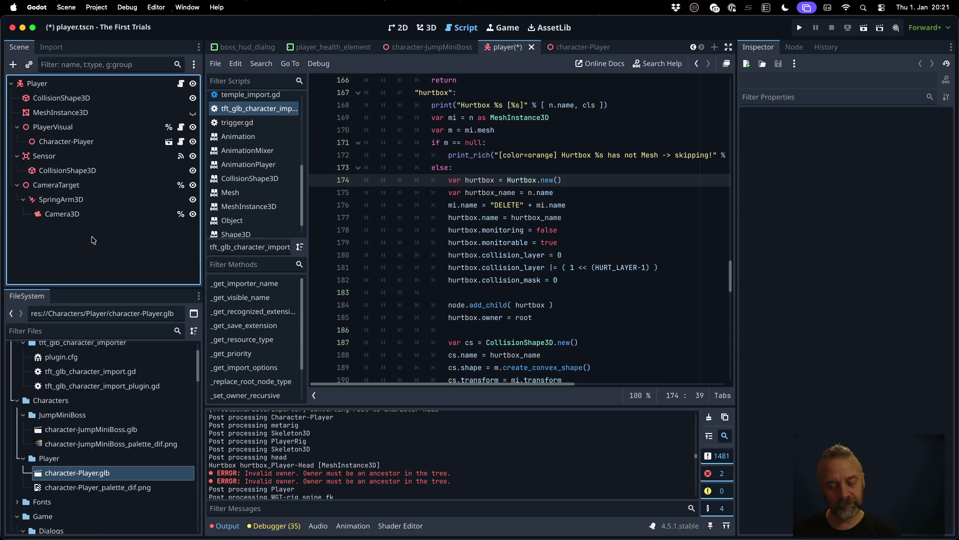
{"action": "key", "text": "super+s"}
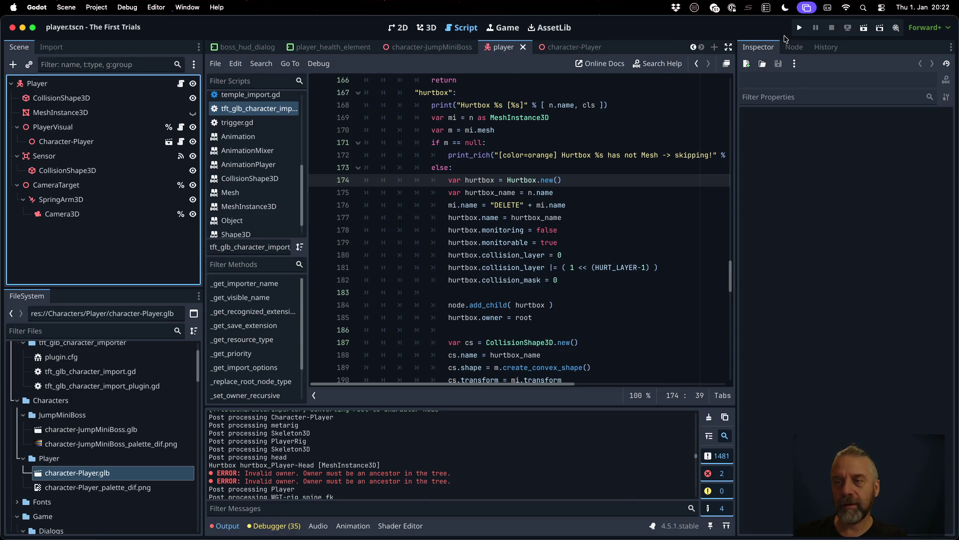
{"action": "left_click", "coordinate": [800, 27]}
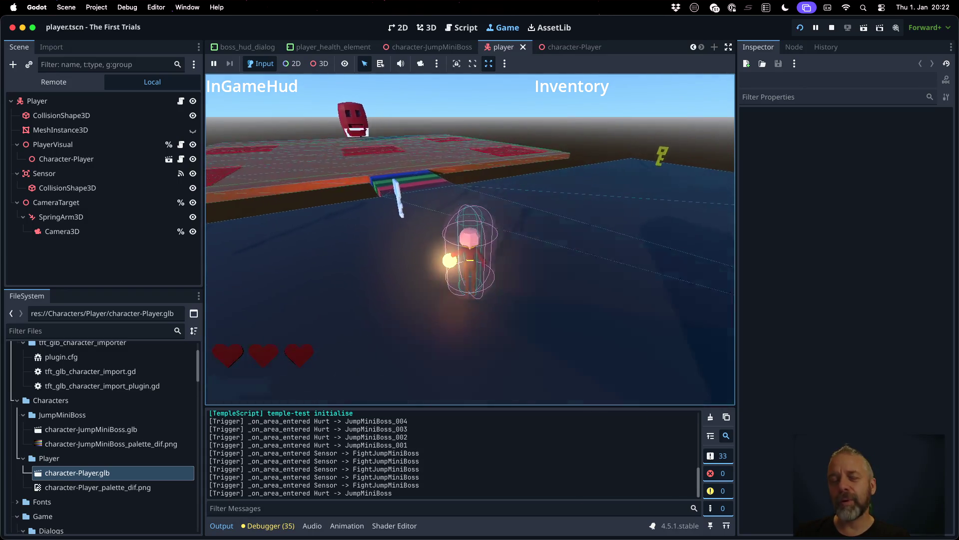
Step: Run the player over the rainbow bridge into the Jump Mini Boss arena, then stop the test
{"action": "key", "text": "w"}
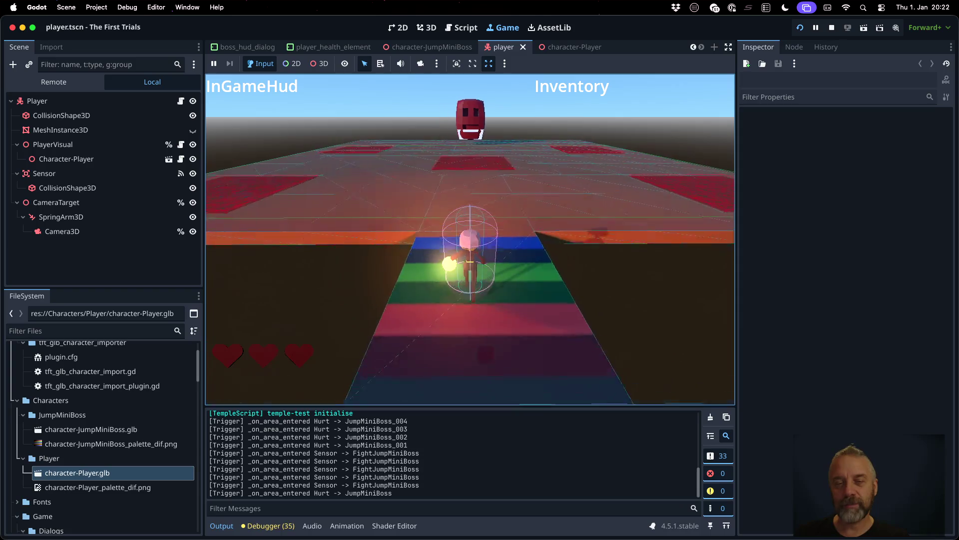
{"action": "key", "text": "w"}
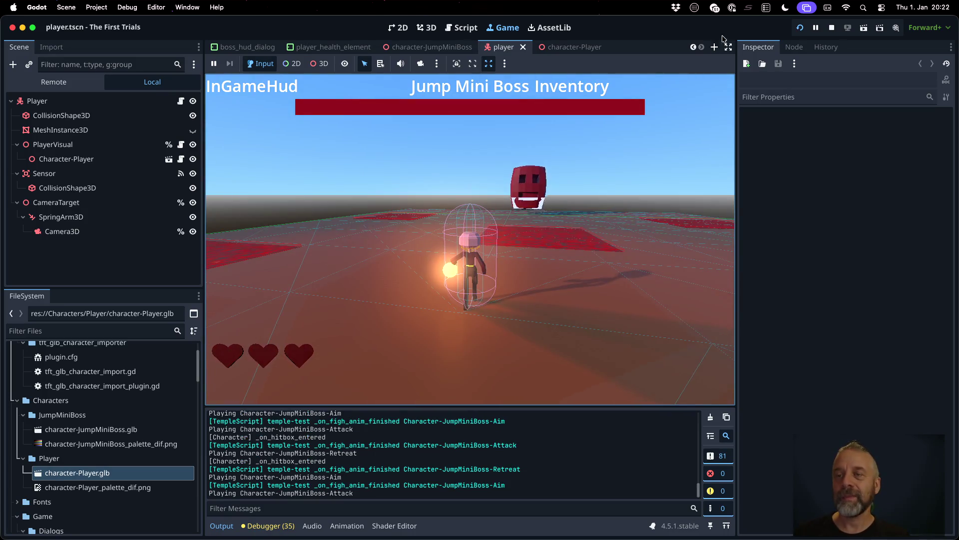
{"action": "left_click", "coordinate": [832, 28]}
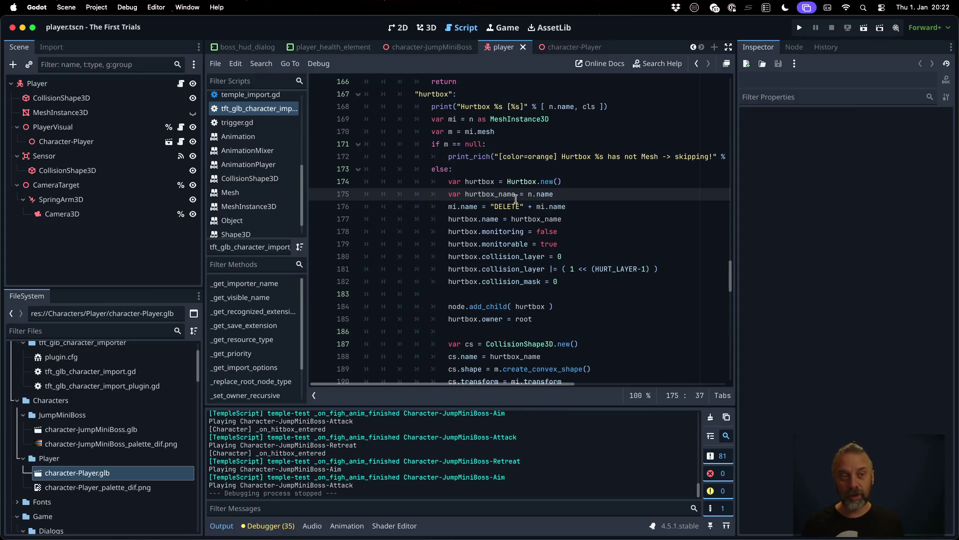
Step: Inspect the Character-Player and Player nodes, then review line 174 of the hurtbox importer code
{"action": "left_click", "coordinate": [72, 143]}
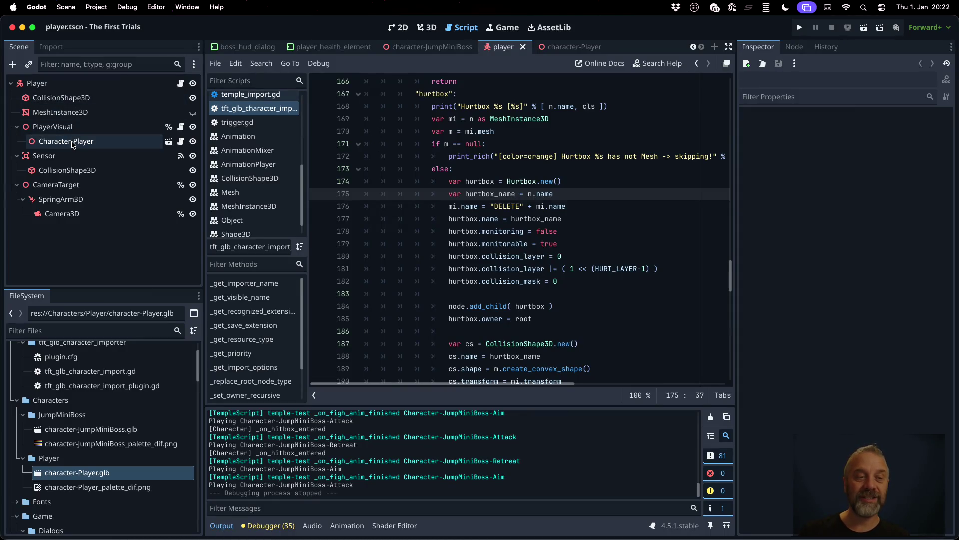
{"action": "left_click", "coordinate": [37, 85]}
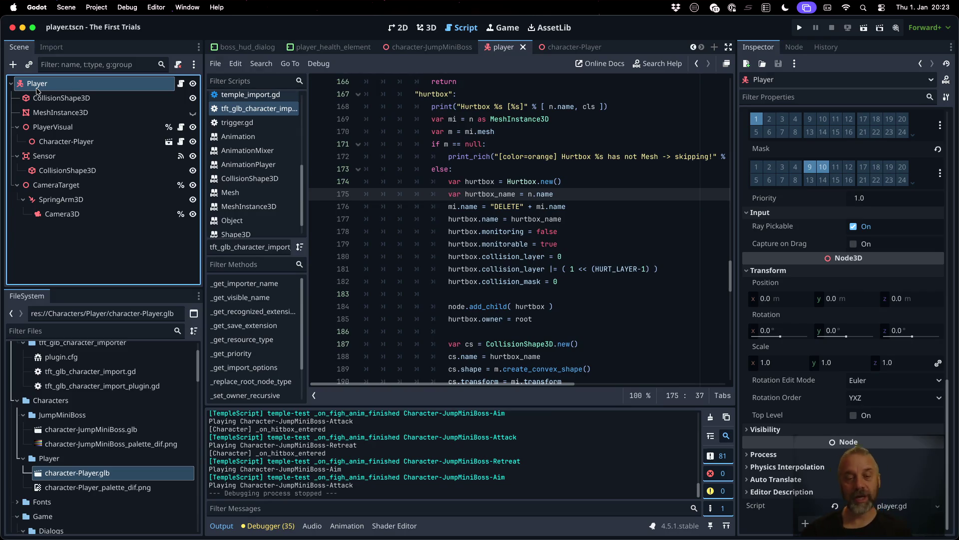
{"action": "left_click", "coordinate": [424, 178]}
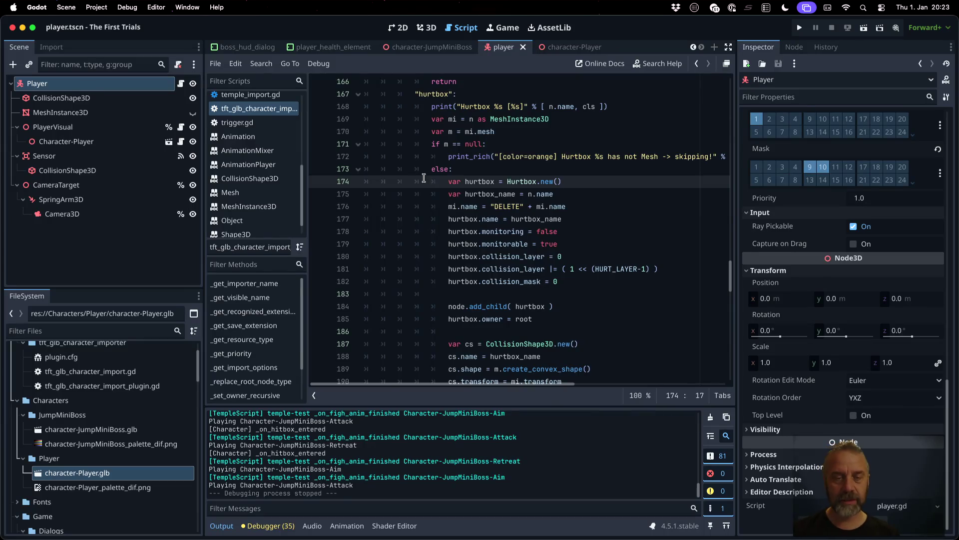
{"action": "key", "text": "shift+alt+o"}
Step: Quick-open character_manager.gd and go to the empty line after _on_area_entered
{"action": "type", "text": "chara"}
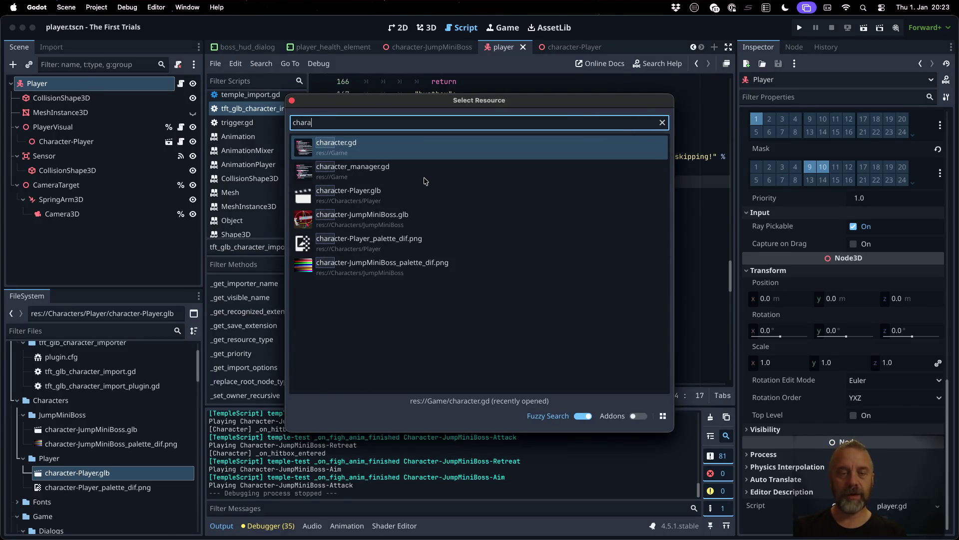
{"action": "key", "text": "Down"}
{"action": "key", "text": "Return"}
{"action": "scroll", "coordinate": [526, 219], "scroll_direction": "down", "scroll_amount": 5}
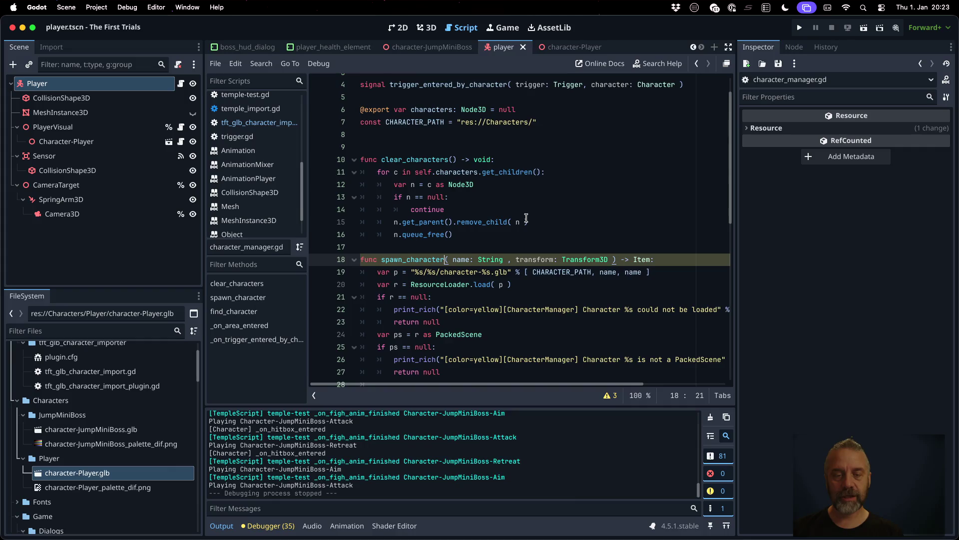
{"action": "left_click", "coordinate": [440, 145]}
{"action": "scroll", "coordinate": [514, 228], "scroll_direction": "down", "scroll_amount": 8}
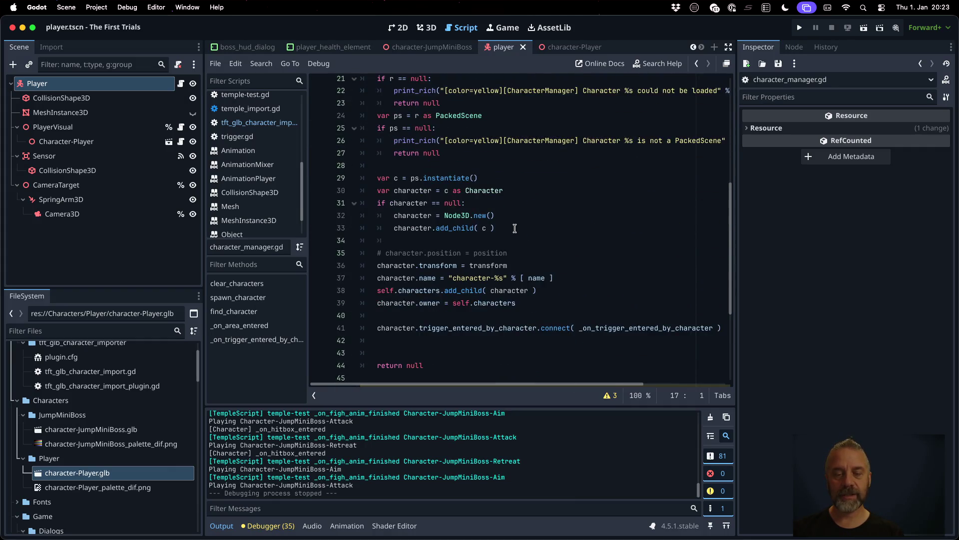
{"action": "scroll", "coordinate": [515, 228], "scroll_direction": "down", "scroll_amount": 2}
{"action": "left_click", "coordinate": [493, 306]}
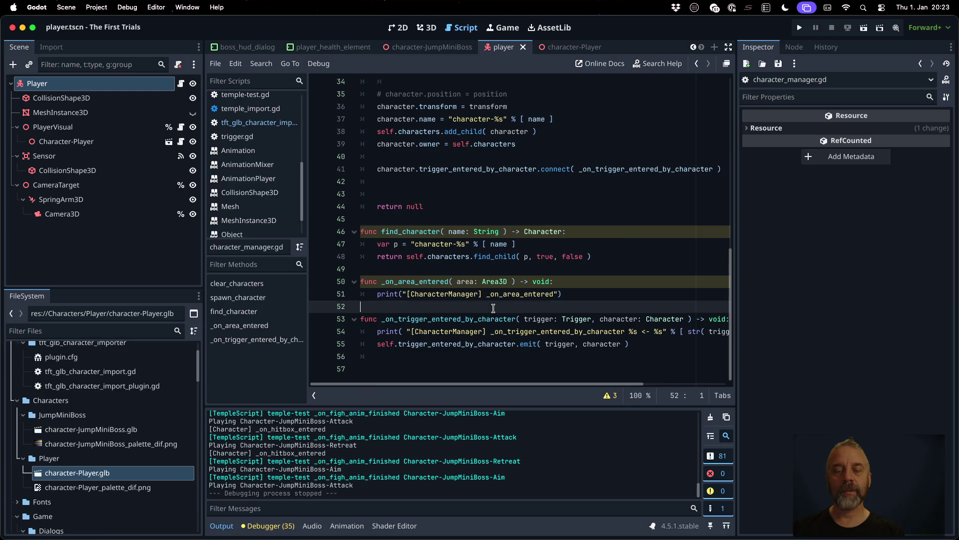
Step: Add a stub _on_character_hitbox_entered_by_hurtbox(character, hitbox, hurtbox) -> void handler with pass
{"action": "left_click_drag", "start_coordinate": [203, 193], "coordinate": [130, 193]}
{"action": "left_click", "coordinate": [407, 371]}
{"action": "type", "text": "func _on"}
{"action": "type", "text": "_character_"}
{"action": "type", "text": "hitbox_"}
{"action": "type", "text": "entered_"}
{"action": "type", "text": "by_hurtbo"}
{"action": "type", "text": "x( "}
{"action": "type", "text": "character: C"}
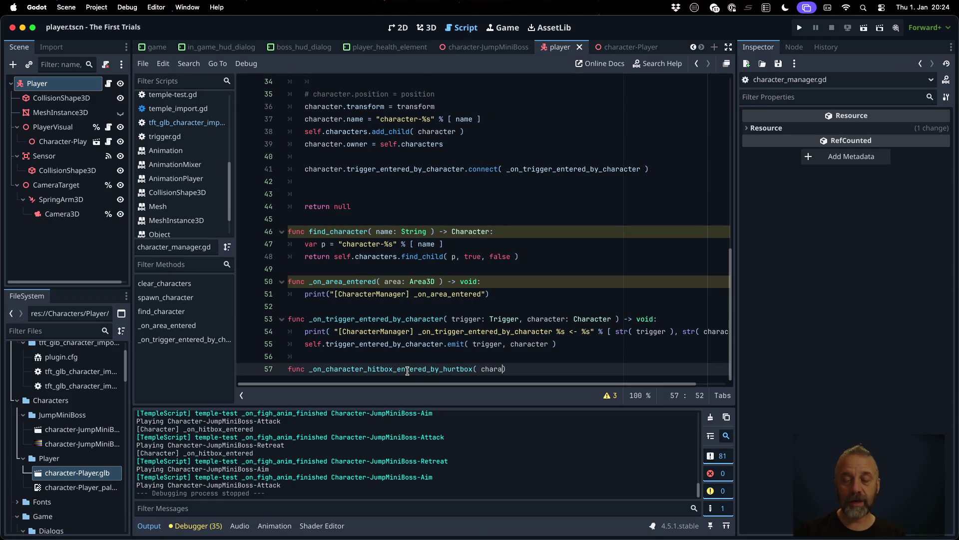
{"action": "type", "text": "haracter,"}
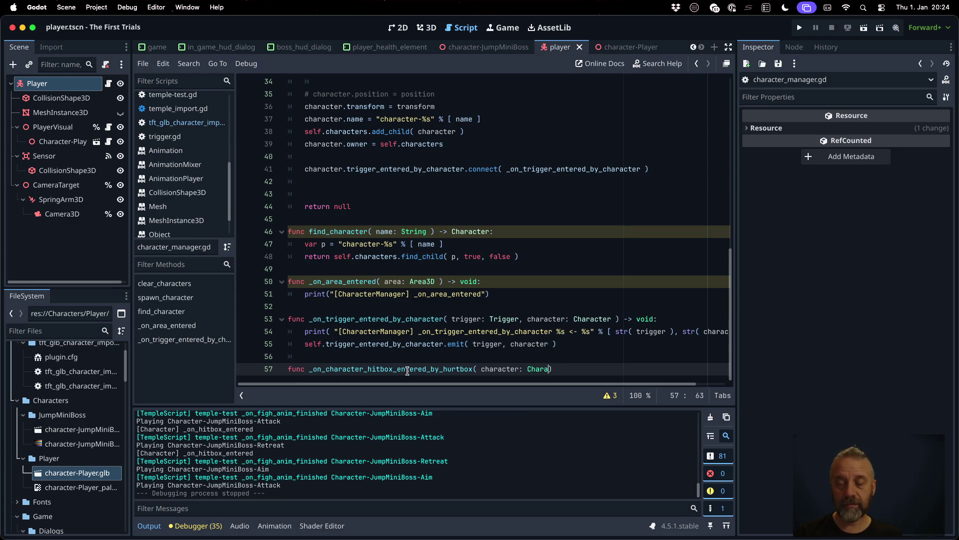
{"action": "type", "text": " hitbox: "}
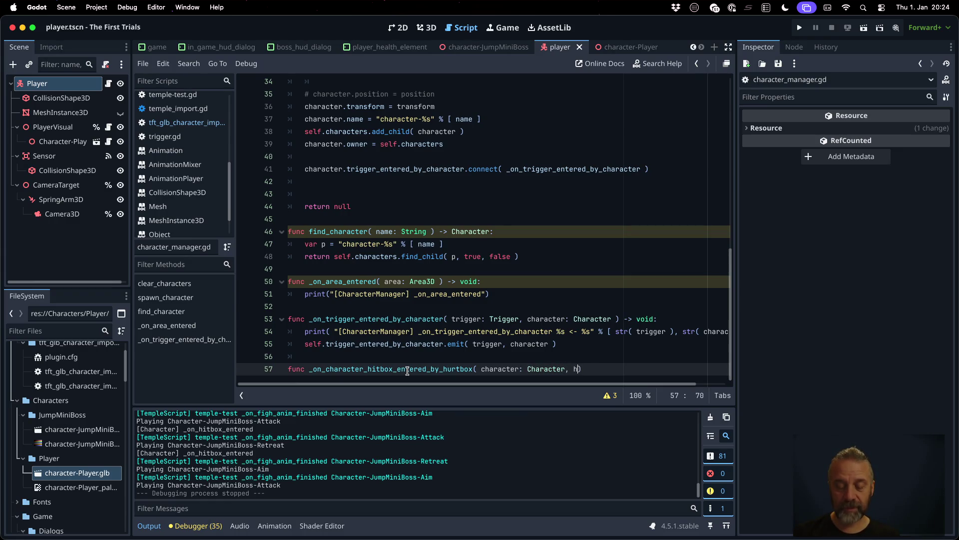
{"action": "type", "text": "Hitb"}
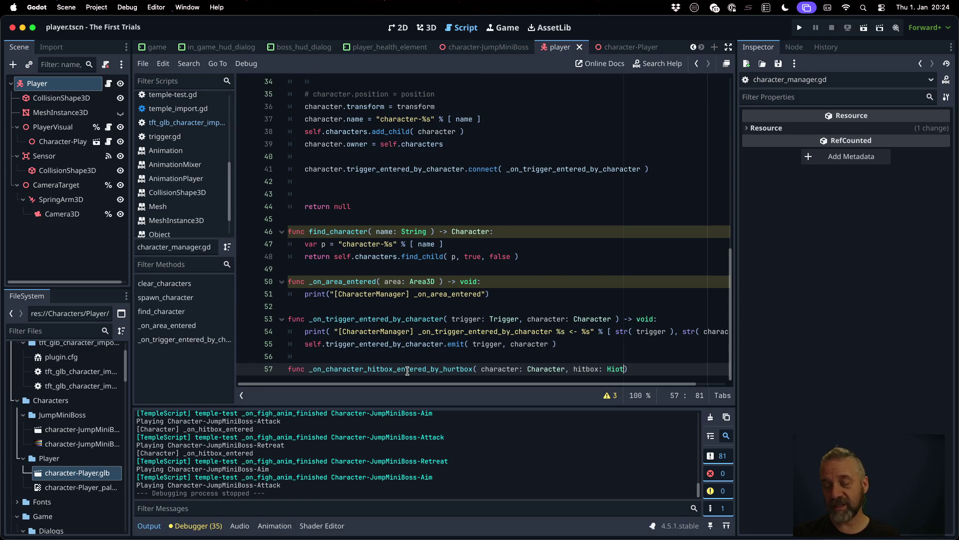
{"action": "type", "text": "ox, h"}
{"action": "type", "text": "urtbox:"}
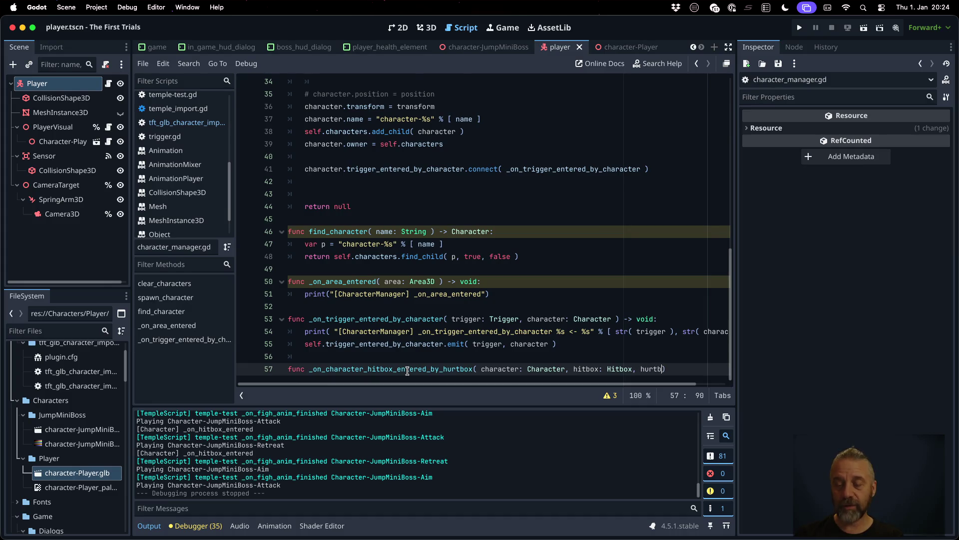
{"action": "type", "text": " Hurtbox"}
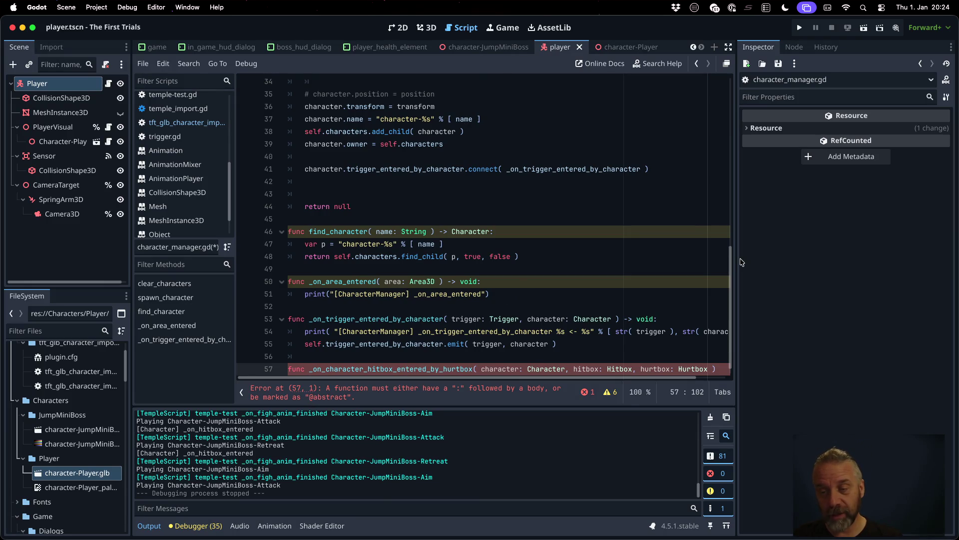
{"action": "left_click_drag", "start_coordinate": [737, 257], "coordinate": [824, 258]}
{"action": "left_click", "coordinate": [721, 368]}
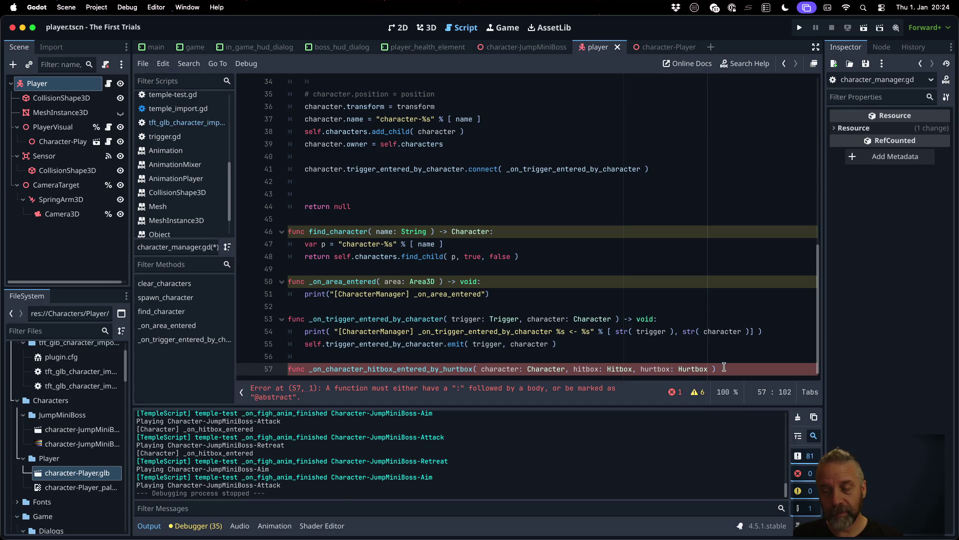
{"action": "type", "text": "-> void"}
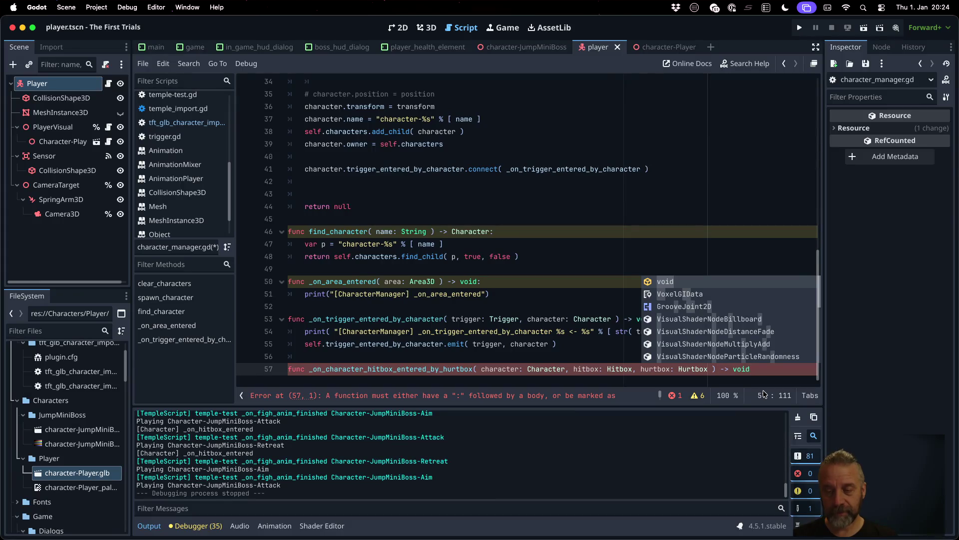
{"action": "type", "text": ":"}
{"action": "key", "text": "Return"}
{"action": "type", "text": "pass"}
{"action": "key", "text": "Return"}
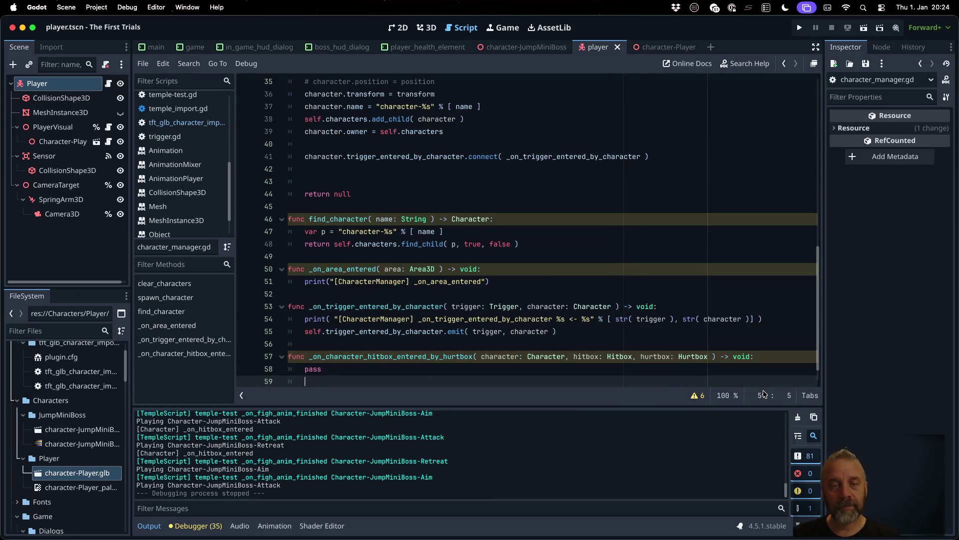
Step: Begin a new 'character.' line below the trigger connect call on line 41
{"action": "left_click", "coordinate": [483, 157]}
{"action": "key", "text": "Return"}
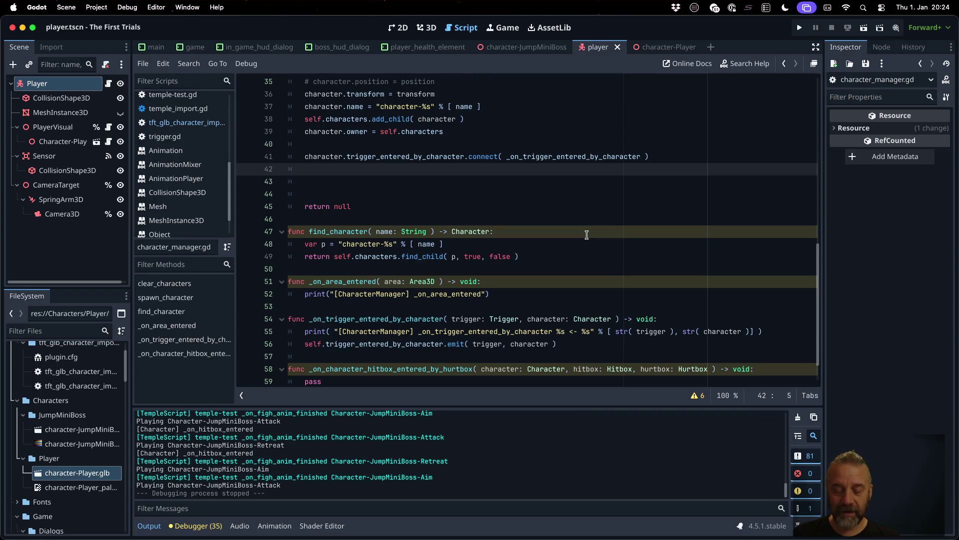
{"action": "type", "text": "character"}
{"action": "key", "text": "Escape"}
{"action": "type", "text": "."}
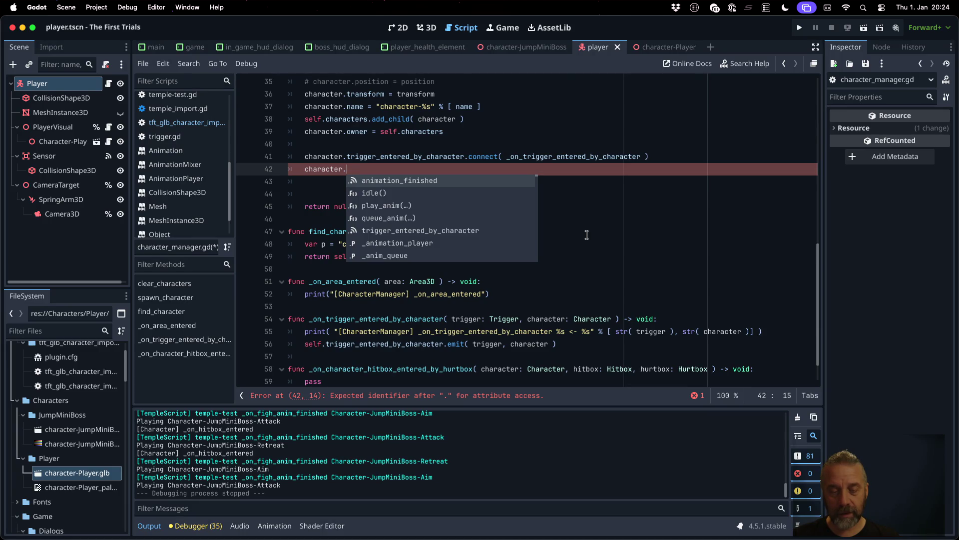
Step: Select the signal-name part of the handler header on line 58 for reference
{"action": "key", "text": "Escape"}
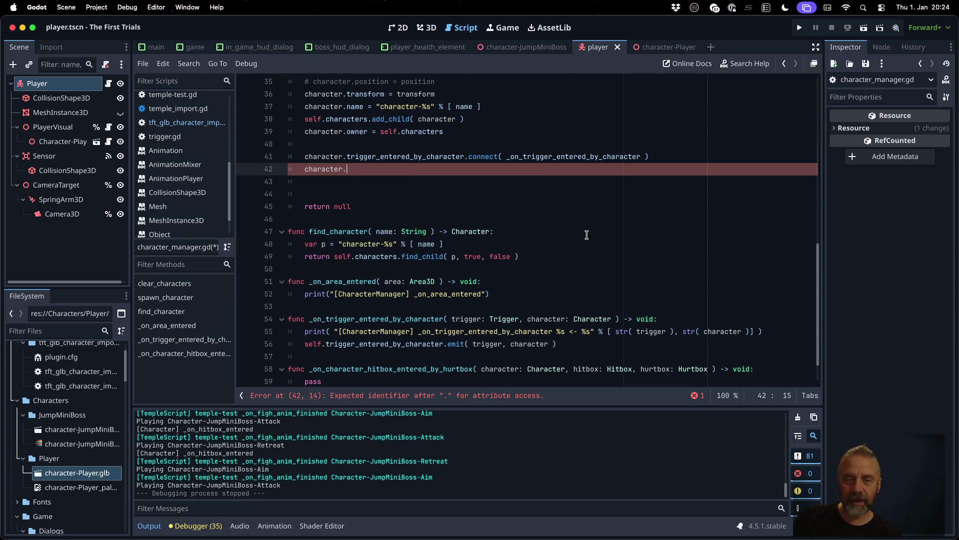
{"action": "left_click", "coordinate": [326, 369]}
{"action": "key", "text": "shift+End"}
{"action": "key", "text": "shift+Left"}
{"action": "key", "text": "shift+Left"}
{"action": "key", "text": "shift+Left"}
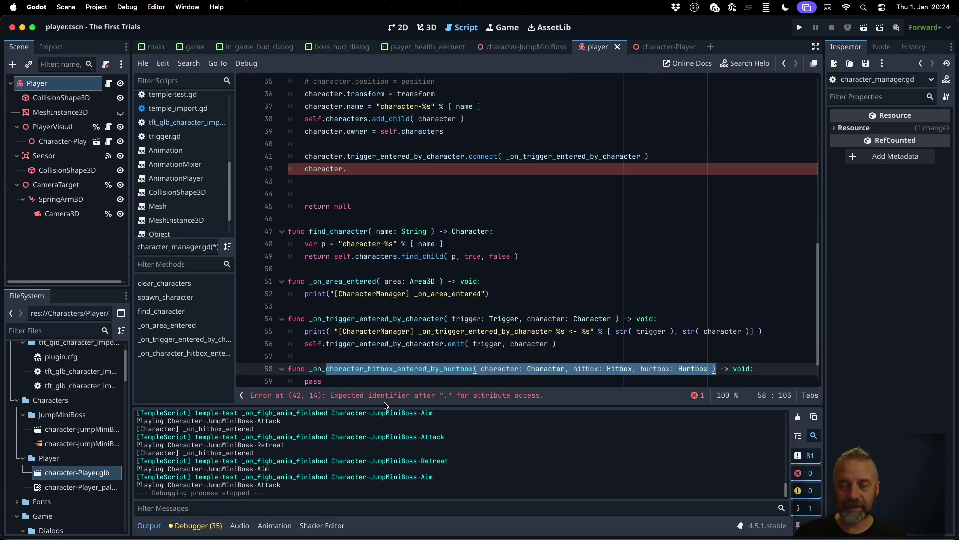
{"action": "key", "text": "shift+Left"}
{"action": "key", "text": "shift+Left"}
{"action": "key", "text": "shift+Left"}
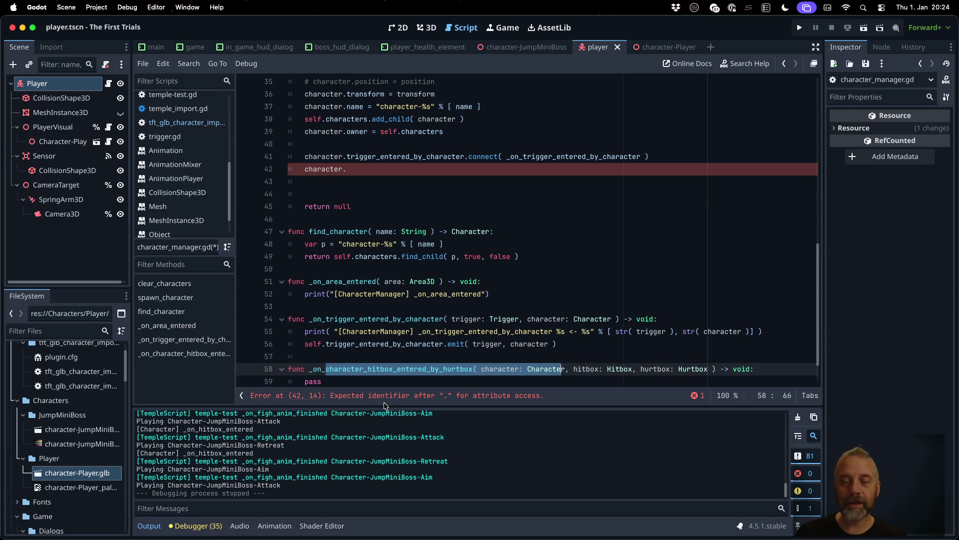
{"action": "key", "text": "shift+Left"}
{"action": "key", "text": "shift+Left"}
{"action": "key", "text": "shift+Left"}
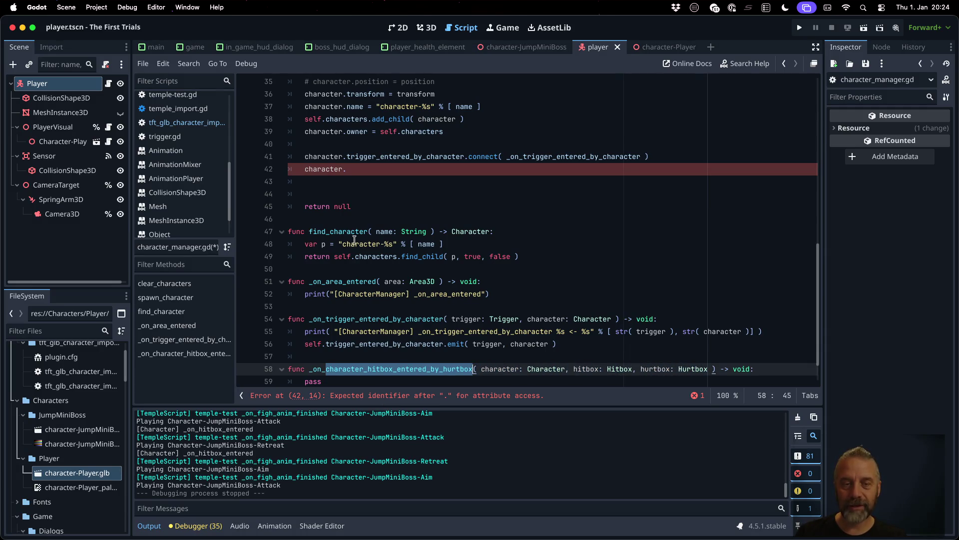
{"action": "left_click", "coordinate": [400, 181]}
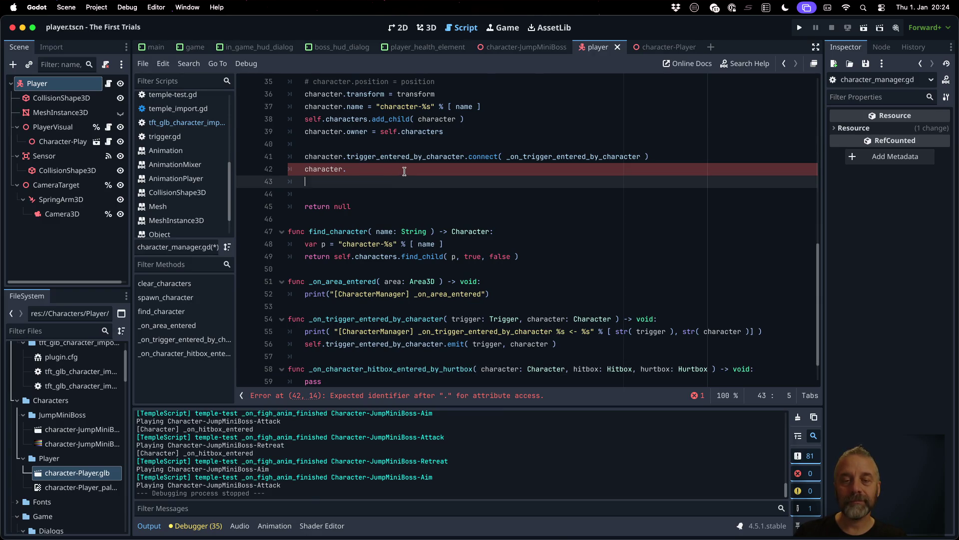
Step: Complete line 42 as character.character_hitbox_entered_by_hurtbox.connect(_on_character_hitbox_entered_by_hurtbox)
{"action": "left_click", "coordinate": [405, 171]}
{"action": "type", "text": "character_hitbox_entered_by_hurtbox.connect( _on_"}
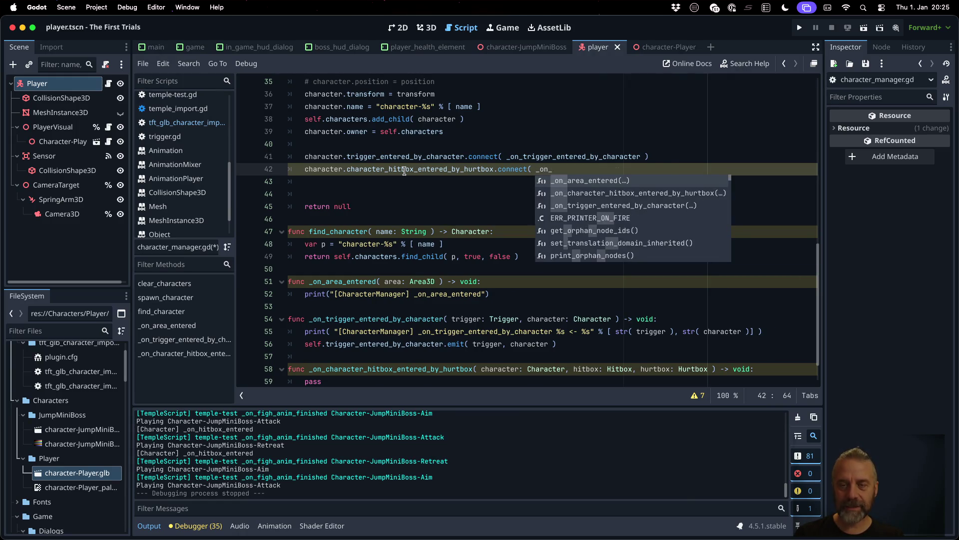
{"action": "type", "text": "character_hitbox_entered_by_hurtbox"}
{"action": "key", "text": "Return"}
{"action": "type", "text": ")"}
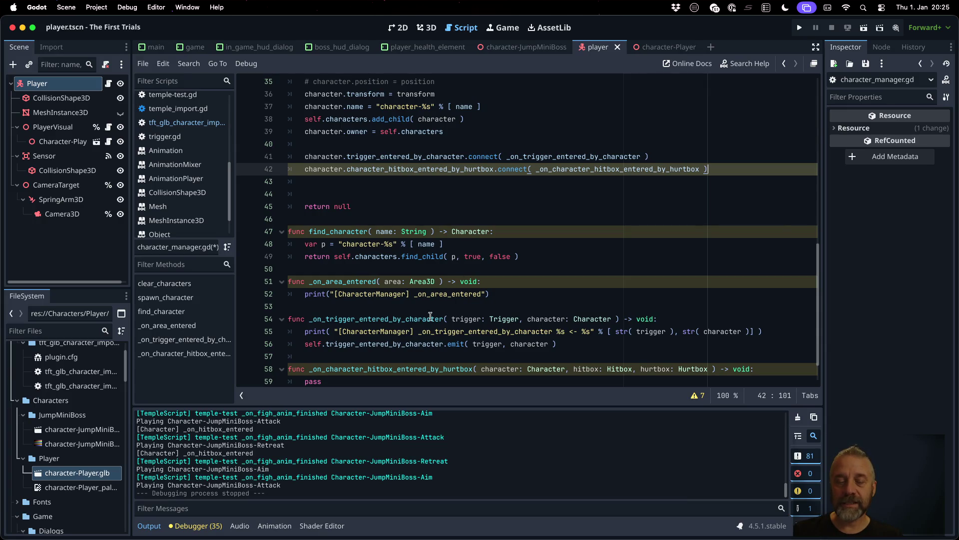
Step: Recheck the handler header's parameters, then open character.gd through the Character class
{"action": "left_click", "coordinate": [326, 369]}
{"action": "key", "text": "shift+End"}
{"action": "key", "text": "shift+Left"}
{"action": "key", "text": "shift+Left"}
{"action": "key", "text": "shift+Left"}
{"action": "key", "text": "shift+Left"}
{"action": "key", "text": "shift+Left"}
{"action": "key", "text": "super+c"}
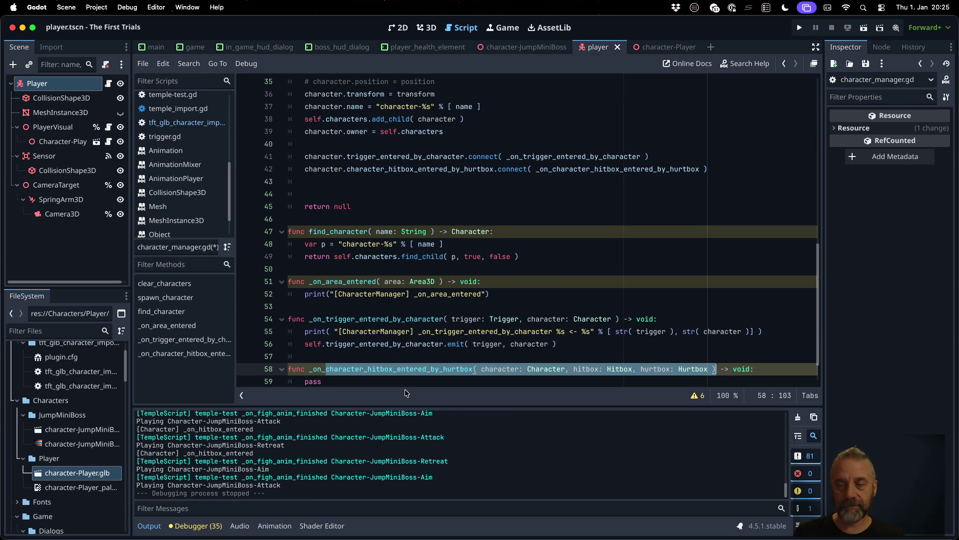
{"action": "left_click", "coordinate": [462, 219]}
{"action": "scroll", "coordinate": [463, 218], "scroll_direction": "up", "scroll_amount": 6}
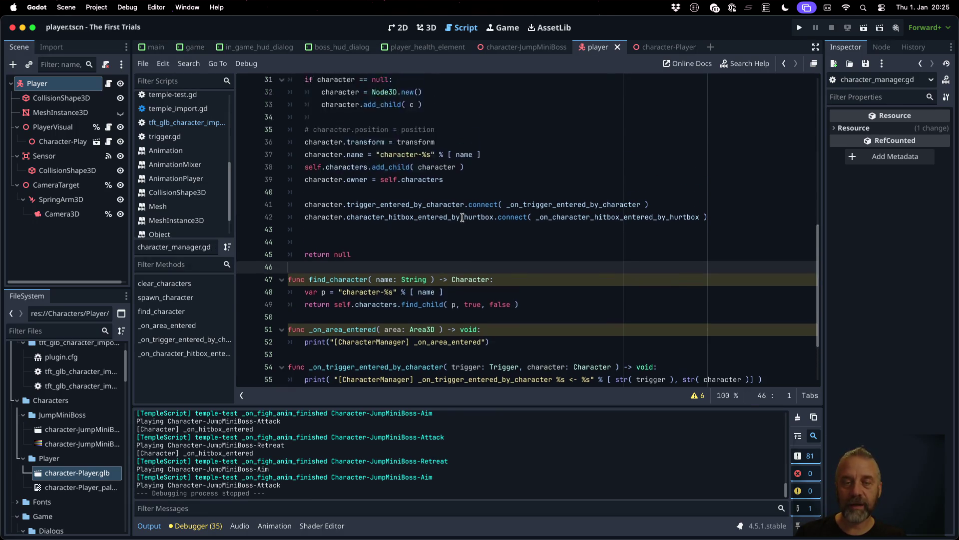
{"action": "left_click", "coordinate": [418, 231], "text": "ctrl"}
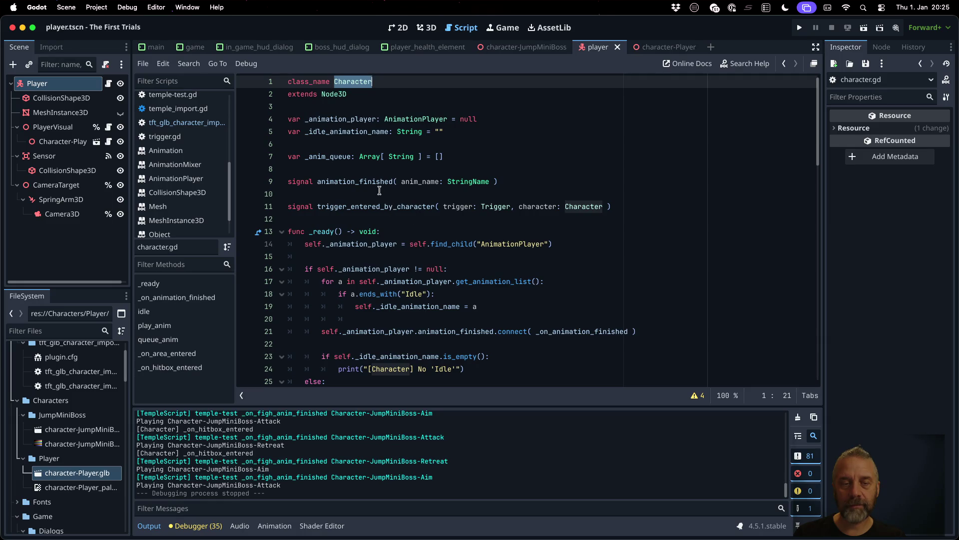
Step: Declare the character_hitbox_entered_by_hurtbox signal below the trigger signal in character.gd
{"action": "left_click", "coordinate": [378, 192]}
{"action": "key", "text": "Down"}
{"action": "key", "text": "End"}
{"action": "key", "text": "Return"}
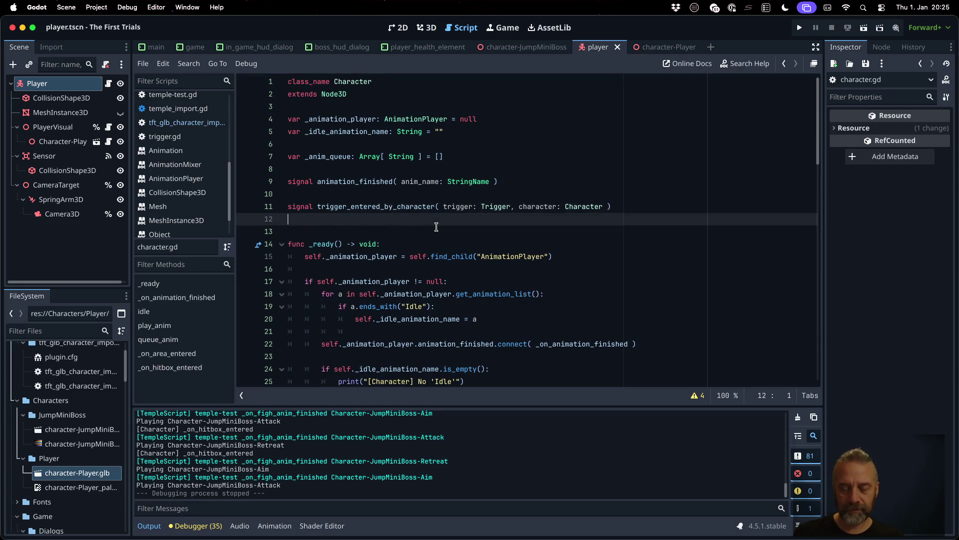
{"action": "type", "text": "signal"}
{"action": "key", "text": "super+v"}
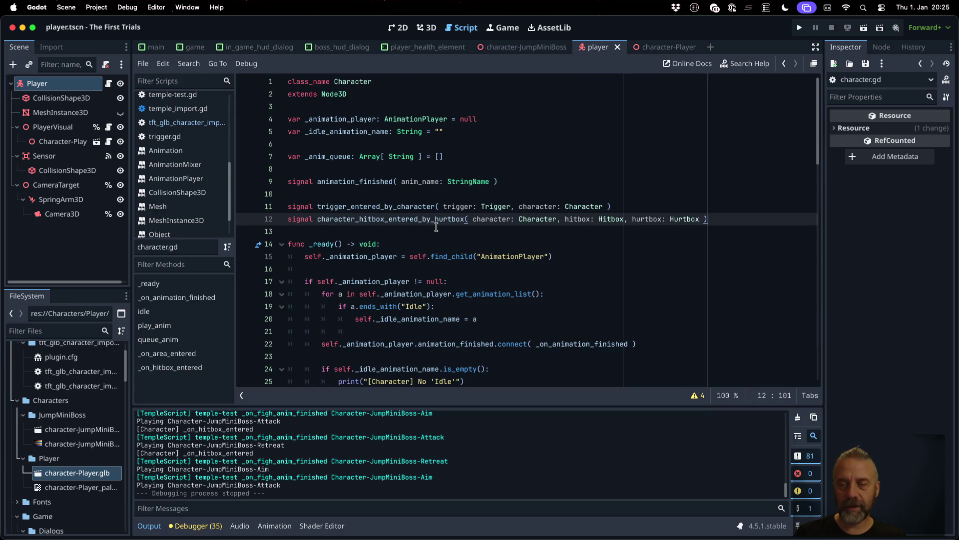
Step: Insert a character_hitbox_entered_by_hurtbox call below the print line in _on_hitbox_entered
{"action": "scroll", "coordinate": [455, 250], "scroll_direction": "down", "scroll_amount": 20}
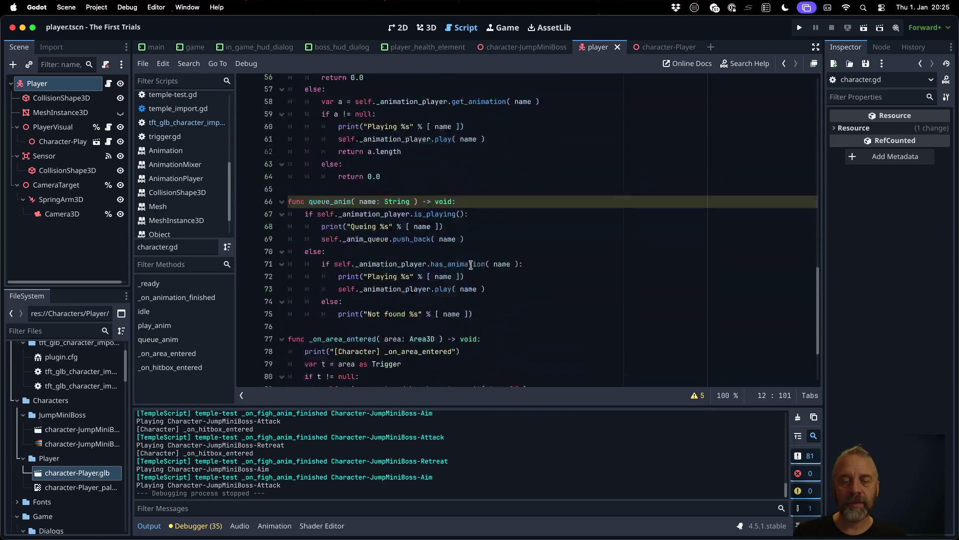
{"action": "left_click", "coordinate": [453, 331]}
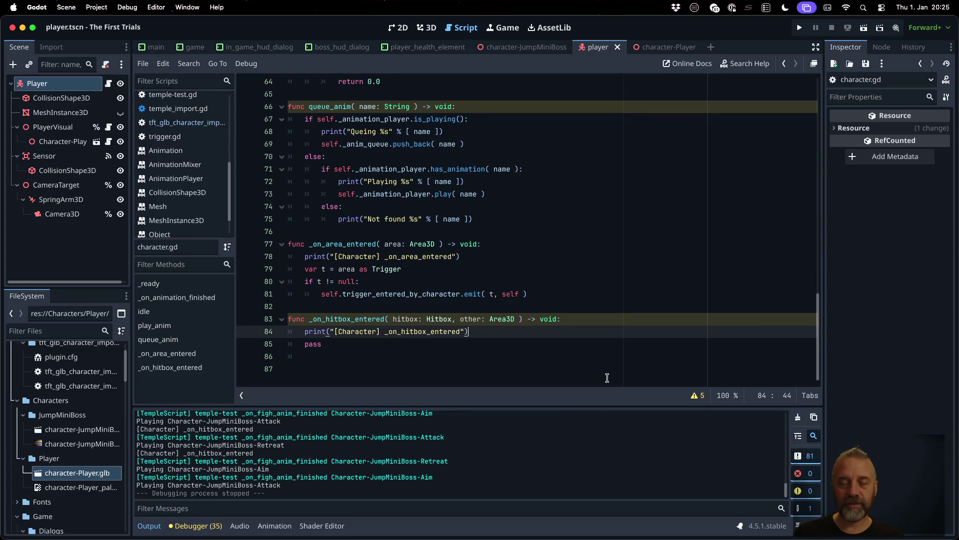
{"action": "key", "text": "Return"}
{"action": "type", "text": "f."}
{"action": "key", "text": "Down"}
{"action": "key", "text": "Return"}
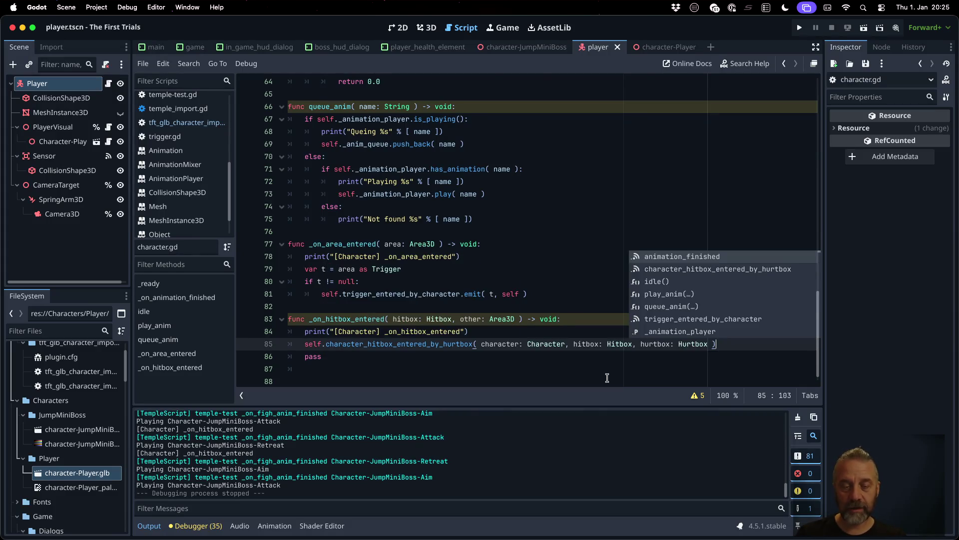
{"action": "key", "text": "Escape"}
Step: Set the call's arguments to self, hitbox, hurtbox, removing the type annotations
{"action": "double_click", "coordinate": [503, 343]}
{"action": "type", "text": "self"}
{"action": "key", "text": "shift+Right"}
{"action": "key", "text": "shift+Right"}
{"action": "key", "text": "shift+Right"}
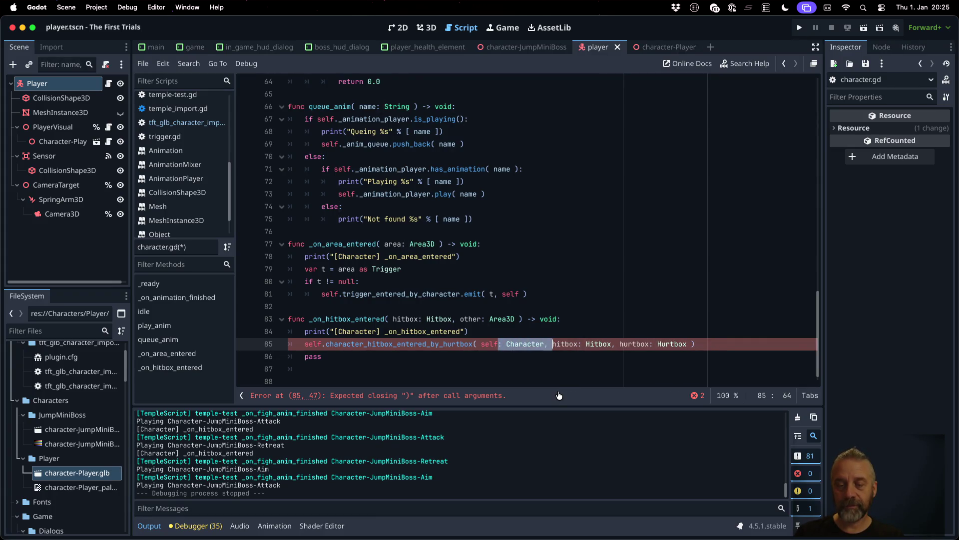
{"action": "type", "text": ","}
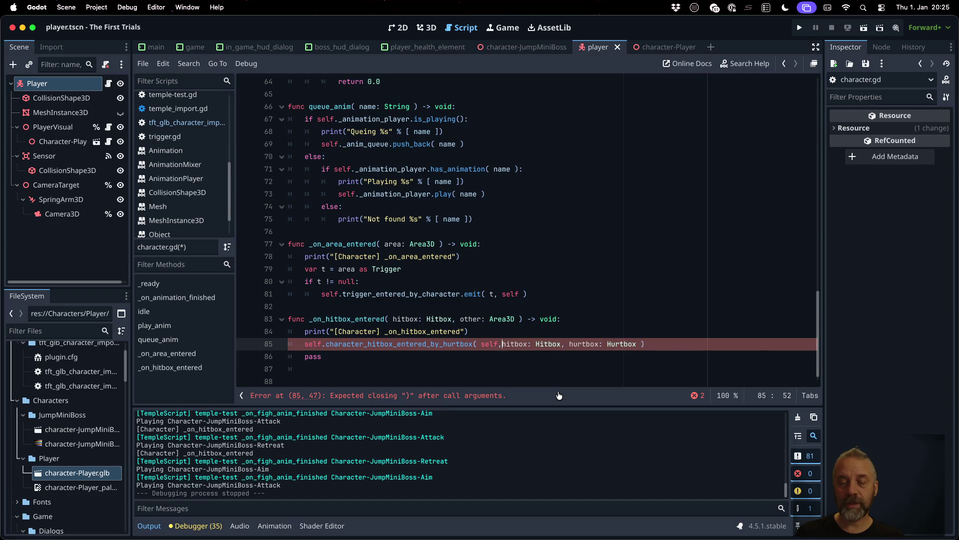
{"action": "key", "text": "shift+Left"}
{"action": "key", "text": "shift+Left"}
{"action": "key", "text": "shift+Left"}
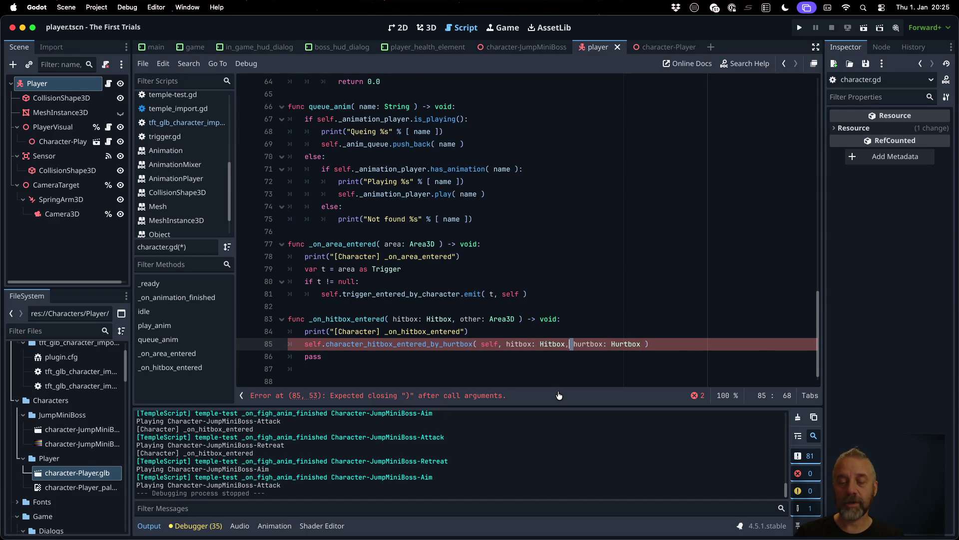
{"action": "type", "text": ","}
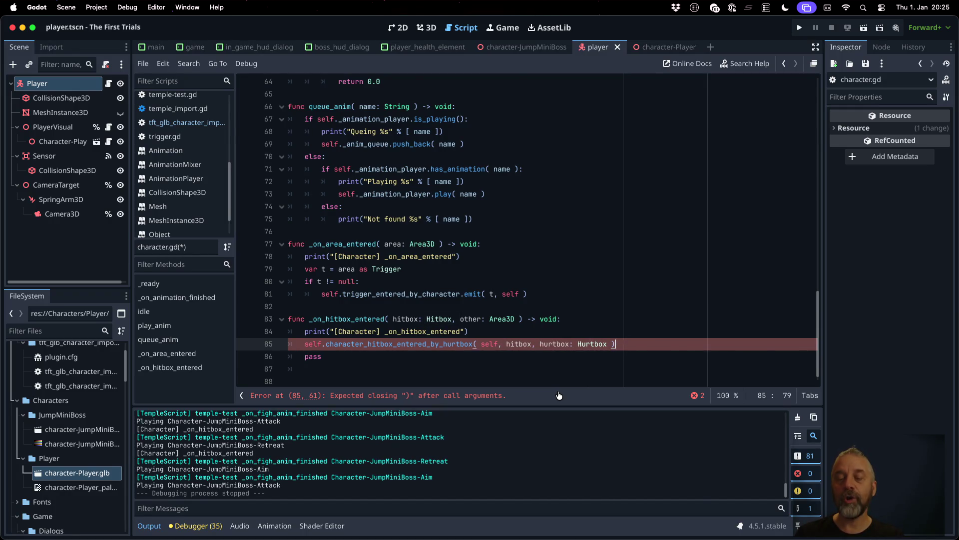
{"action": "key", "text": "shift+Left"}
{"action": "key", "text": "shift+Left"}
{"action": "key", "text": "shift+Left"}
{"action": "key", "text": "BackSpace"}
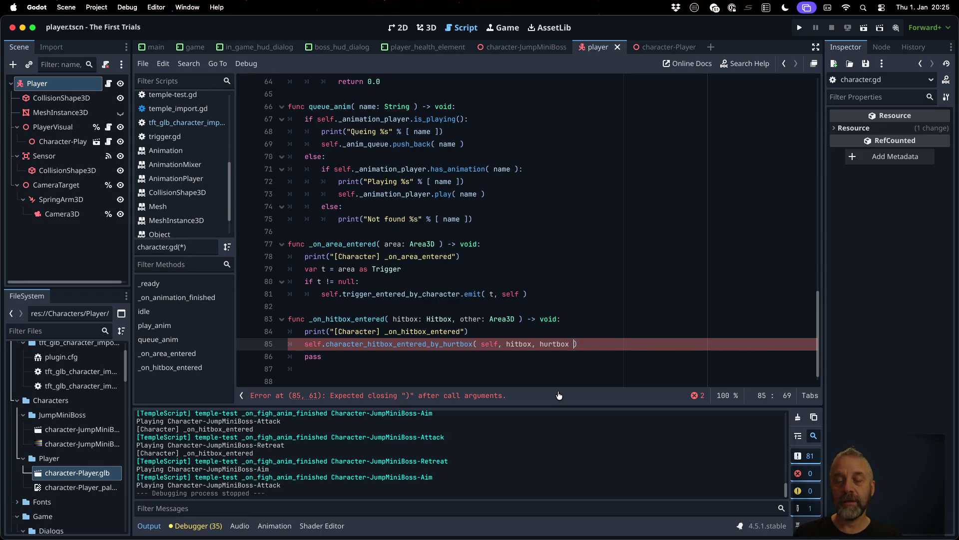
Step: Add 'var hurtbox = other as Hurtbox' and wrap the call in 'if hurtbox != null:', deleting pass
{"action": "key", "text": "Up"}
{"action": "key", "text": "Return"}
{"action": "type", "text": "var"}
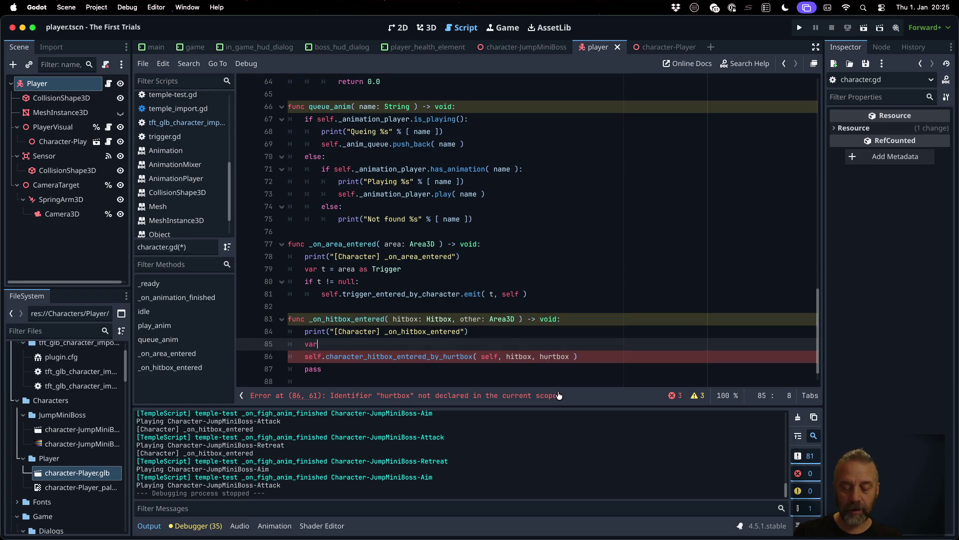
{"action": "type", "text": " hurtbox = oth"}
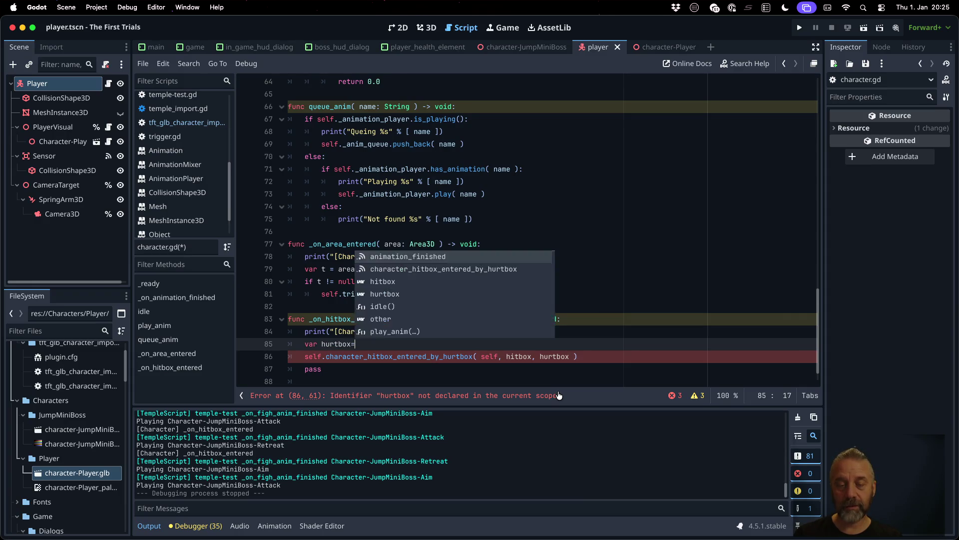
{"action": "type", "text": "er as Hurt"}
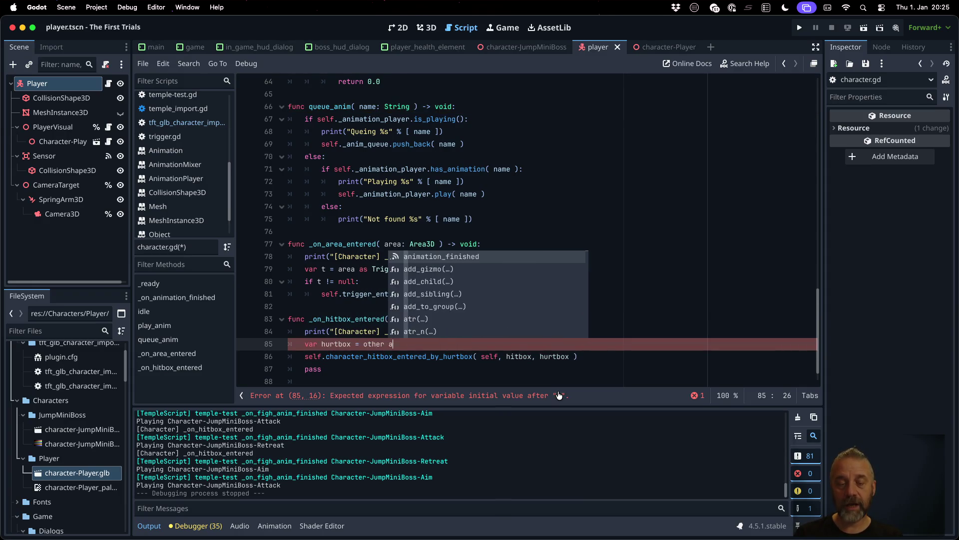
{"action": "key", "text": "Return"}
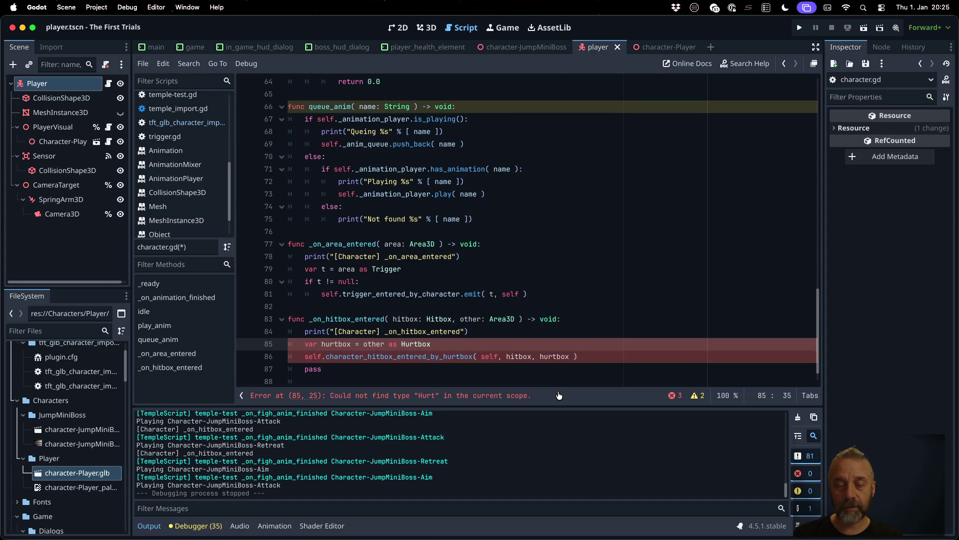
{"action": "key", "text": "Return"}
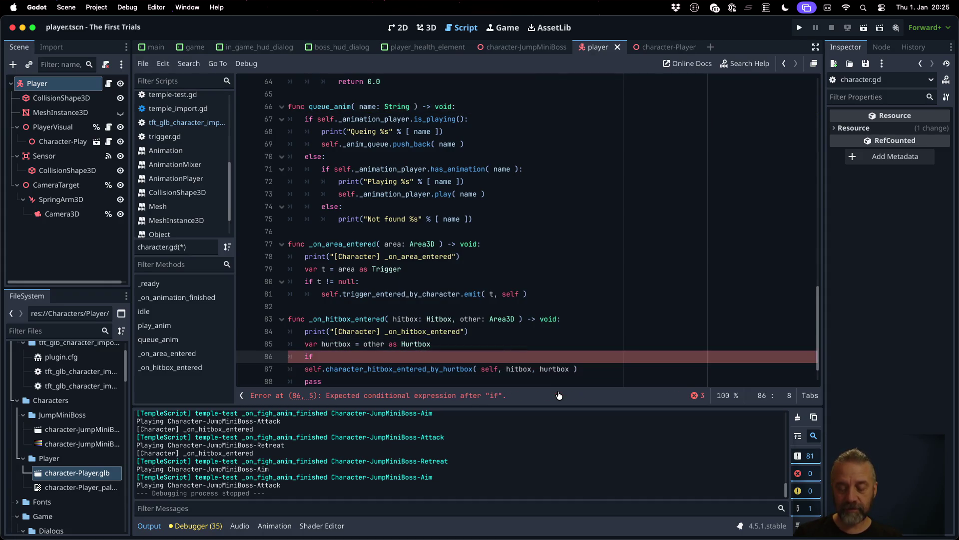
{"action": "key", "text": "Return"}
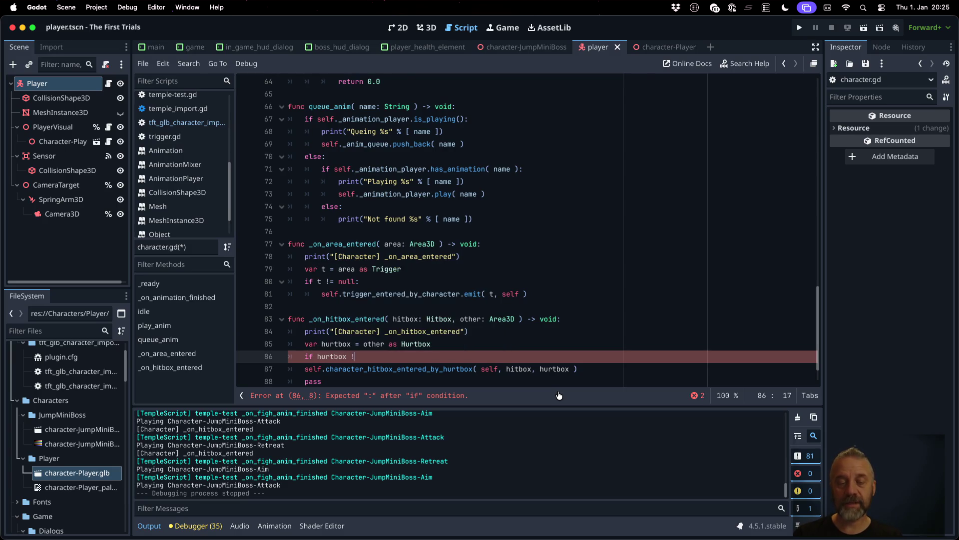
{"action": "type", "text": "= null:"}
{"action": "key", "text": "Down"}
{"action": "key", "text": "Home"}
{"action": "key", "text": "Tab"}
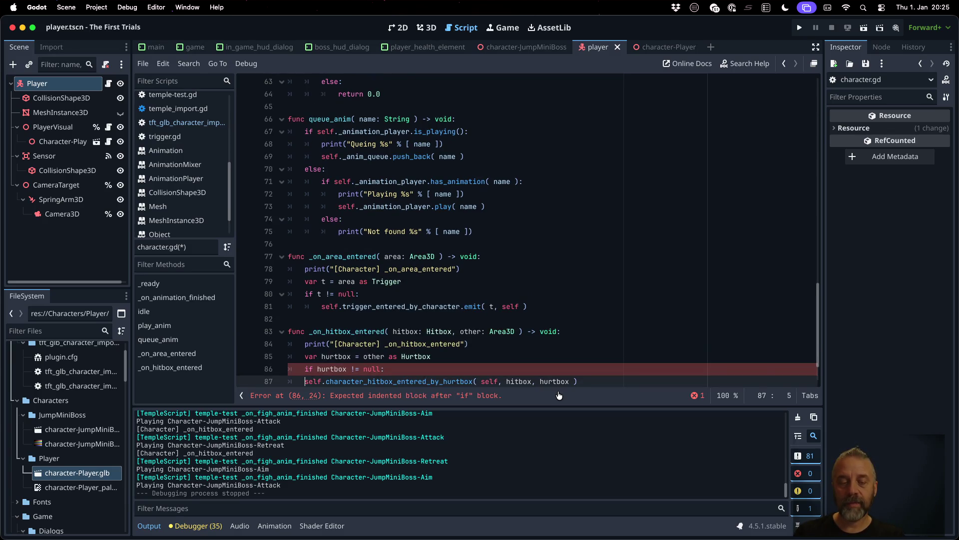
{"action": "key", "text": "Down"}
{"action": "key", "text": "ctrl+shift+k"}
Step: Fix the flagged signal call by adding .emit so it emits with self, hitbox, hurtbox
{"action": "left_click", "coordinate": [491, 354]}
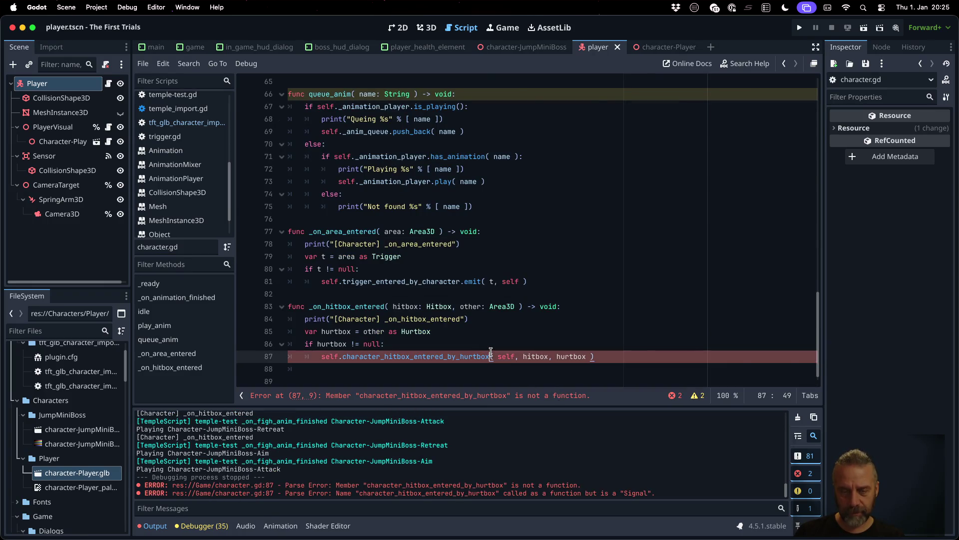
{"action": "left_click", "coordinate": [406, 332]}
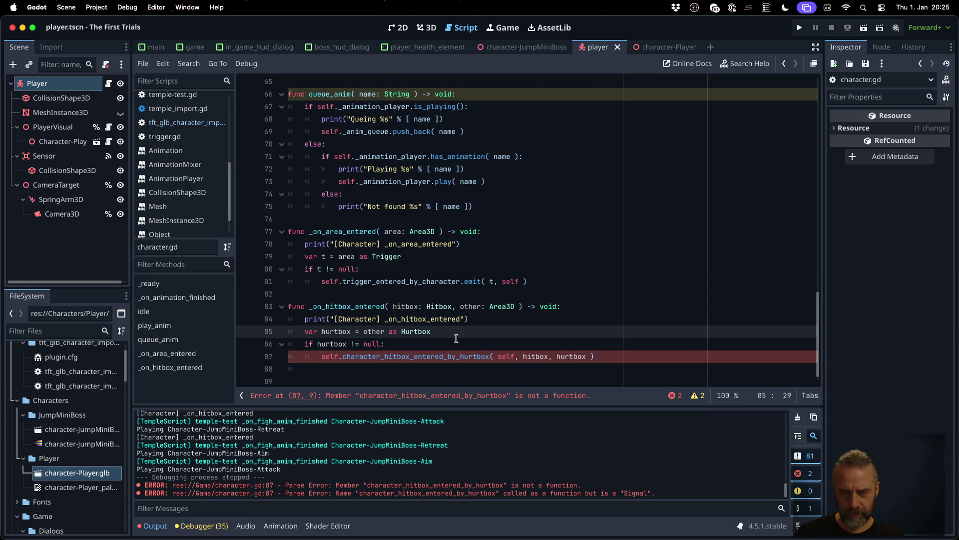
{"action": "left_click", "coordinate": [490, 356]}
{"action": "type", "text": ".emit"}
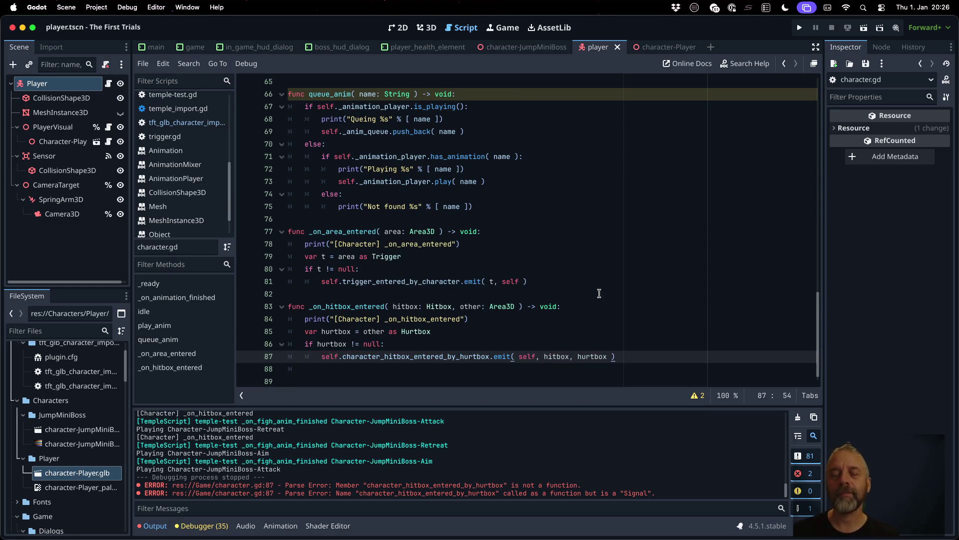
{"action": "left_click", "coordinate": [593, 293]}
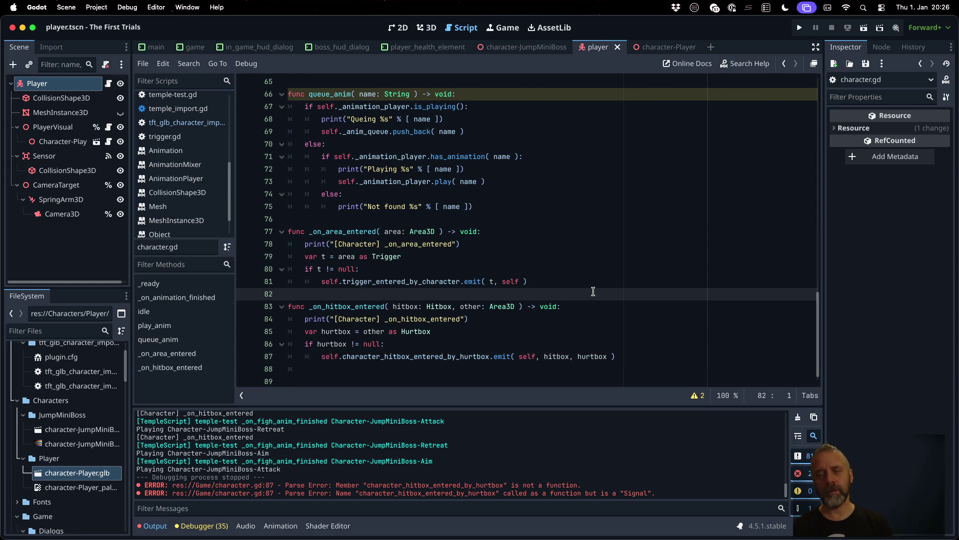
{"action": "left_click", "coordinate": [493, 318]}
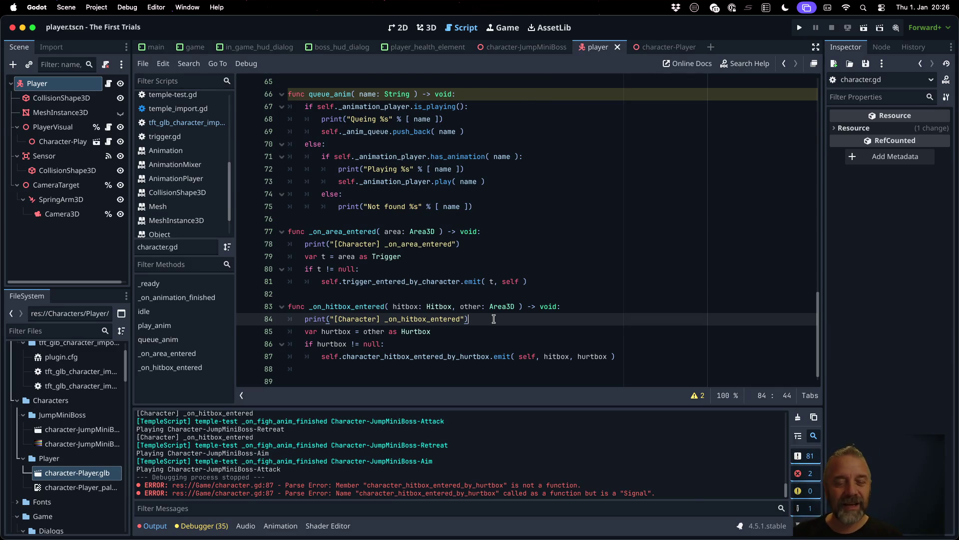
Step: Jump from the emit call in character.gd to the character_hitbox_entered_by_hurtbox signal declaration on line 12
{"action": "double_click", "coordinate": [343, 331]}
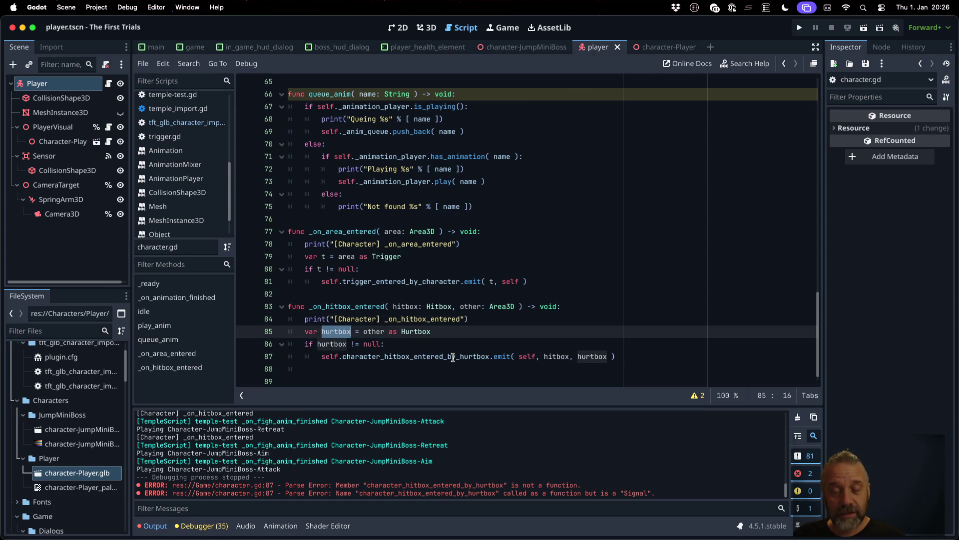
{"action": "mouse_move", "coordinate": [453, 358]}
{"action": "left_click", "coordinate": [440, 361], "text": "super"}
{"action": "scroll", "coordinate": [470, 189], "scroll_direction": "down", "scroll_amount": 3}
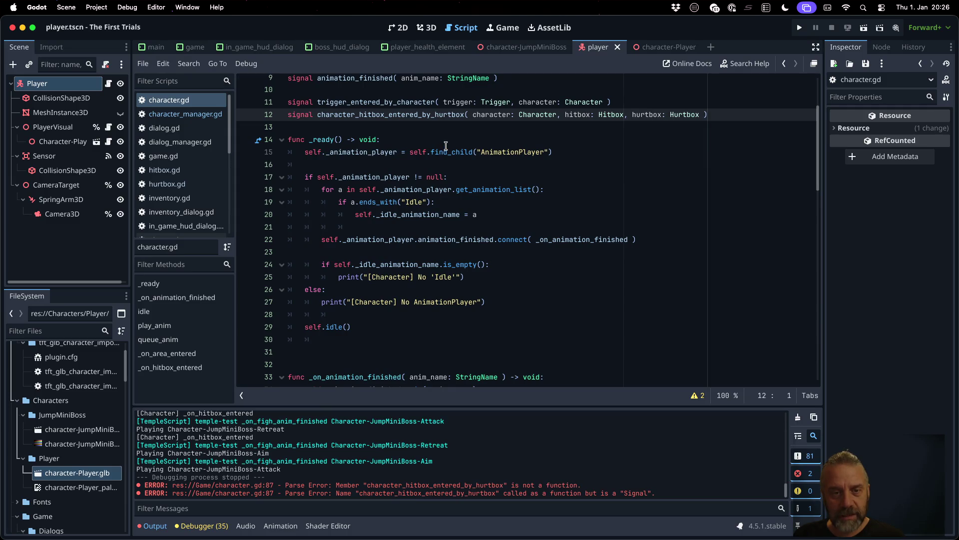
Step: Open character_manager.gd and compare its signal with the one in character.gd
{"action": "scroll", "coordinate": [460, 189], "scroll_direction": "up", "scroll_amount": 2}
{"action": "left_click", "coordinate": [208, 115]}
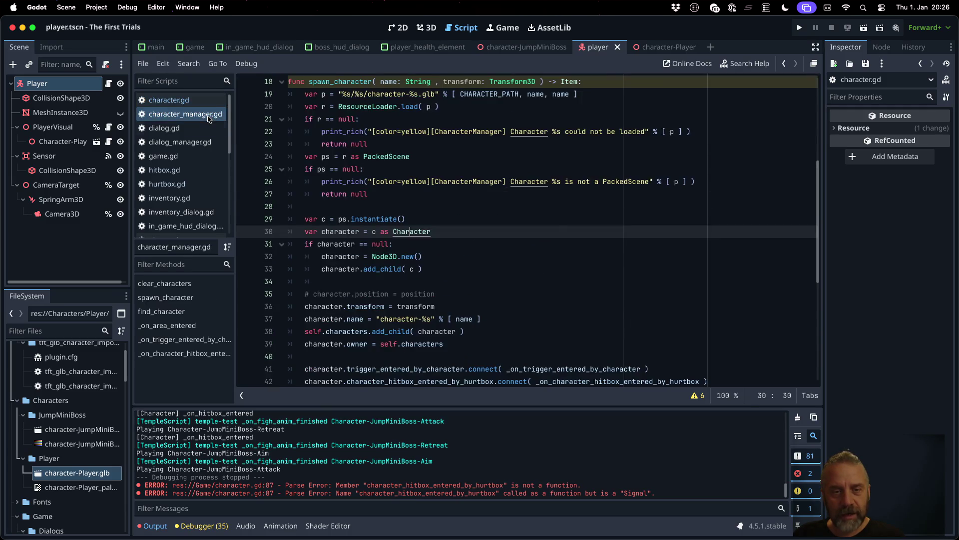
{"action": "scroll", "coordinate": [578, 249], "scroll_direction": "down", "scroll_amount": 7}
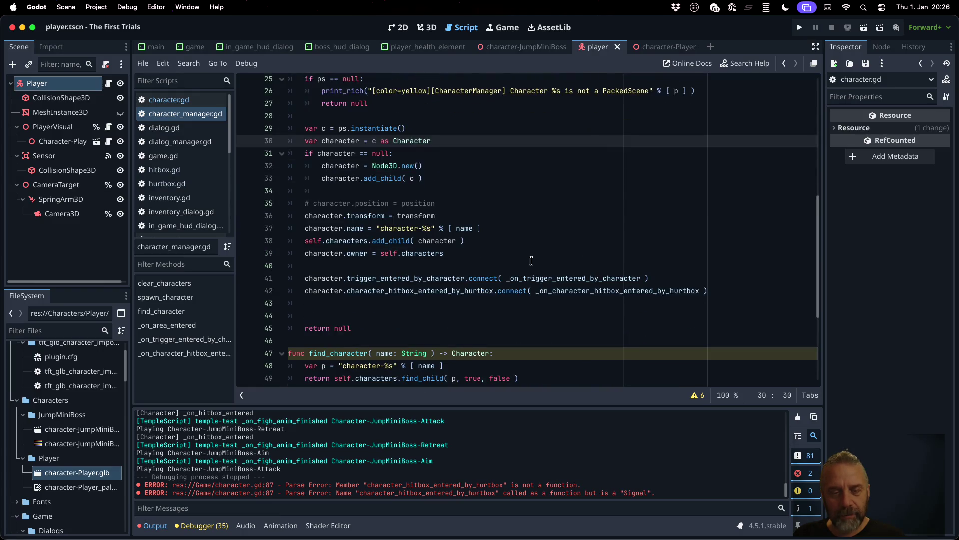
{"action": "left_click", "coordinate": [442, 293], "text": "super"}
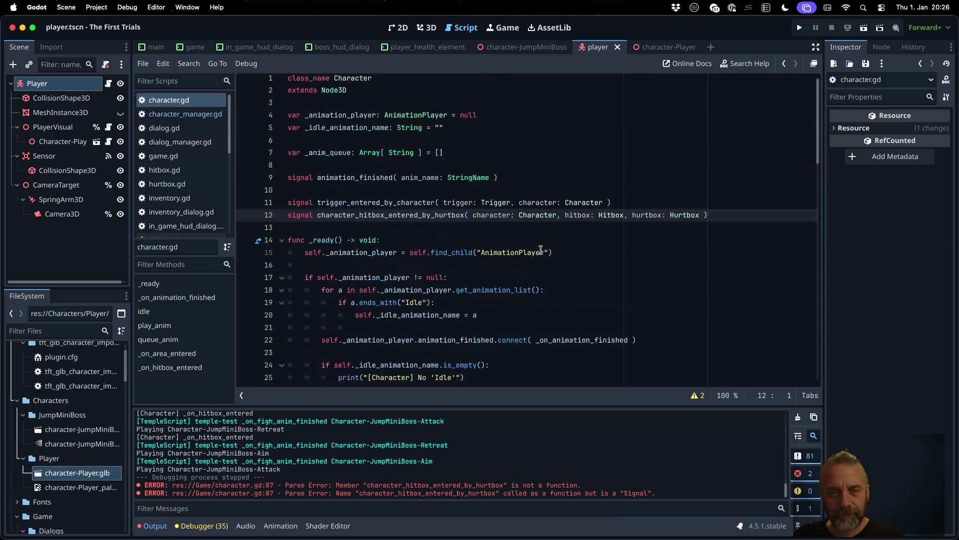
{"action": "key", "text": "alt+Left"}
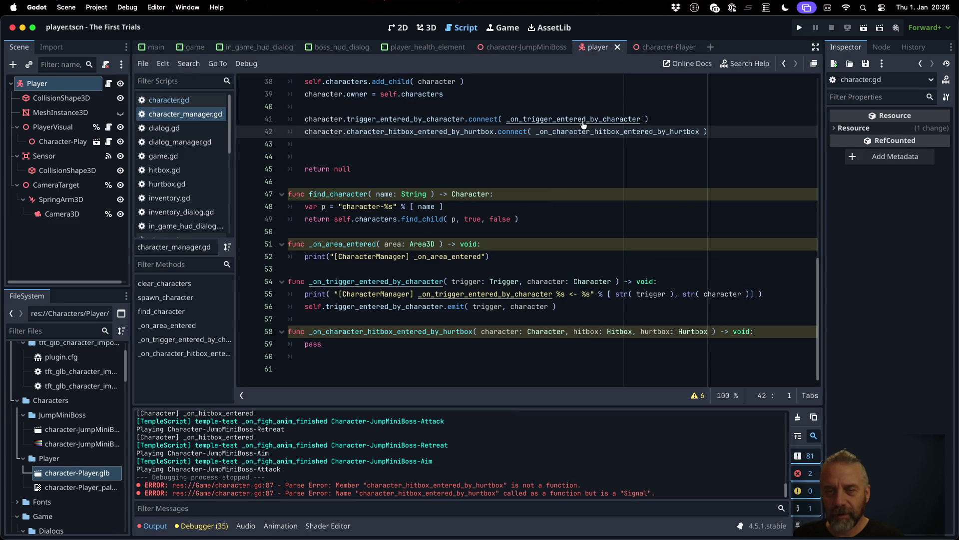
Step: Review the hitbox and trigger handlers, then place the caret on empty line 5 below the signal
{"action": "left_click", "coordinate": [587, 131], "text": "super"}
{"action": "left_click", "coordinate": [451, 320]}
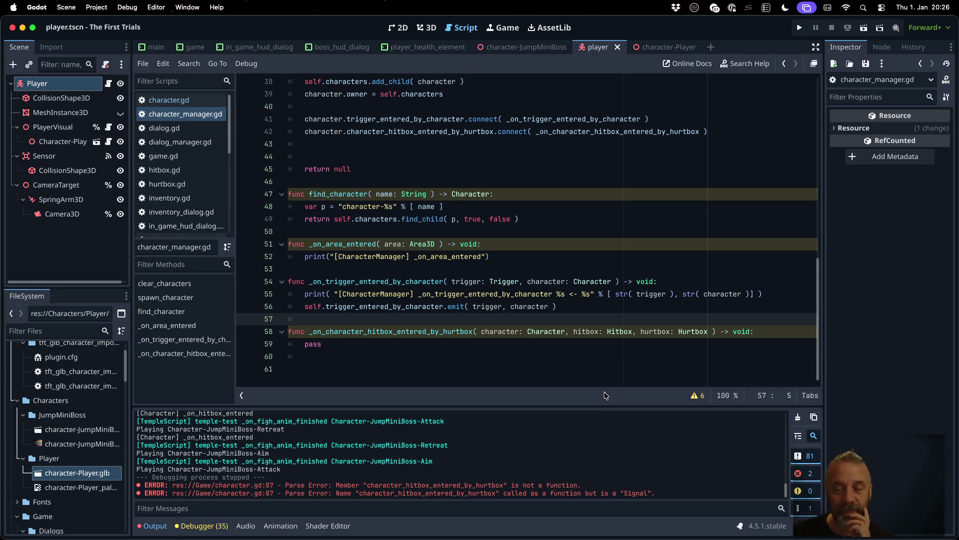
{"action": "scroll", "coordinate": [497, 278], "scroll_direction": "up", "scroll_amount": 10}
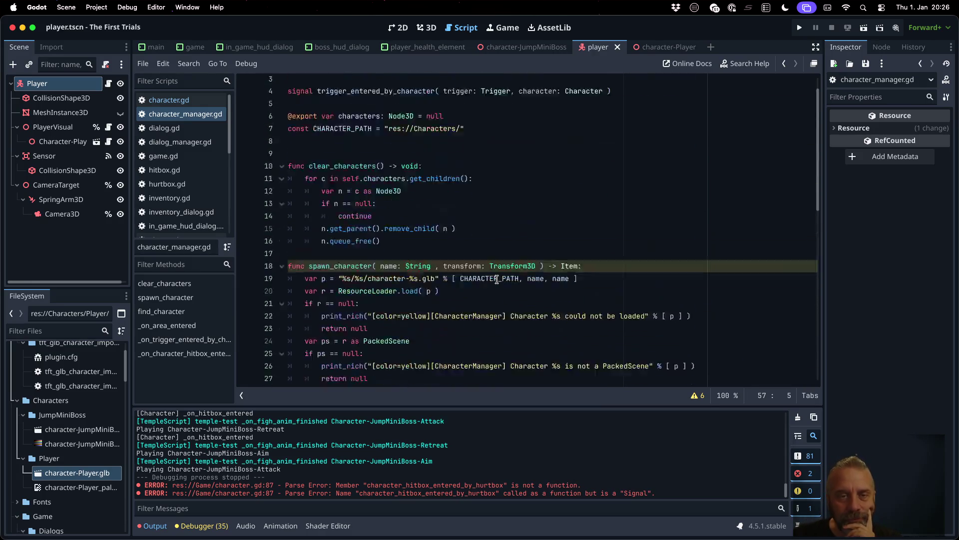
{"action": "scroll", "coordinate": [497, 279], "scroll_direction": "down", "scroll_amount": 10}
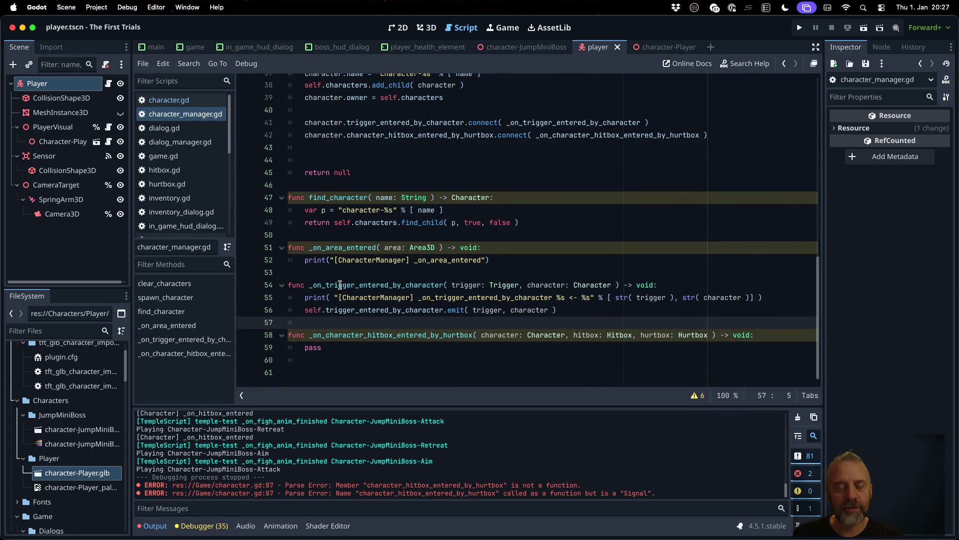
{"action": "left_click", "coordinate": [327, 284]}
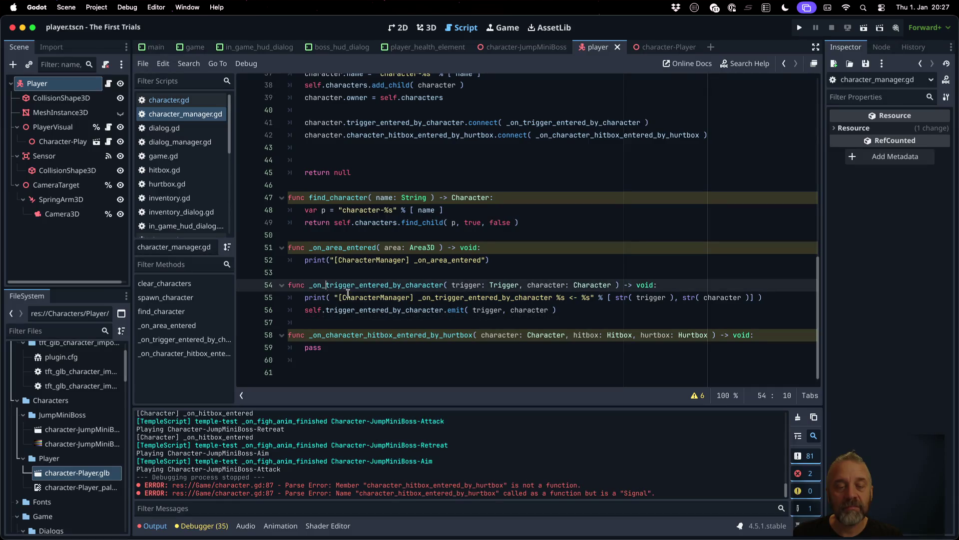
{"action": "key", "text": "shift+End"}
{"action": "key", "text": "shift+Left"}
{"action": "key", "text": "shift+Left"}
{"action": "key", "text": "alt+shift+Left"}
{"action": "key", "text": "alt+shift+Left"}
{"action": "key", "text": "alt+shift+Left"}
{"action": "key", "text": "ctrl+c"}
{"action": "left_click", "coordinate": [465, 335]}
{"action": "scroll", "coordinate": [465, 336], "scroll_direction": "up", "scroll_amount": 10}
{"action": "left_click", "coordinate": [387, 132]}
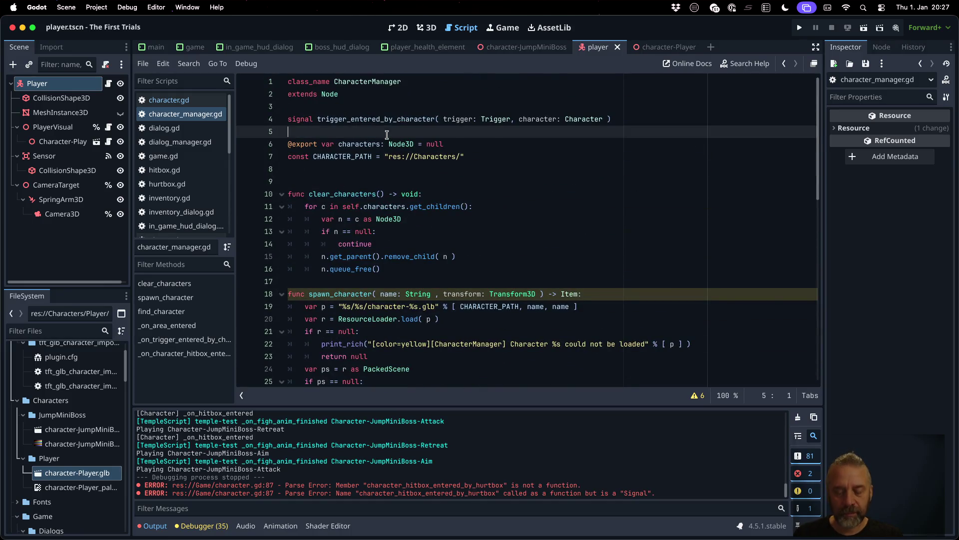
Step: Declare signal character_hitbox_entered_by_hurtbox on line 5, using the signature copied from the hitbox handler
{"action": "type", "text": "signal"}
{"action": "key", "text": "ctrl+v"}
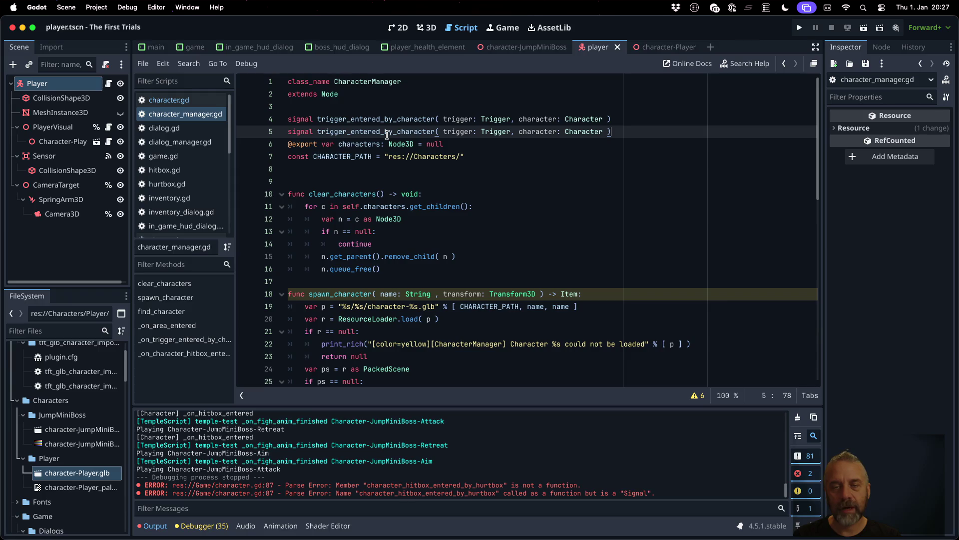
{"action": "key", "text": "Return"}
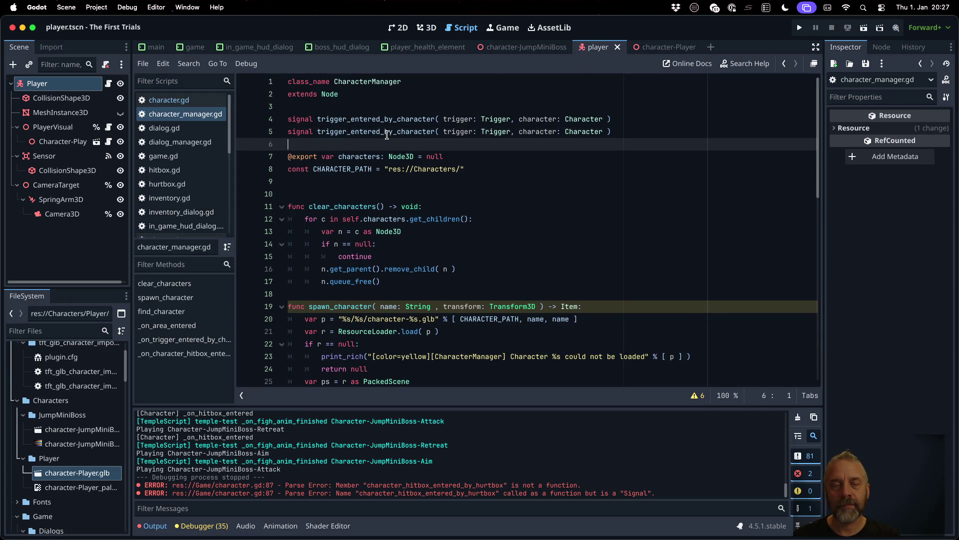
{"action": "key", "text": "ctrl+z"}
{"action": "key", "text": "ctrl+z"}
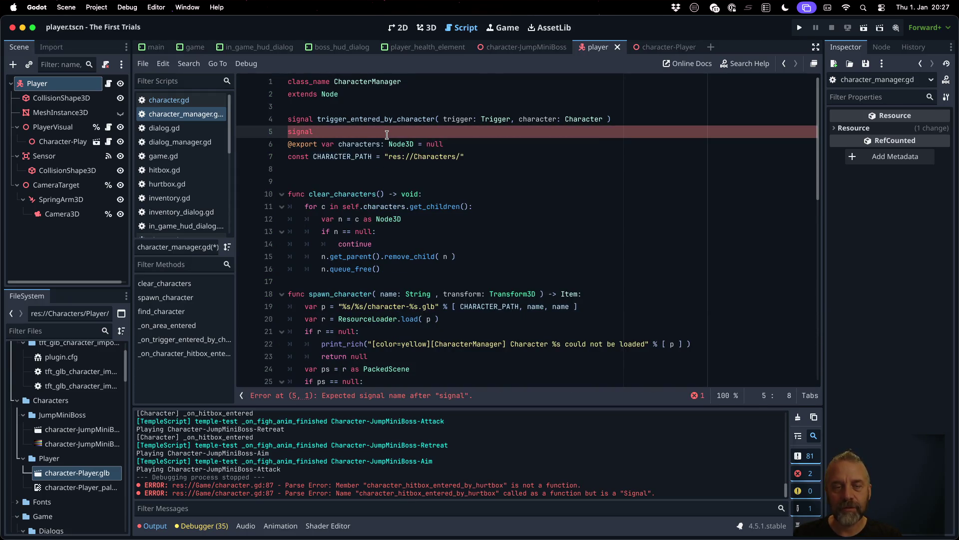
{"action": "scroll", "coordinate": [387, 135], "scroll_direction": "down", "scroll_amount": 10}
{"action": "mouse_move", "coordinate": [325, 329]}
{"action": "left_mouse_down"}
{"action": "mouse_move", "coordinate": [751, 332]}
{"action": "mouse_move", "coordinate": [692, 334]}
{"action": "mouse_move", "coordinate": [714, 333]}
{"action": "left_mouse_up"}
{"action": "scroll", "coordinate": [545, 267], "scroll_direction": "up", "scroll_amount": 3}
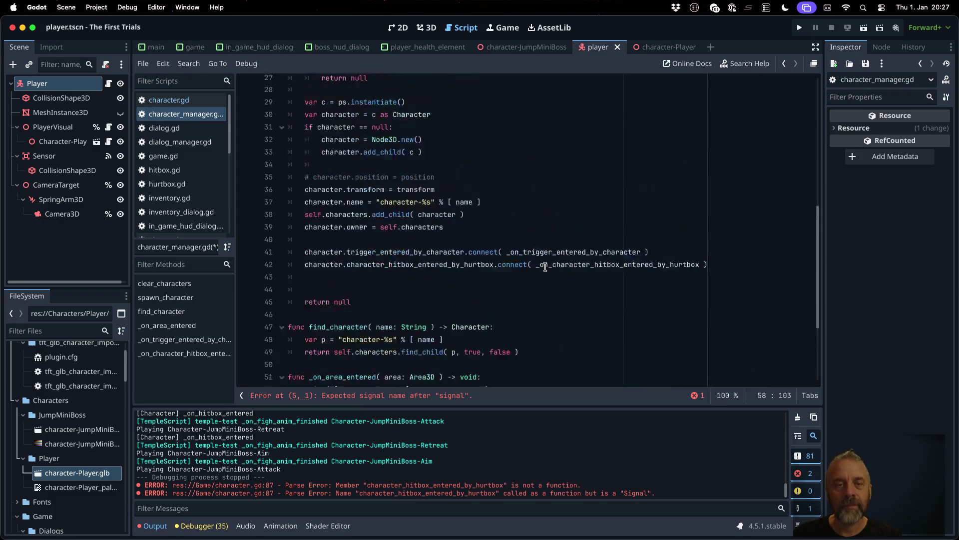
{"action": "key", "text": "ctrl+c"}
{"action": "key", "text": "alt+Left"}
{"action": "key", "text": "ctrl+v"}
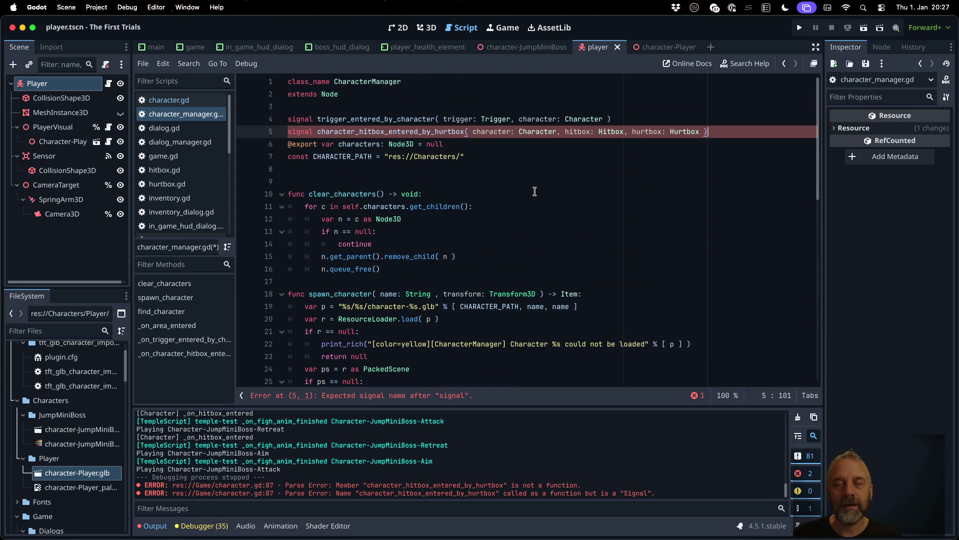
{"action": "key", "text": "Return"}
Step: Start a self. call to the new signal in the hitbox handler body and drop the Hurtbox type
{"action": "scroll", "coordinate": [537, 199], "scroll_direction": "down", "scroll_amount": 15}
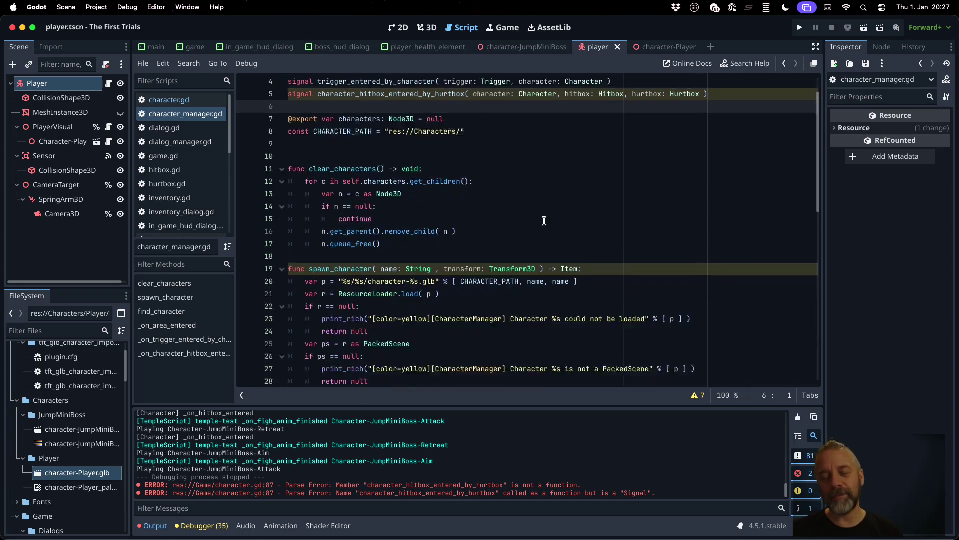
{"action": "left_click", "coordinate": [534, 317]}
{"action": "key", "text": "Down"}
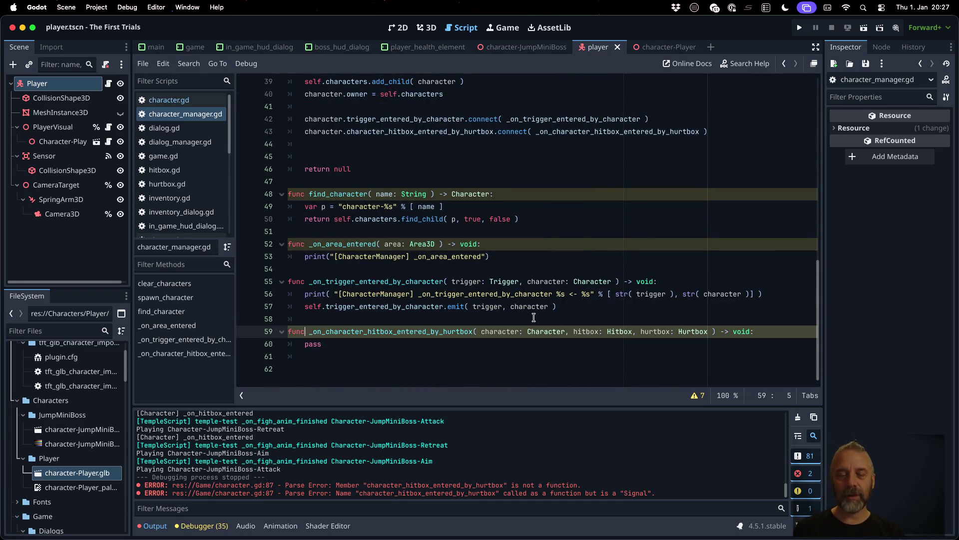
{"action": "key", "text": "End"}
{"action": "key", "text": "Return"}
{"action": "type", "text": "lf."}
{"action": "key", "text": "super+v"}
{"action": "key", "text": "Escape"}
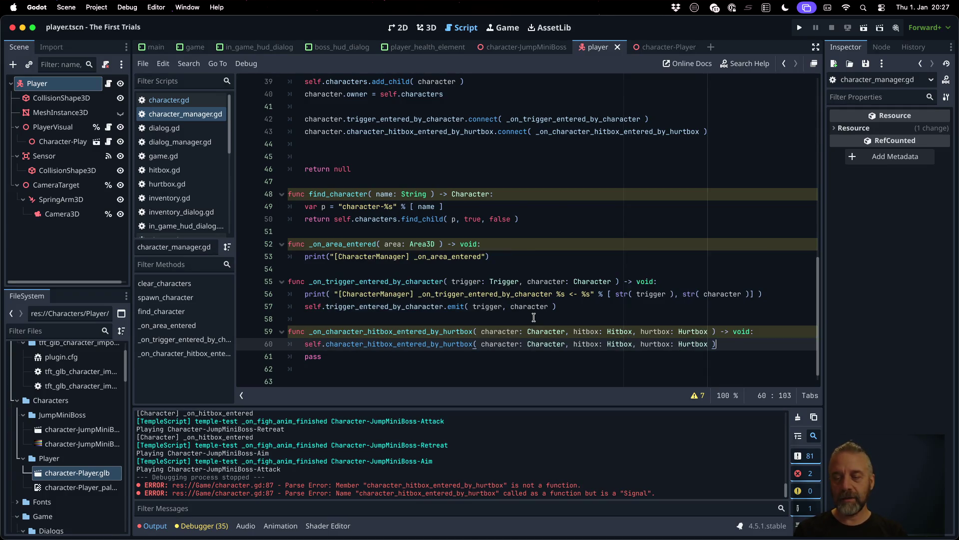
{"action": "key", "text": "Left"}
{"action": "key", "text": "Left"}
{"action": "key", "text": "alt+shift+Left"}
{"action": "key", "text": "BackSpace"}
{"action": "key", "text": "BackSpace"}
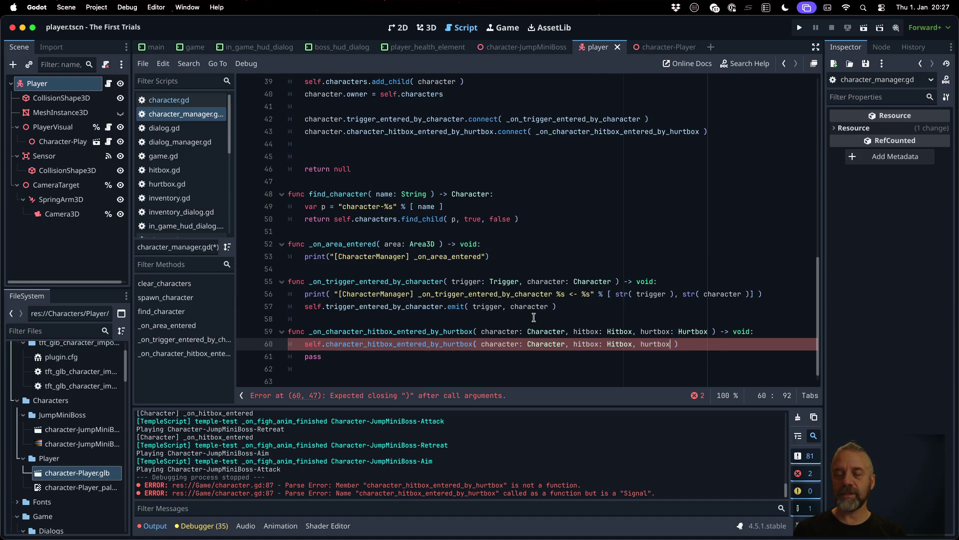
Step: Finish the line as self.character_hitbox_entered_by_hurtbox.emit(character, hitbox, hurtbox), delete pass, and save
{"action": "key", "text": "shift+Right"}
{"action": "key", "text": "alt+shift+Left"}
{"action": "key", "text": "alt+shift+Left"}
{"action": "key", "text": "BackSpace"}
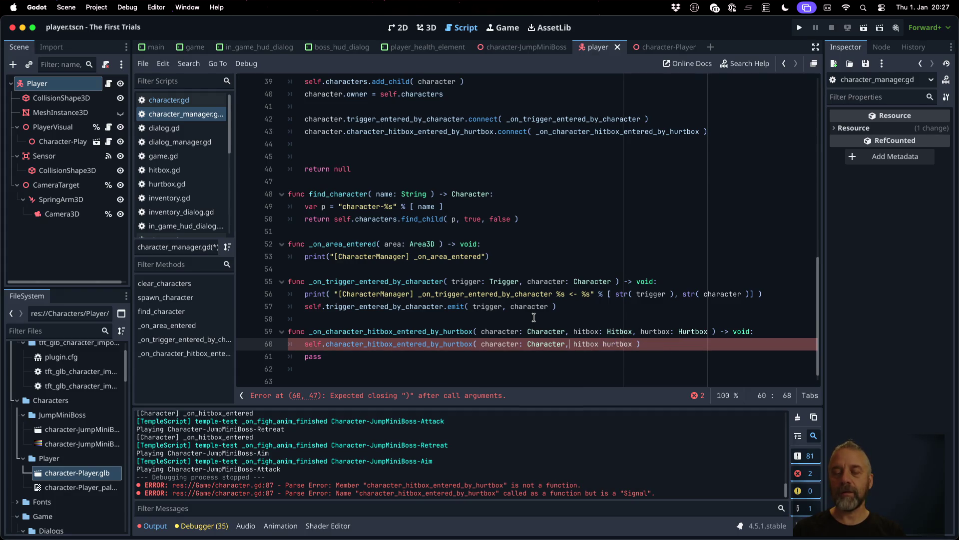
{"action": "key", "text": "alt+shift+Left"}
{"action": "key", "text": "alt+shift+Left"}
{"action": "key", "text": "alt+shift+Left"}
{"action": "key", "text": "BackSpace"}
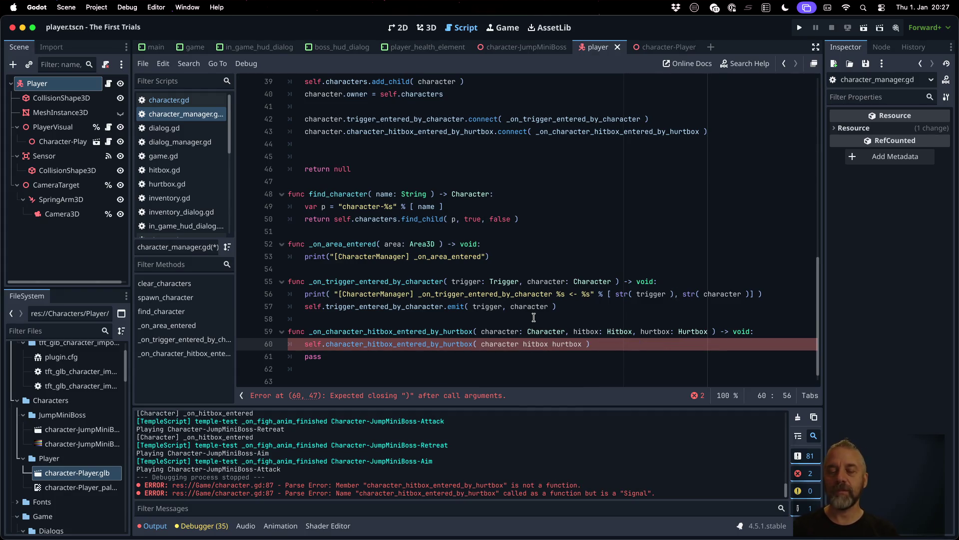
{"action": "type", "text": ","}
{"action": "key", "text": "Right"}
{"action": "key", "text": "Right"}
{"action": "key", "text": "Right"}
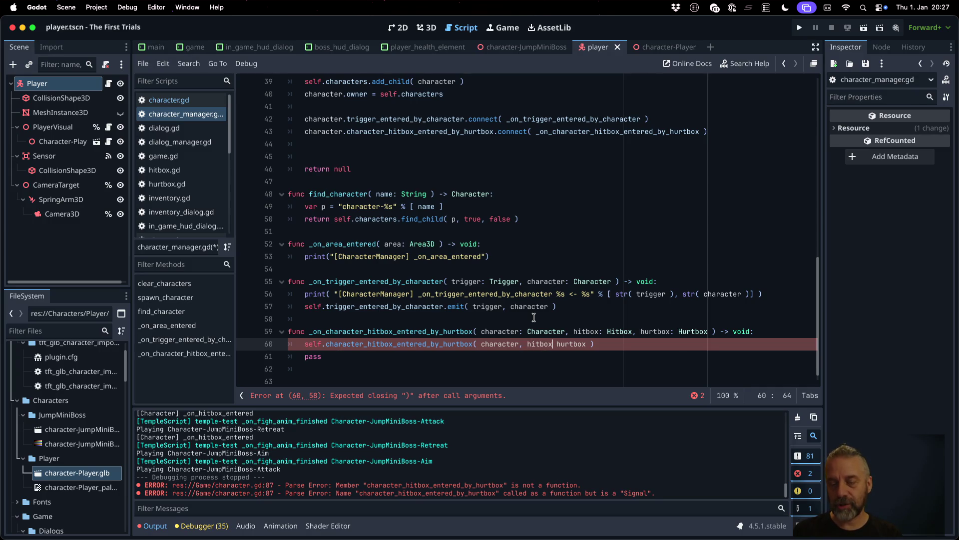
{"action": "type", "text": ","}
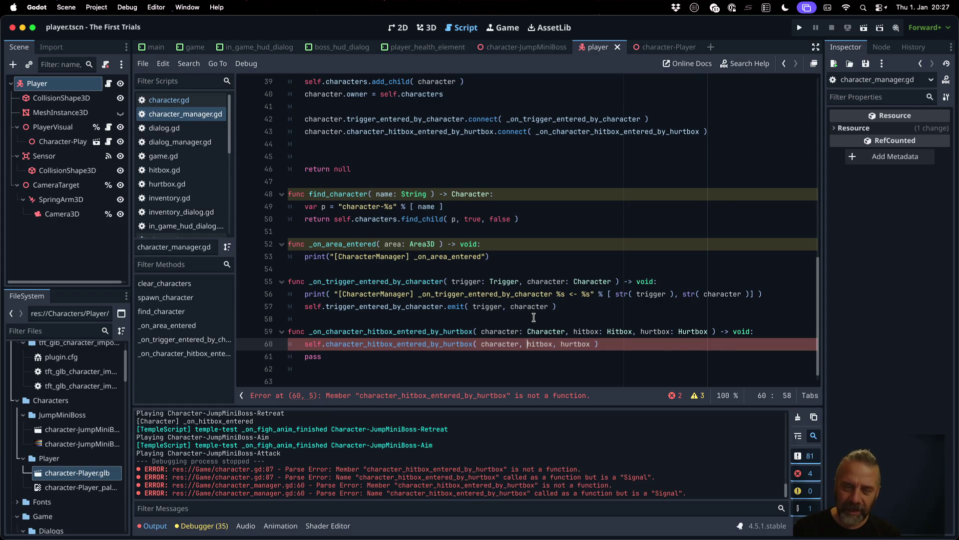
{"action": "type", "text": ".emit"}
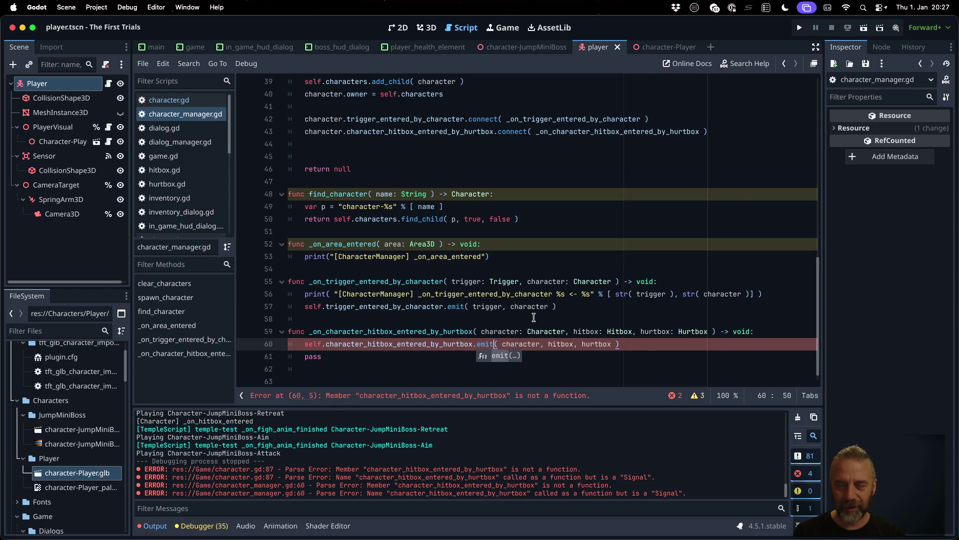
{"action": "key", "text": "Down"}
{"action": "key", "text": "BackSpace"}
{"action": "key", "text": "BackSpace"}
{"action": "key", "text": "BackSpace"}
{"action": "key", "text": "super+s"}
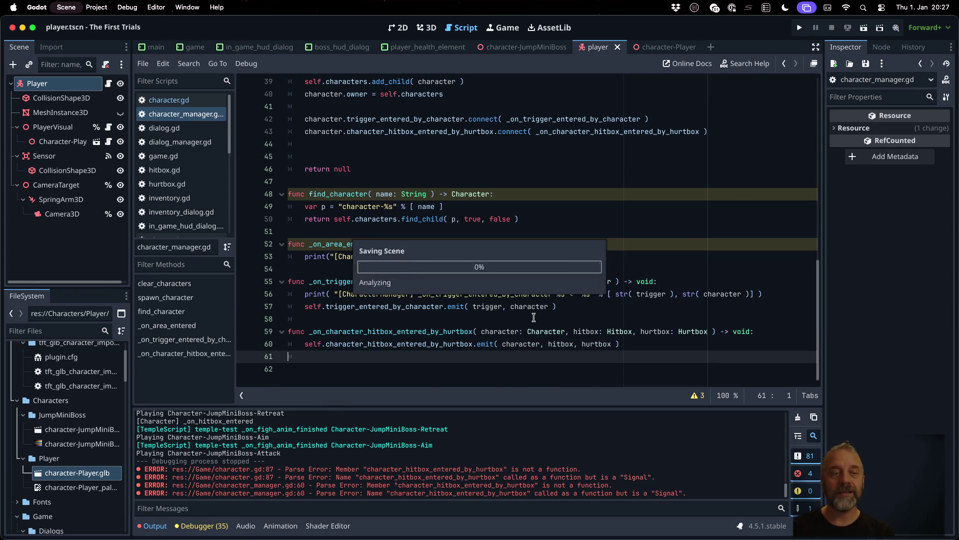
{"action": "left_click", "coordinate": [479, 223]}
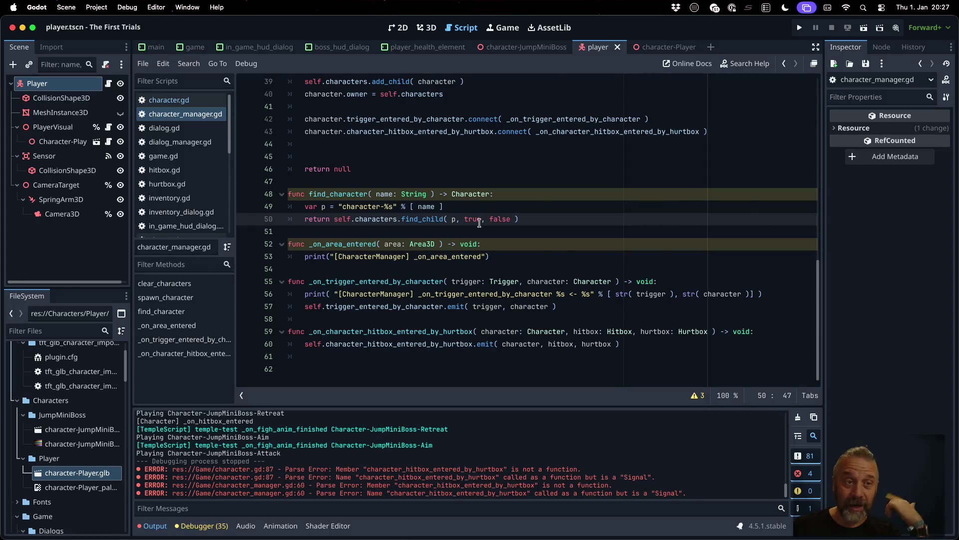
Step: Switch to the game scene, open game.gd, and go to the trigger-entered handler near line 265
{"action": "left_click", "coordinate": [194, 47]}
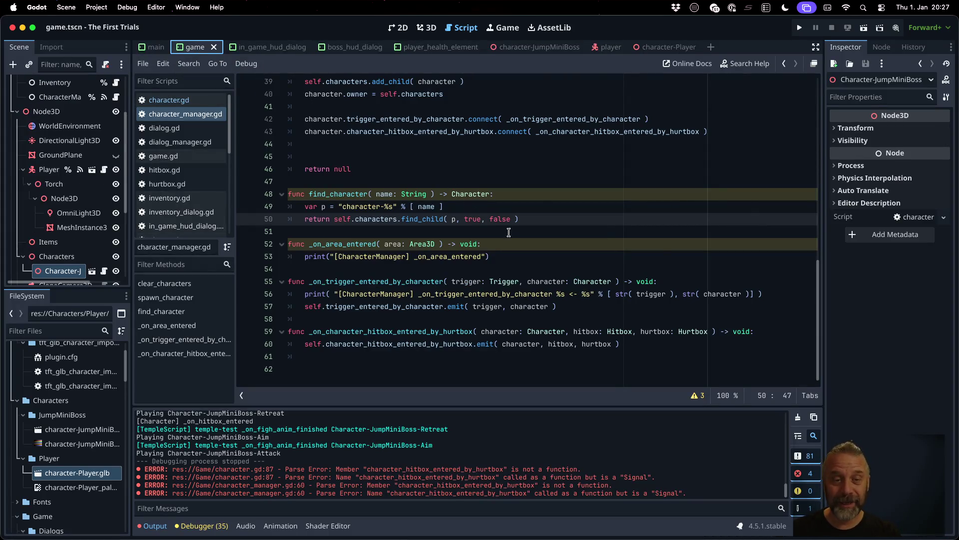
{"action": "scroll", "coordinate": [105, 87], "scroll_direction": "up", "scroll_amount": 5}
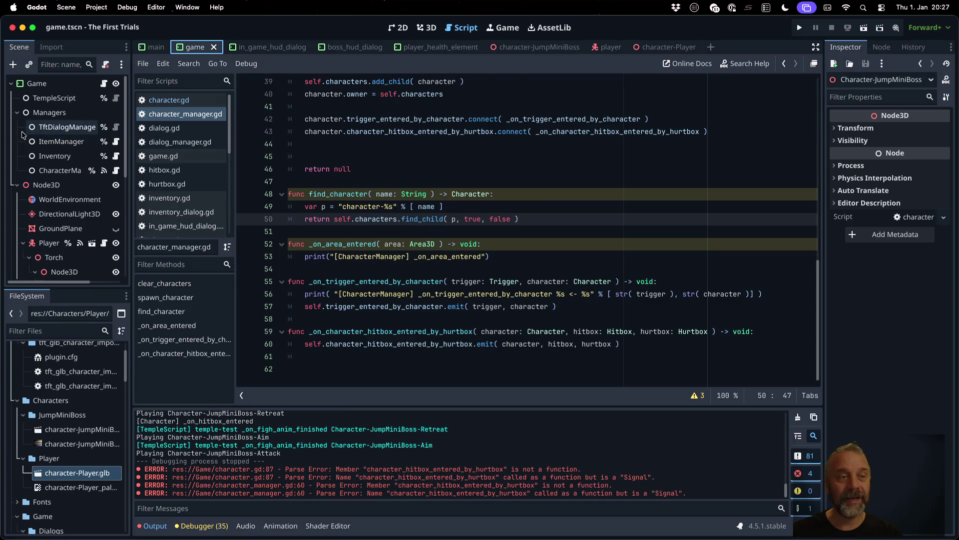
{"action": "left_click", "coordinate": [104, 83]}
{"action": "scroll", "coordinate": [439, 250], "scroll_direction": "down", "scroll_amount": 4}
{"action": "left_click", "coordinate": [439, 287]}
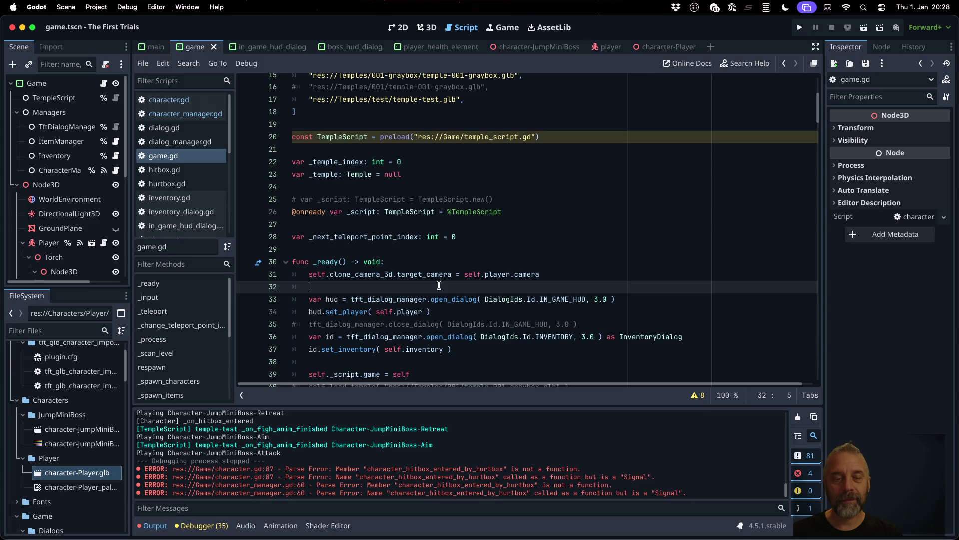
{"action": "scroll", "coordinate": [439, 285], "scroll_direction": "down", "scroll_amount": 5}
{"action": "scroll", "coordinate": [438, 286], "scroll_direction": "down", "scroll_amount": 4}
{"action": "scroll", "coordinate": [439, 285], "scroll_direction": "up", "scroll_amount": 3}
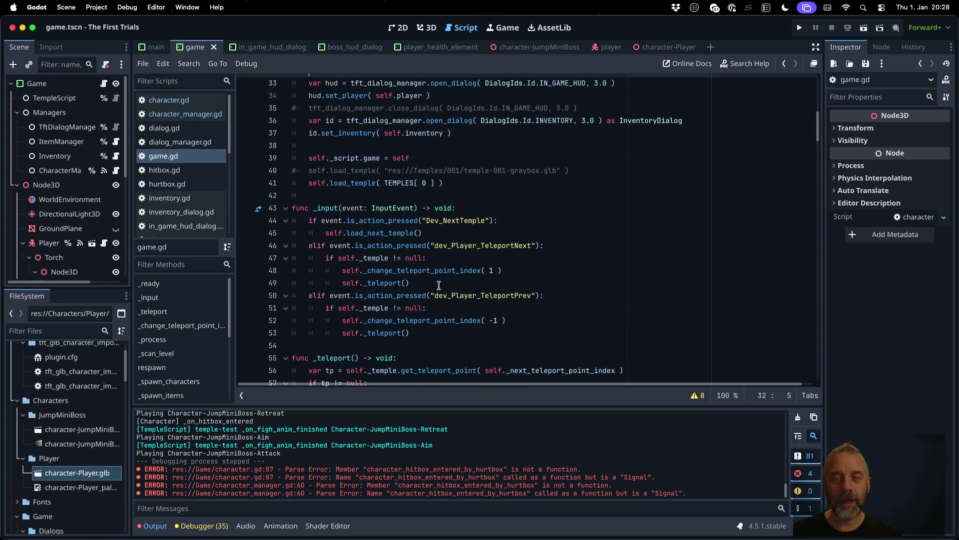
{"action": "scroll", "coordinate": [438, 286], "scroll_direction": "down", "scroll_amount": 9}
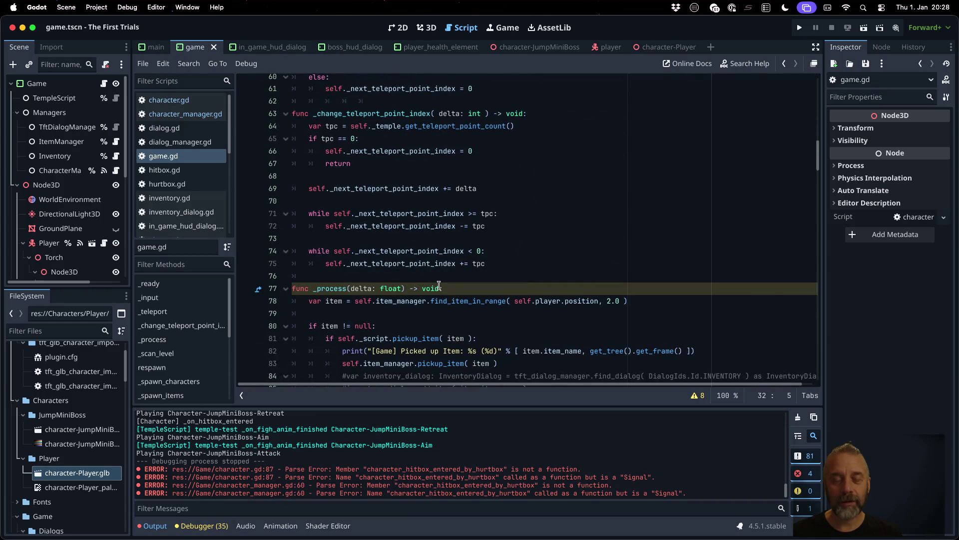
{"action": "scroll", "coordinate": [439, 285], "scroll_direction": "down", "scroll_amount": 20}
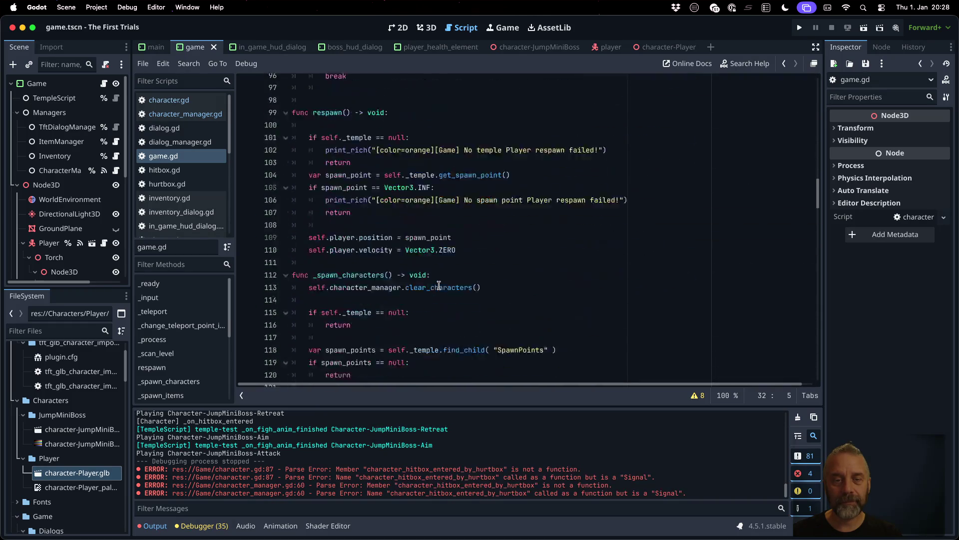
{"action": "scroll", "coordinate": [439, 285], "scroll_direction": "down", "scroll_amount": 20}
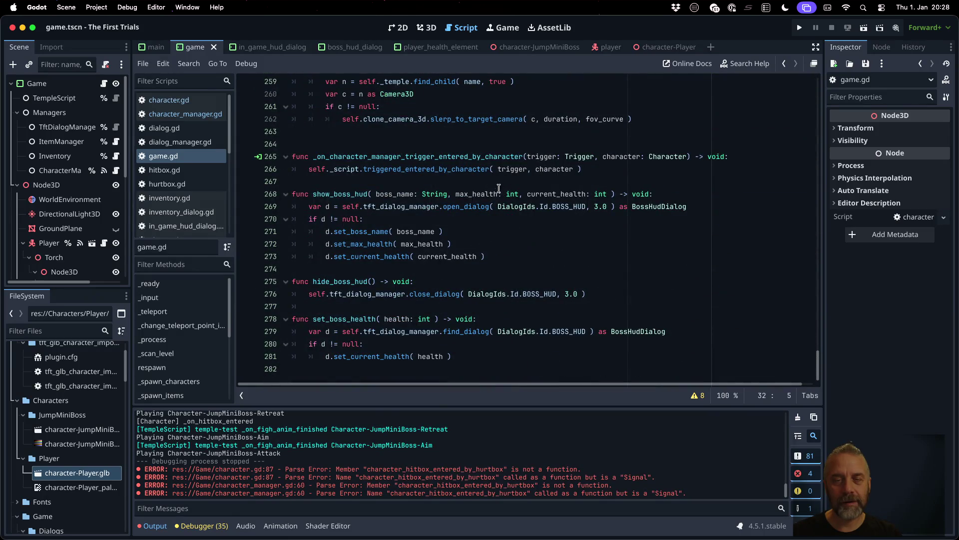
{"action": "double_click", "coordinate": [468, 156]}
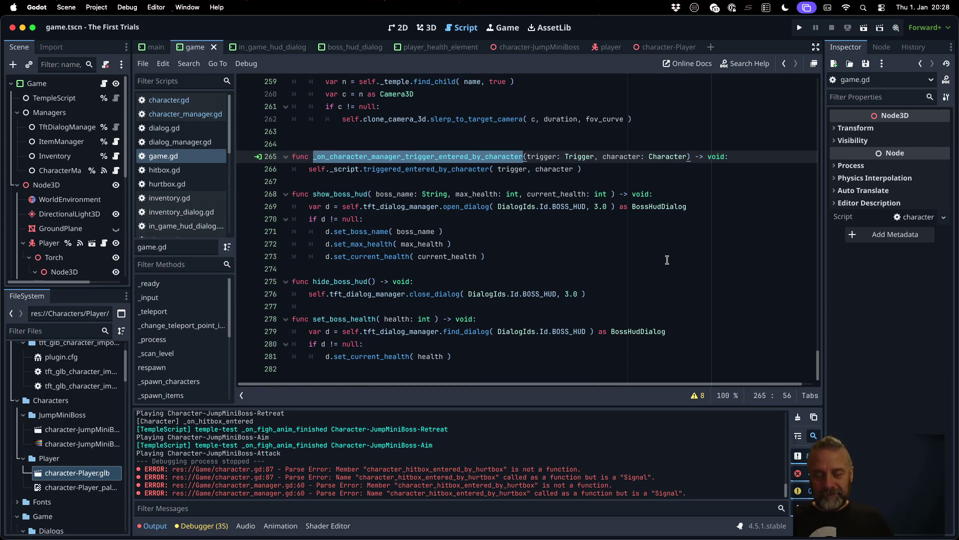
Step: Add an _on_character_hitbox_entered_by_hurtbox handler that calls self._script with the pasted signal signature
{"action": "key", "text": "Down"}
{"action": "key", "text": "Down"}
{"action": "key", "text": "Return"}
{"action": "key", "text": "ctrl+v"}
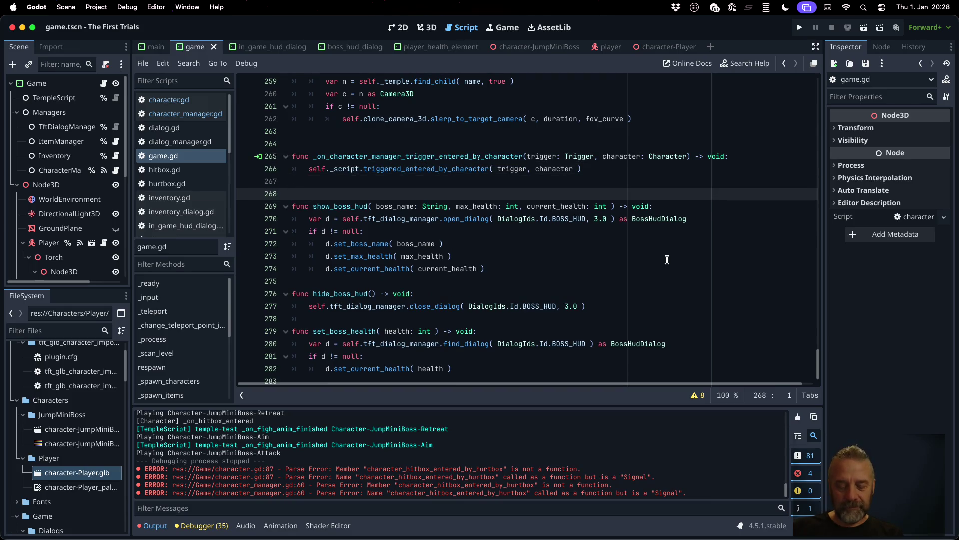
{"action": "type", "text": "func _"}
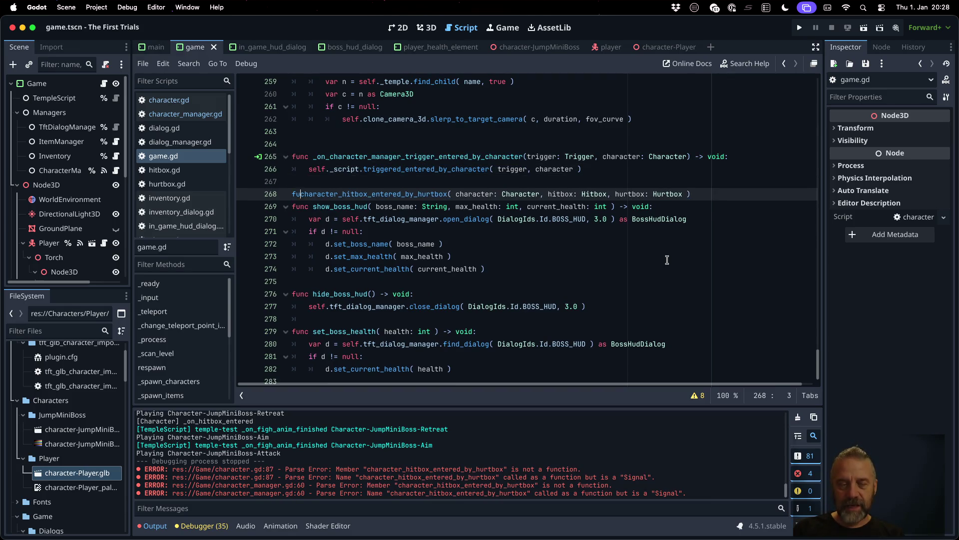
{"action": "type", "text": "on_"}
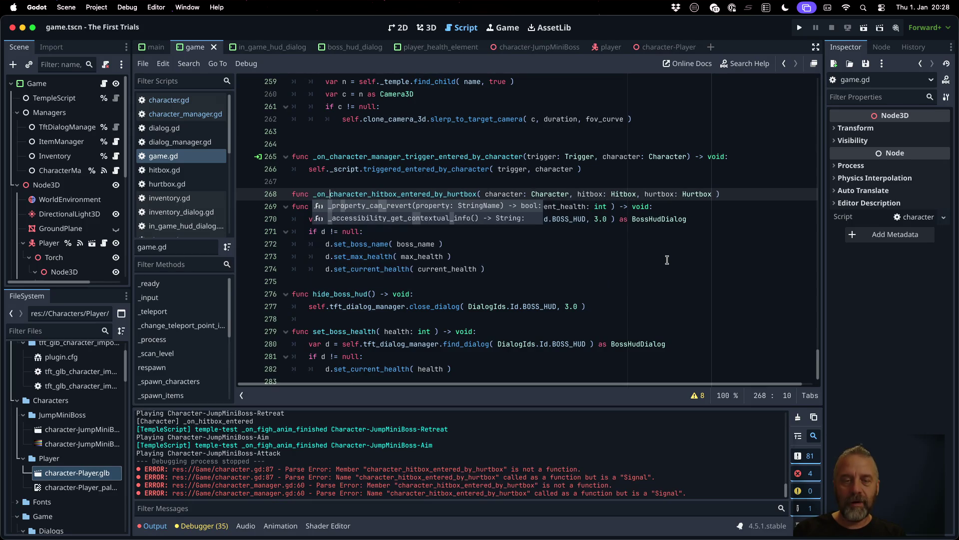
{"action": "key", "text": "End"}
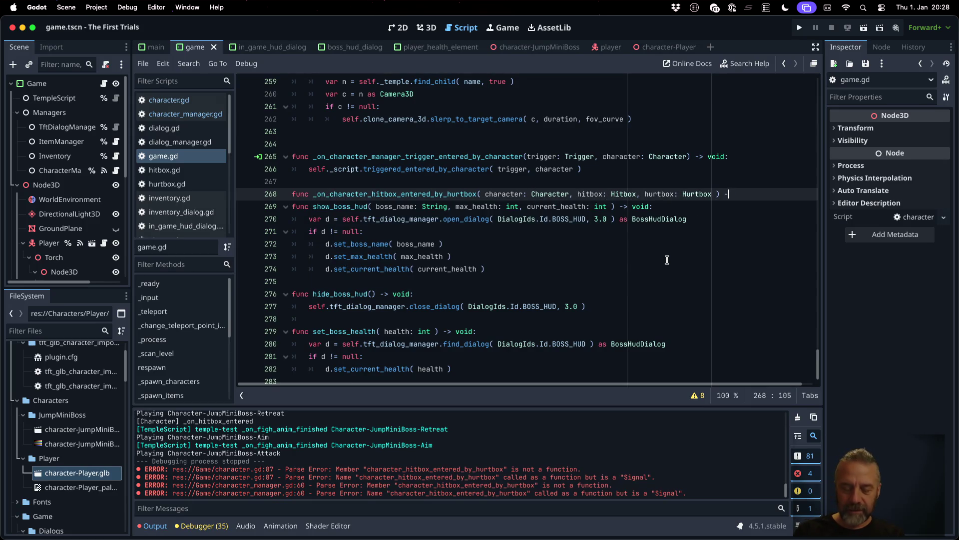
{"action": "type", "text": "id"}
{"action": "key", "text": "Left"}
{"action": "key", "text": "Left"}
{"action": "key", "text": "Left"}
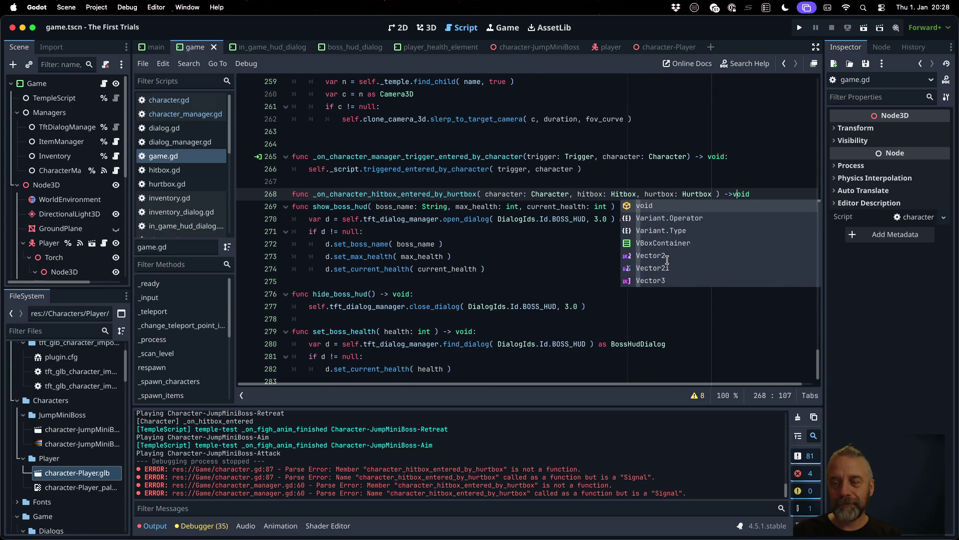
{"action": "type", "text": ":"}
{"action": "key", "text": "Return"}
{"action": "type", "text": "self._sc"}
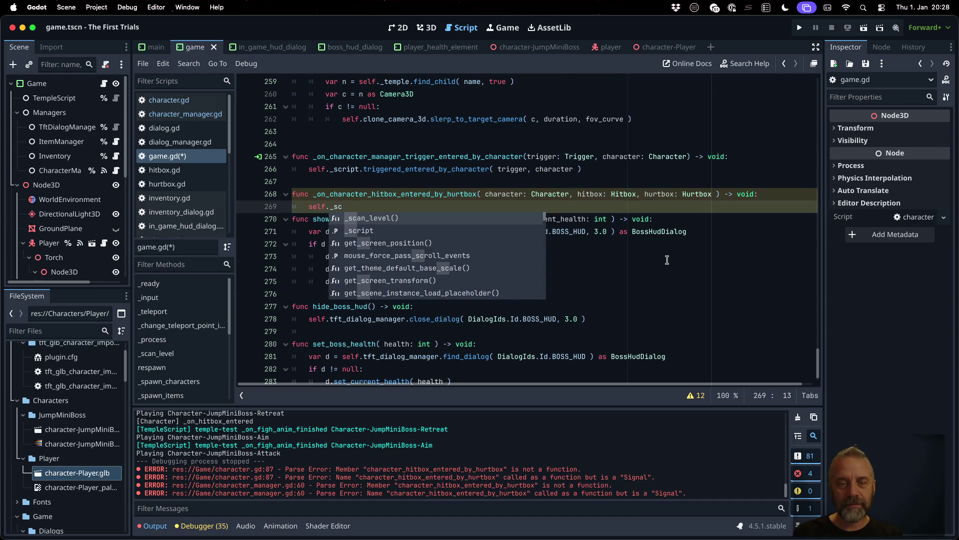
{"action": "key", "text": "Return"}
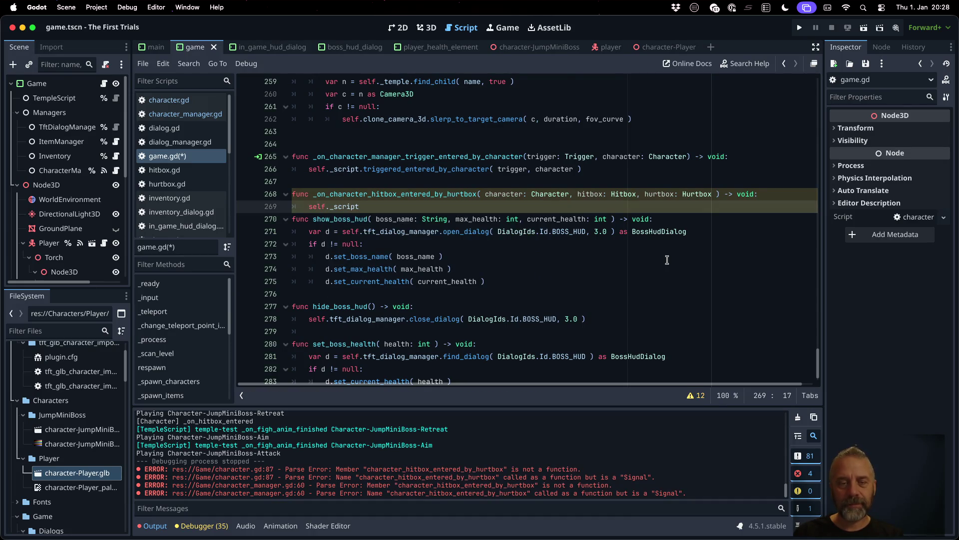
{"action": "type", "text": ".character_hitbox_entered_by_hurtbox( character: Character, hitbox: Hitbox, hurtbox: Hurtbox )"}
Step: Strip the argument types, rename the call to on_character_hitbox_entered_by_hurtbox, save game.gd, and select the handler signature
{"action": "key", "text": "Left"}
{"action": "key", "text": "Left"}
{"action": "key", "text": "Left"}
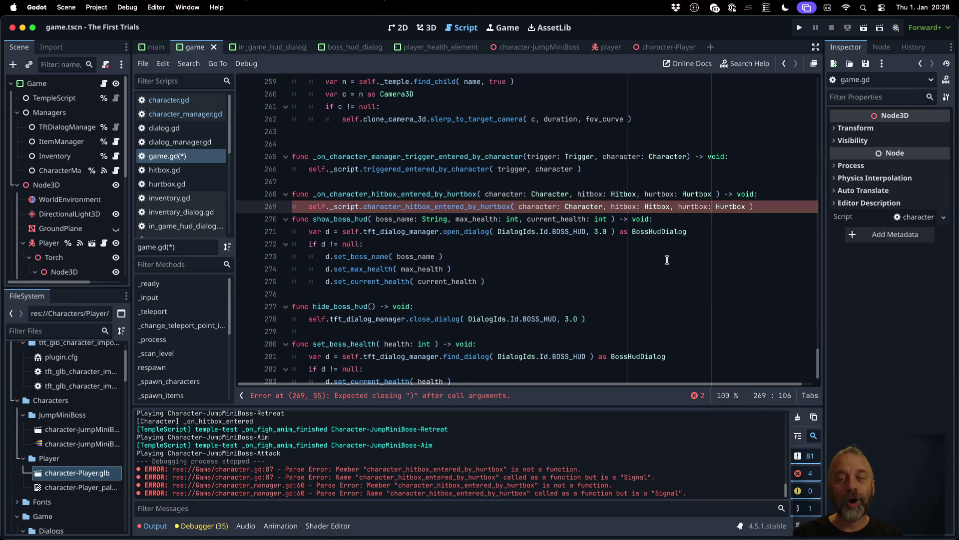
{"action": "key", "text": "Right"}
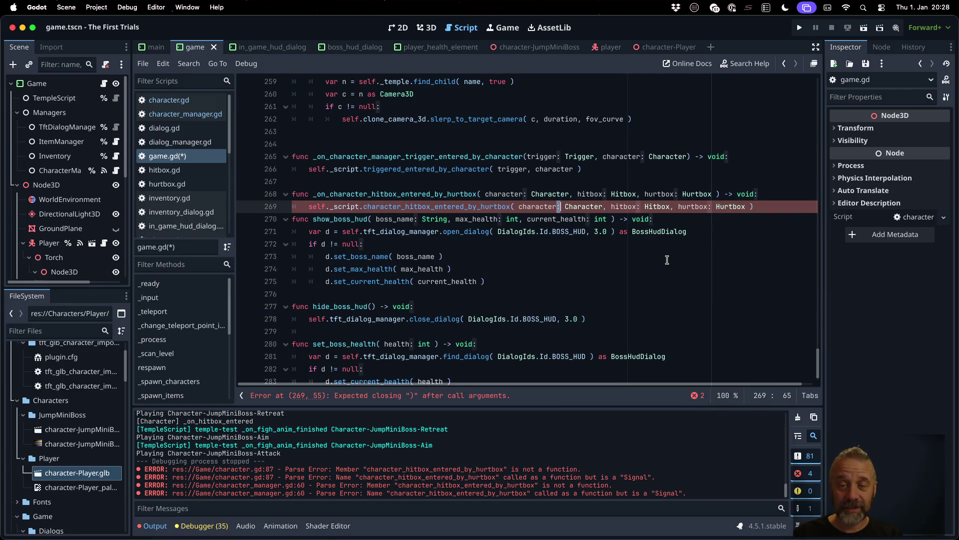
{"action": "key", "text": "shift+alt+Right"}
{"action": "key", "text": "shift+alt+Right"}
{"action": "key", "text": "BackSpace"}
{"action": "key", "text": "Right"}
{"action": "key", "text": "Right"}
{"action": "key", "text": "Right"}
{"action": "key", "text": "shift+alt+Right"}
{"action": "key", "text": "shift+alt+Right"}
{"action": "key", "text": "BackSpace"}
{"action": "key", "text": "Right"}
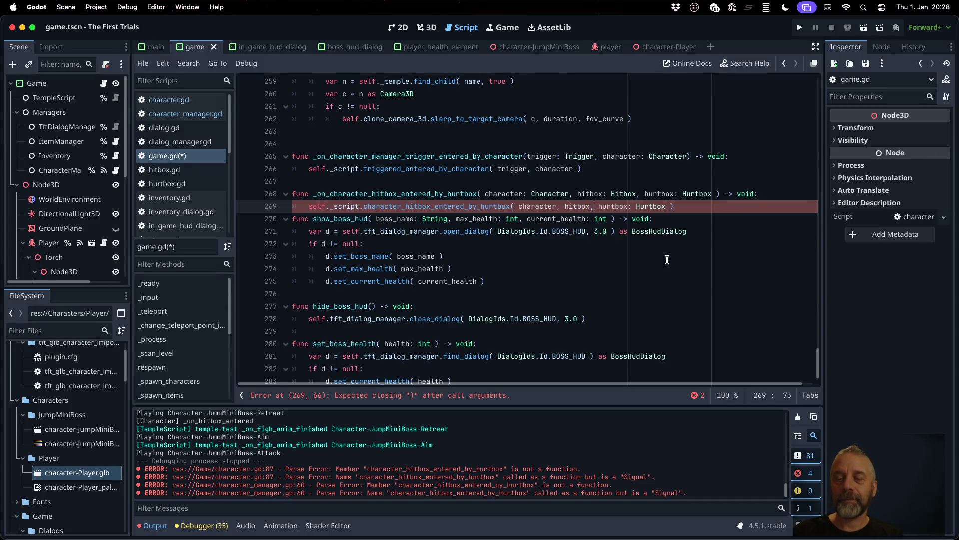
{"action": "key", "text": "shift+alt+Right"}
{"action": "key", "text": "shift+alt+Right"}
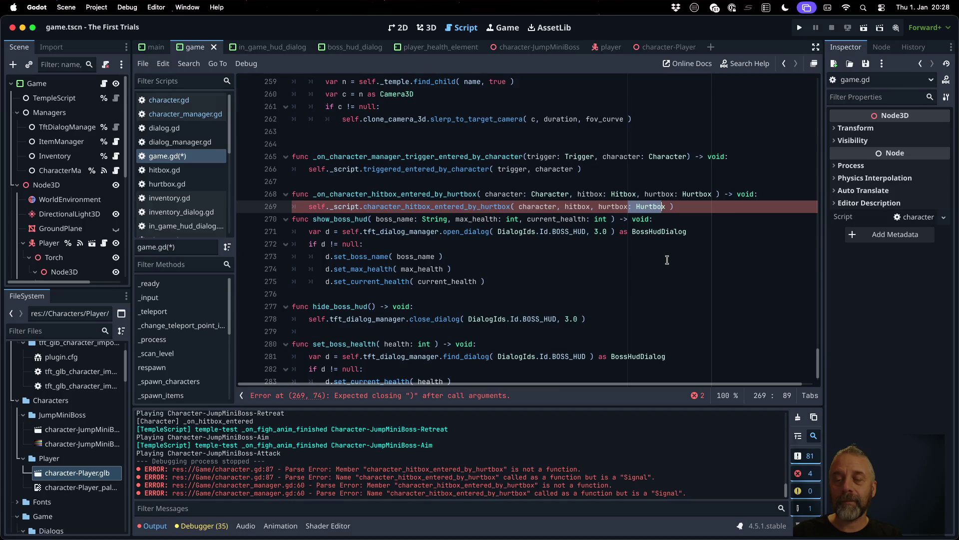
{"action": "key", "text": "BackSpace"}
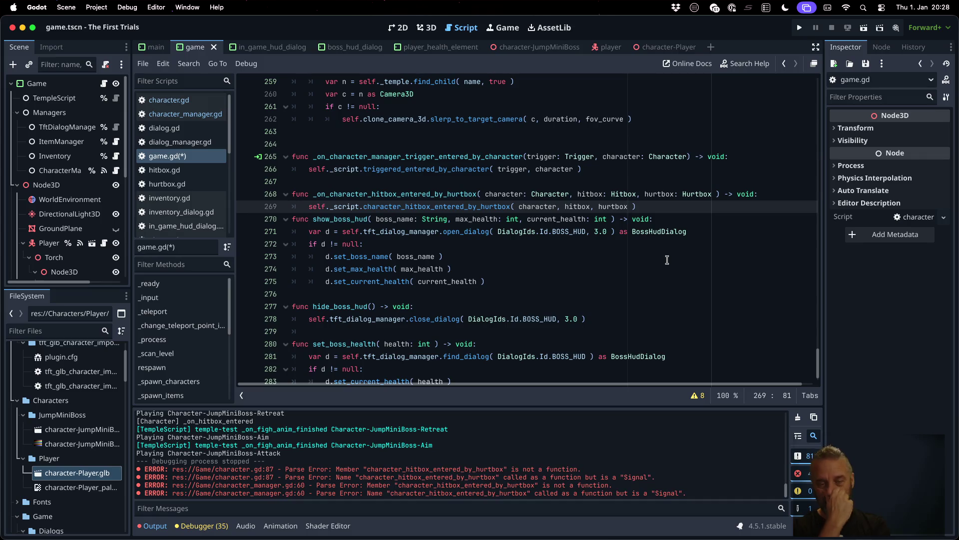
{"action": "key", "text": "Return"}
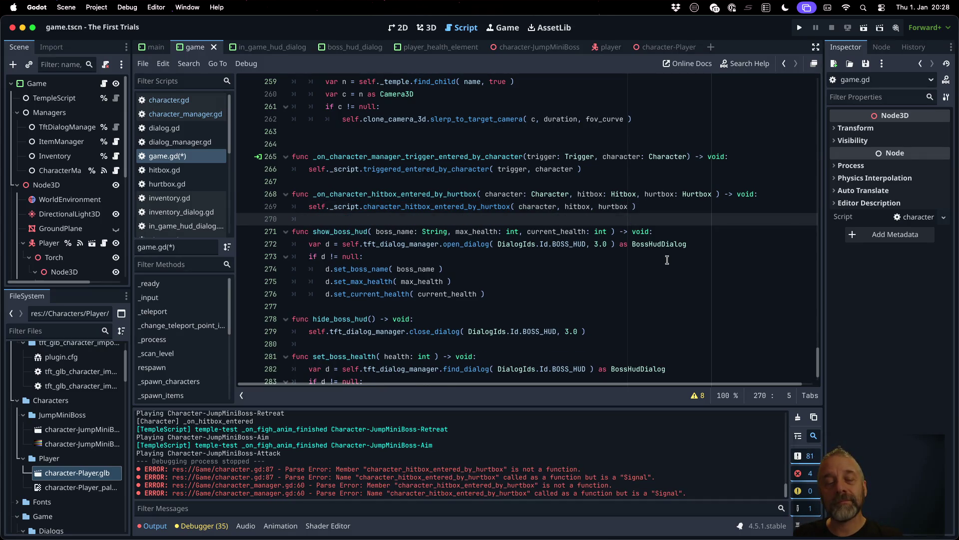
{"action": "key", "text": "Up"}
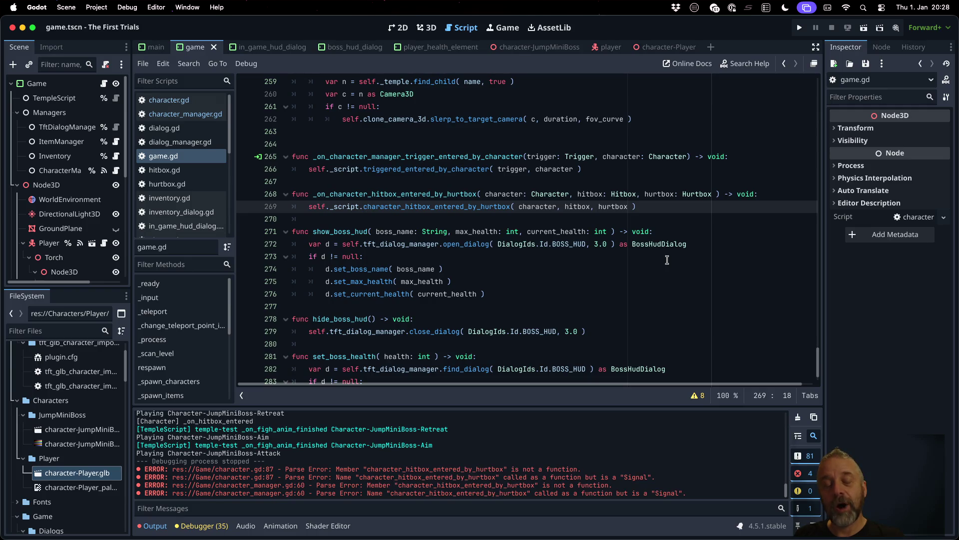
{"action": "type", "text": "on_"}
{"action": "key", "text": "super+s"}
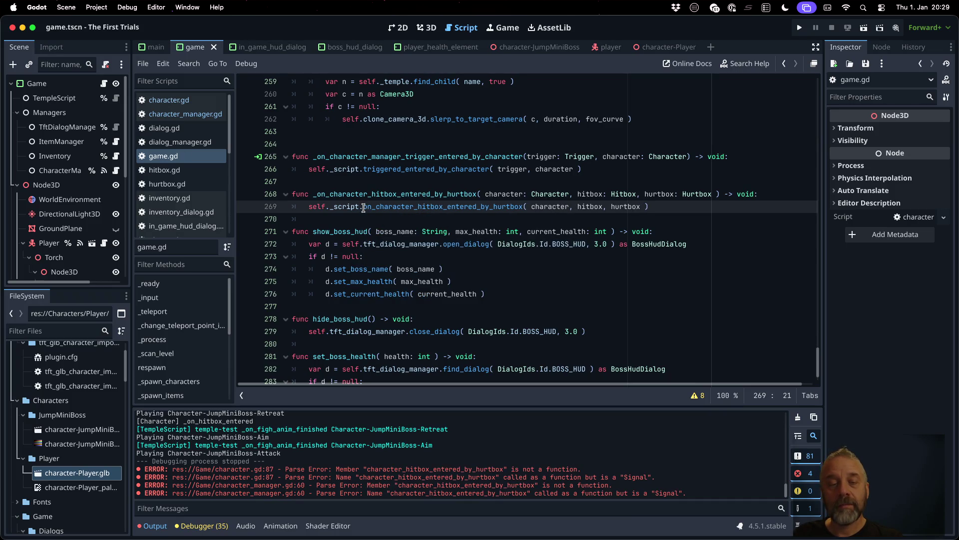
{"action": "left_click", "coordinate": [330, 195]}
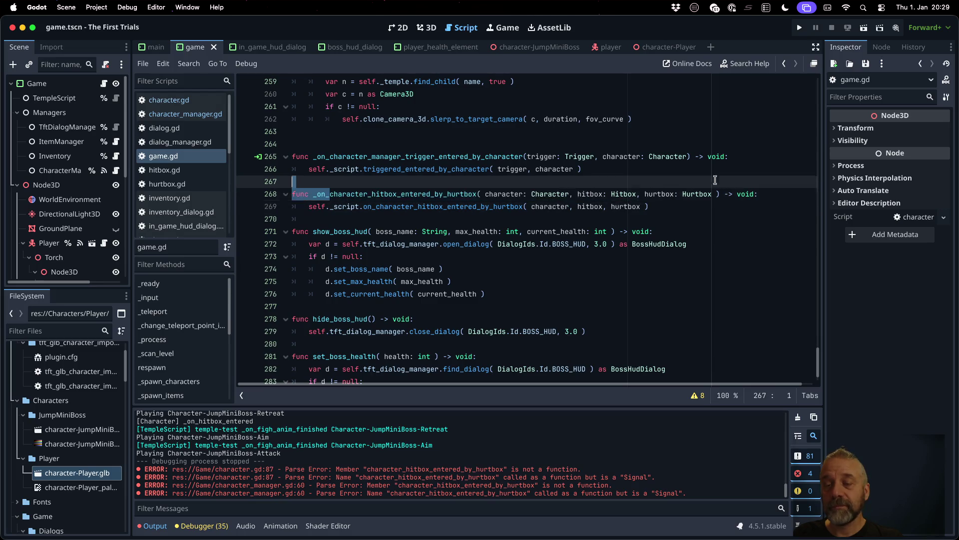
{"action": "left_click", "coordinate": [761, 191], "text": "shift"}
Step: Quick-open temple_script.gd by searching 'Temscript'
{"action": "key", "text": "shift+alt+o"}
{"action": "type", "text": "Tem"}
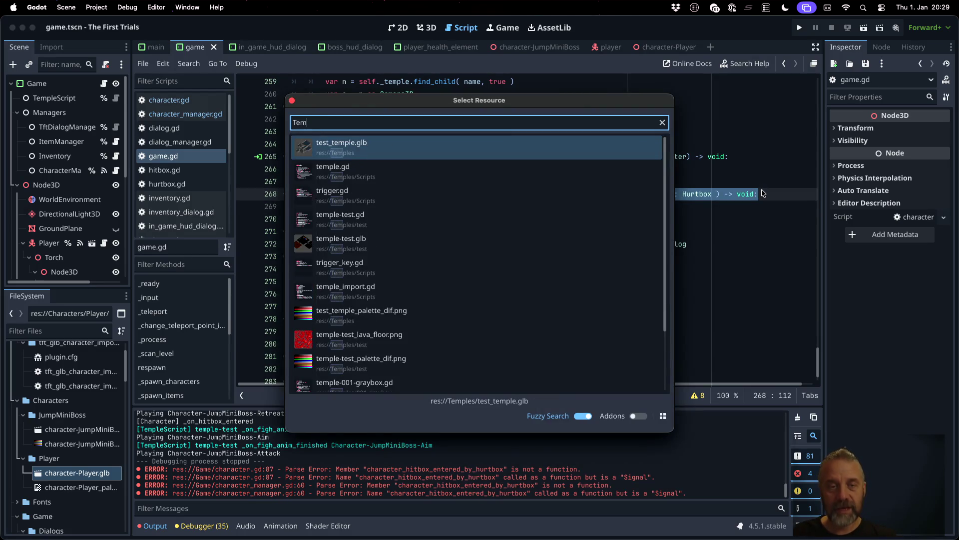
{"action": "type", "text": "sc"}
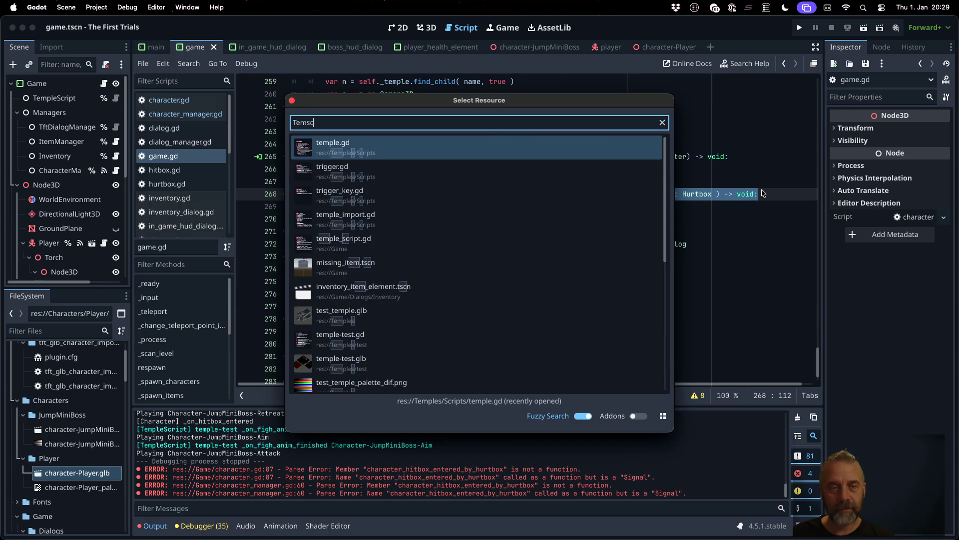
{"action": "type", "text": "ript"}
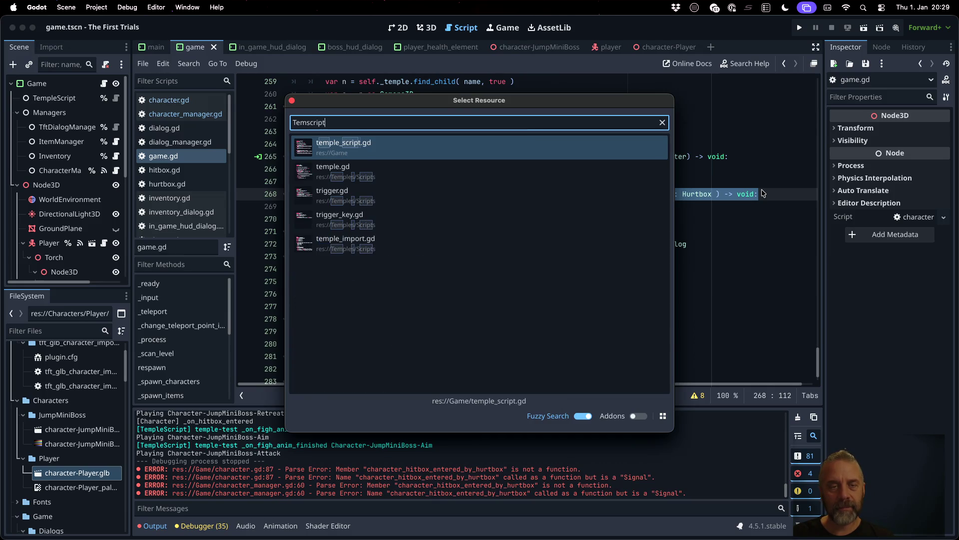
{"action": "key", "text": "Return"}
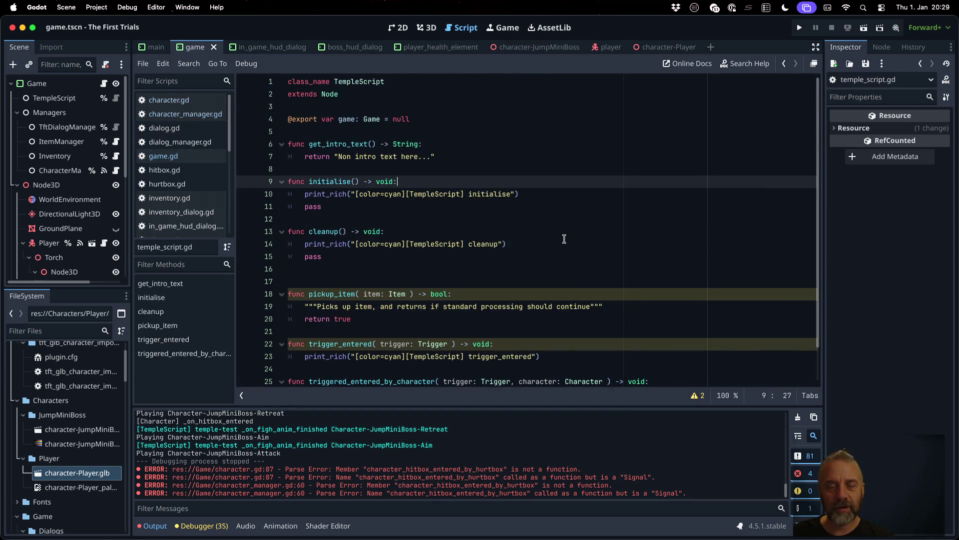
Step: Add a func from the pasted hitbox handler signature at the end of temple_script.gd, with a copied print_rich line
{"action": "scroll", "coordinate": [564, 239], "scroll_direction": "down", "scroll_amount": 3}
{"action": "left_click", "coordinate": [425, 363]}
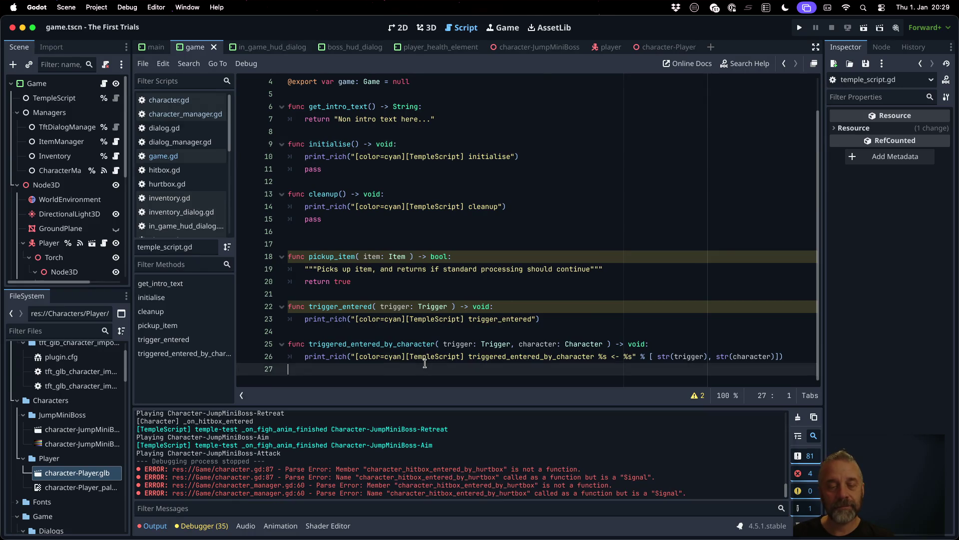
{"action": "key", "text": "Return"}
{"action": "type", "text": "vcharacter_hitbox_entered_by_hurtbox( character: Character, hitbox: Hitbox, hurtbox: Hurtbox ) -> void:"}
{"action": "type", "text": "v"}
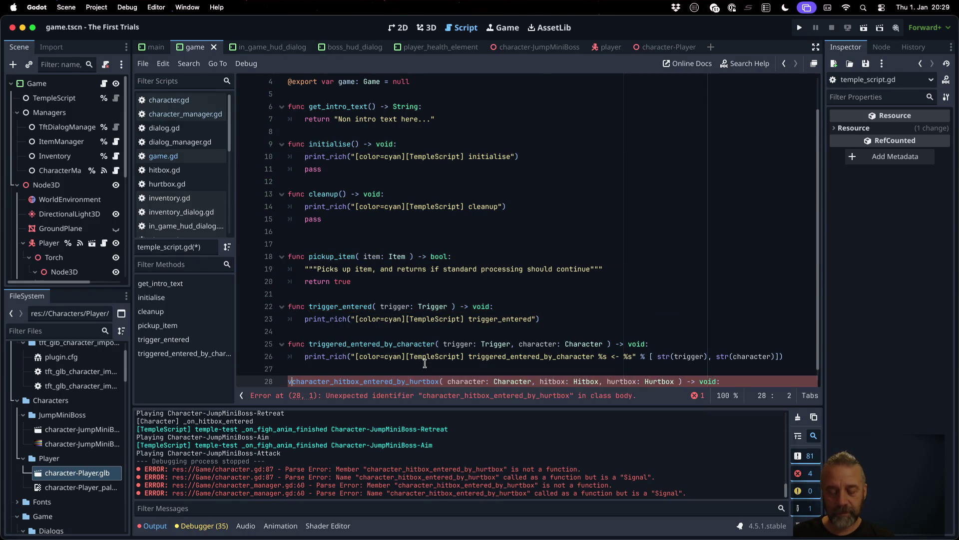
{"action": "key", "text": "BackSpace"}
{"action": "type", "text": "func"}
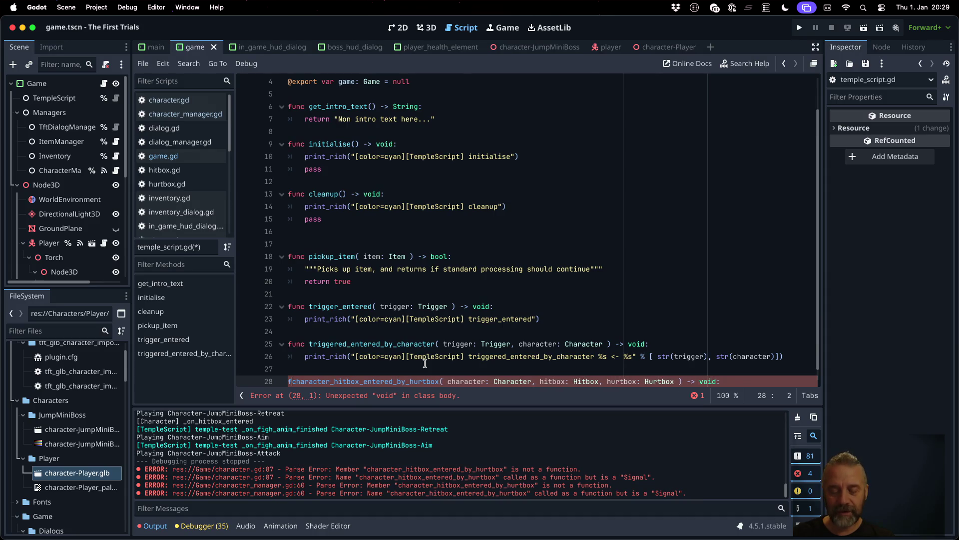
{"action": "key", "text": "End"}
{"action": "key", "text": "Return"}
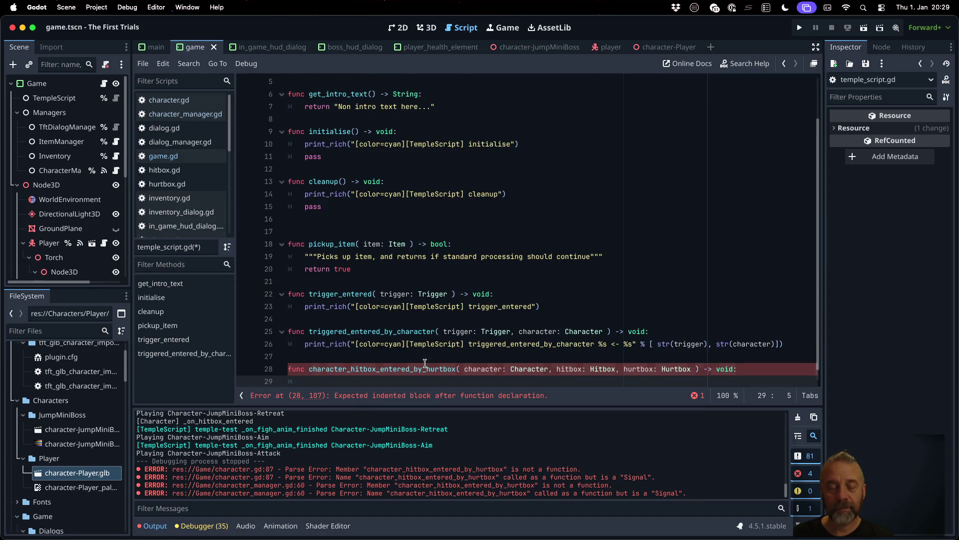
{"action": "key", "text": "Up"}
{"action": "key", "text": "Up"}
{"action": "key", "text": "Up"}
{"action": "key", "text": "shift+Down"}
{"action": "key", "text": "super+c"}
{"action": "key", "text": "Down"}
{"action": "key", "text": "Down"}
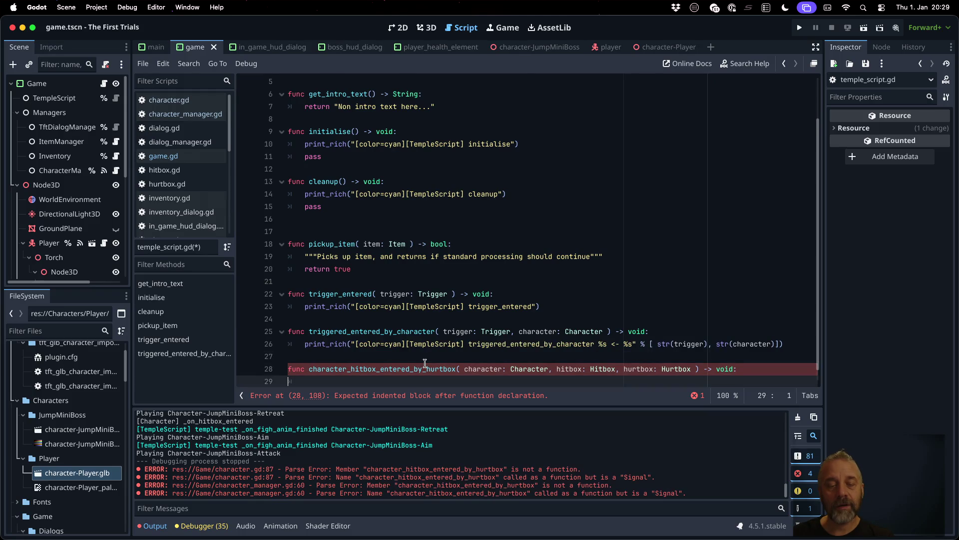
{"action": "key", "text": "super+v"}
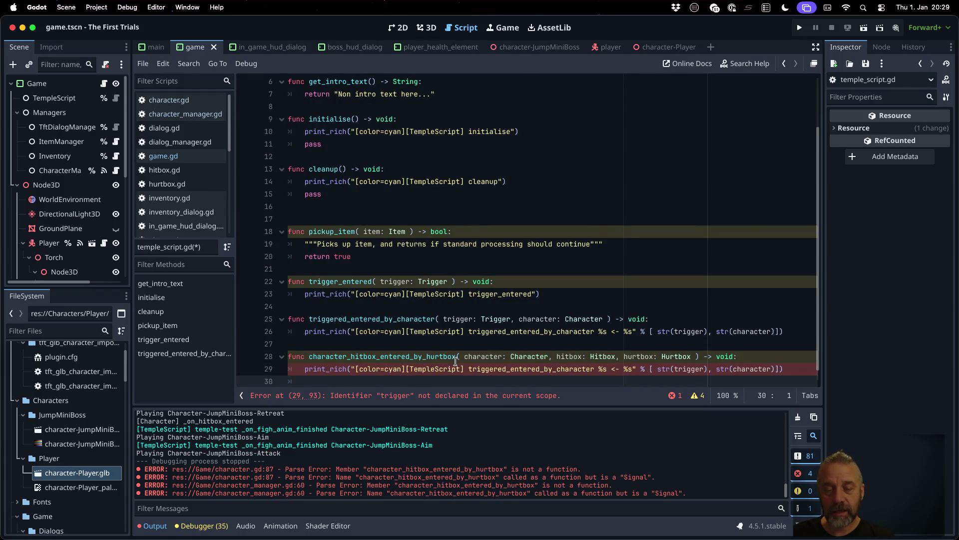
Step: Name it on_character_hitbox_entered_by_hurtbox, print character, hitbox and hurtbox, save, and return to game.gd
{"action": "double_click", "coordinate": [419, 358]}
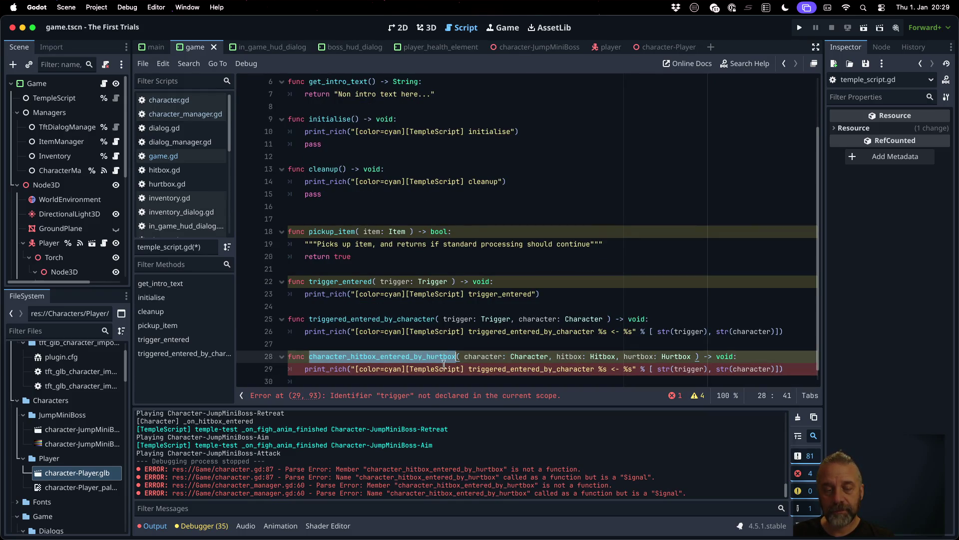
{"action": "left_click", "coordinate": [309, 356]}
{"action": "type", "text": "on_"}
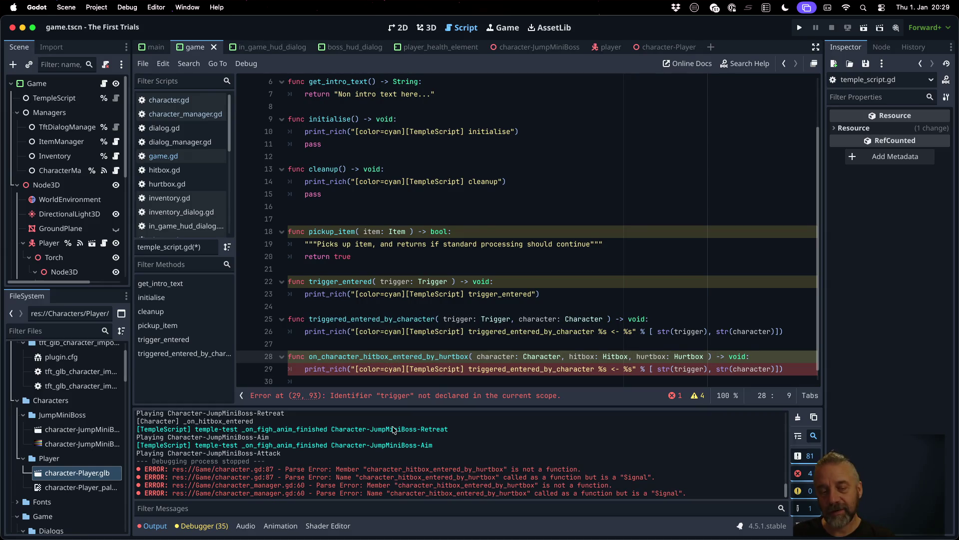
{"action": "double_click", "coordinate": [388, 356]}
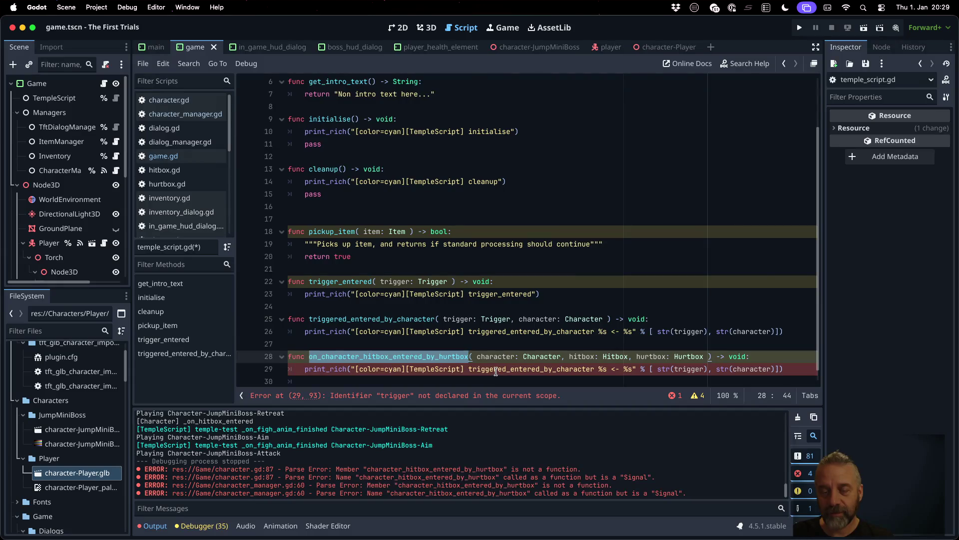
{"action": "key", "text": "ctrl+c"}
{"action": "double_click", "coordinate": [496, 368]}
{"action": "key", "text": "ctrl+v"}
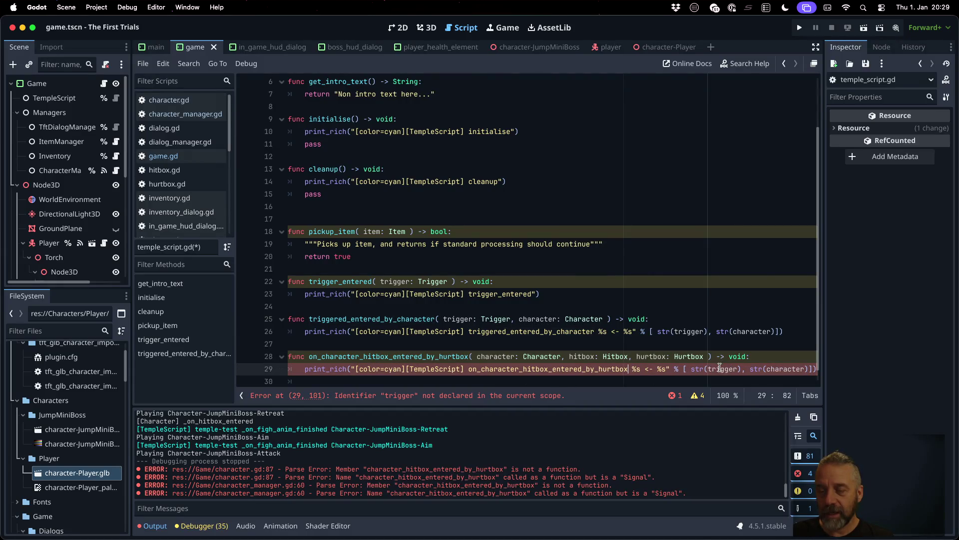
{"action": "double_click", "coordinate": [720, 369]}
{"action": "type", "text": "character"}
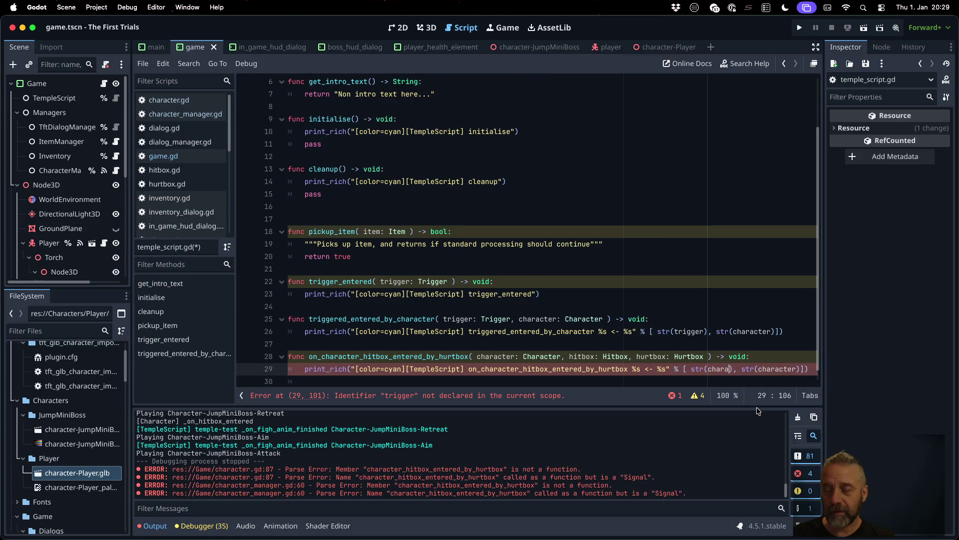
{"action": "double_click", "coordinate": [788, 369]}
{"action": "type", "text": "hitbox), s"}
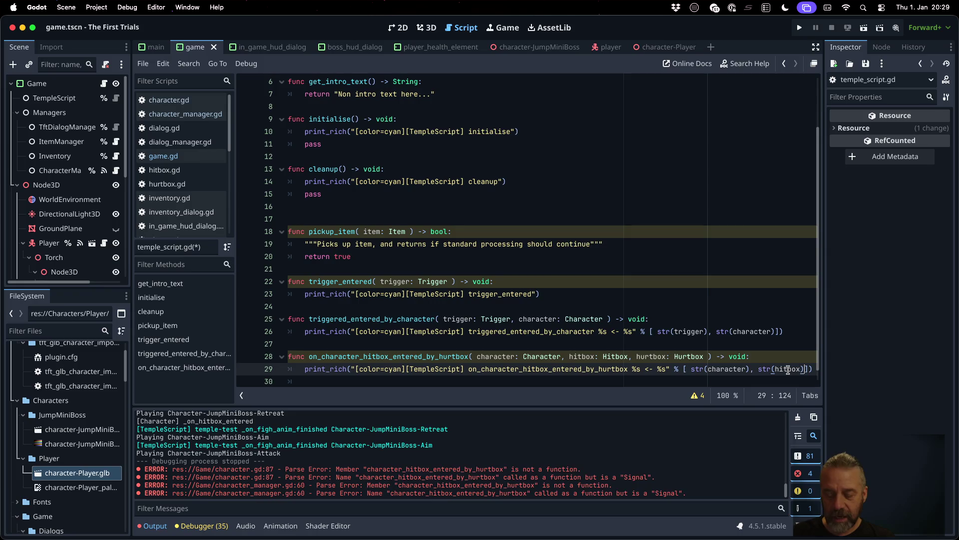
{"action": "type", "text": "tr(h"}
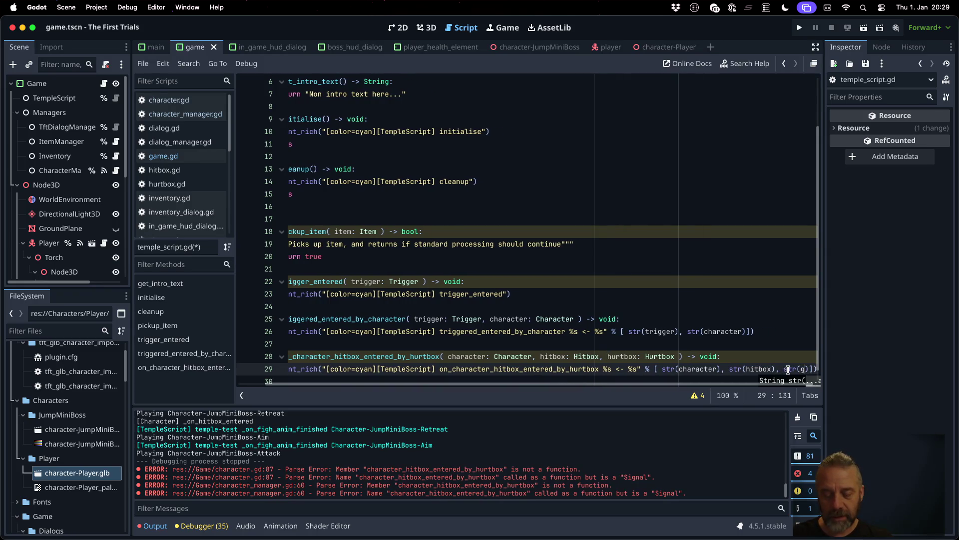
{"action": "type", "text": "urtbox"}
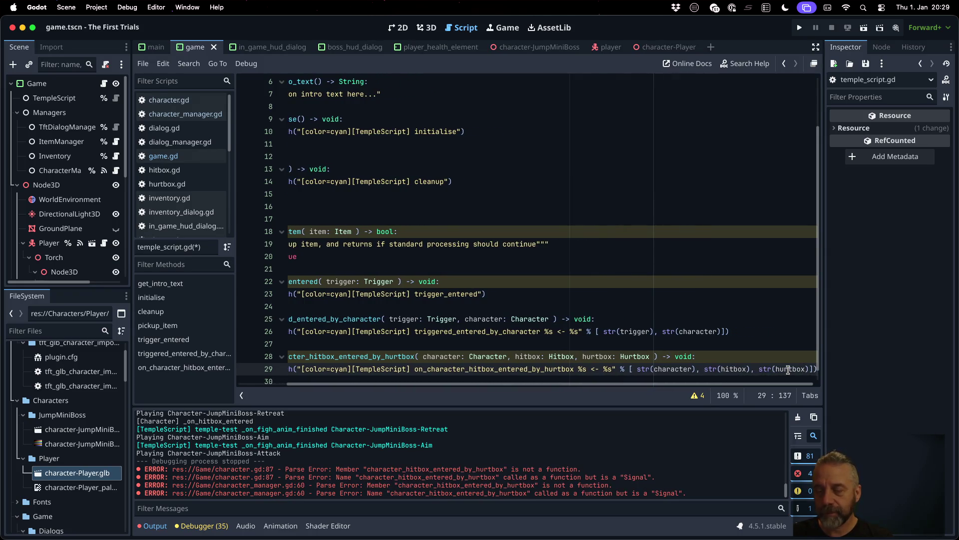
{"action": "left_click", "coordinate": [590, 372]}
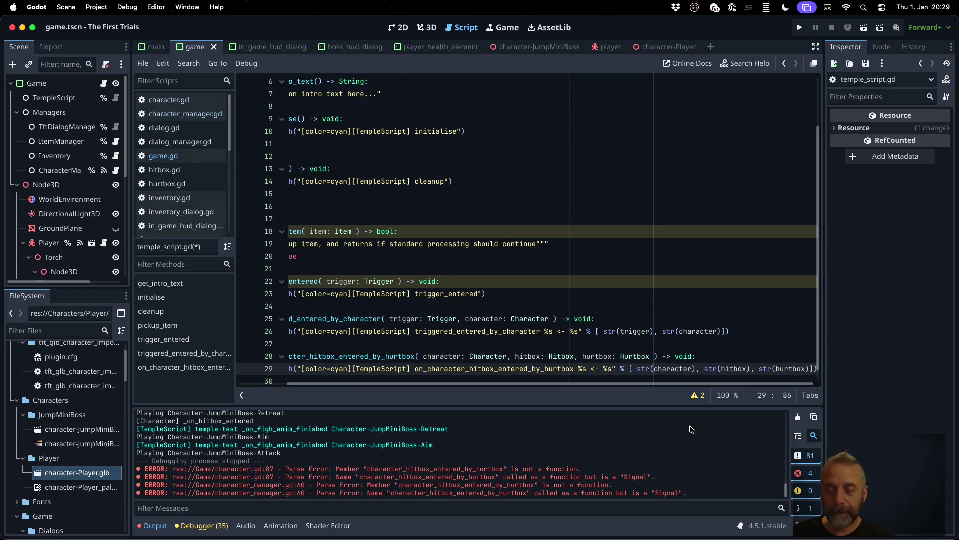
{"action": "type", "text": "%s"}
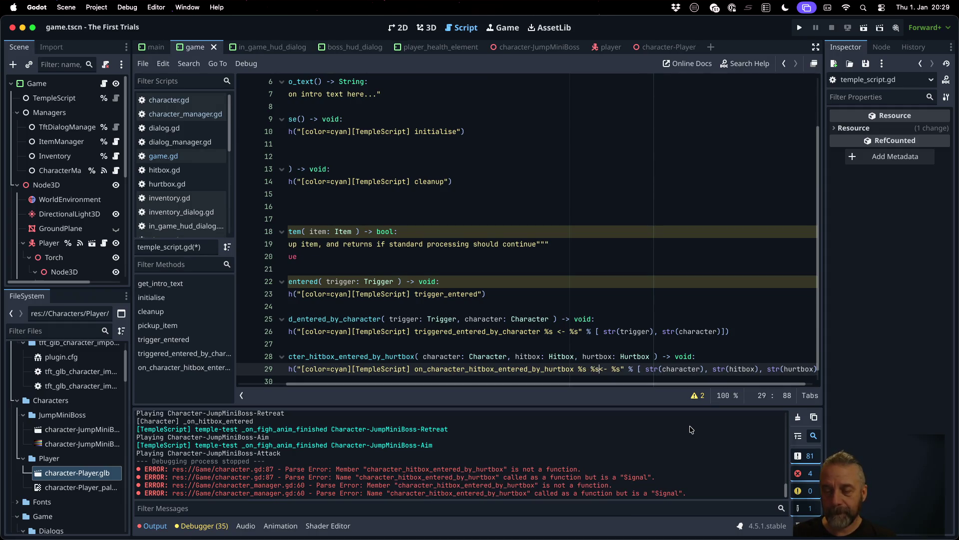
{"action": "key", "text": "super+s"}
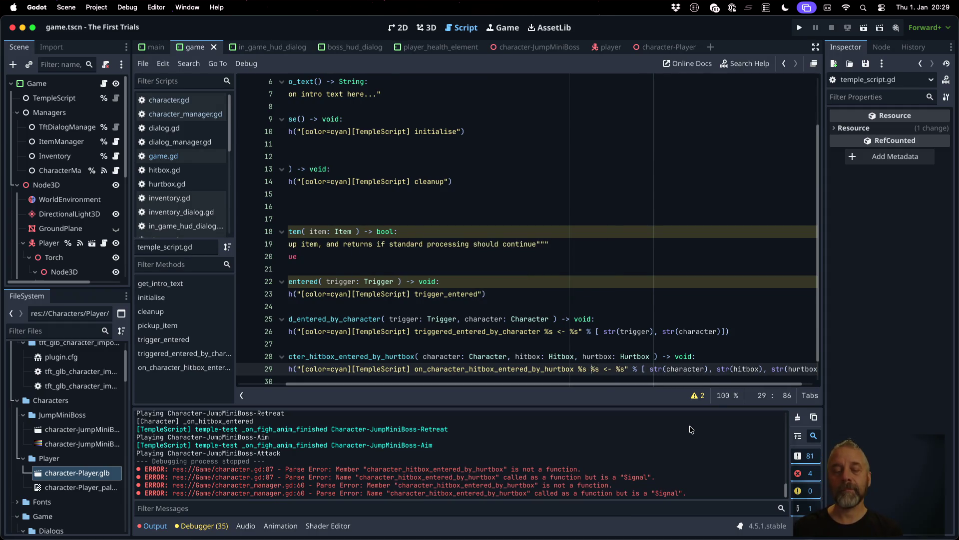
{"action": "key", "text": "Home"}
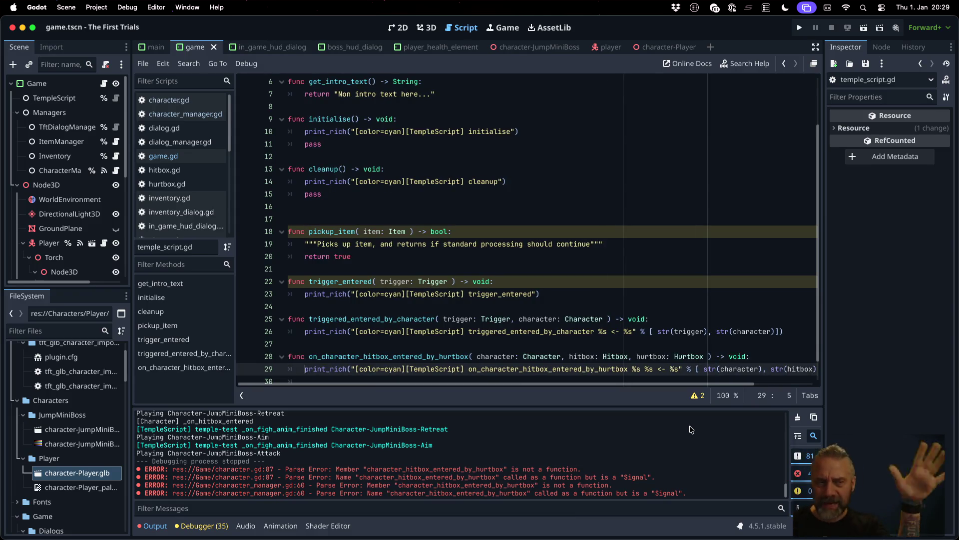
{"action": "left_click", "coordinate": [163, 156]}
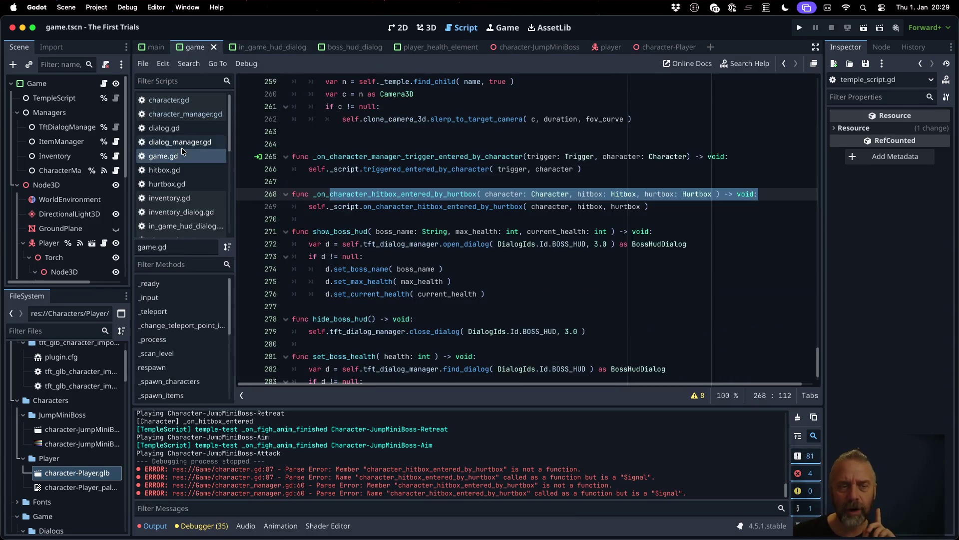
Step: Inspect the forwarding handler in game.gd and search the script for '.connect' calls
{"action": "double_click", "coordinate": [408, 193]}
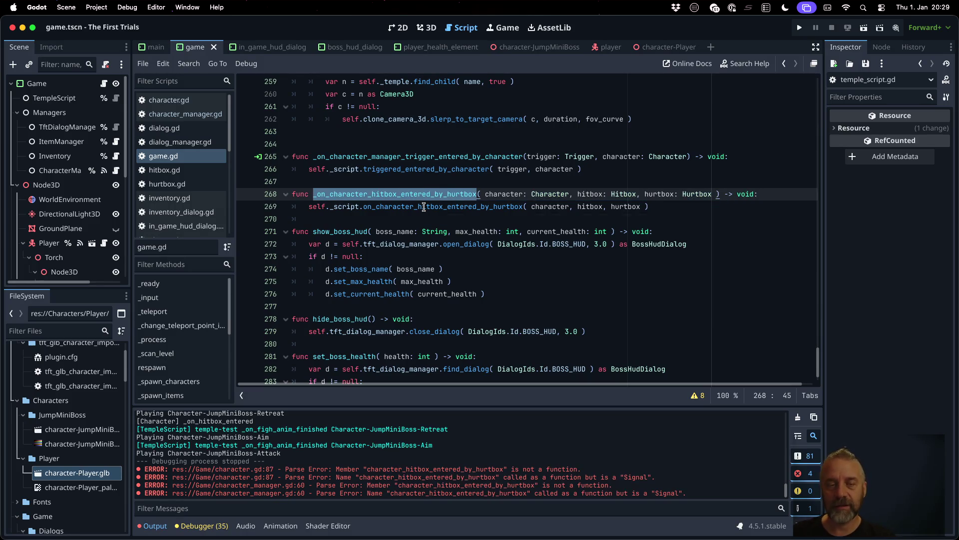
{"action": "mouse_move", "coordinate": [425, 206]}
{"action": "left_click", "coordinate": [458, 194]}
{"action": "scroll", "coordinate": [479, 234], "scroll_direction": "up", "scroll_amount": 3}
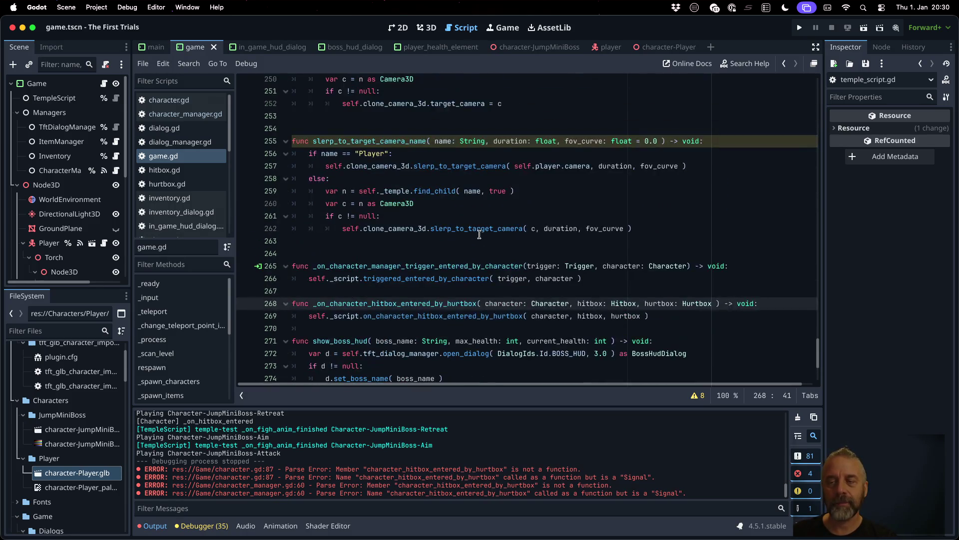
{"action": "key", "text": "ctrl+f"}
{"action": "type", "text": ".connect"}
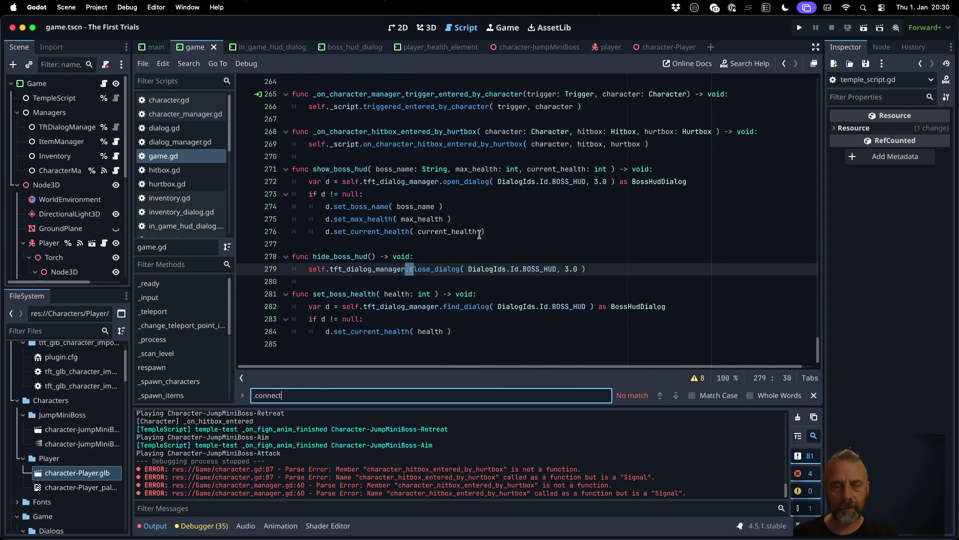
{"action": "key", "text": "Escape"}
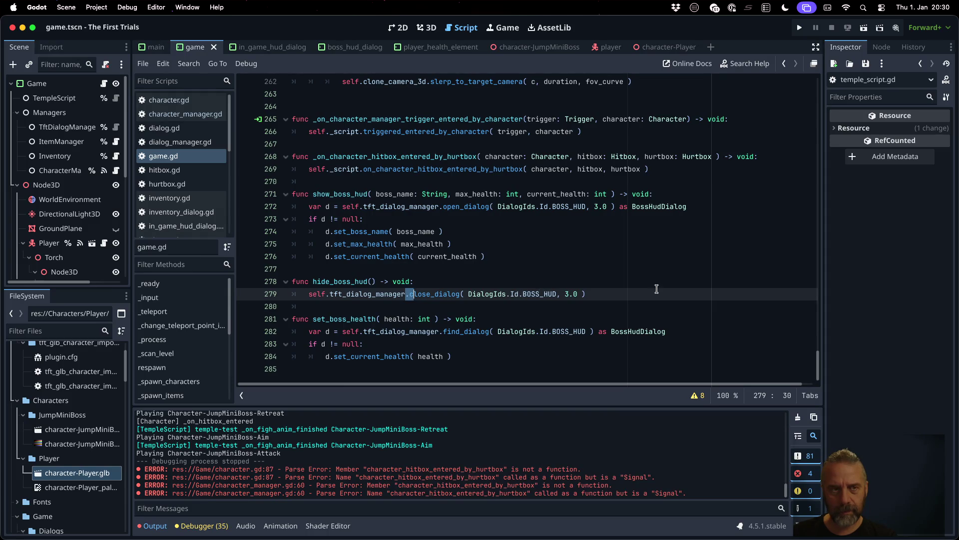
Step: Select the CharacterManager node and show its signal list in the Node dock
{"action": "left_click", "coordinate": [199, 161]}
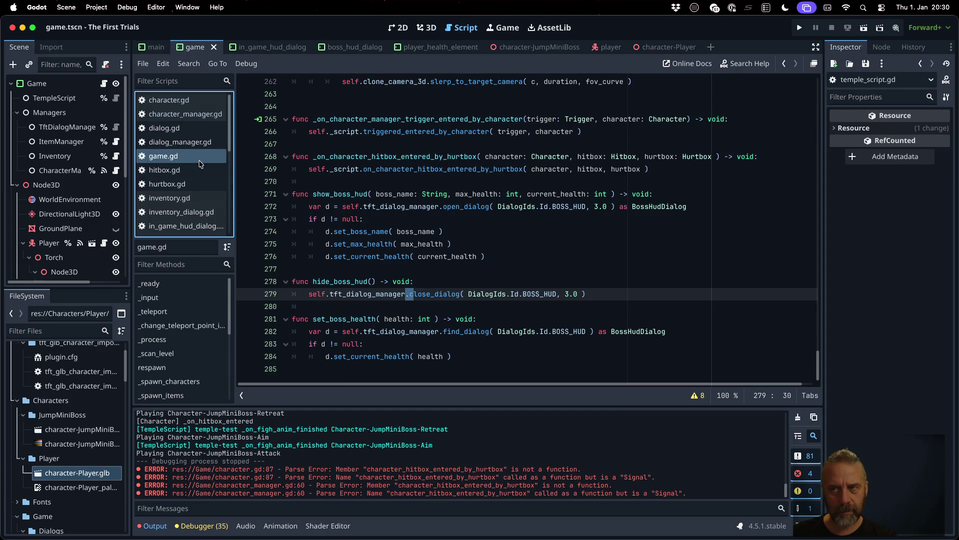
{"action": "left_click", "coordinate": [68, 167]}
{"action": "left_click", "coordinate": [882, 46]}
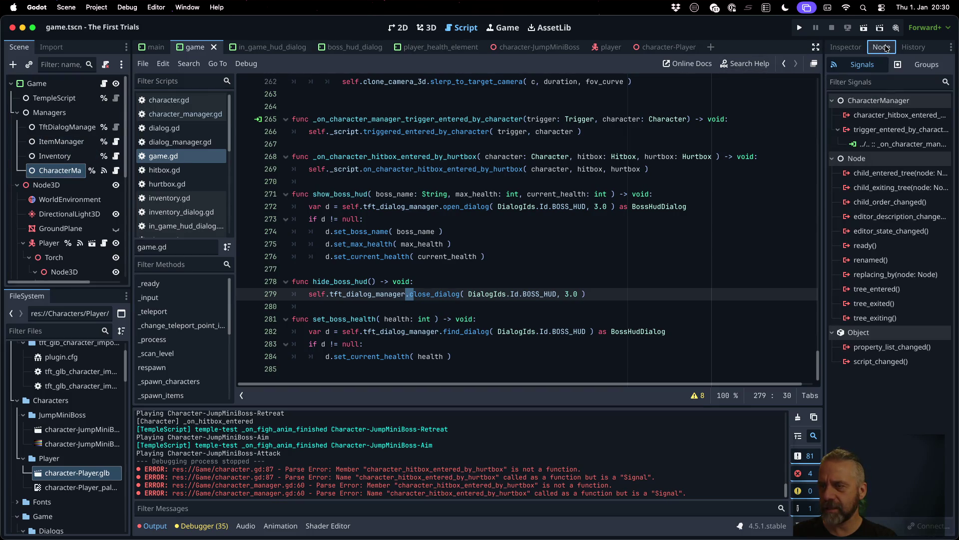
Step: Try connecting the hitbox-entered-by-hurtbox signal, but find the receiver method list empty
{"action": "double_click", "coordinate": [883, 116]}
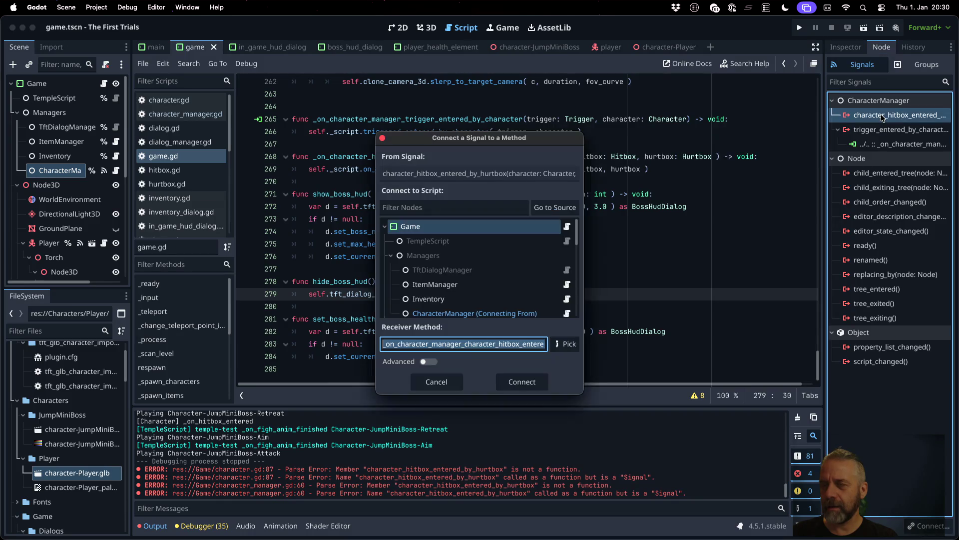
{"action": "left_click", "coordinate": [566, 345]}
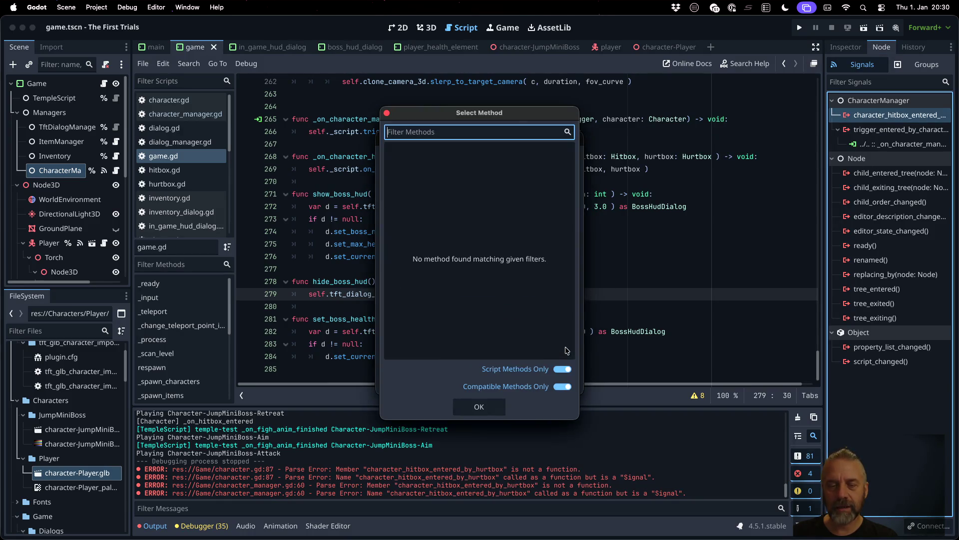
{"action": "key", "text": "Escape"}
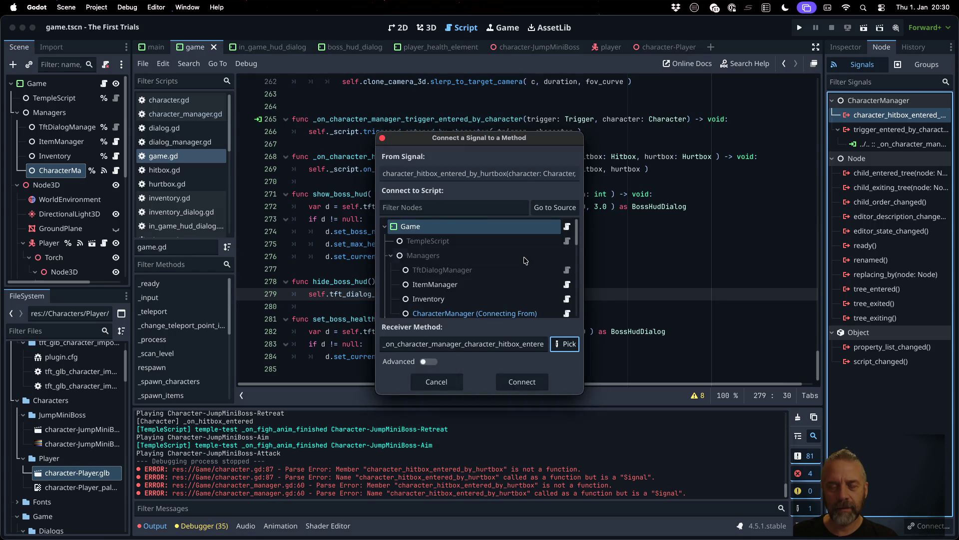
{"action": "left_click", "coordinate": [483, 229]}
{"action": "left_click", "coordinate": [572, 344]}
{"action": "key", "text": "Escape"}
{"action": "key", "text": "Escape"}
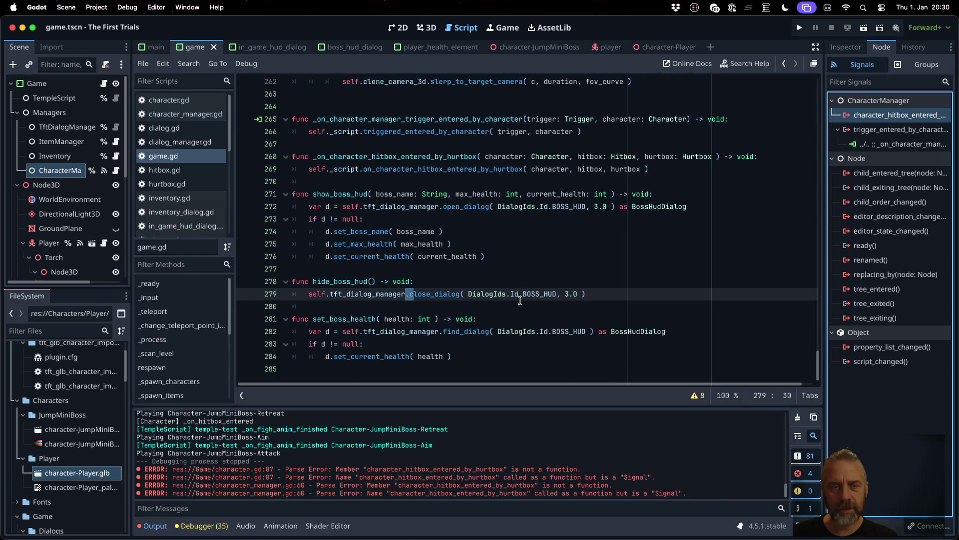
Step: Inspect the hitbox handler in game.gd, widen the signals panel, and save the scene
{"action": "left_click", "coordinate": [435, 156]}
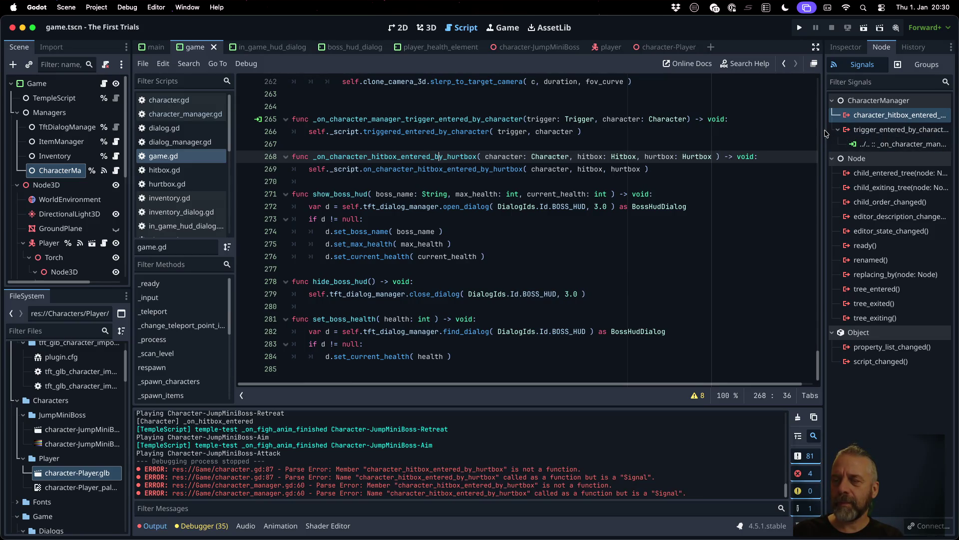
{"action": "mouse_move", "coordinate": [823, 134]}
{"action": "left_mouse_down"}
{"action": "mouse_move", "coordinate": [572, 158]}
{"action": "mouse_move", "coordinate": [743, 161]}
{"action": "left_mouse_up"}
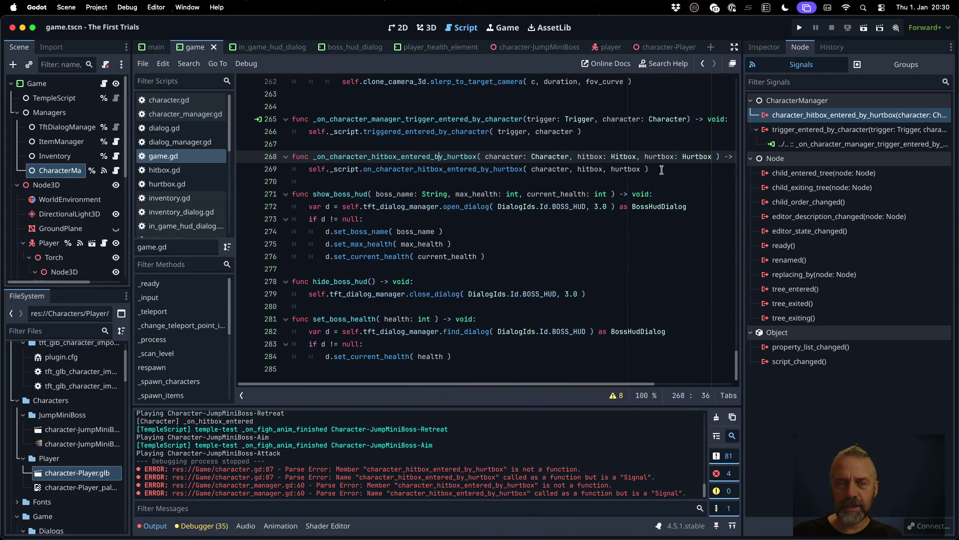
{"action": "left_click", "coordinate": [535, 165]}
{"action": "key", "text": "super+s"}
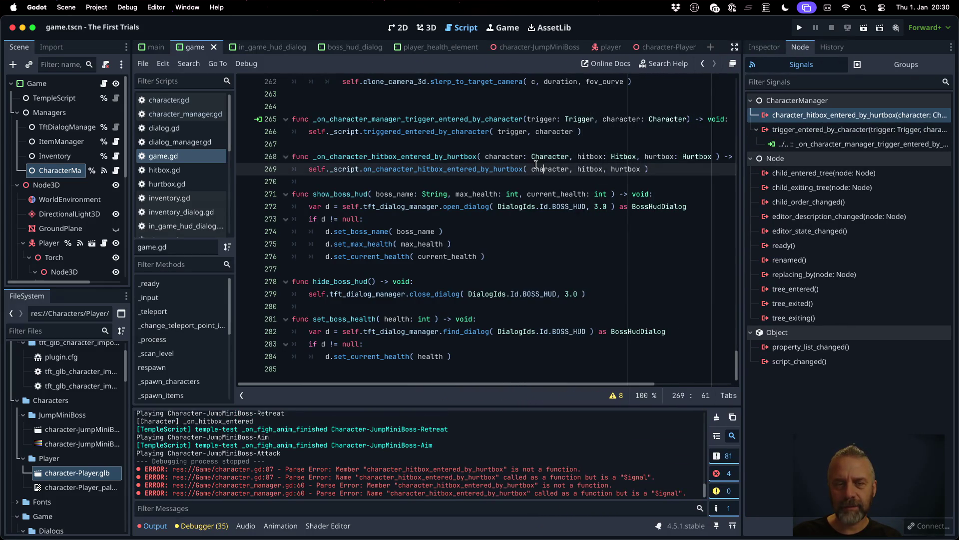
Step: Connect character_hitbox_entered_by_hurtbox to _on_character_hitbox_entered_by_hurtbox, listing all script methods in Advanced mode
{"action": "double_click", "coordinate": [822, 116]}
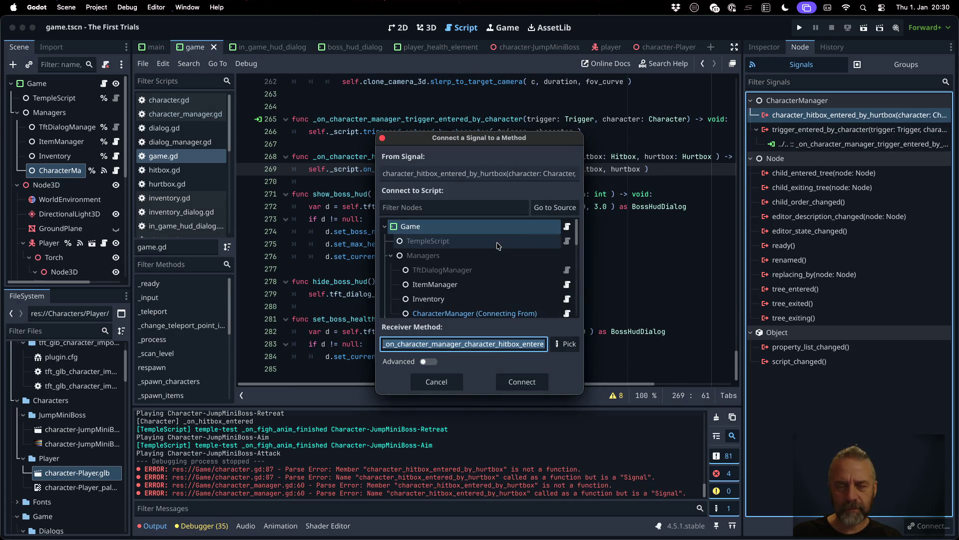
{"action": "left_click", "coordinate": [429, 362]}
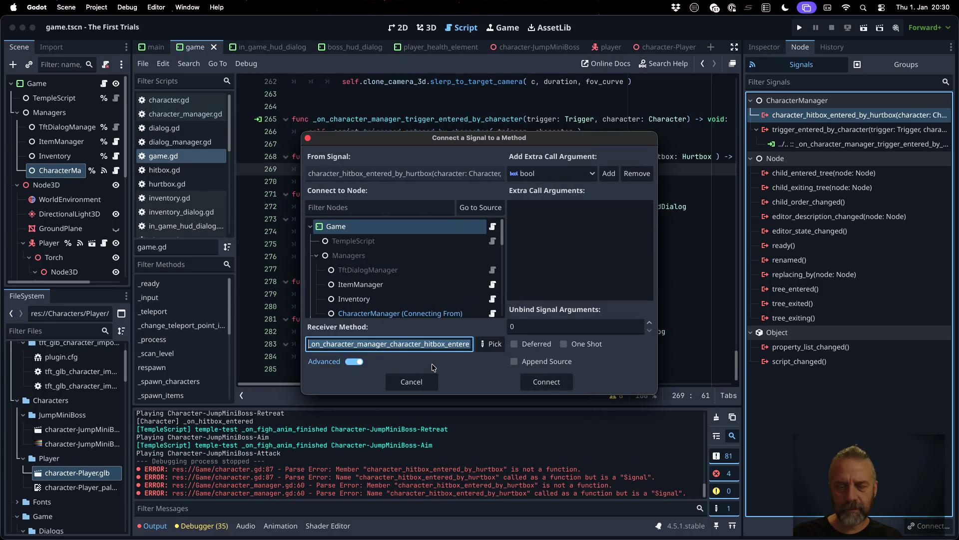
{"action": "left_click", "coordinate": [489, 345]}
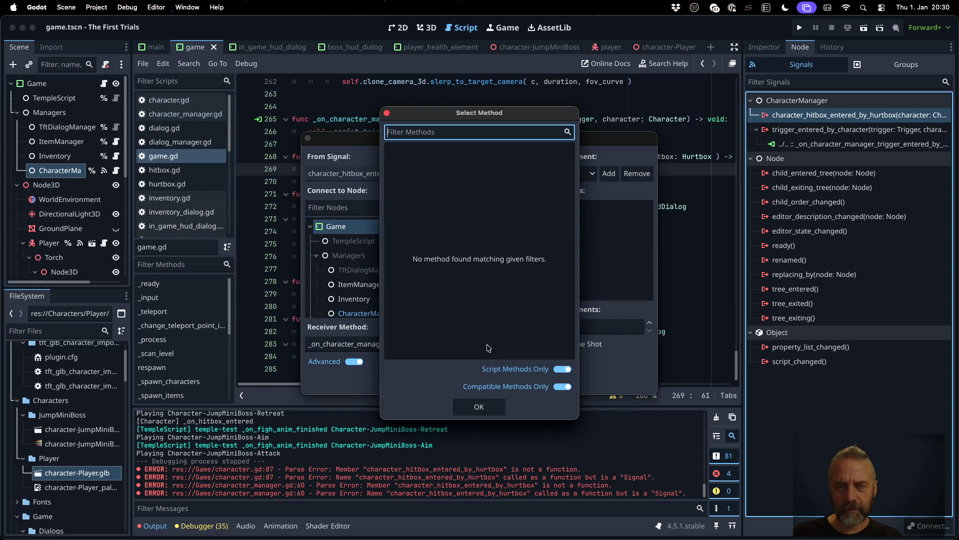
{"action": "left_click", "coordinate": [561, 370]}
{"action": "left_click", "coordinate": [560, 370]}
{"action": "left_click", "coordinate": [564, 386]}
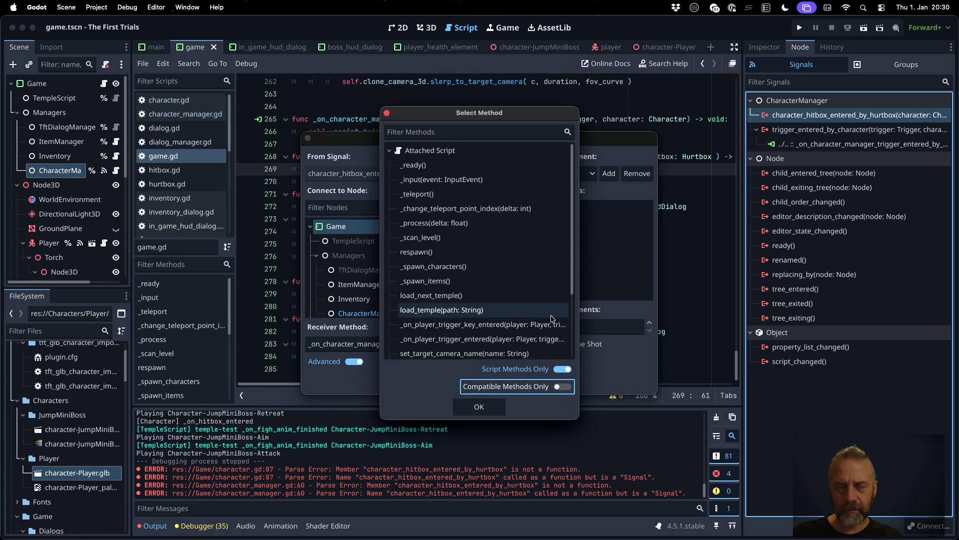
{"action": "scroll", "coordinate": [552, 319], "scroll_direction": "down", "scroll_amount": 2}
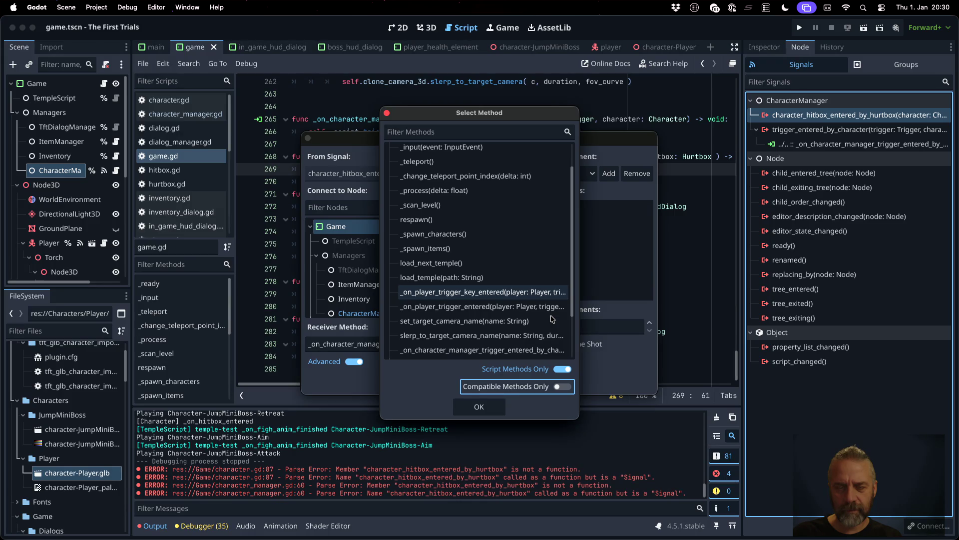
{"action": "scroll", "coordinate": [552, 319], "scroll_direction": "down", "scroll_amount": 3}
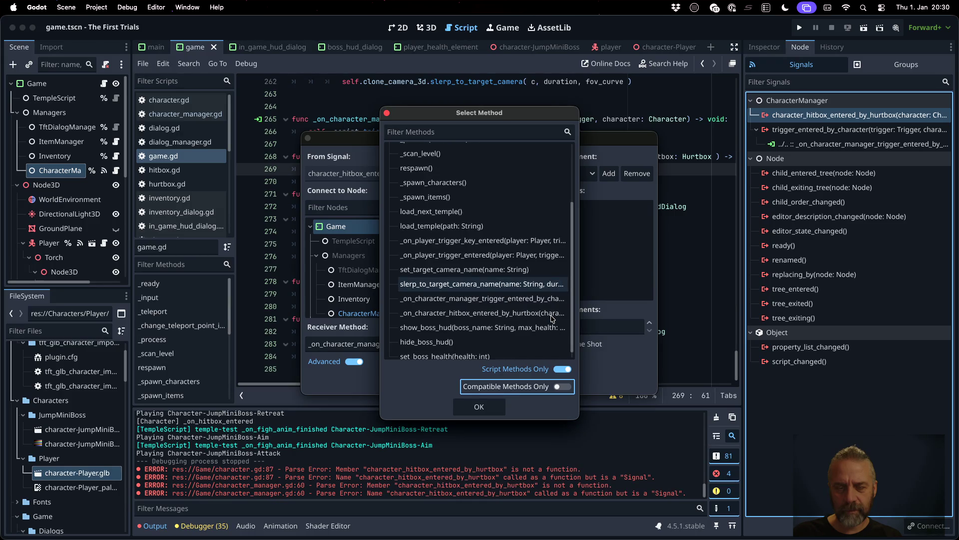
{"action": "left_click", "coordinate": [524, 319]}
{"action": "left_click", "coordinate": [493, 406]}
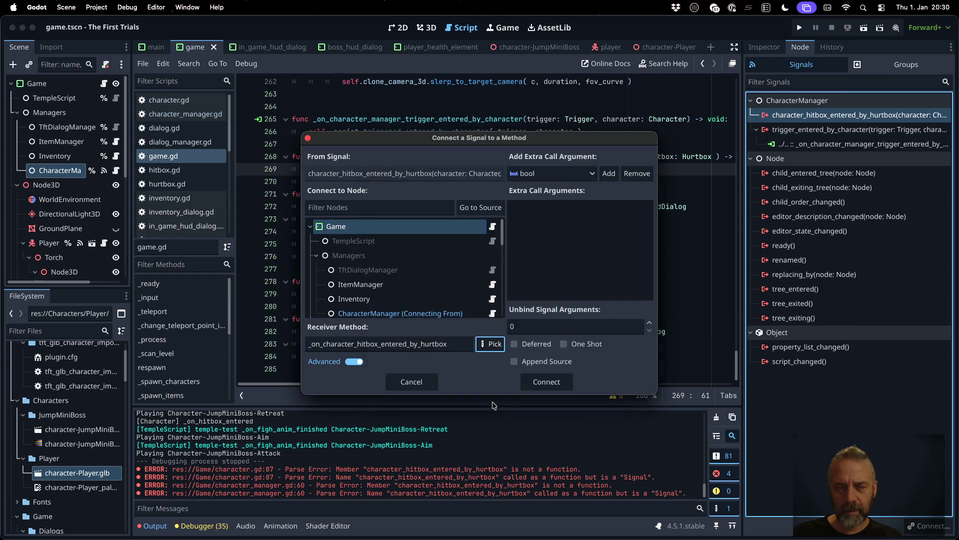
{"action": "left_click", "coordinate": [551, 384]}
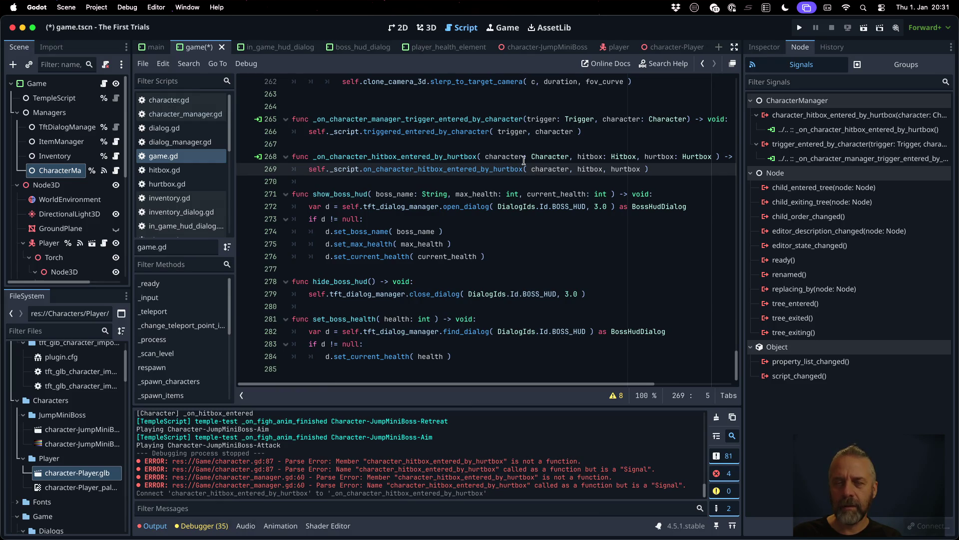
Step: Verify the new connection in the widened Node dock and set a breakpoint on game.gd line 269
{"action": "left_click_drag", "start_coordinate": [744, 142], "coordinate": [494, 144]}
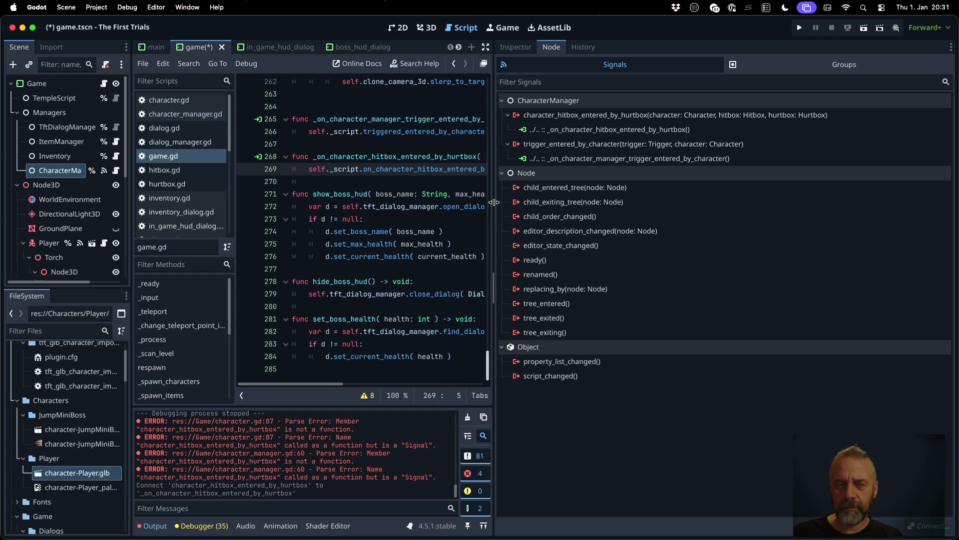
{"action": "key", "text": "F9"}
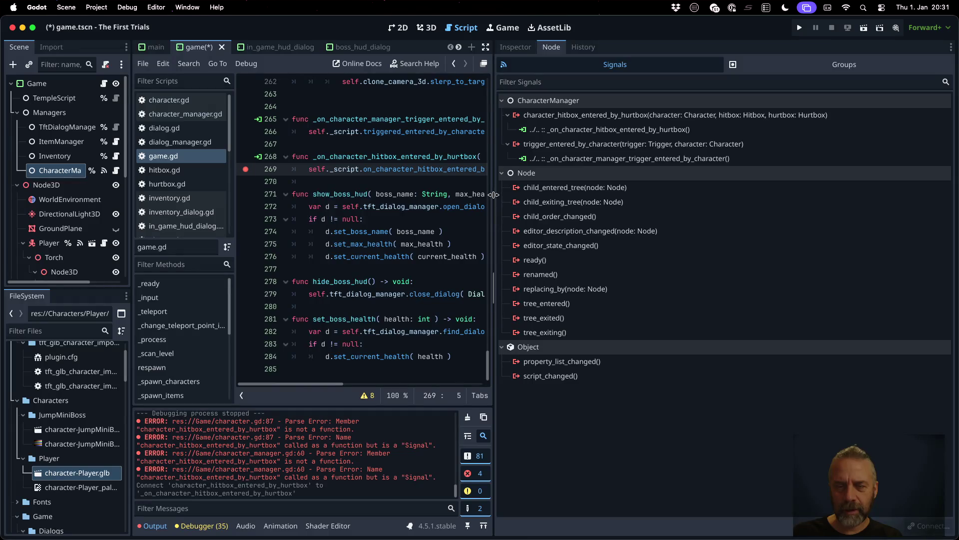
{"action": "left_click_drag", "start_coordinate": [495, 197], "coordinate": [781, 198]}
Step: Save the scene and run the game to test the hitbox hit
{"action": "key", "text": "ctrl+s"}
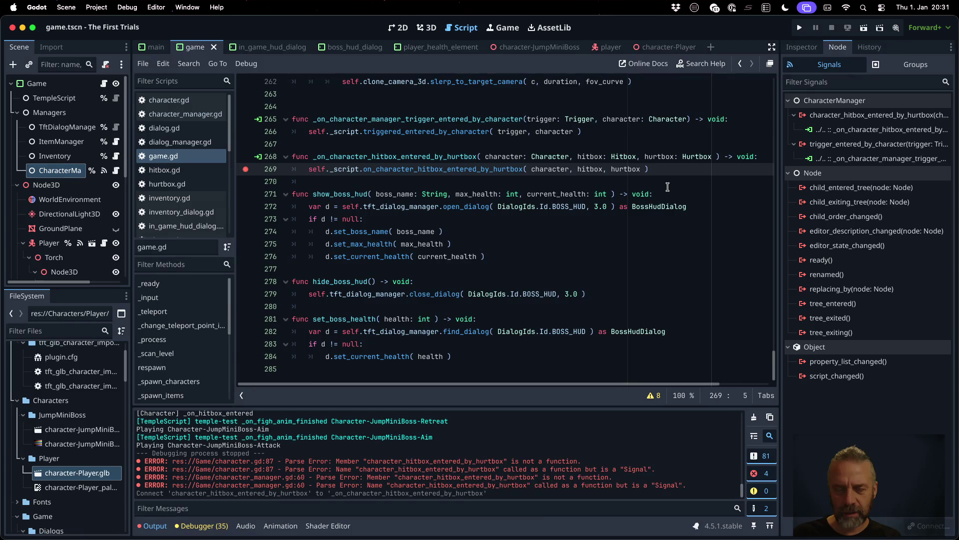
{"action": "double_click", "coordinate": [504, 484]}
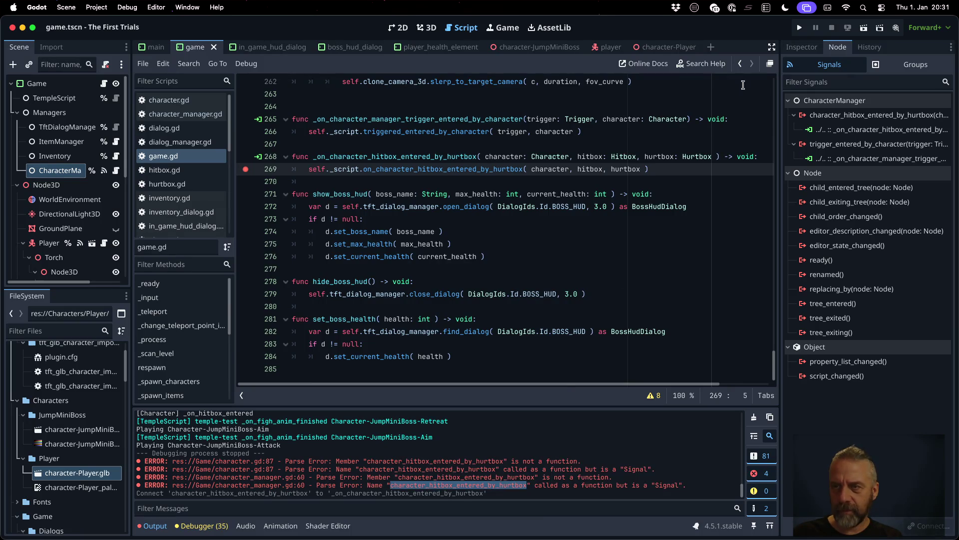
{"action": "left_click", "coordinate": [799, 32]}
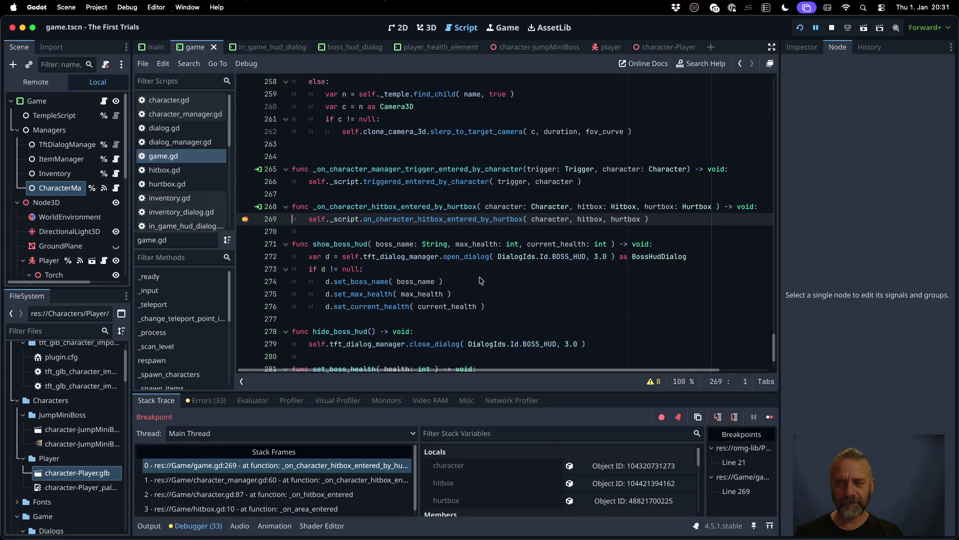
Step: Remove the line 269 breakpoint, resume the game, and select TempleScript's hitbox log lines
{"action": "left_click", "coordinate": [246, 220]}
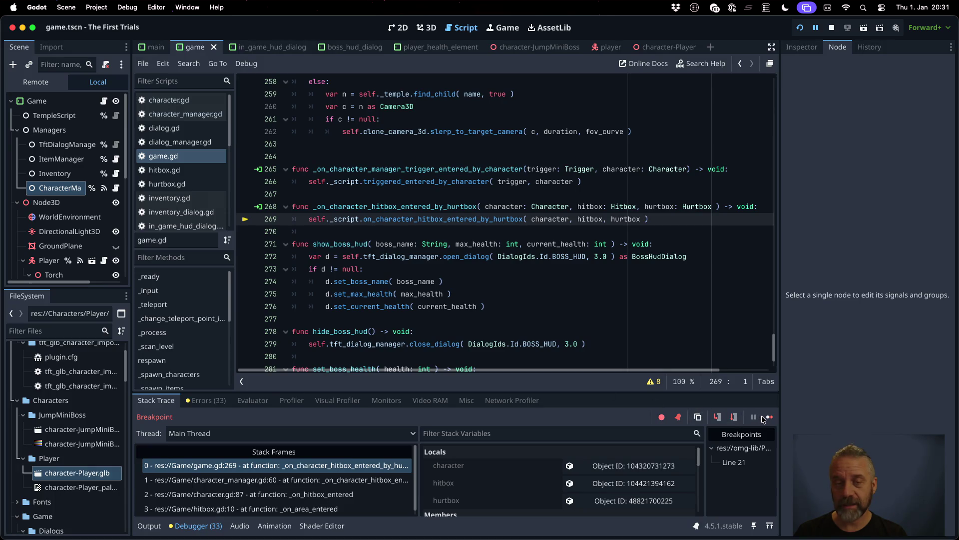
{"action": "left_click", "coordinate": [763, 418]}
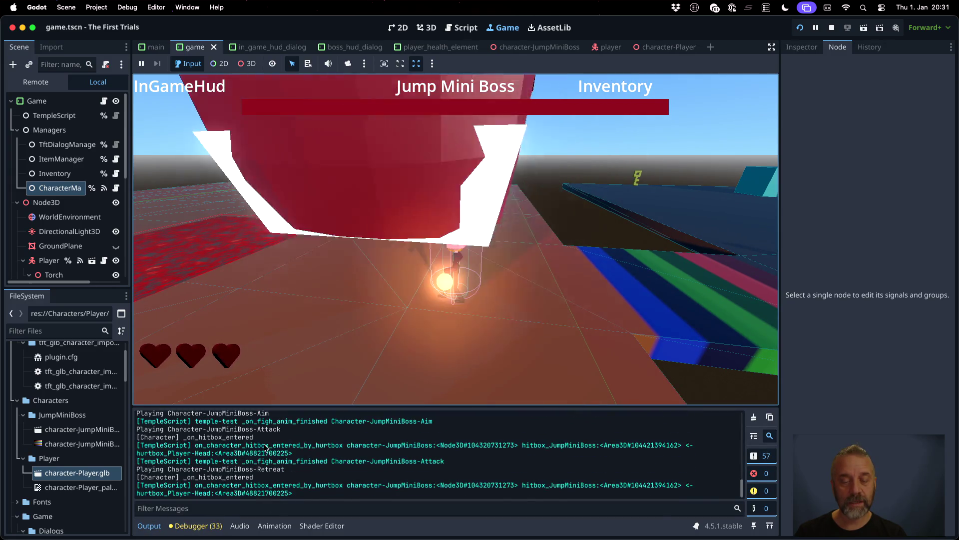
{"action": "left_click_drag", "start_coordinate": [196, 445], "coordinate": [465, 444]}
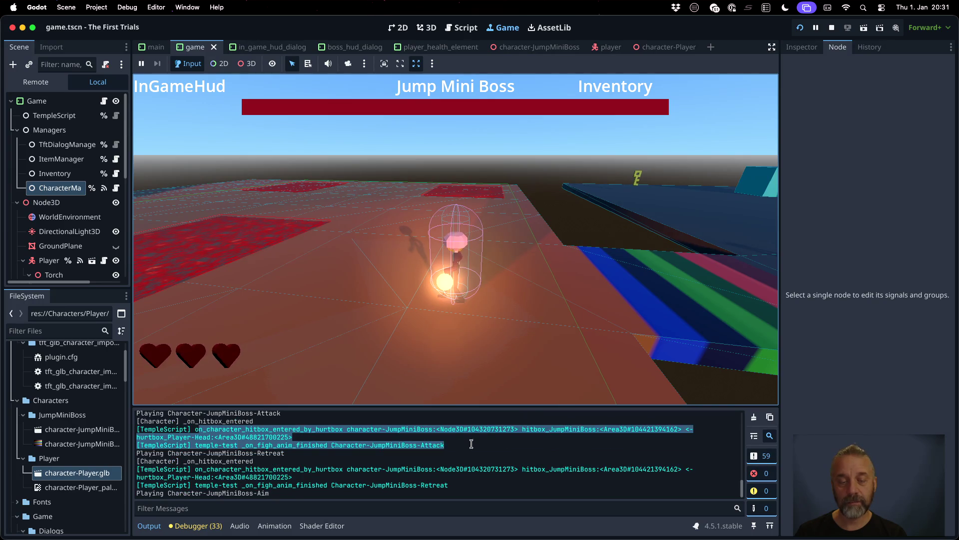
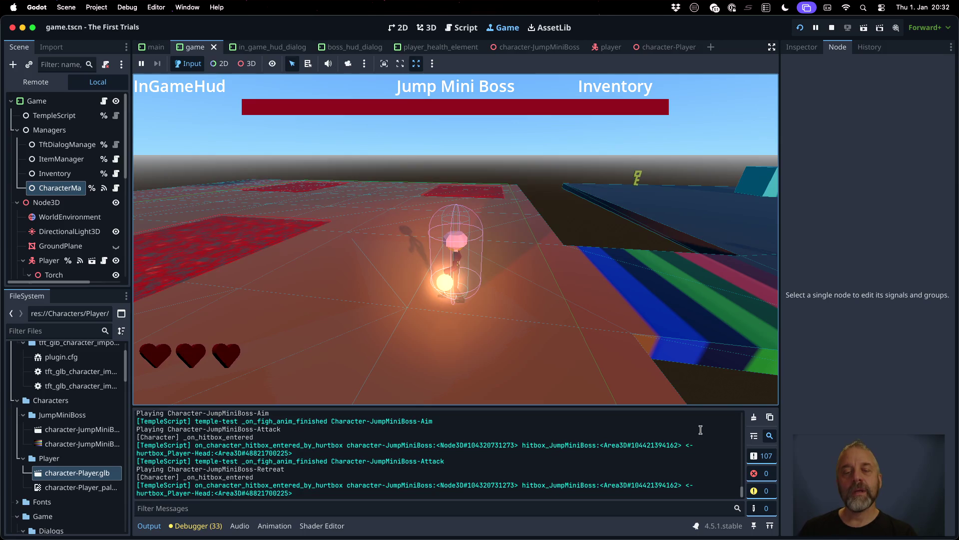
Step: Stop the running game and close all open scripts
{"action": "left_click", "coordinate": [832, 28]}
{"action": "left_click", "coordinate": [395, 211]}
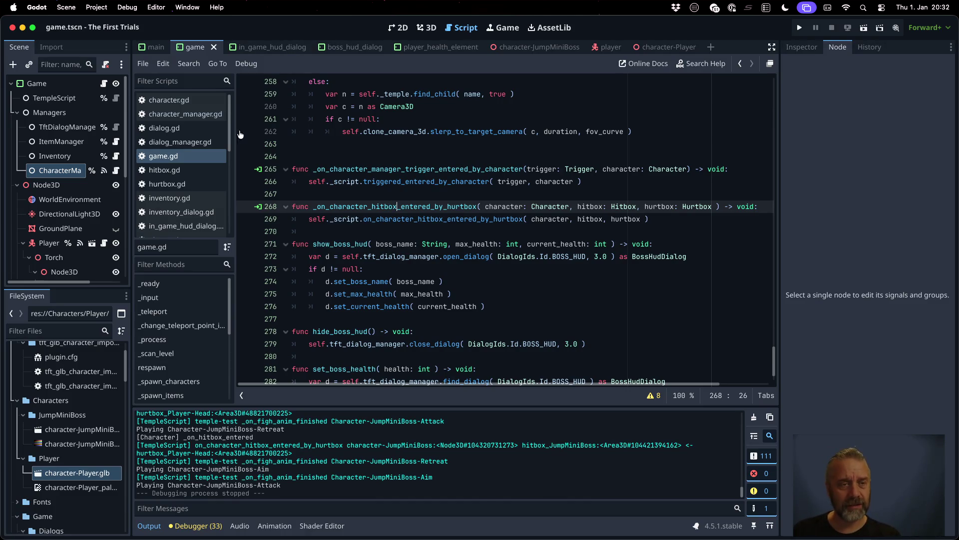
{"action": "right_click", "coordinate": [180, 100]}
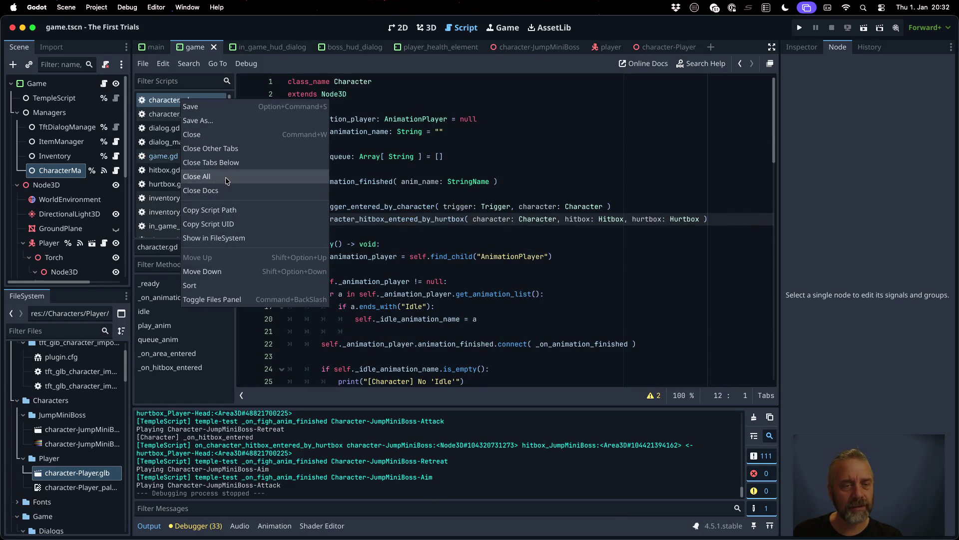
{"action": "left_click", "coordinate": [226, 177]}
{"action": "double_click", "coordinate": [401, 159]}
{"action": "key", "text": "Escape"}
Step: Quick-open temple_script.gd and copy the hitbox handler declaration on line 28
{"action": "key", "text": "alt+shift+o"}
{"action": "type", "text": "templ scr"}
{"action": "key", "text": "Return"}
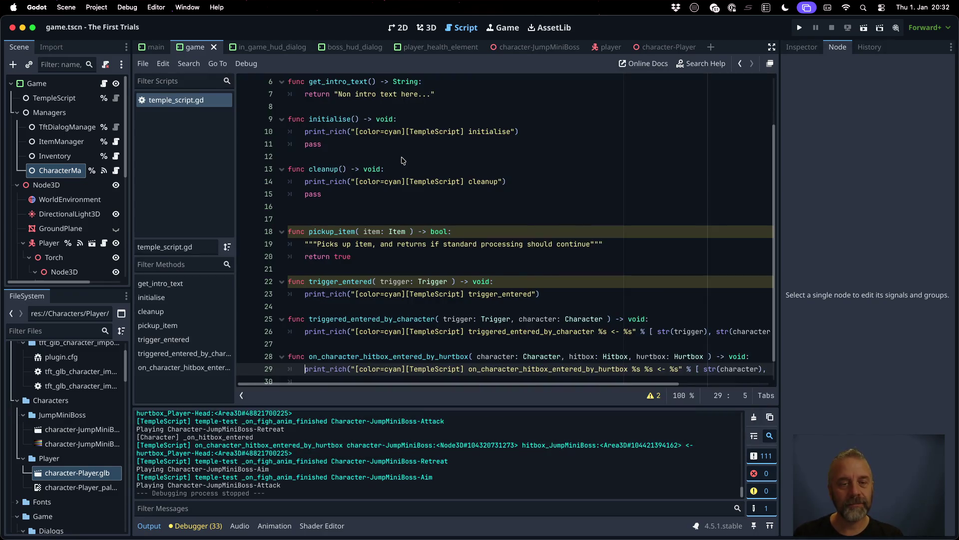
{"action": "left_click", "coordinate": [474, 358]}
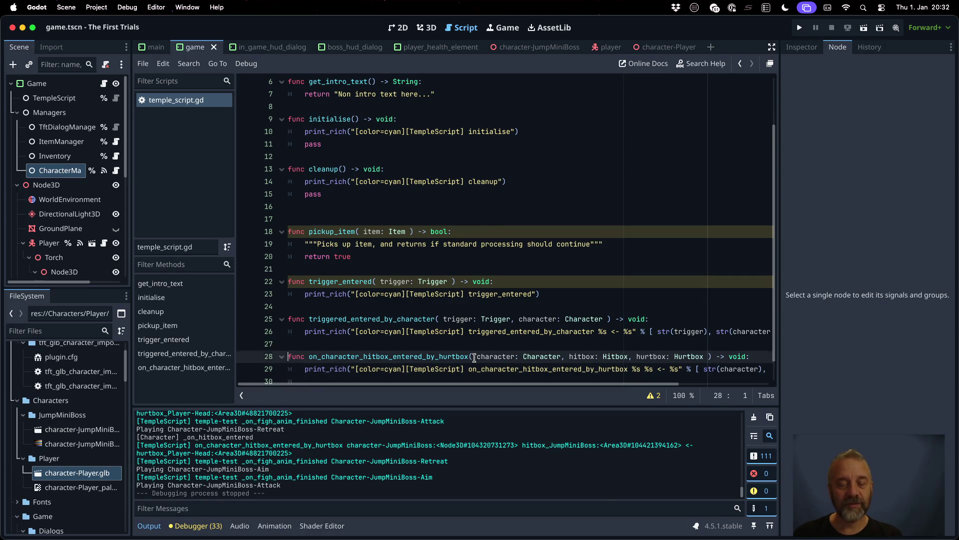
{"action": "key", "text": "shift+Down"}
{"action": "key", "text": "super+c"}
Step: Quick-open temple-test.gd and place the cursor on its empty last line
{"action": "key", "text": "alt+shift+o"}
{"action": "type", "text": "t"}
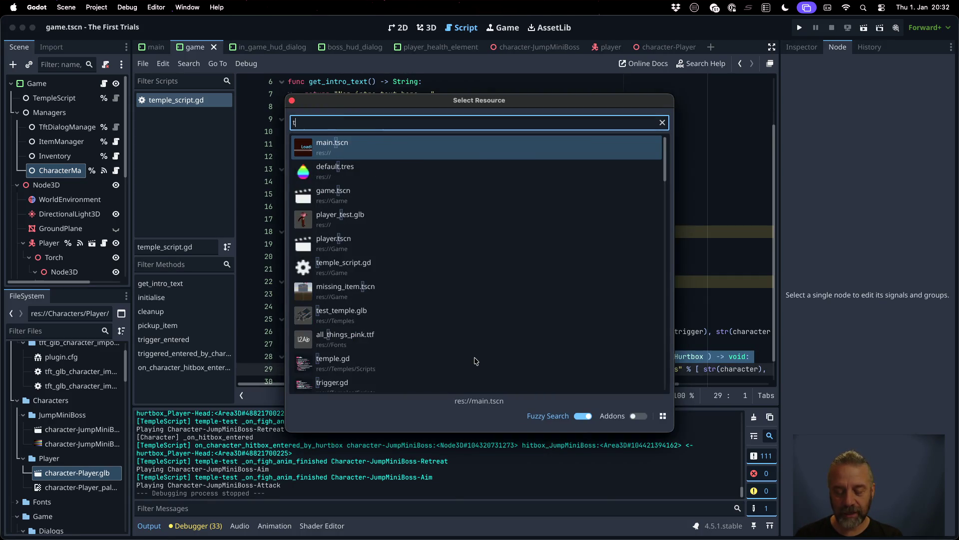
{"action": "type", "text": "emple tes"}
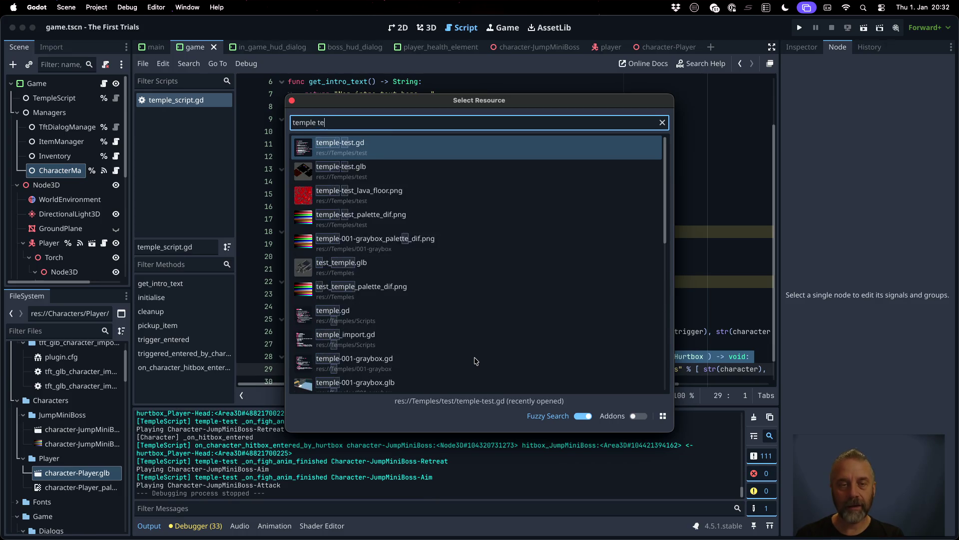
{"action": "key", "text": "Return"}
{"action": "scroll", "coordinate": [474, 350], "scroll_direction": "down", "scroll_amount": 10}
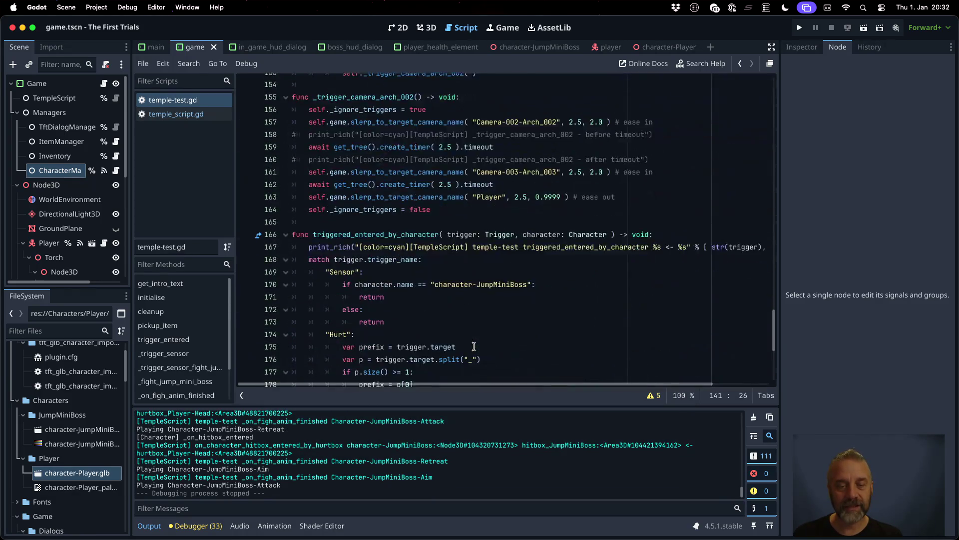
{"action": "scroll", "coordinate": [474, 346], "scroll_direction": "down", "scroll_amount": 6}
{"action": "left_click", "coordinate": [411, 361]}
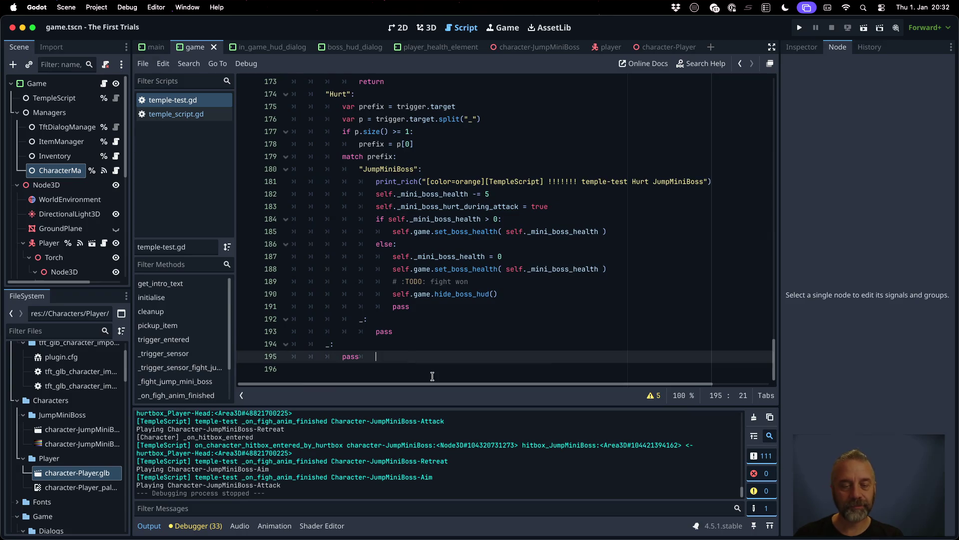
Step: Paste the handler declaration and add a match on character.name with a default _ case
{"action": "key", "text": "super+v"}
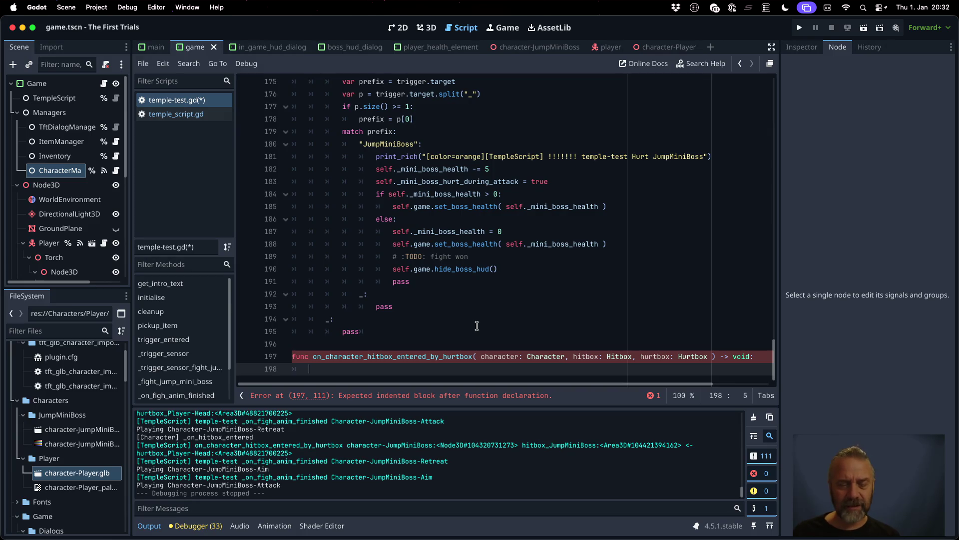
{"action": "type", "text": "nt()"}
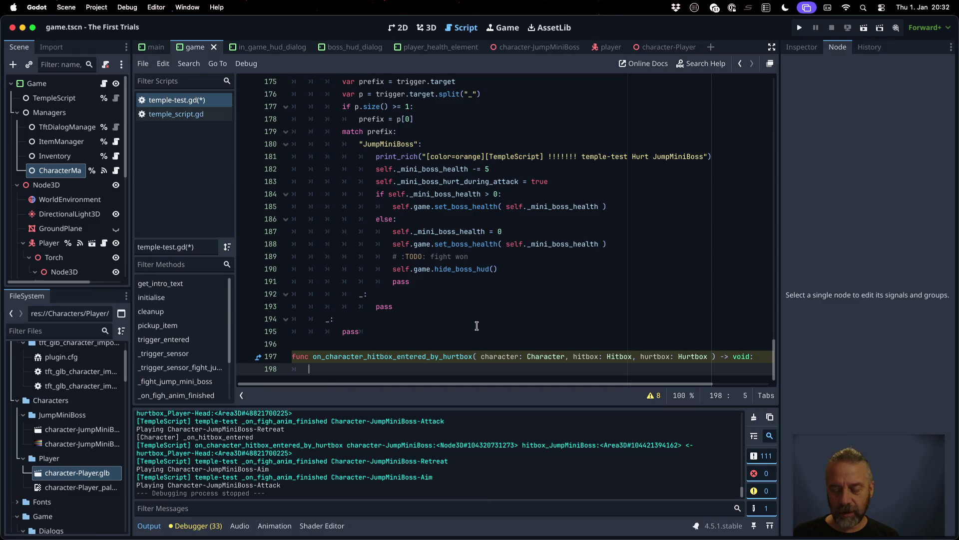
{"action": "key", "text": "Left"}
{"action": "type", "text": "("}
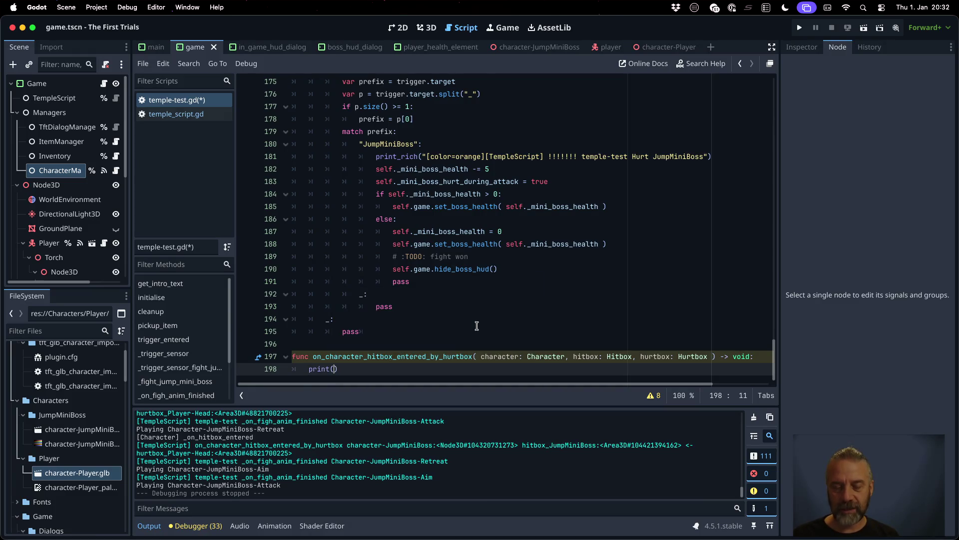
{"action": "key", "text": "End"}
{"action": "key", "text": "shift+Home"}
{"action": "key", "text": "End"}
{"action": "key", "text": "shift+Home"}
{"action": "type", "text": "match "}
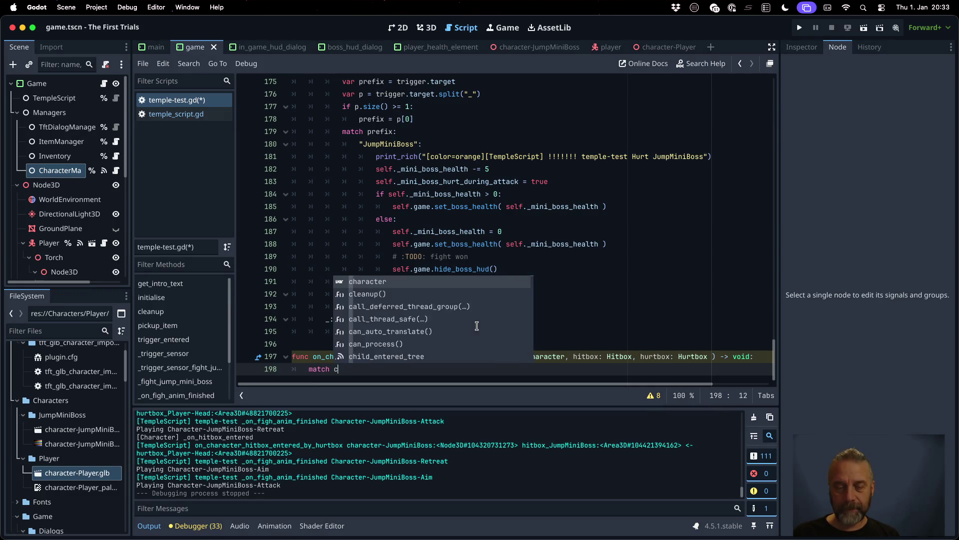
{"action": "type", "text": "character.name:"}
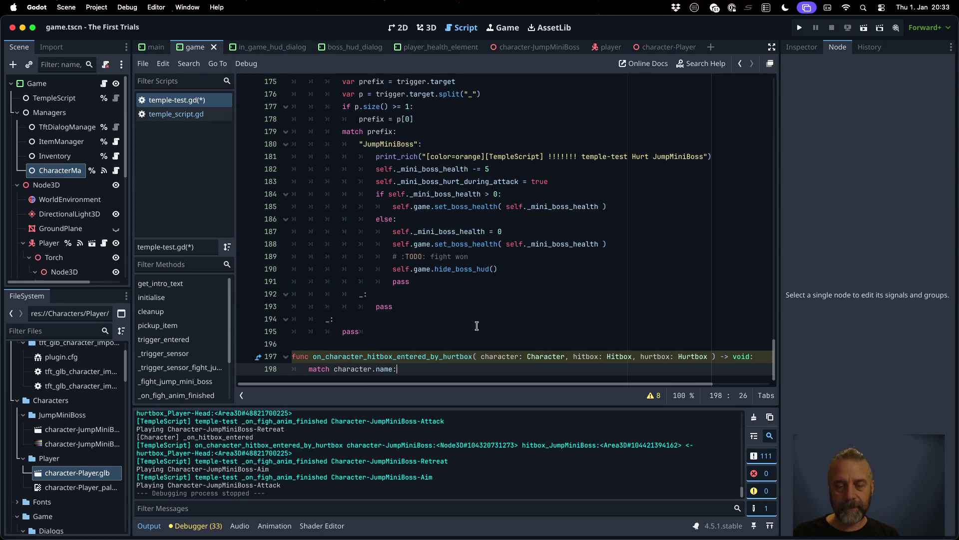
{"action": "key", "text": "Return"}
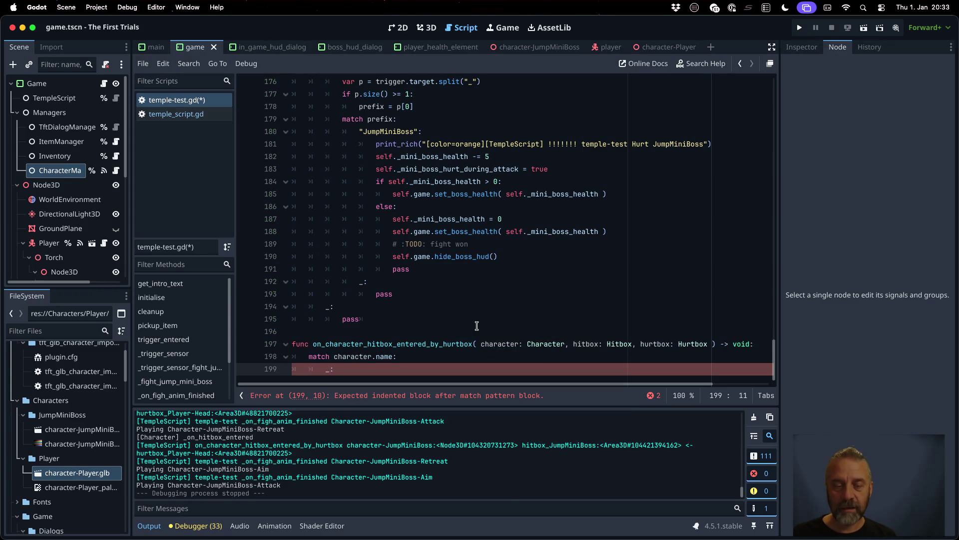
{"action": "key", "text": "Return"}
{"action": "type", "text": "print"}
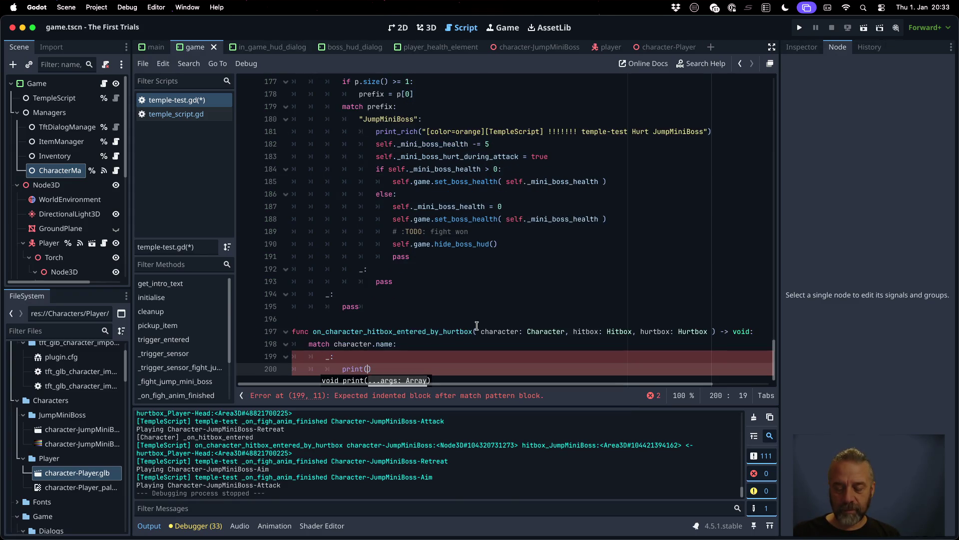
{"action": "type", "text": "(\":"}
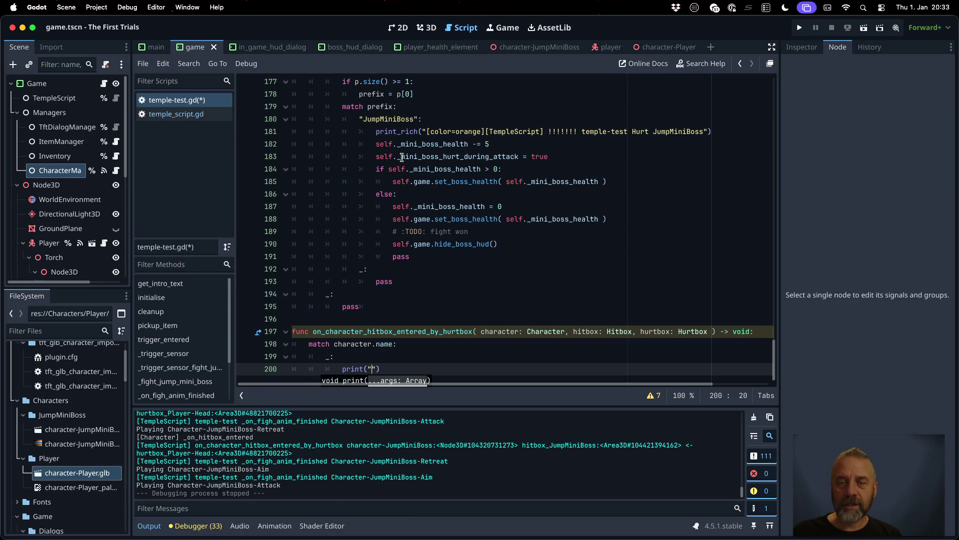
Step: Replace the placeholder with a green print_rich of 'Ignoring Hit->Hurt from %s' using character.name, and save
{"action": "left_click", "coordinate": [378, 132]}
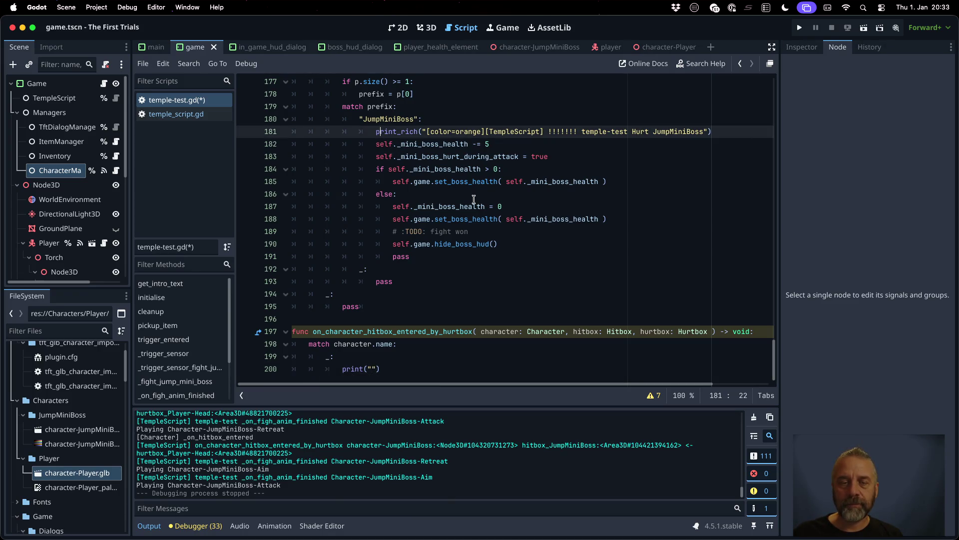
{"action": "key", "text": "shift+End"}
{"action": "key", "text": "Down"}
{"action": "key", "text": "Down"}
{"action": "key", "text": "Down"}
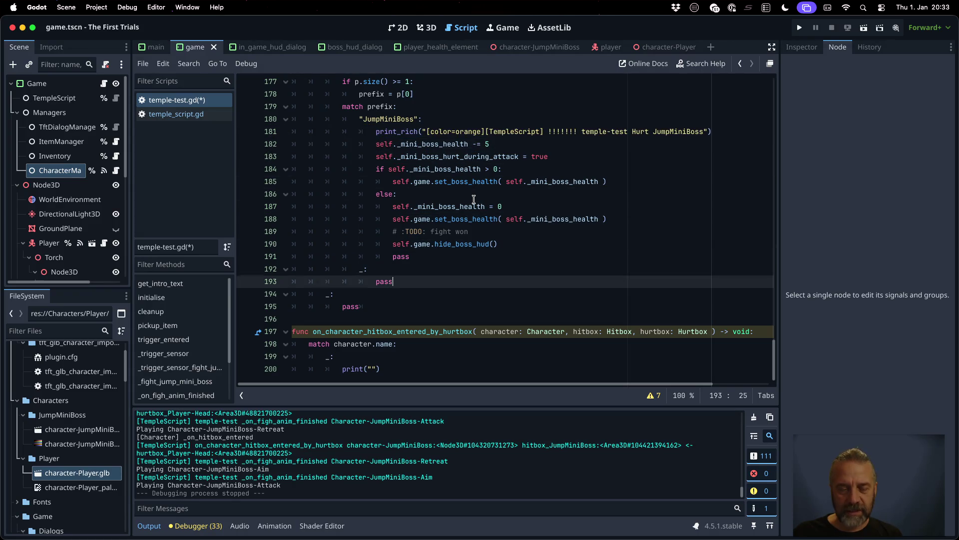
{"action": "key", "text": "shift+Home"}
{"action": "type", "text": "print_rich(\"[color=orange][TempleScript] !!!!!!! temple-test Hurt JumpMiniBoss\""}
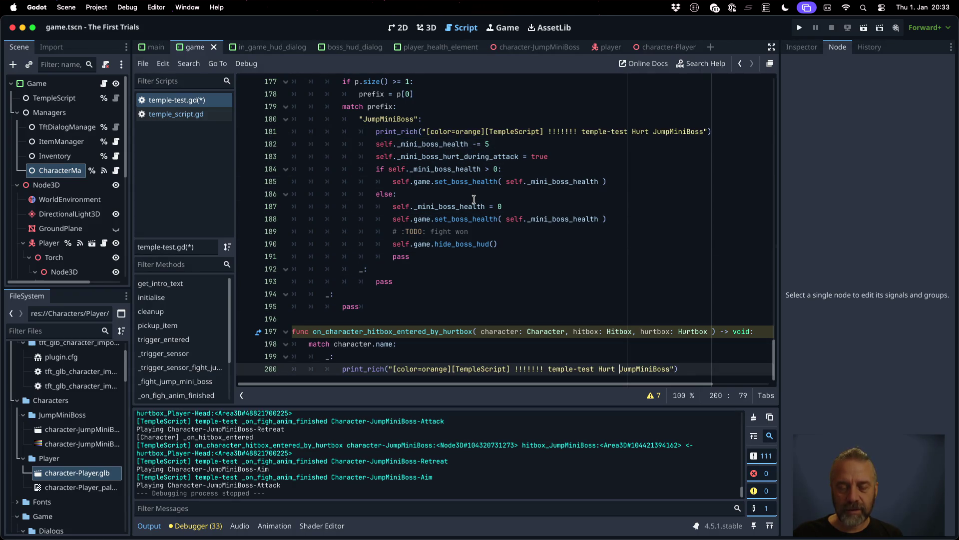
{"action": "key", "text": "shift+Left"}
{"action": "key", "text": "shift+Left"}
{"action": "key", "text": "shift+Left"}
{"action": "type", "text": "green"}
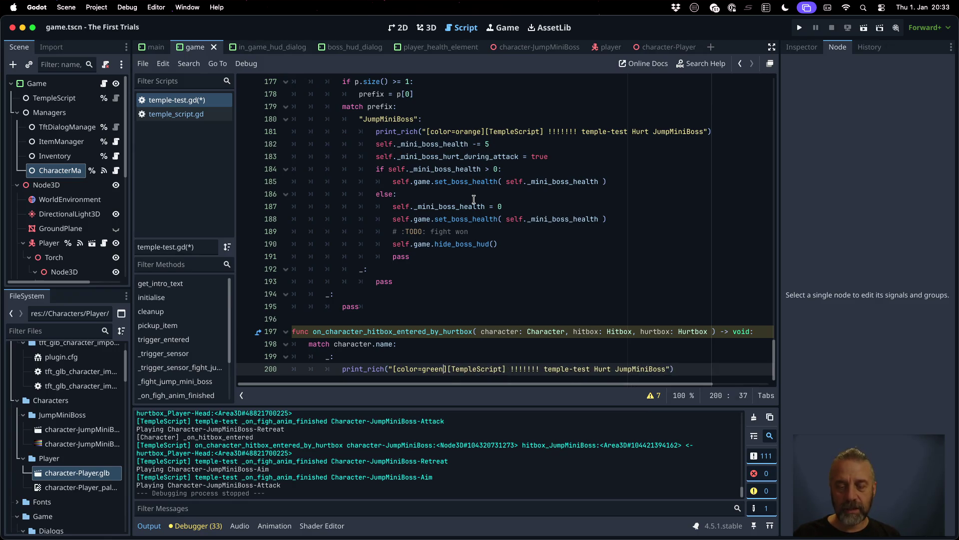
{"action": "key", "text": "Escape"}
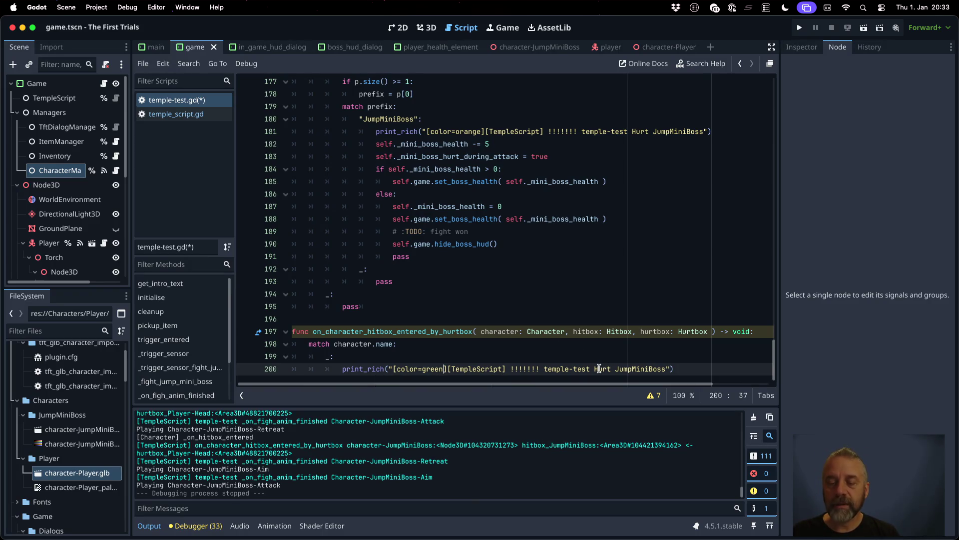
{"action": "left_click", "coordinate": [592, 369]}
{"action": "key", "text": "shift+alt+Right"}
{"action": "key", "text": "shift+alt+Right"}
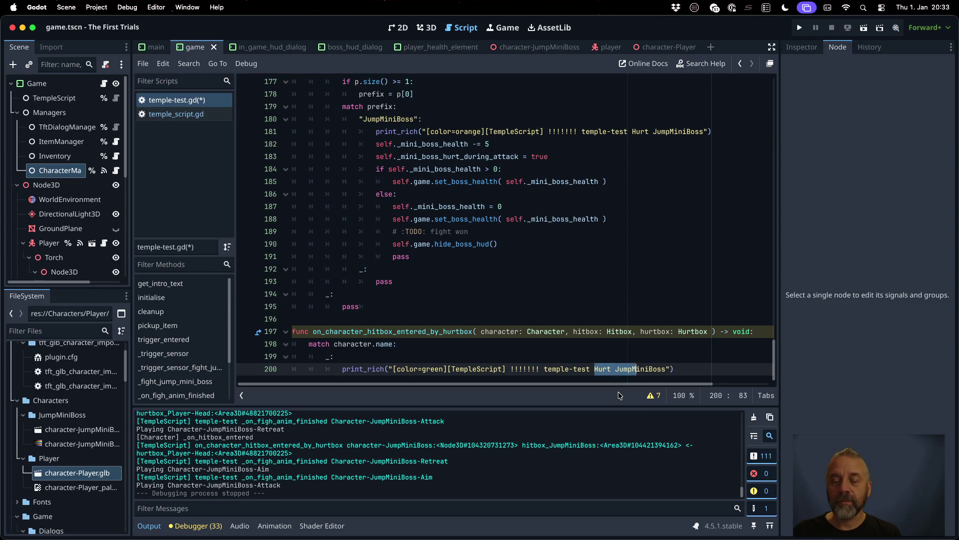
{"action": "type", "text": "Ignoring Hit->"}
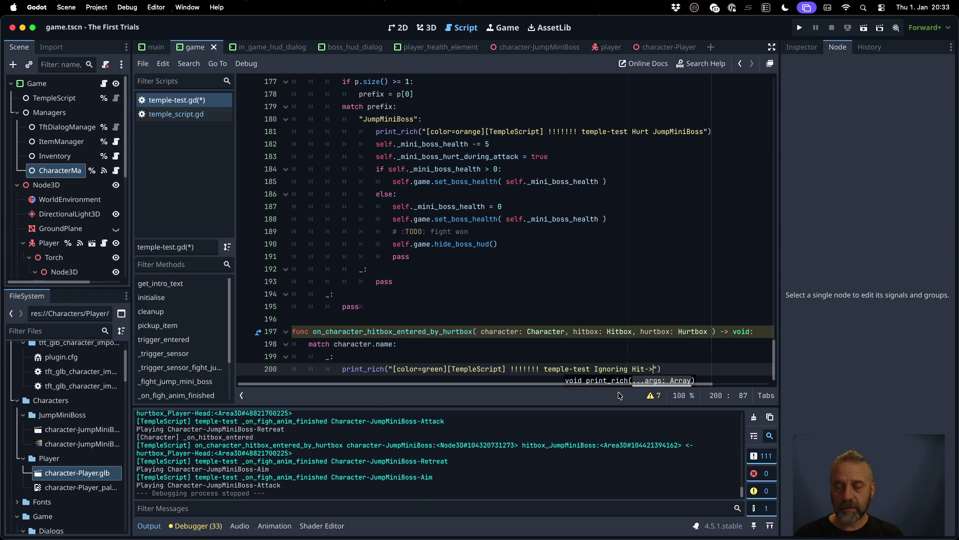
{"action": "type", "text": "Hurt from %s\" % [ character.name"}
{"action": "key", "text": "ctrl+s"}
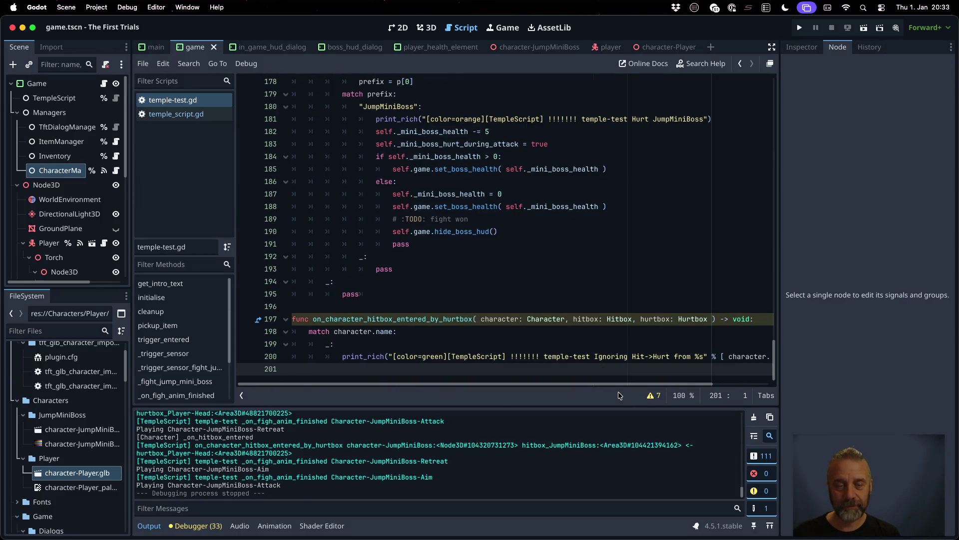
Step: Run the game, walk the player up the rainbow ramp to the mini-boss, then stop it
{"action": "left_click", "coordinate": [801, 29]}
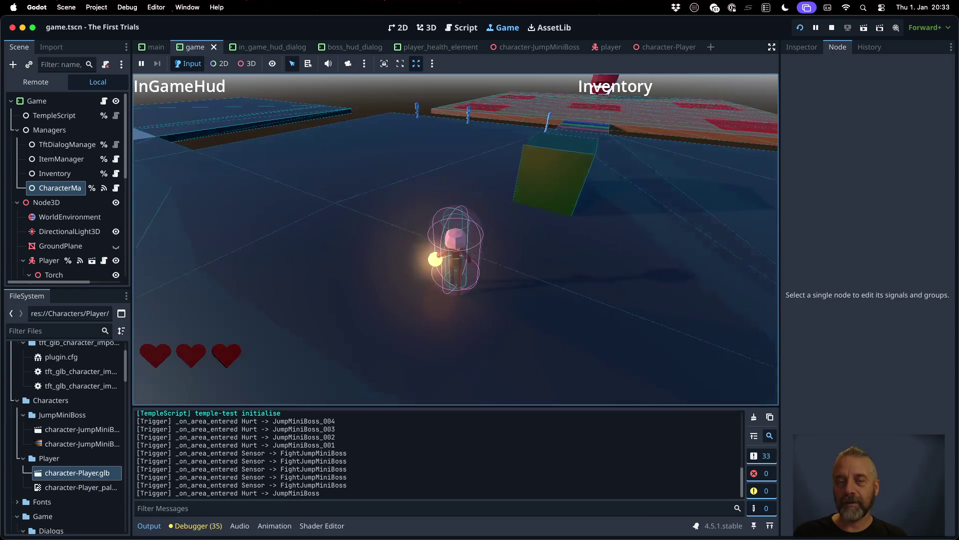
{"action": "key", "text": "w"}
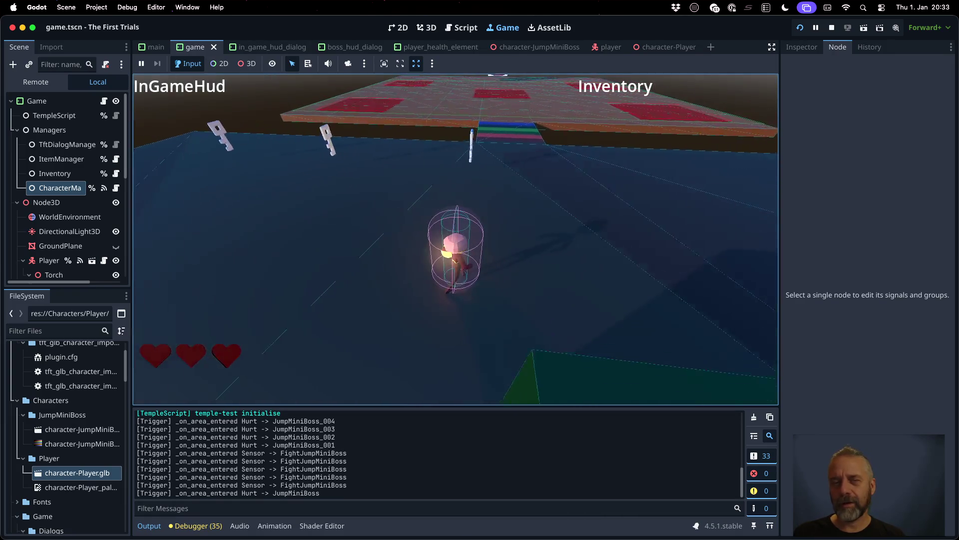
{"action": "key", "text": "w"}
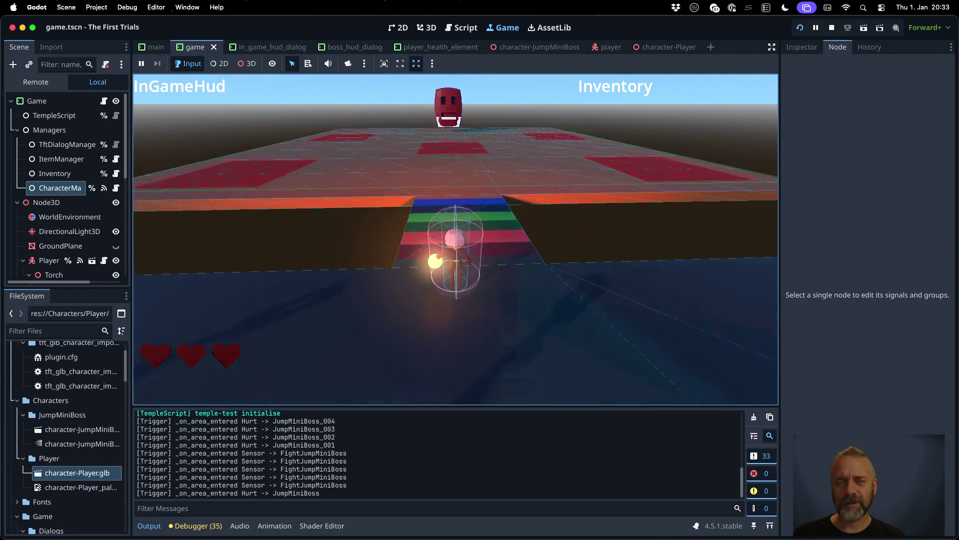
{"action": "key", "text": "w"}
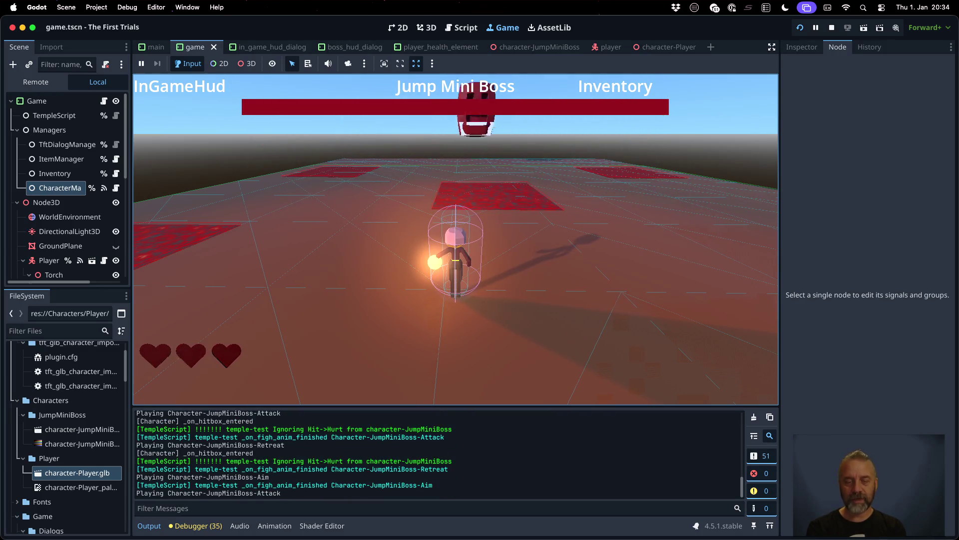
{"action": "left_click", "coordinate": [831, 28]}
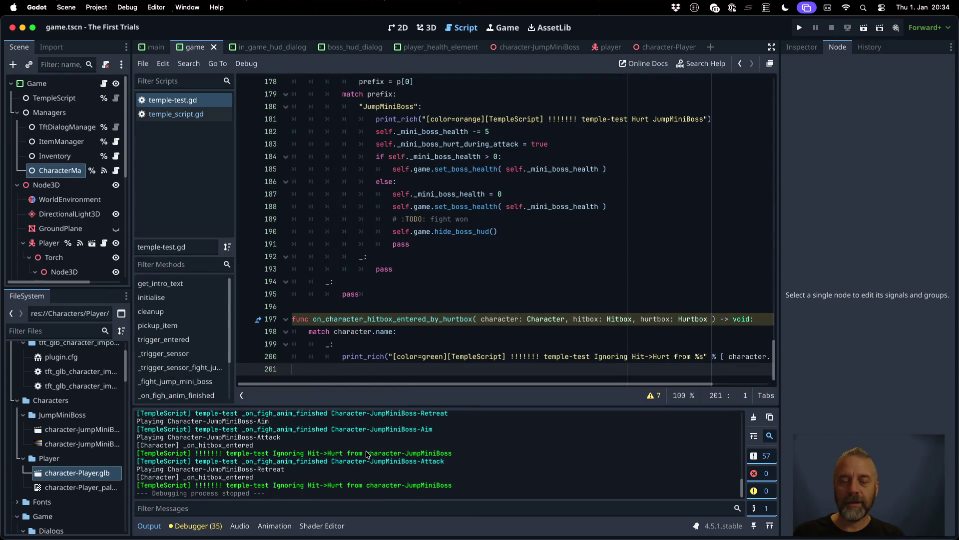
Step: Add a "character-JumpMiniBoss": match case containing pass, copying the name from the log
{"action": "left_click_drag", "start_coordinate": [368, 453], "coordinate": [453, 454]}
{"action": "key", "text": "super+c"}
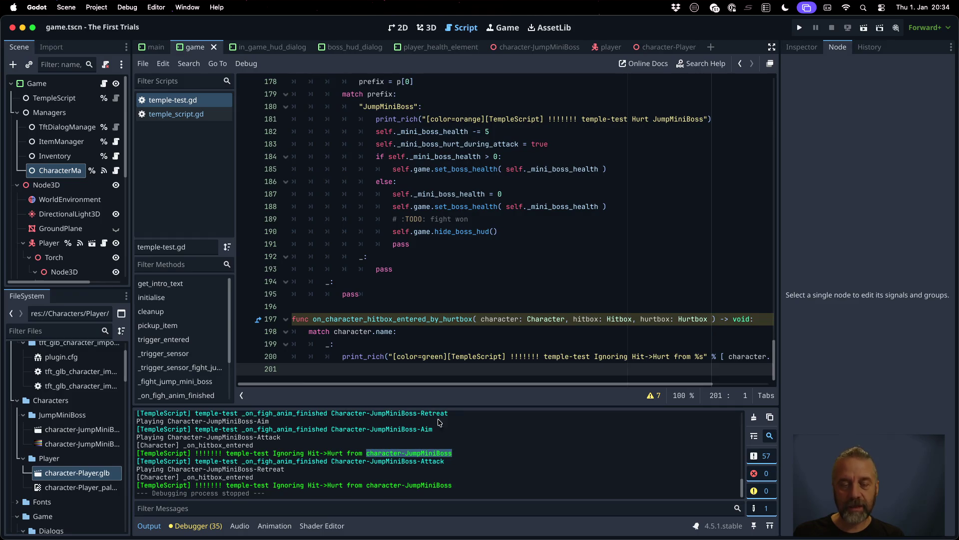
{"action": "left_click", "coordinate": [409, 332]}
{"action": "key", "text": "Return"}
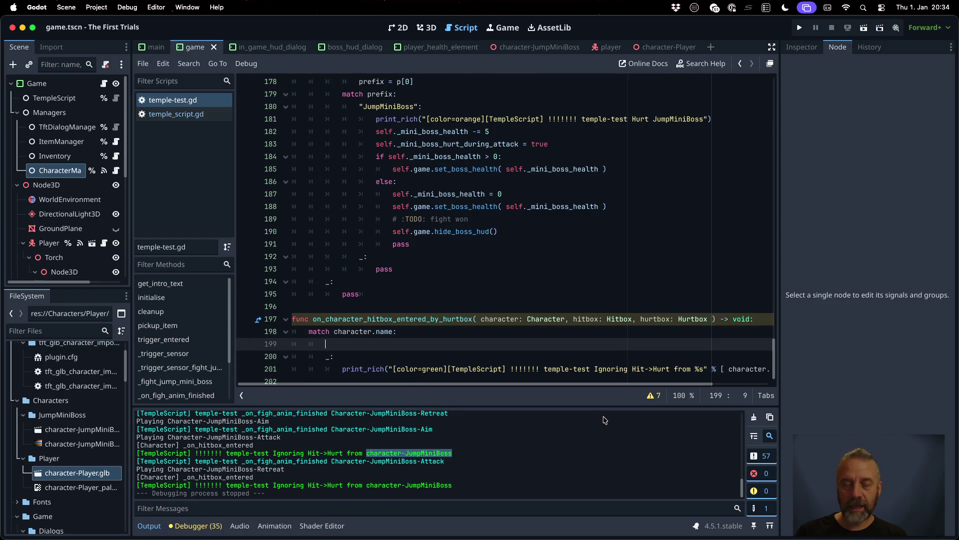
{"action": "type", "text": "\""}
{"action": "key", "text": "super+v"}
{"action": "key", "text": "BackSpace"}
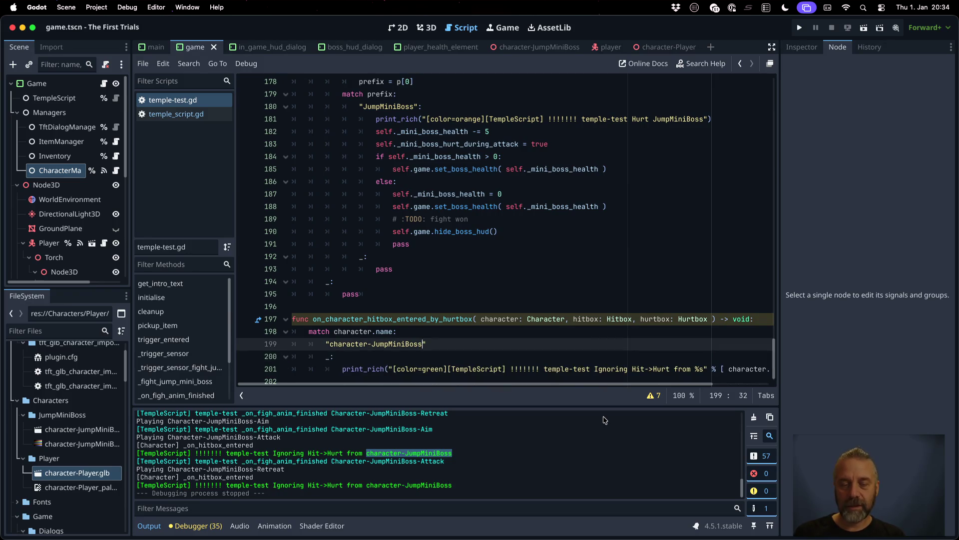
{"action": "type", "text": "\":"}
{"action": "key", "text": "Return"}
{"action": "type", "text": "pass"}
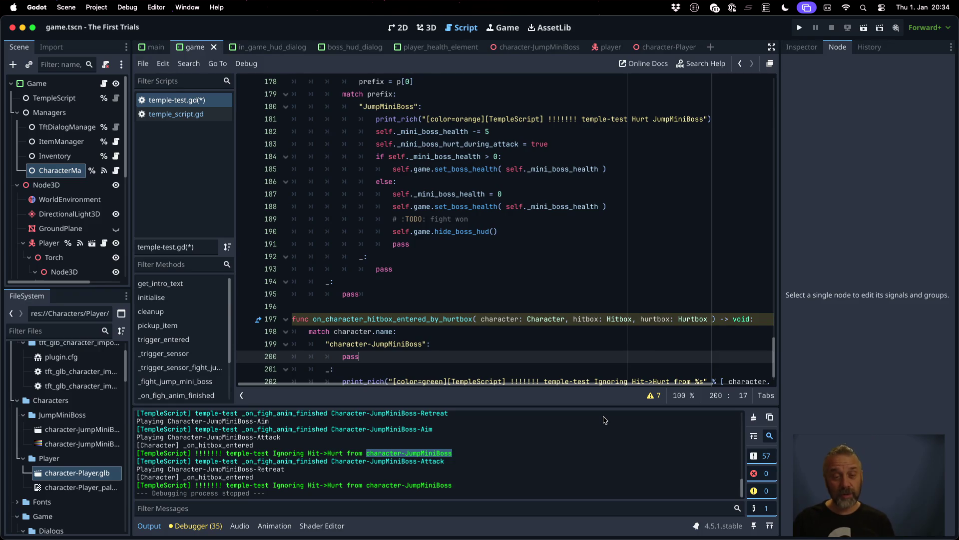
Step: Set a breakpoint on line 200, run the game, and walk onto the boss platform
{"action": "left_click", "coordinate": [245, 356]}
{"action": "left_click", "coordinate": [798, 28]}
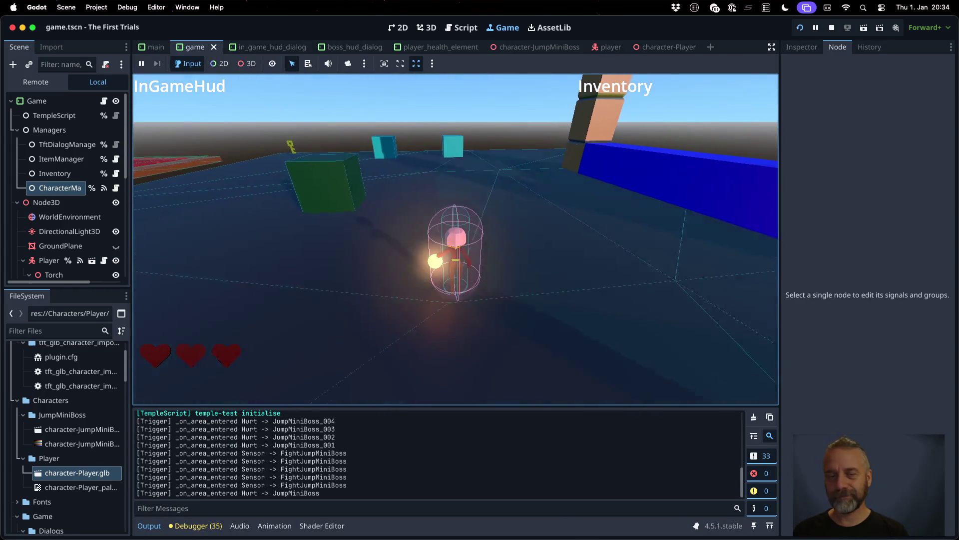
{"action": "left_click", "coordinate": [130, 8]}
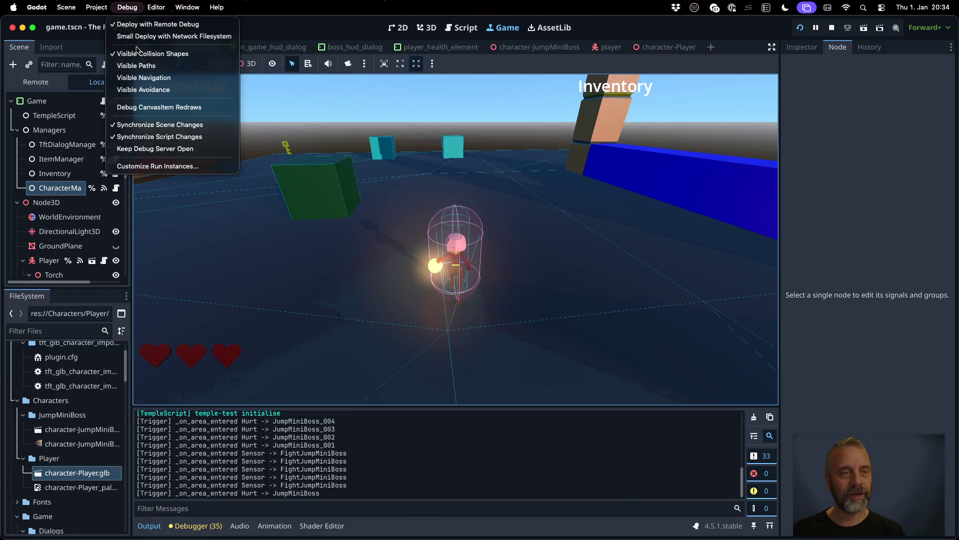
{"action": "left_click", "coordinate": [131, 54]}
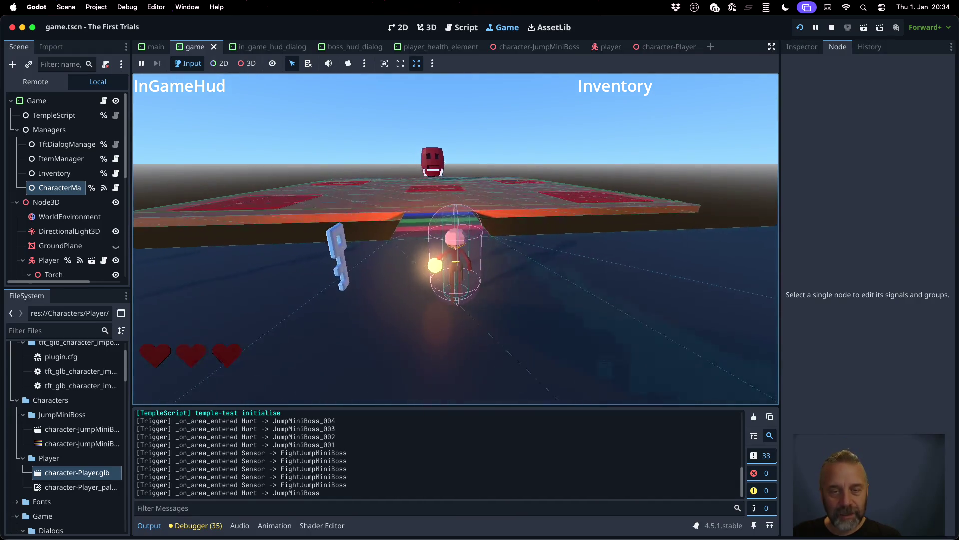
{"action": "key", "text": "w"}
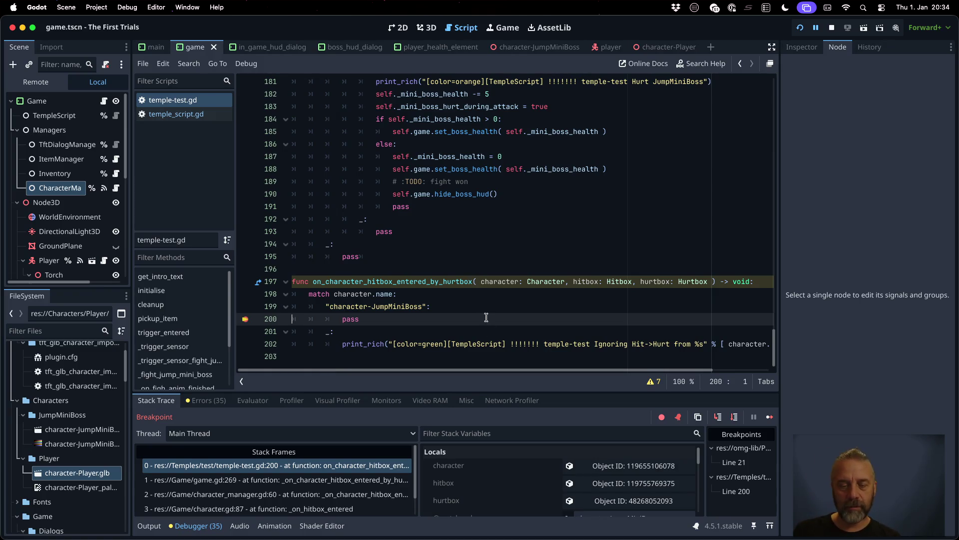
Step: Inspect the character, hitbox, then hurtbox locals, widening the Inspector to read hurtbox_Player-Head
{"action": "left_click", "coordinate": [627, 467]}
{"action": "left_click", "coordinate": [627, 467]}
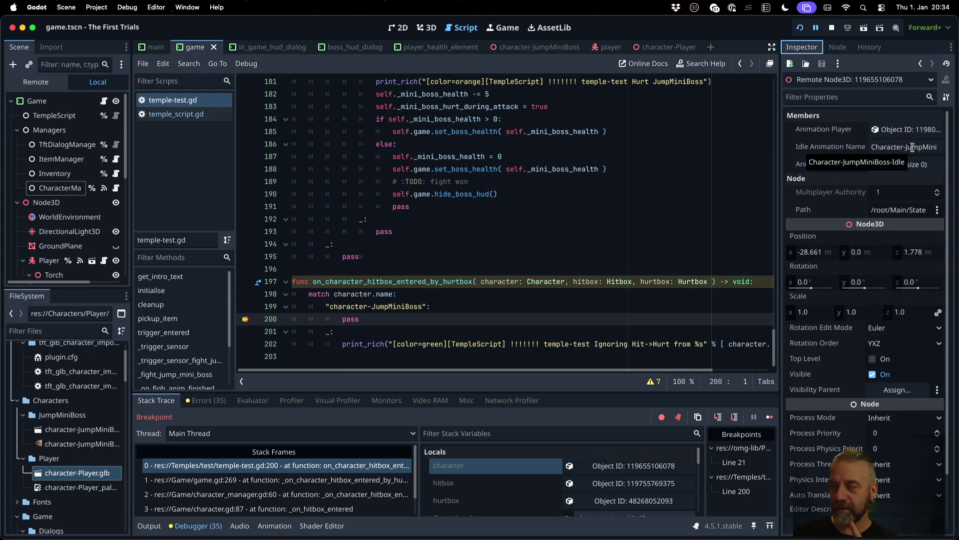
{"action": "left_click", "coordinate": [634, 483]}
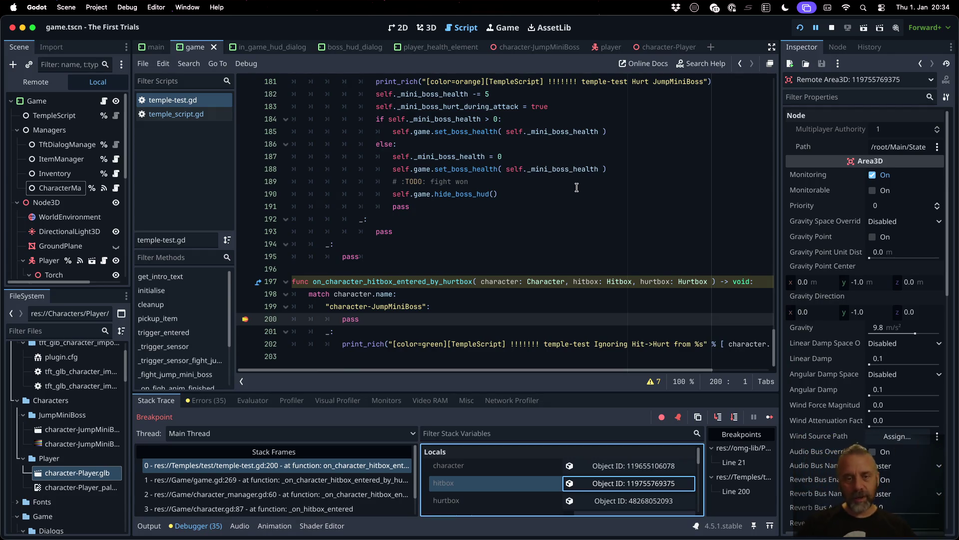
{"action": "left_click", "coordinate": [633, 500]}
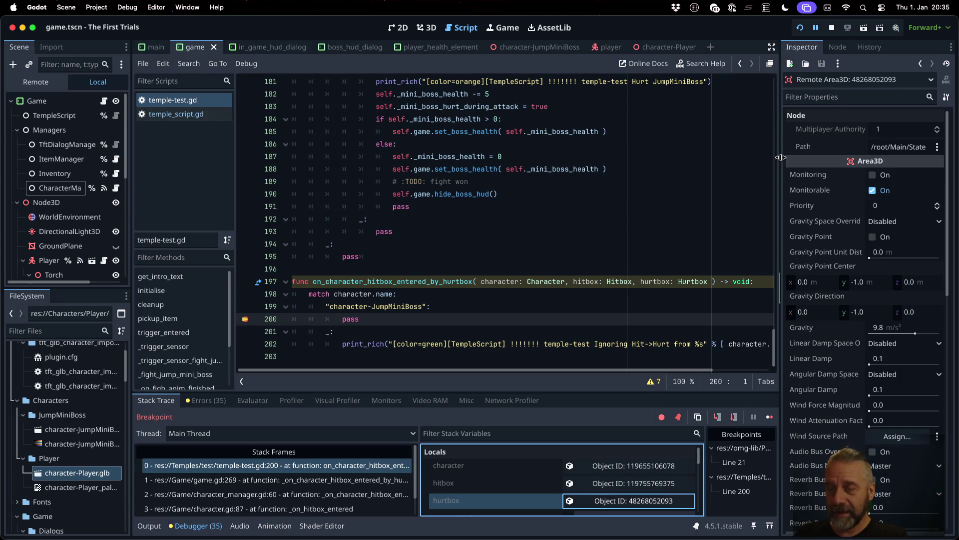
{"action": "left_click_drag", "start_coordinate": [776, 158], "coordinate": [429, 157]}
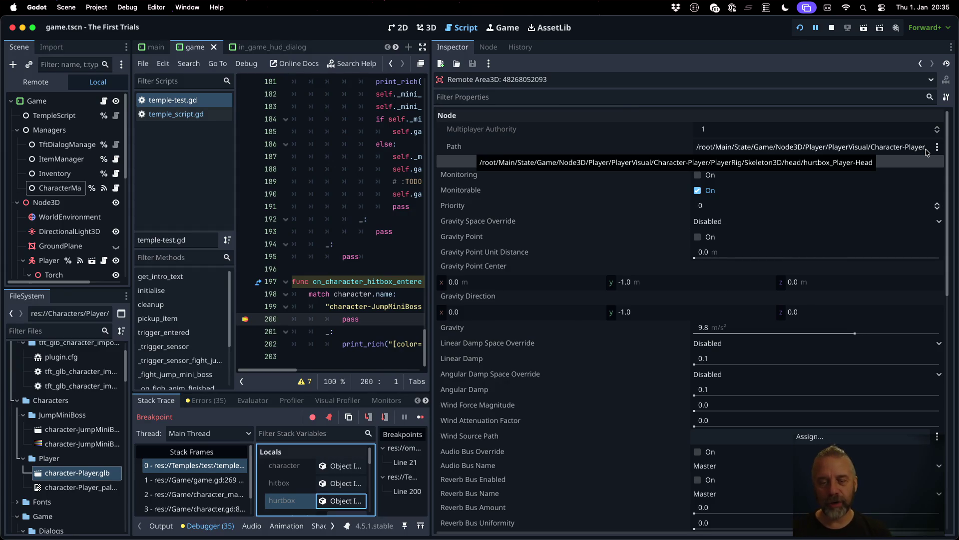
Step: Browse the hurtbox's owner property and the temple script object's properties, then stop the debug session
{"action": "left_click", "coordinate": [624, 99]}
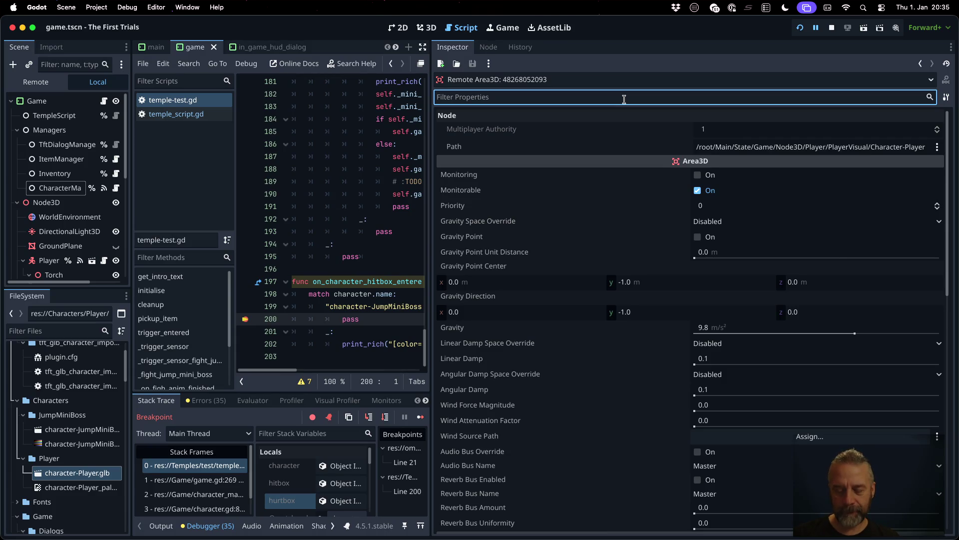
{"action": "type", "text": "owne"}
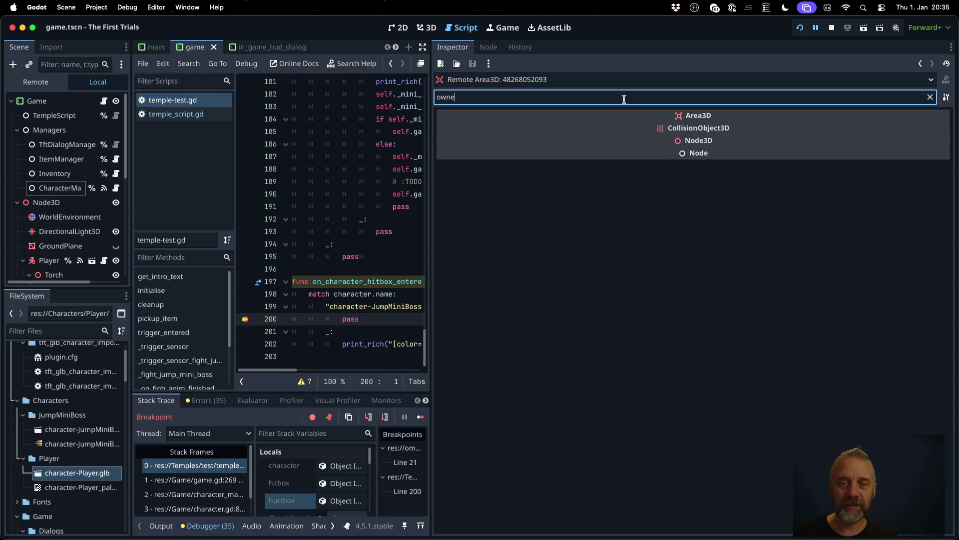
{"action": "key", "text": "BackSpace"}
{"action": "key", "text": "BackSpace"}
{"action": "key", "text": "BackSpace"}
{"action": "left_click_drag", "start_coordinate": [430, 114], "coordinate": [727, 114]}
{"action": "scroll", "coordinate": [478, 469], "scroll_direction": "down", "scroll_amount": 5}
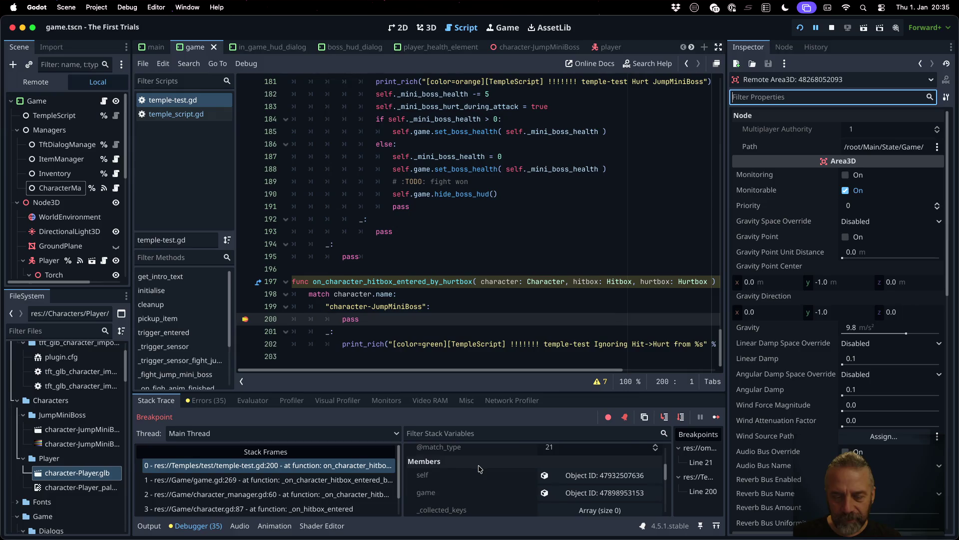
{"action": "left_click", "coordinate": [603, 472]}
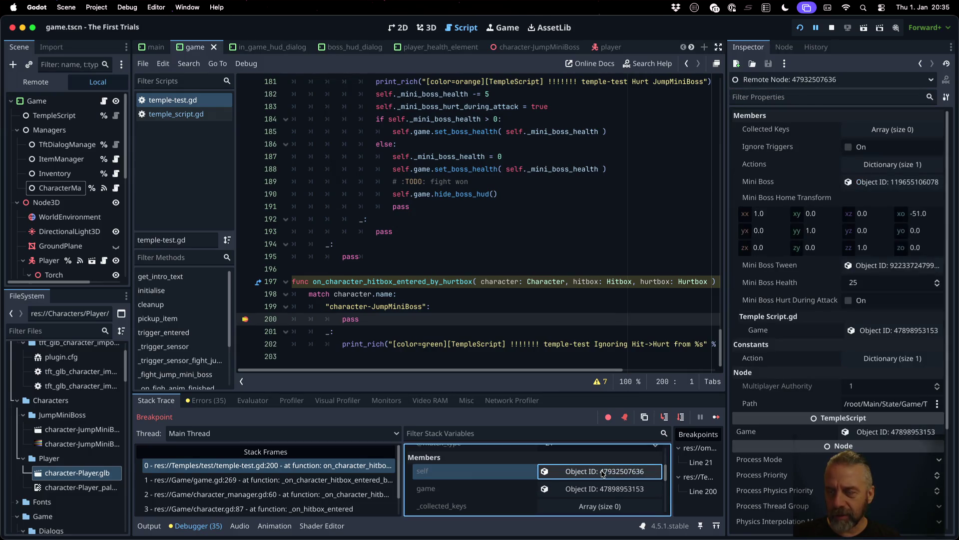
{"action": "scroll", "coordinate": [806, 156], "scroll_direction": "down", "scroll_amount": 1}
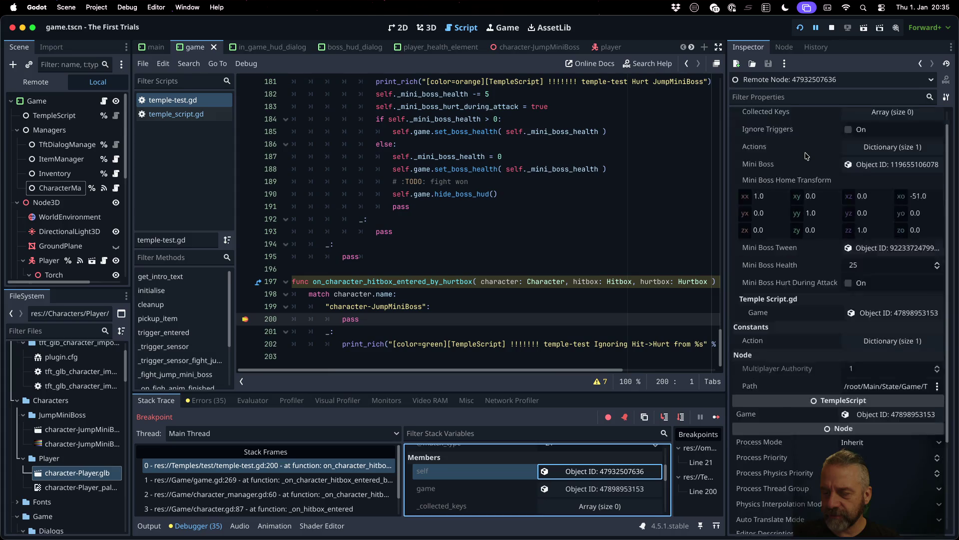
{"action": "scroll", "coordinate": [806, 156], "scroll_direction": "down", "scroll_amount": 5}
{"action": "scroll", "coordinate": [806, 155], "scroll_direction": "up", "scroll_amount": 6}
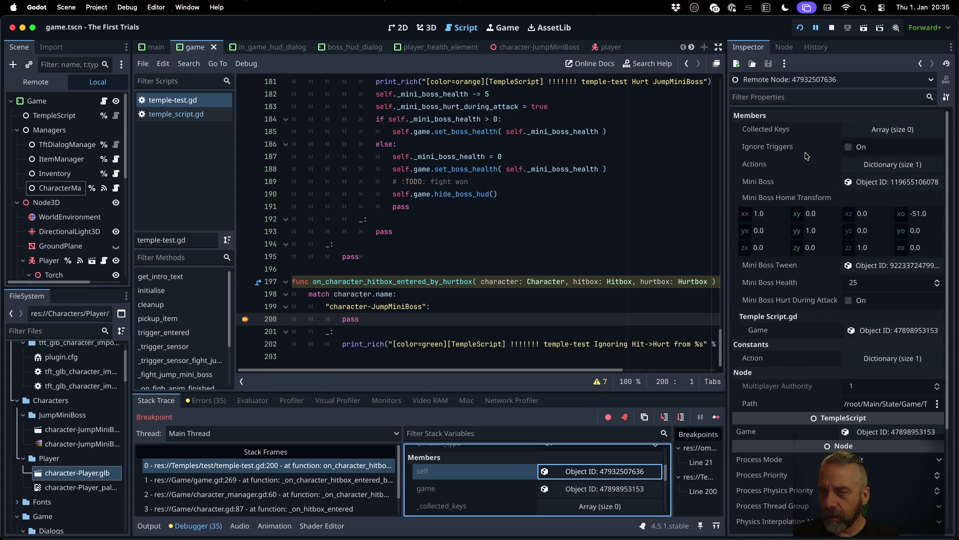
{"action": "scroll", "coordinate": [493, 482], "scroll_direction": "down", "scroll_amount": 5}
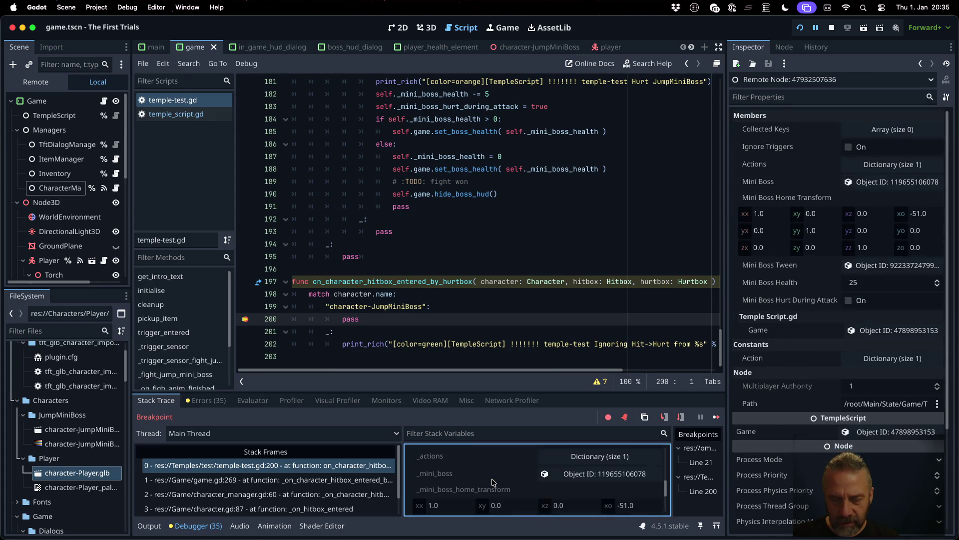
{"action": "scroll", "coordinate": [492, 482], "scroll_direction": "down", "scroll_amount": 2}
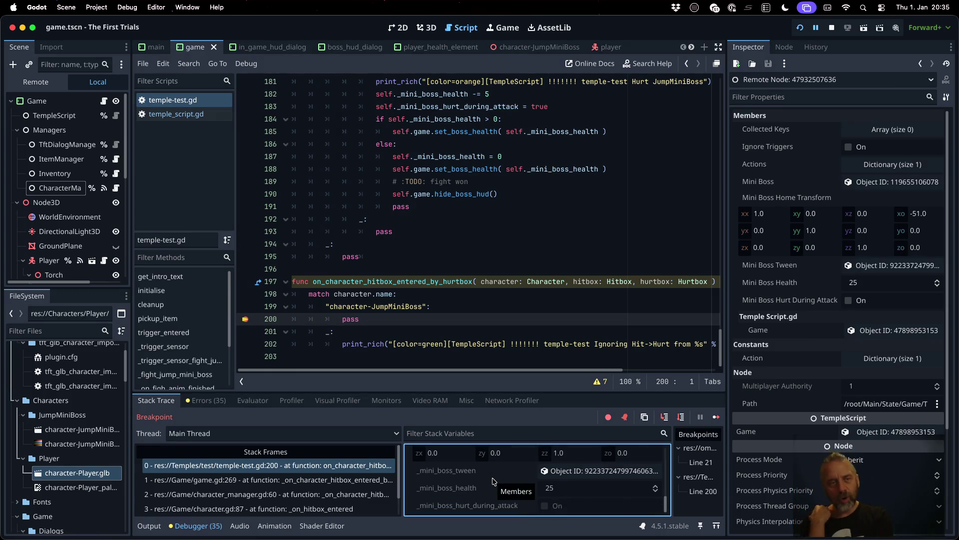
{"action": "left_click", "coordinate": [832, 27]}
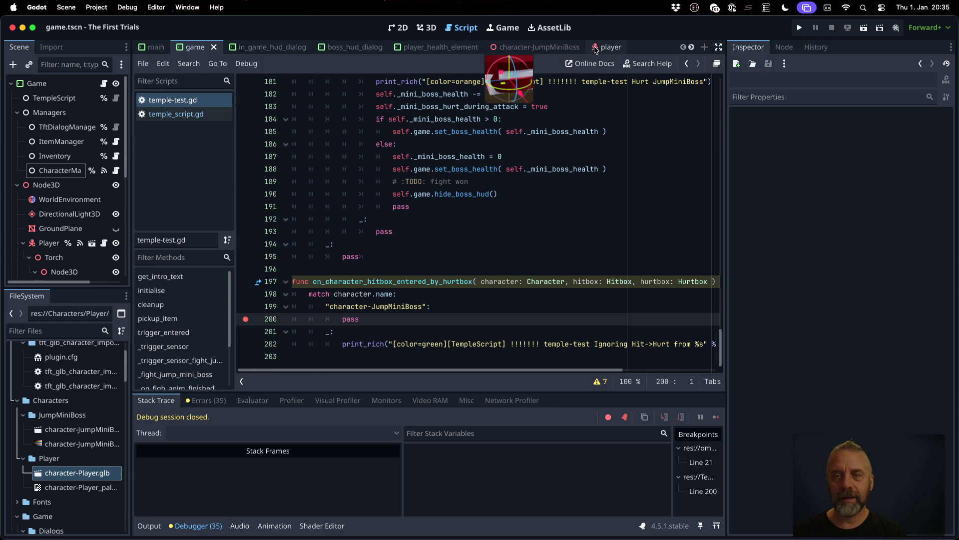
Step: Check the Character-Player node, then add 'var oon = hurtbox.owner.owner.name' above pass in temple-test.gd
{"action": "left_click", "coordinate": [607, 49]}
{"action": "left_click", "coordinate": [78, 143]}
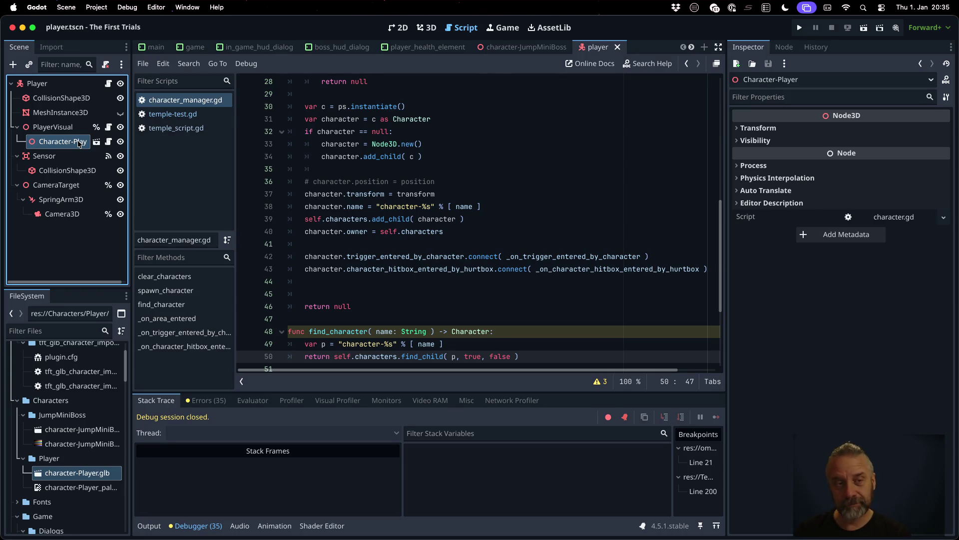
{"action": "left_click", "coordinate": [172, 114]}
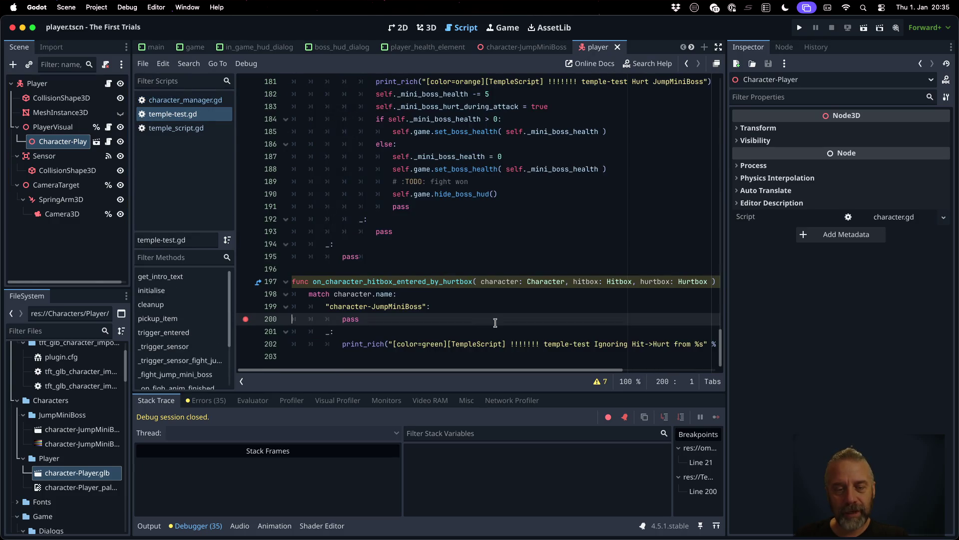
{"action": "key", "text": "Up"}
{"action": "key", "text": "End"}
{"action": "key", "text": "Return"}
{"action": "type", "text": "var oon"}
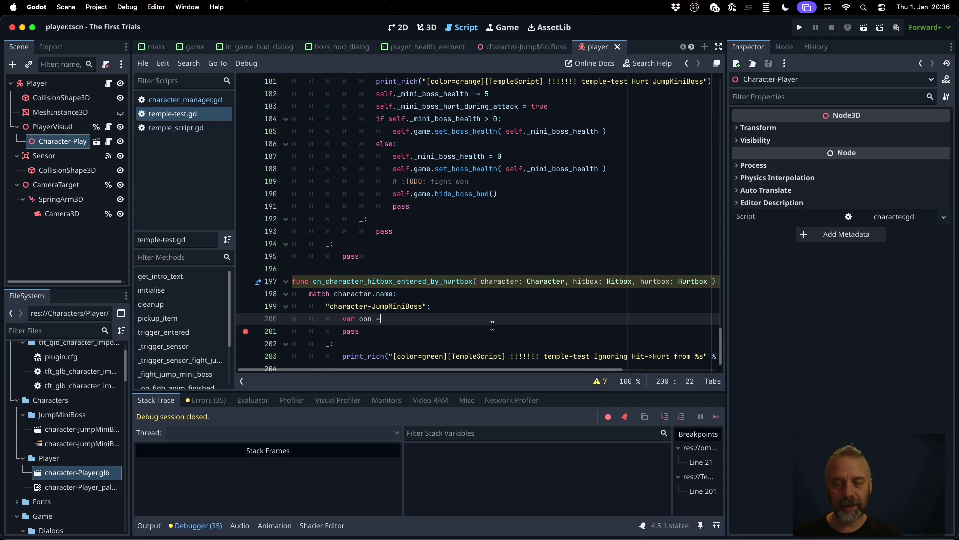
{"action": "type", "text": " = hurt"}
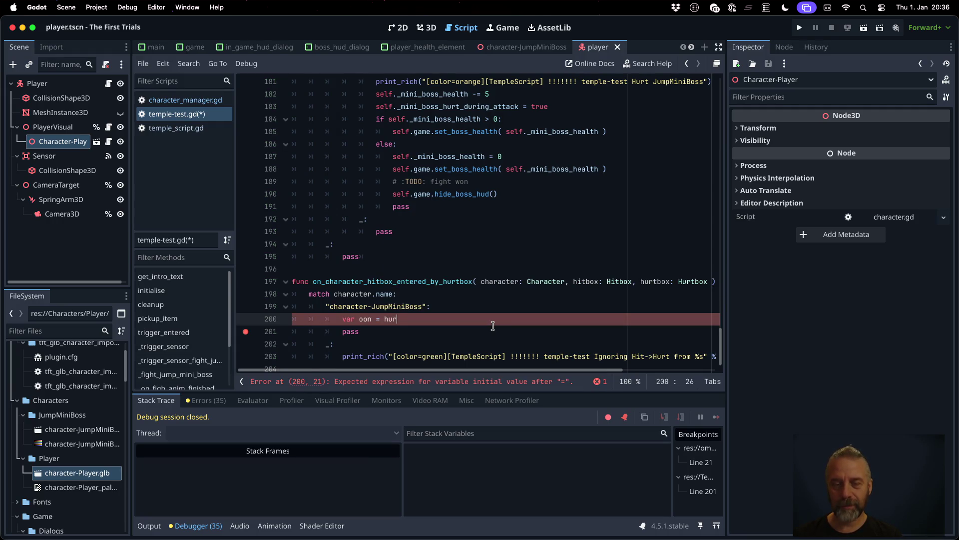
{"action": "key", "text": "Return"}
{"action": "type", "text": ".ow"}
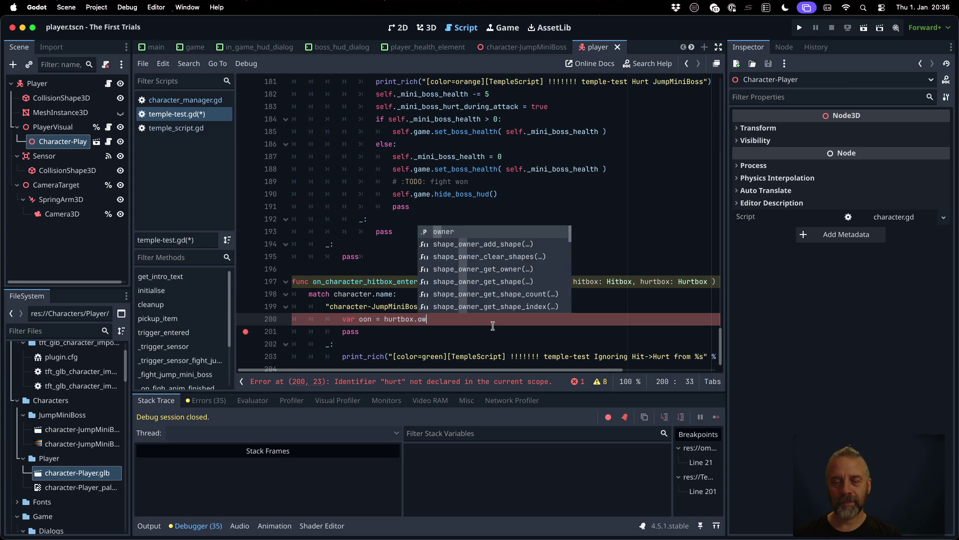
{"action": "type", "text": "ner.o"}
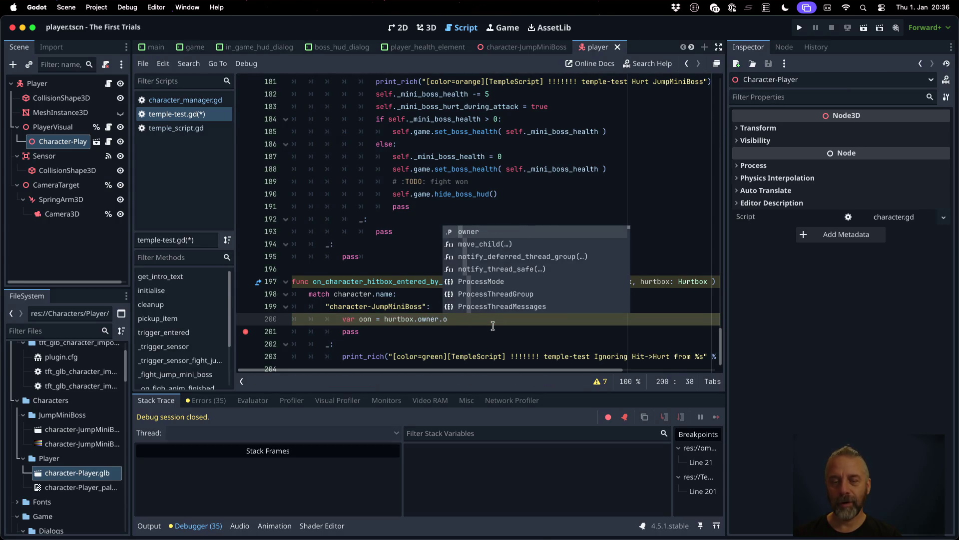
{"action": "key", "text": "Return"}
{"action": "type", "text": ".name"}
{"action": "key", "text": "Escape"}
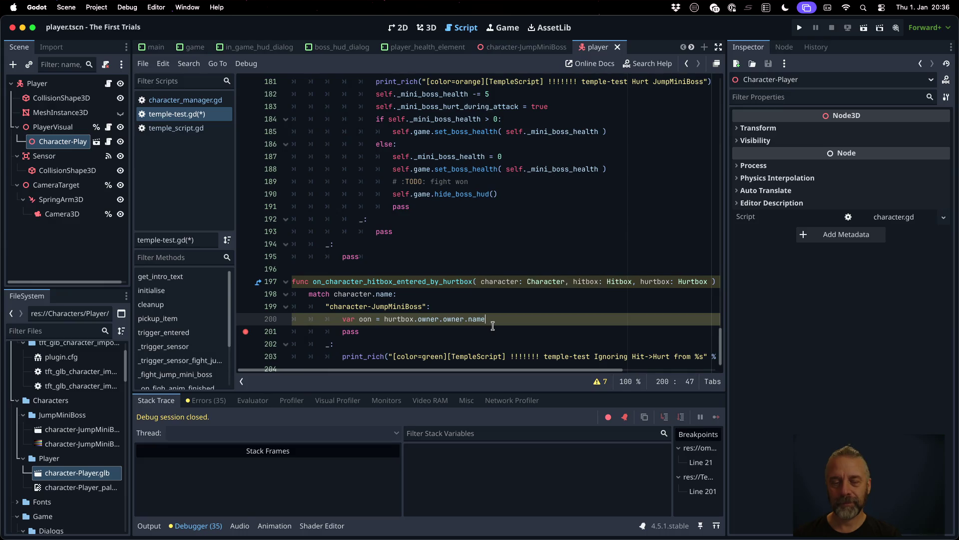
Step: Duplicate the existing print_rich statement onto a new line after the oon assignment
{"action": "key", "text": "Down"}
{"action": "key", "text": "Down"}
{"action": "key", "text": "Down"}
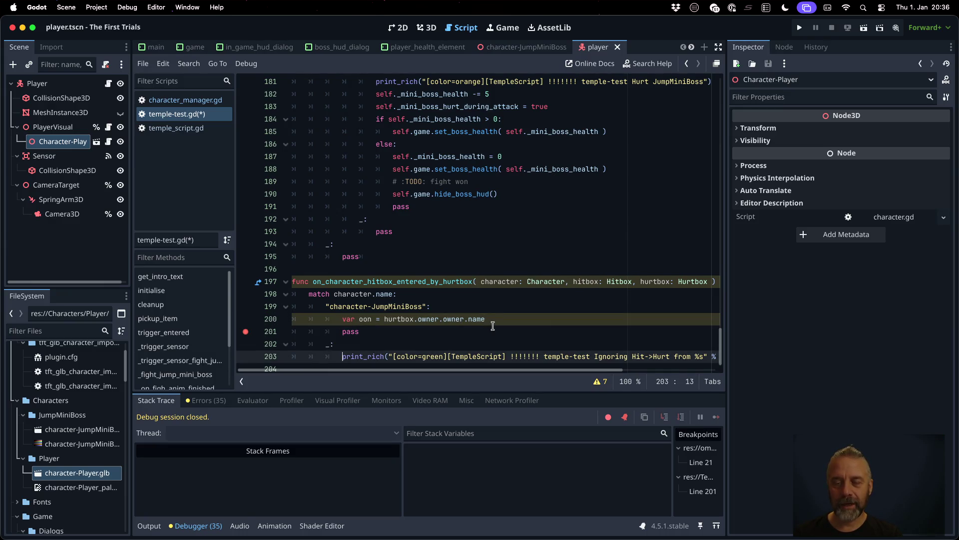
{"action": "key", "text": "shift+End"}
{"action": "key", "text": "Up"}
{"action": "key", "text": "Up"}
{"action": "key", "text": "Up"}
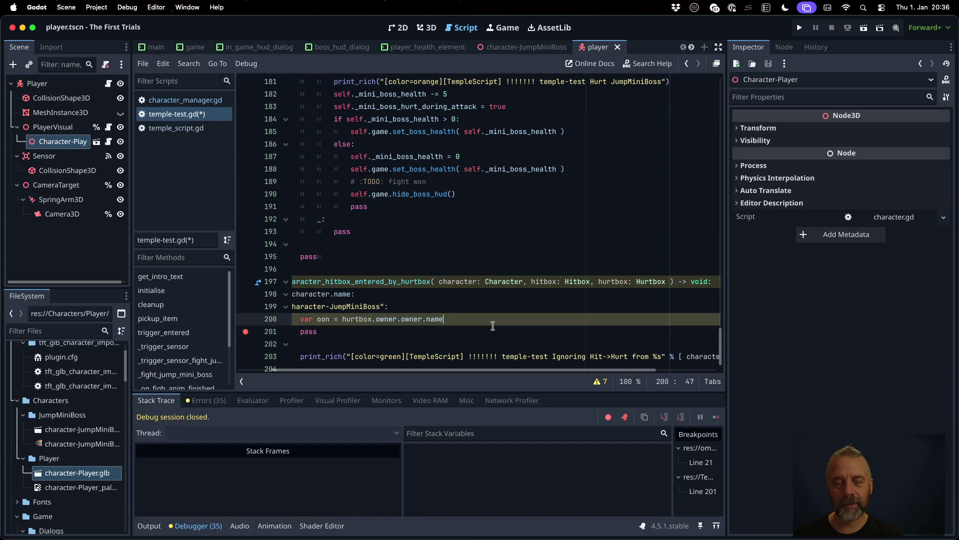
{"action": "key", "text": "Return"}
{"action": "type", "text": "print_rich(\"[color=green][TempleScript] !!!!!!! temple-test Ignoring Hit->Hurt from %s\" % [ character.name ])"}
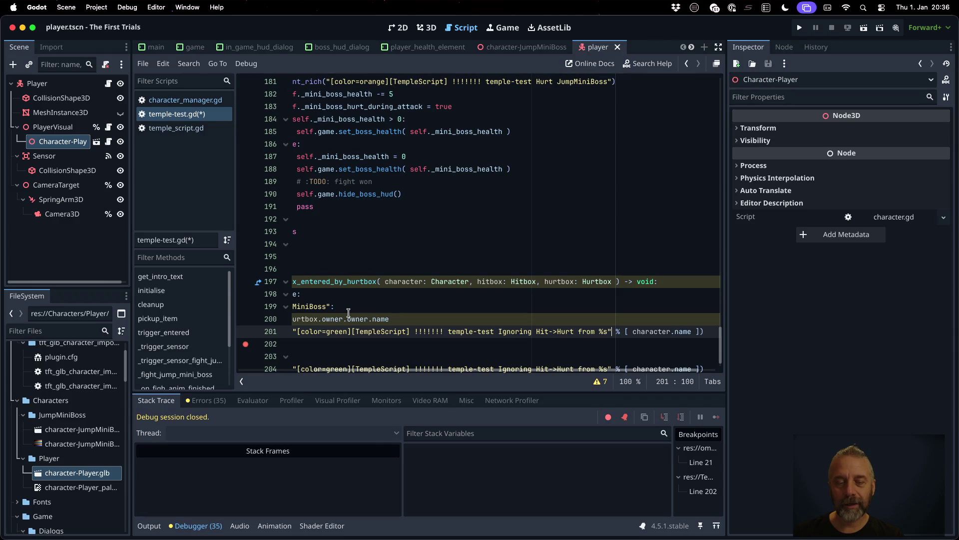
Step: Change the copied message to 'Ignoring Hit->Hurt JumpMiniBoss on %s' with oon, and save
{"action": "scroll", "coordinate": [349, 312], "scroll_direction": "left", "scroll_amount": 3}
{"action": "left_click_drag", "start_coordinate": [372, 306], "coordinate": [422, 304]}
{"action": "key", "text": "super+c"}
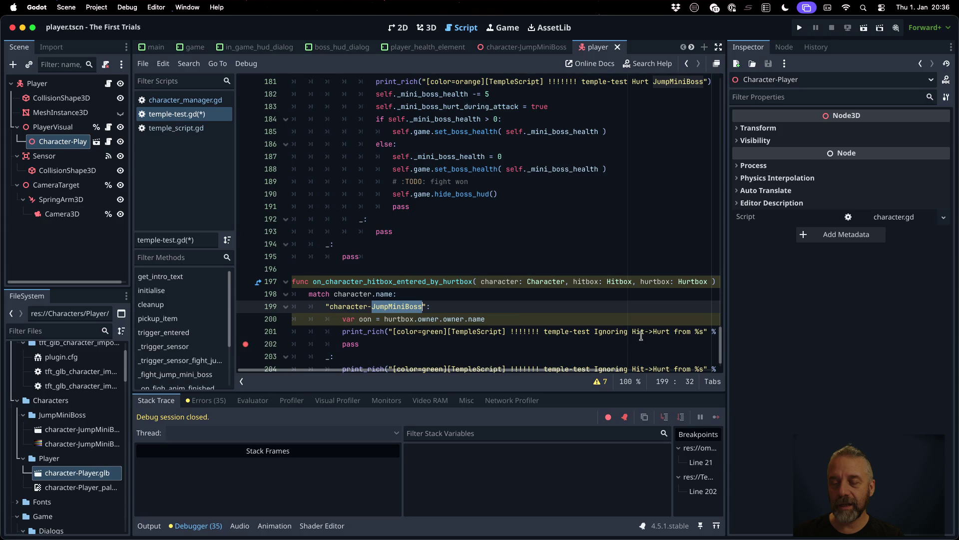
{"action": "left_click", "coordinate": [674, 332]}
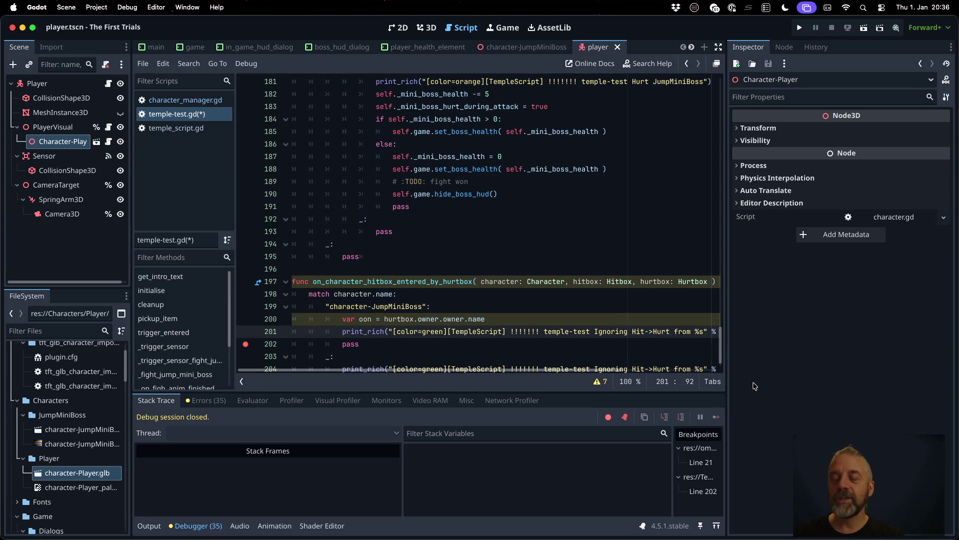
{"action": "key", "text": "super+v"}
{"action": "key", "text": "Delete"}
{"action": "key", "text": "Delete"}
{"action": "key", "text": "Delete"}
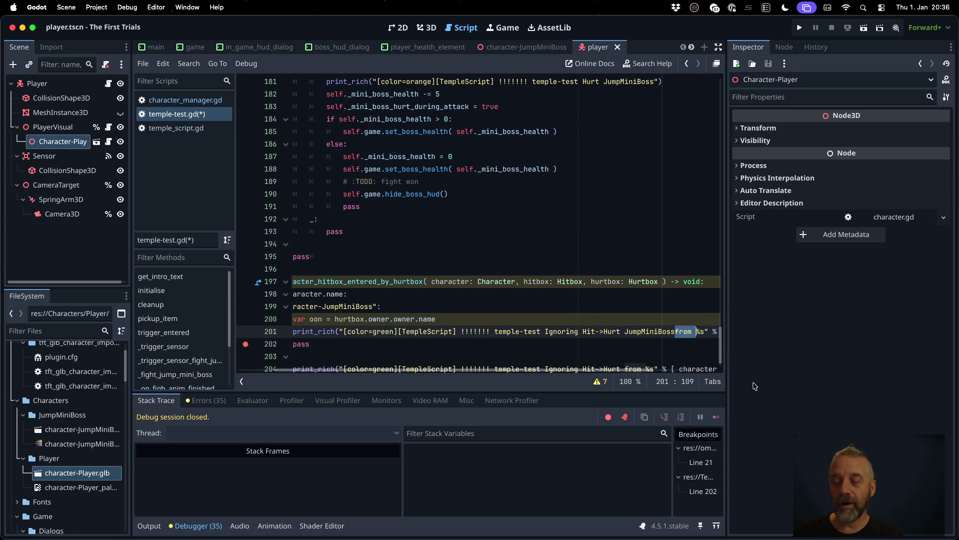
{"action": "type", "text": "on"}
{"action": "key", "text": "Left"}
{"action": "key", "text": "Left"}
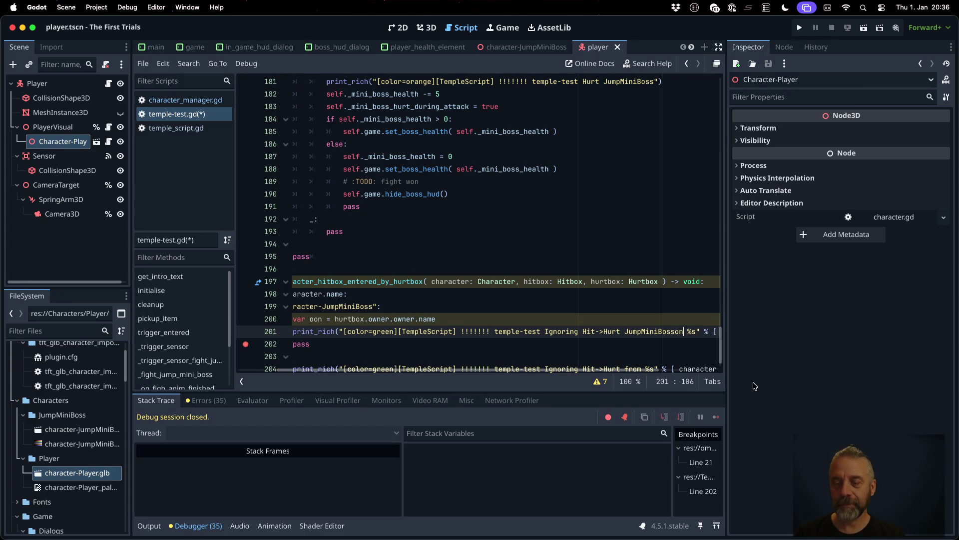
{"action": "key", "text": "Right"}
{"action": "key", "text": "Right"}
{"action": "key", "text": "Right"}
{"action": "key", "text": "Right"}
{"action": "key", "text": "Right"}
{"action": "key", "text": "shift+Left"}
{"action": "key", "text": "shift+Left"}
{"action": "key", "text": "shift+Left"}
{"action": "key", "text": "shift+Right"}
{"action": "type", "text": "oon"}
{"action": "key", "text": "ctrl+s"}
{"action": "key", "text": "Escape"}
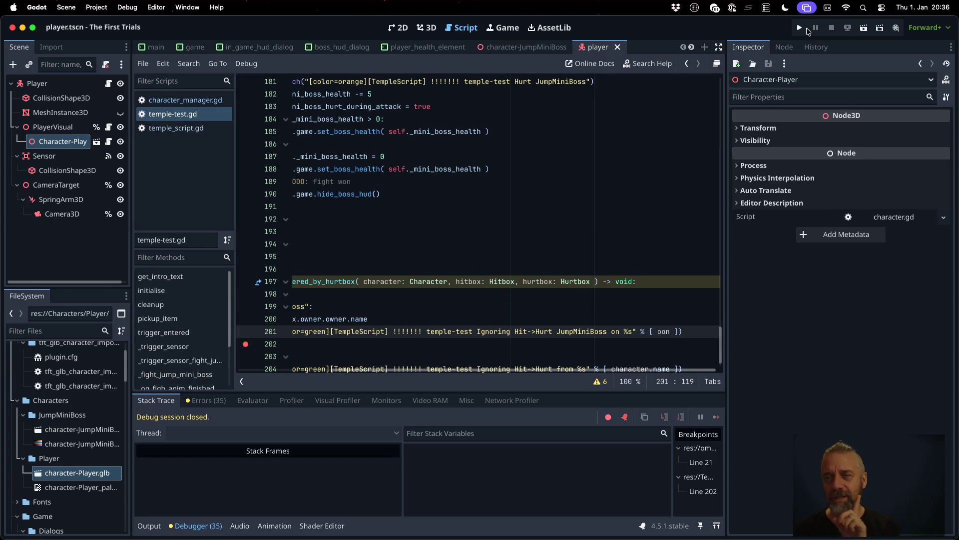
Step: Add 'var o = hurtbox.owner' on a new line under the JumpMiniBoss case label
{"action": "left_click", "coordinate": [480, 283]}
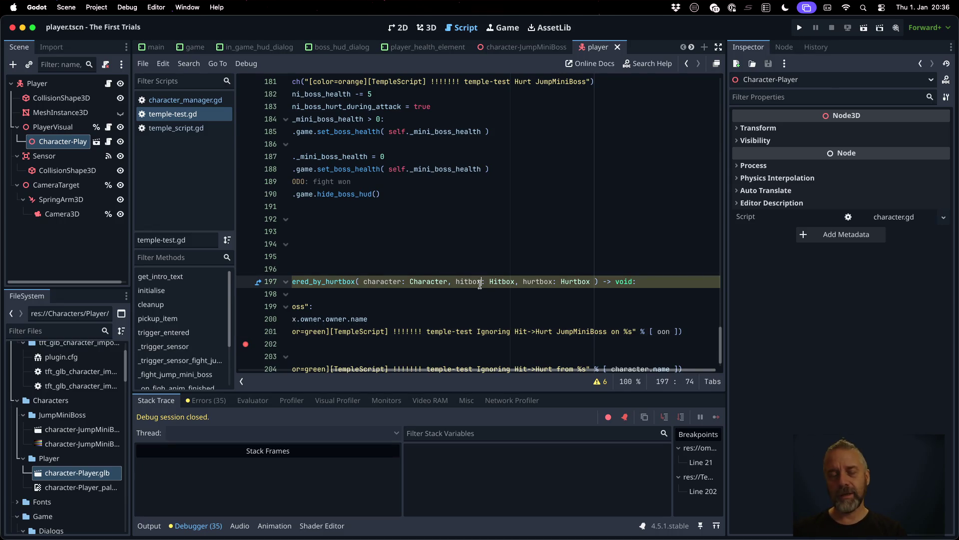
{"action": "key", "text": "Home"}
{"action": "key", "text": "Down"}
{"action": "key", "text": "Down"}
{"action": "key", "text": "End"}
{"action": "key", "text": "Return"}
{"action": "type", "text": "var"}
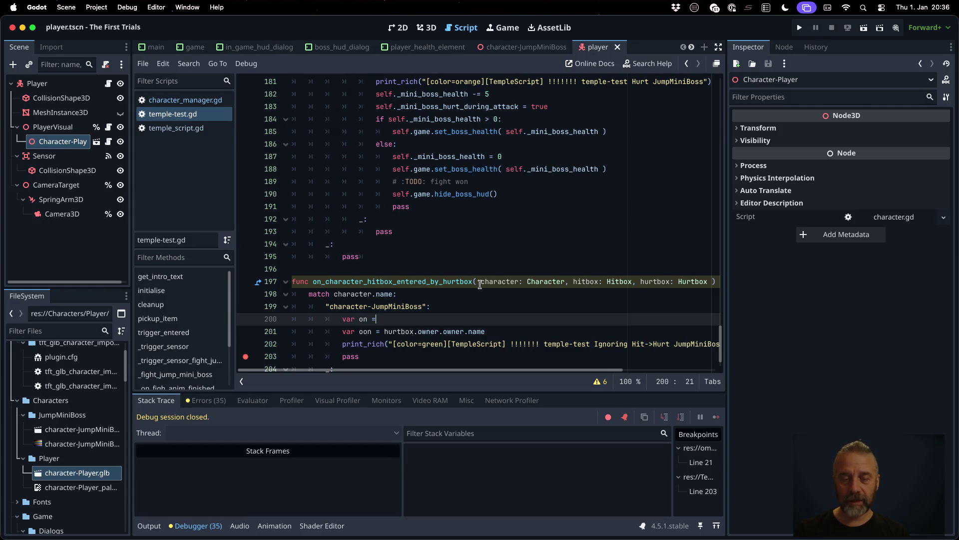
{"action": "type", "text": " on = hurtbox.o"}
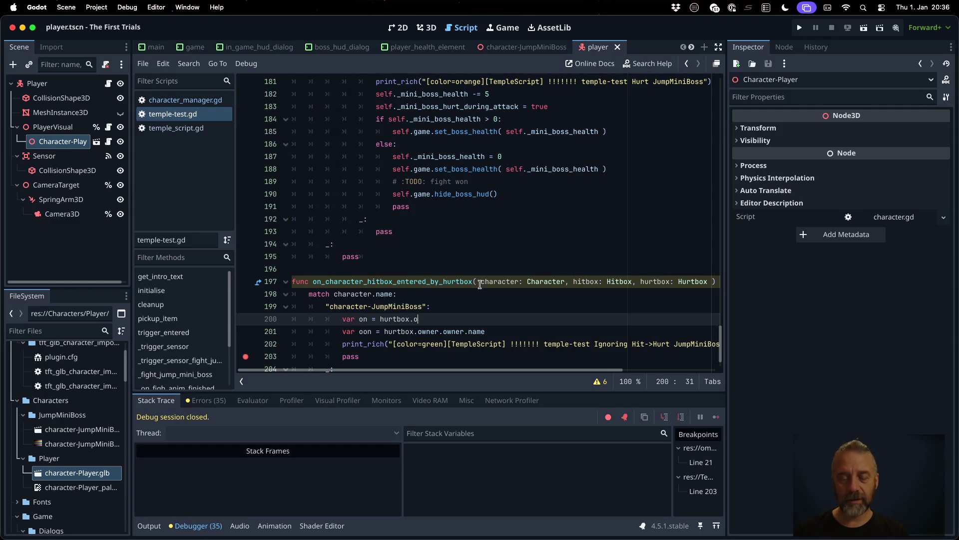
{"action": "type", "text": "n"}
{"action": "key", "text": "BackSpace"}
{"action": "type", "text": "wner"}
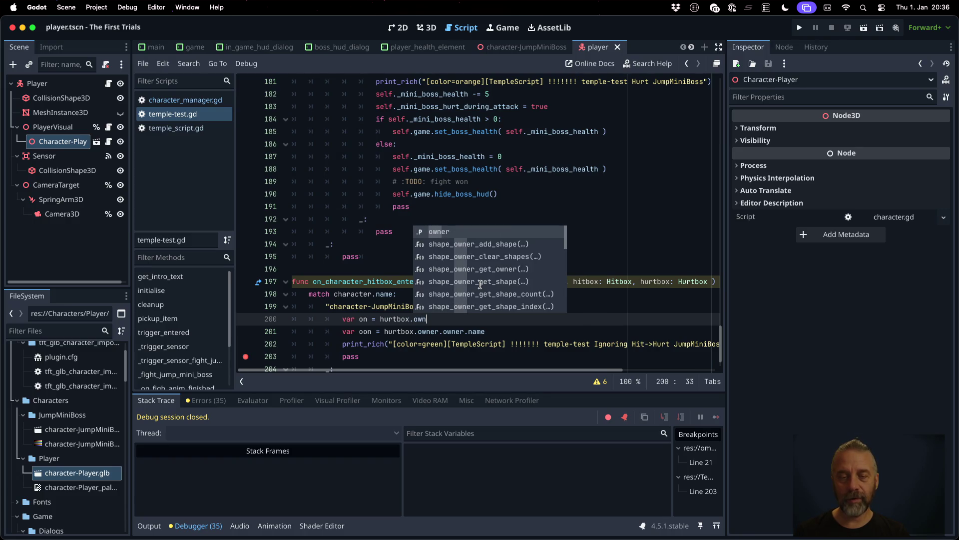
{"action": "key", "text": "Return"}
{"action": "key", "text": "Left"}
{"action": "key", "text": "Left"}
{"action": "key", "text": "Left"}
{"action": "key", "text": "BackSpace"}
{"action": "key", "text": "End"}
Step: Begin an 'if o == null:' guard with a return on the next line
{"action": "key", "text": "Return"}
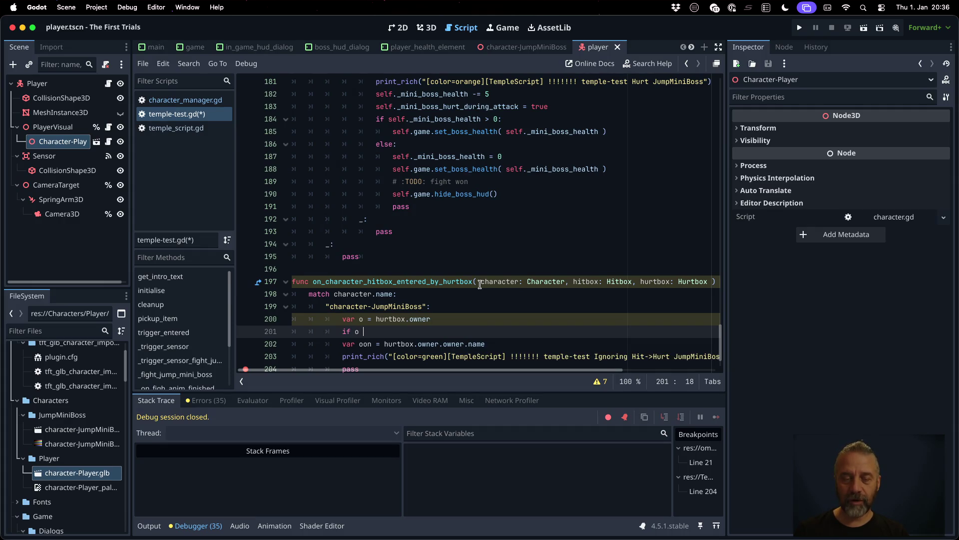
{"action": "type", "text": "== null:"}
{"action": "key", "text": "Return"}
{"action": "type", "text": "return"}
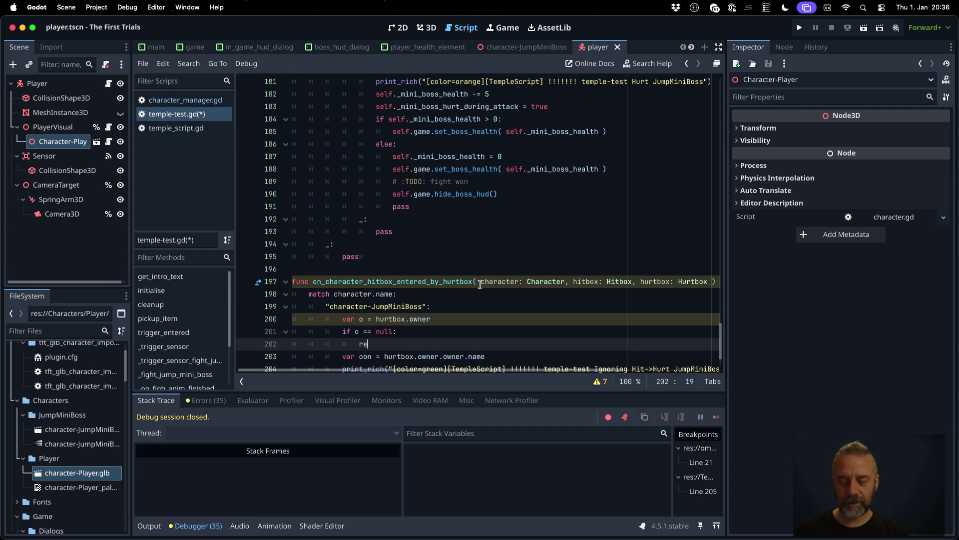